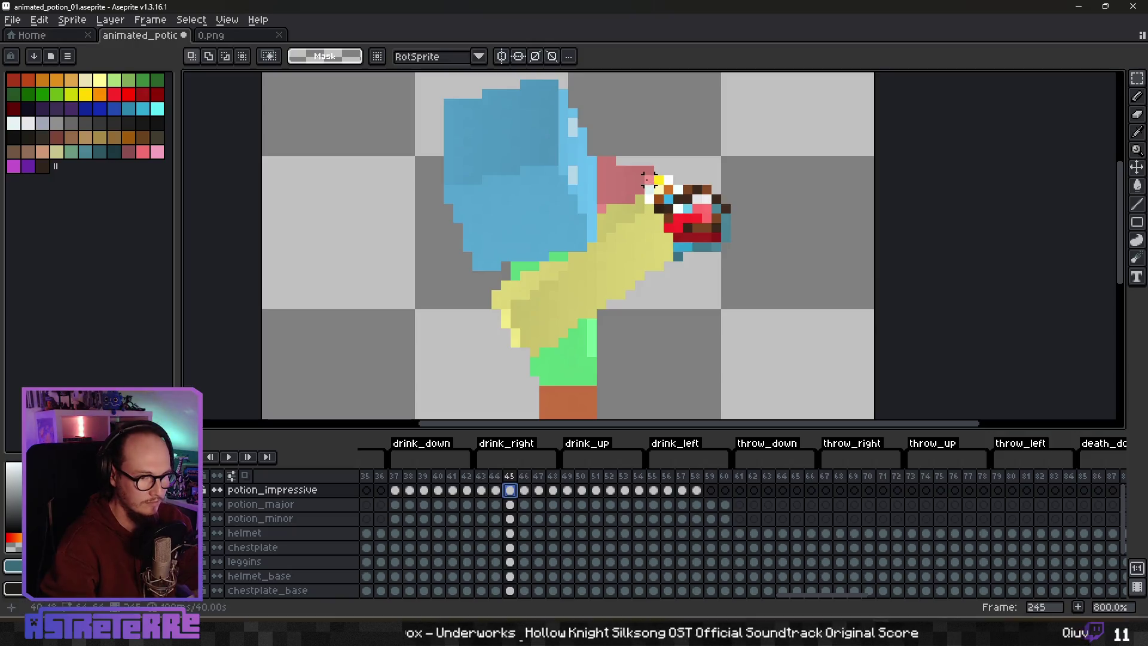
Step: Paste a horizontally mirrored copy of the drink_right potion into frame 57, beside the character
drag(646, 178, 742, 263)
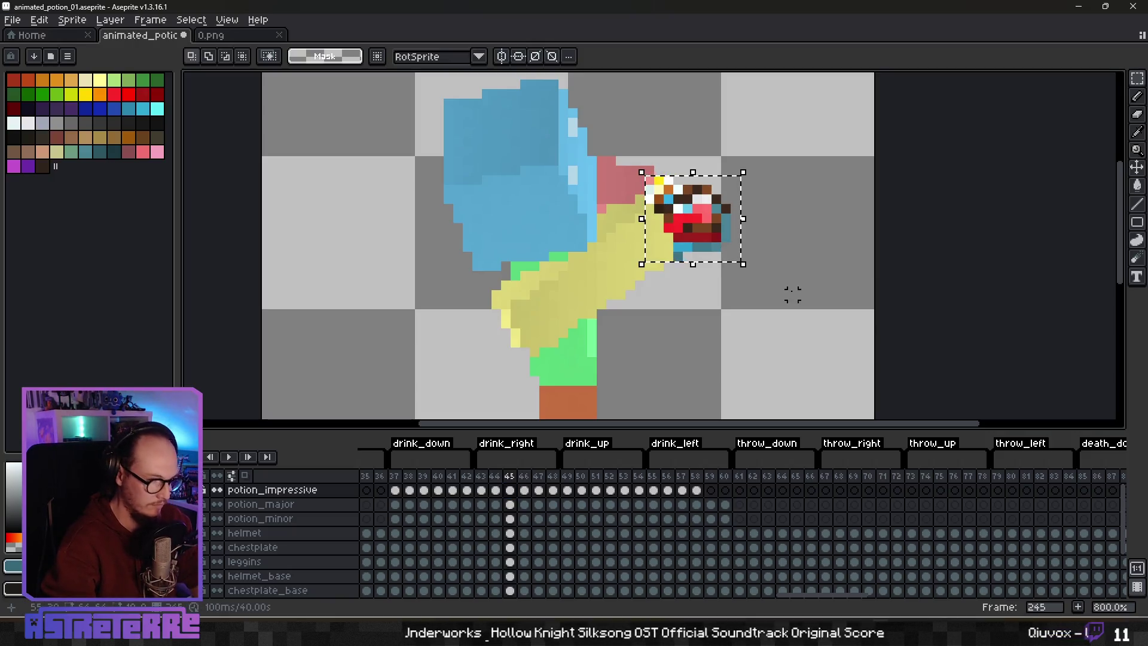
click(683, 490)
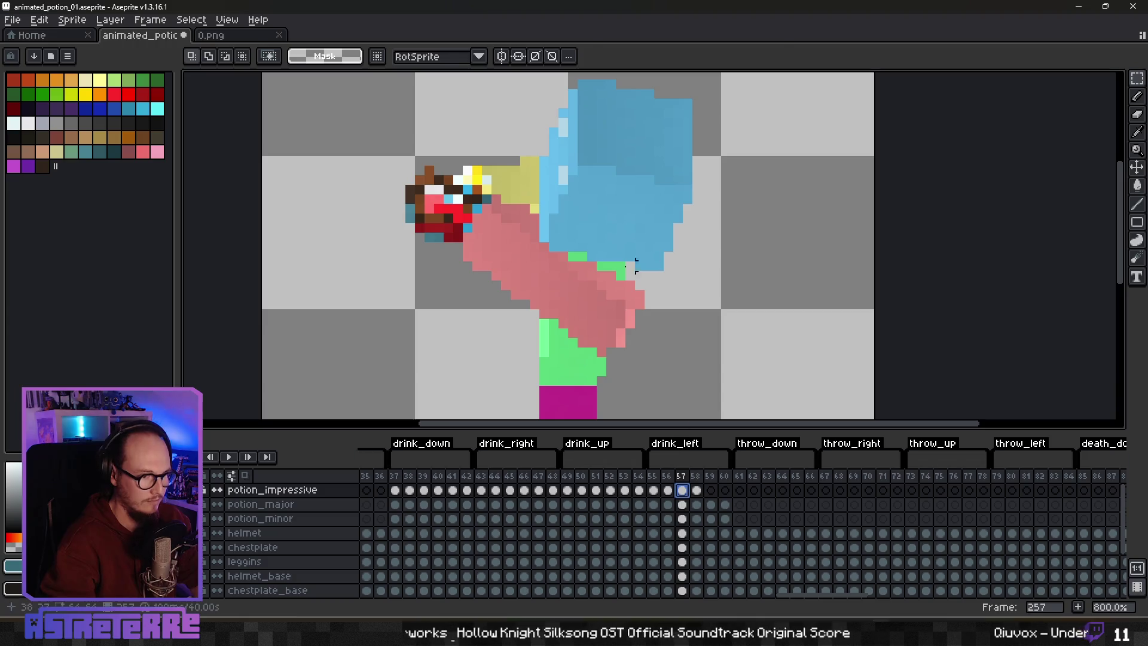
key(ctrl+v)
drag(687, 227, 764, 256)
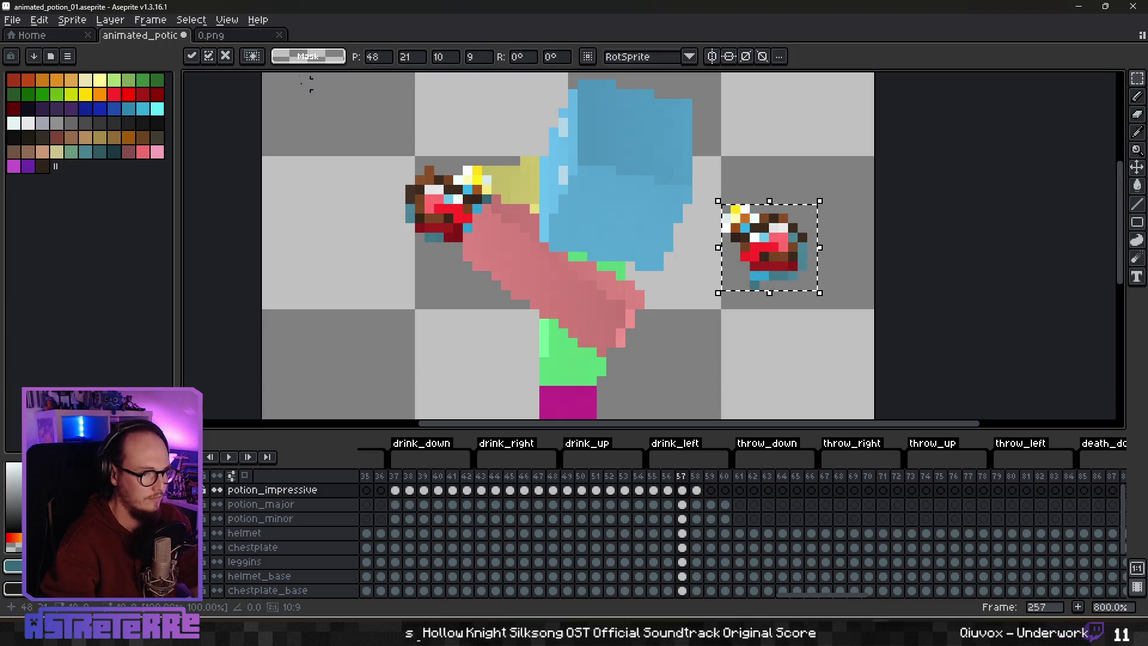
click(39, 20)
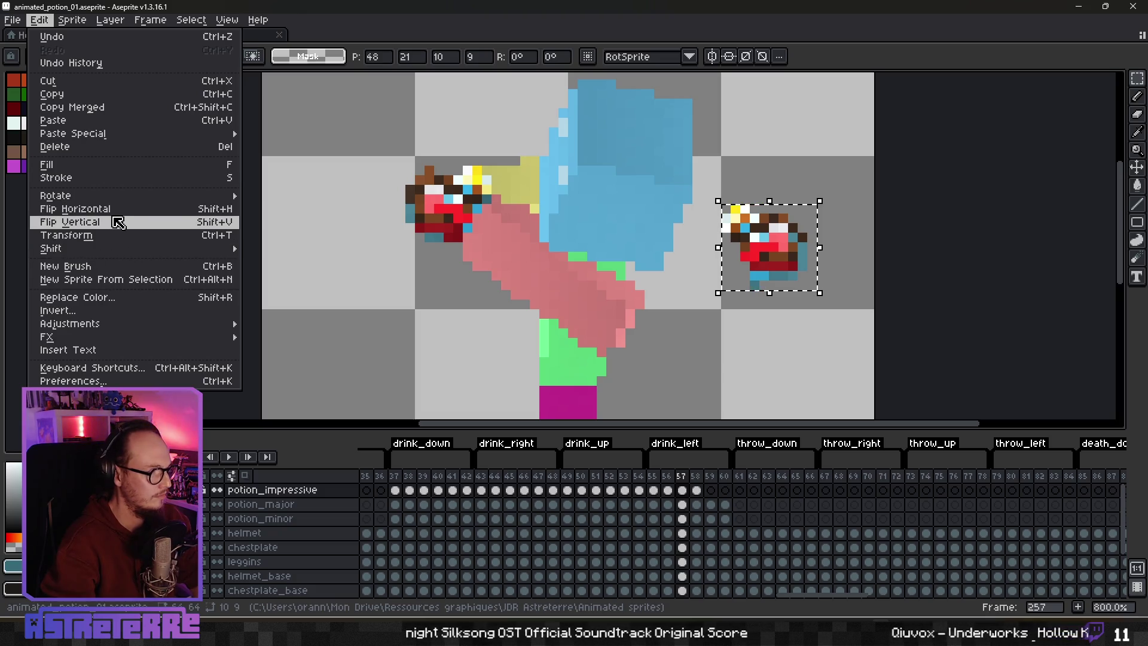
click(111, 209)
mouse_move(777, 265)
mouse_down()
mouse_move(507, 280)
mouse_move(456, 236)
mouse_move(361, 311)
mouse_move(358, 302)
mouse_move(381, 306)
mouse_up()
key(Return)
Step: Delete the old potion from the hand and move the mirrored potion onto the hand
drag(406, 158, 489, 246)
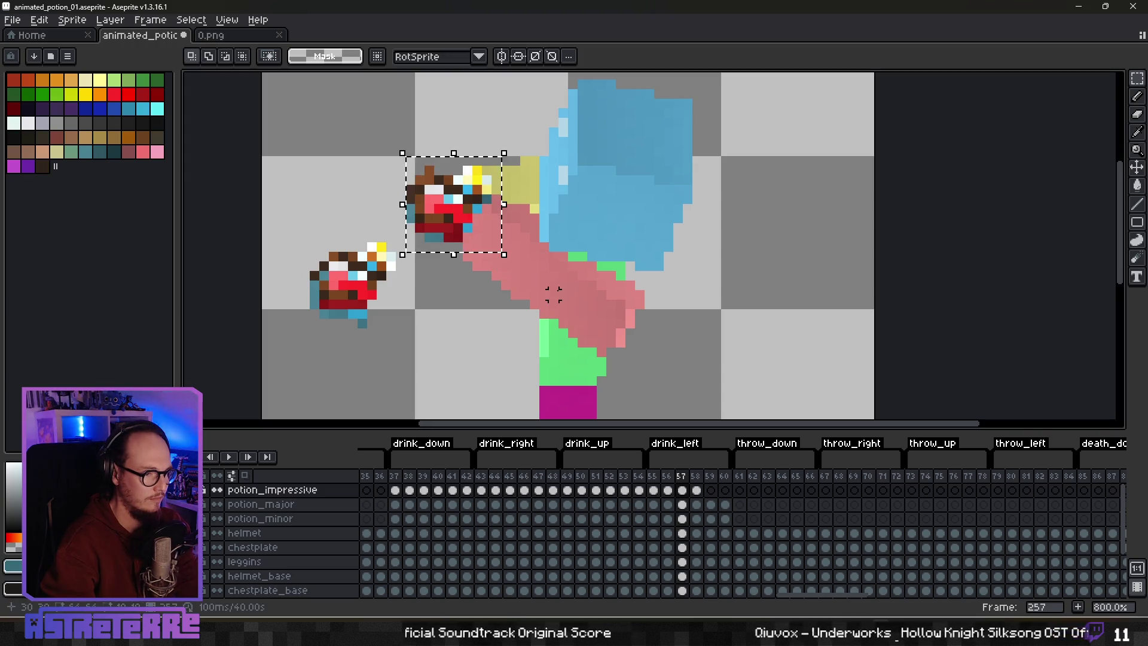
key(Delete)
mouse_move(305, 237)
mouse_down()
mouse_move(389, 330)
mouse_move(465, 232)
mouse_up()
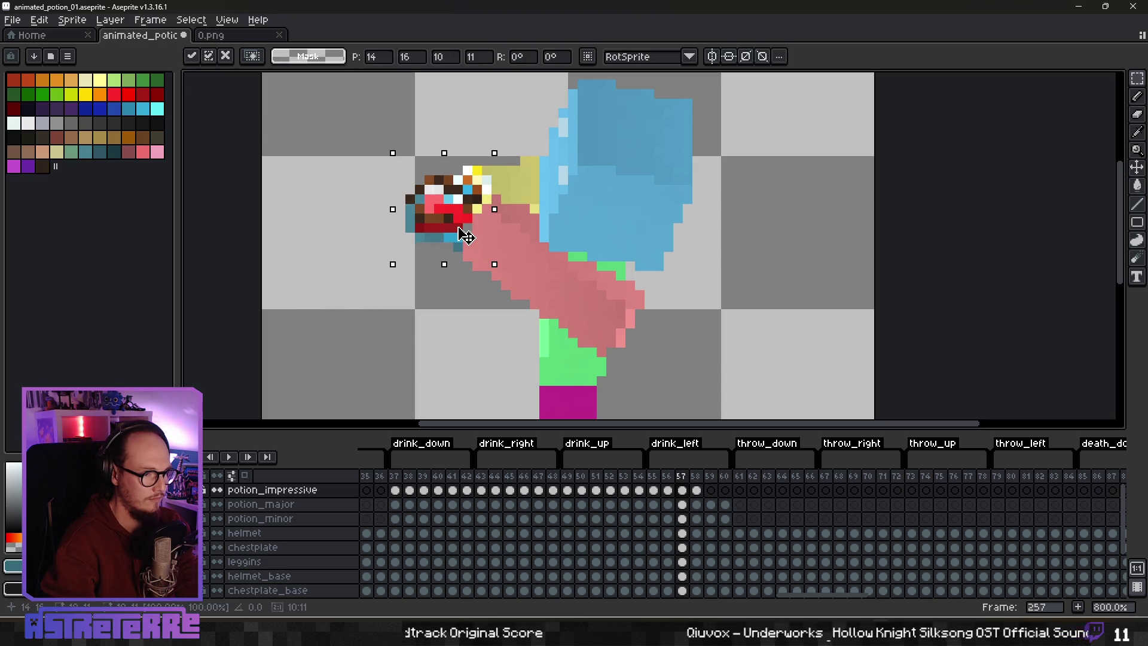
click(438, 305)
scroll(463, 267, up, 3)
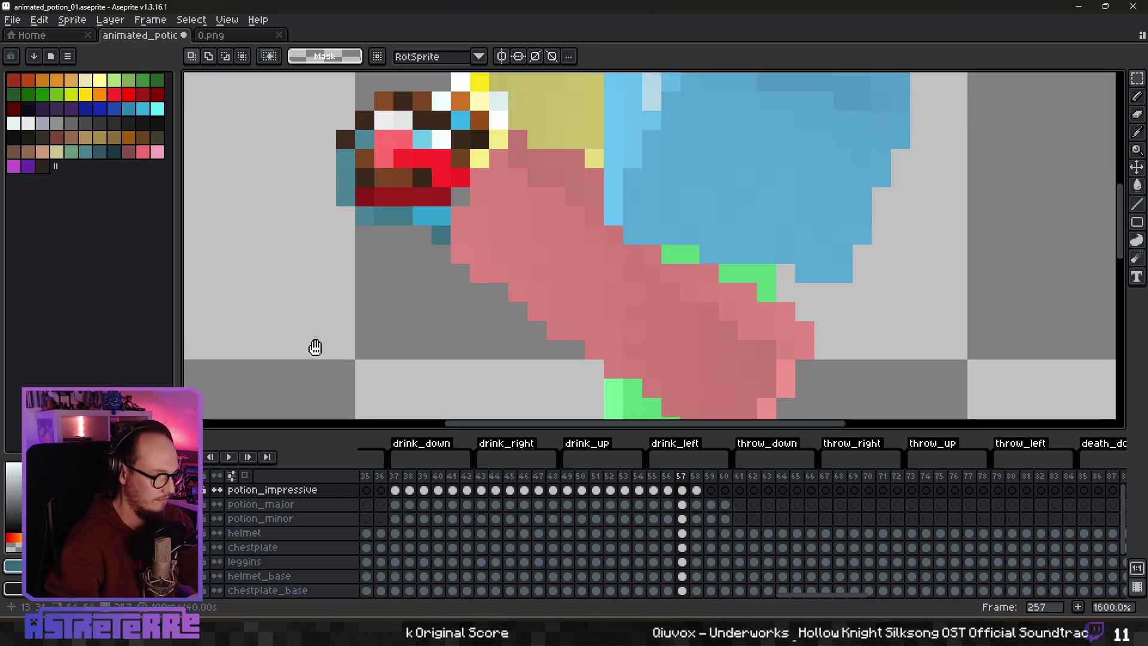
drag(315, 343, 314, 423)
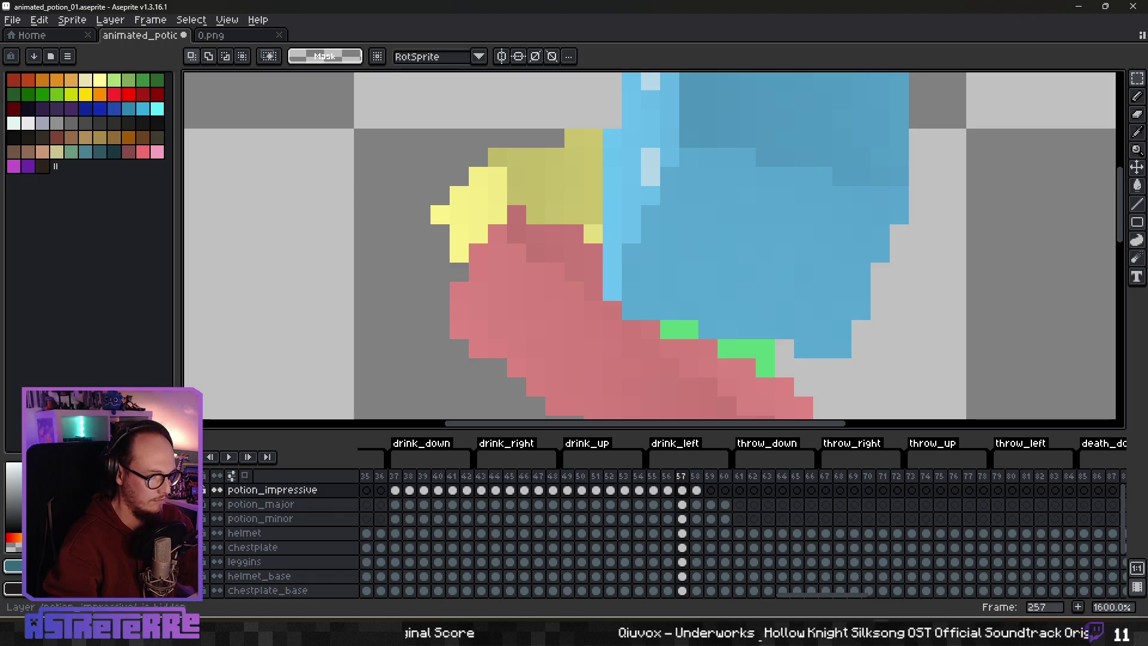
click(202, 490)
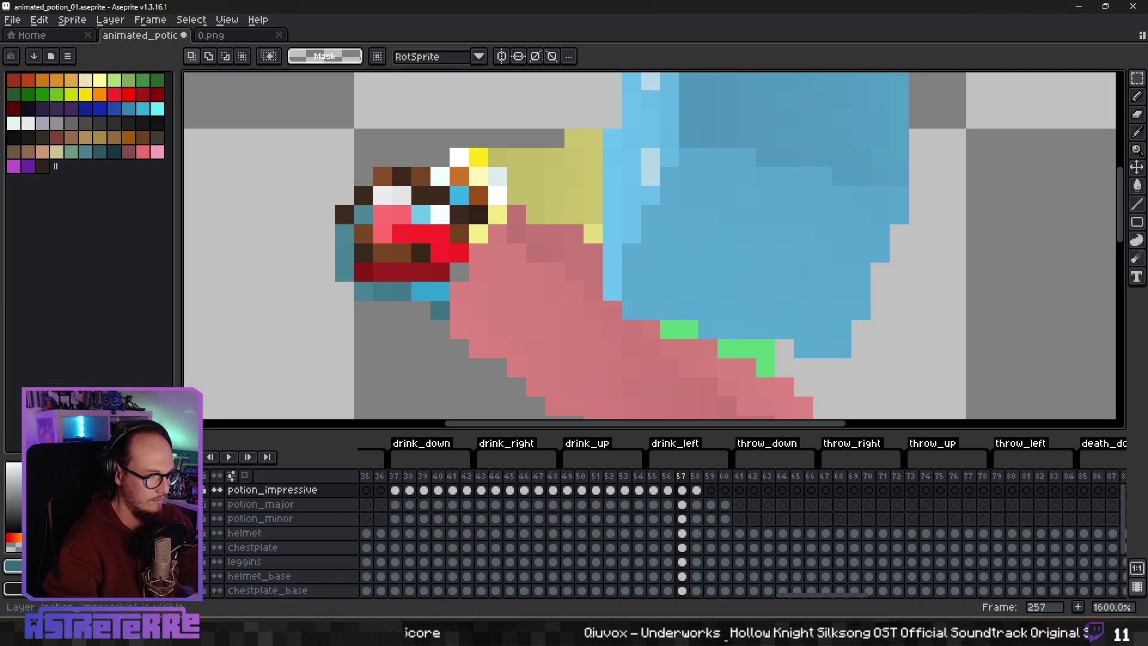
Step: Nudge the potion one pixel right, then compare it by toggling the potion_impressive layer
mouse_move(315, 128)
mouse_down()
mouse_move(335, 171)
mouse_move(531, 325)
mouse_move(529, 342)
mouse_up()
drag(453, 282, 472, 281)
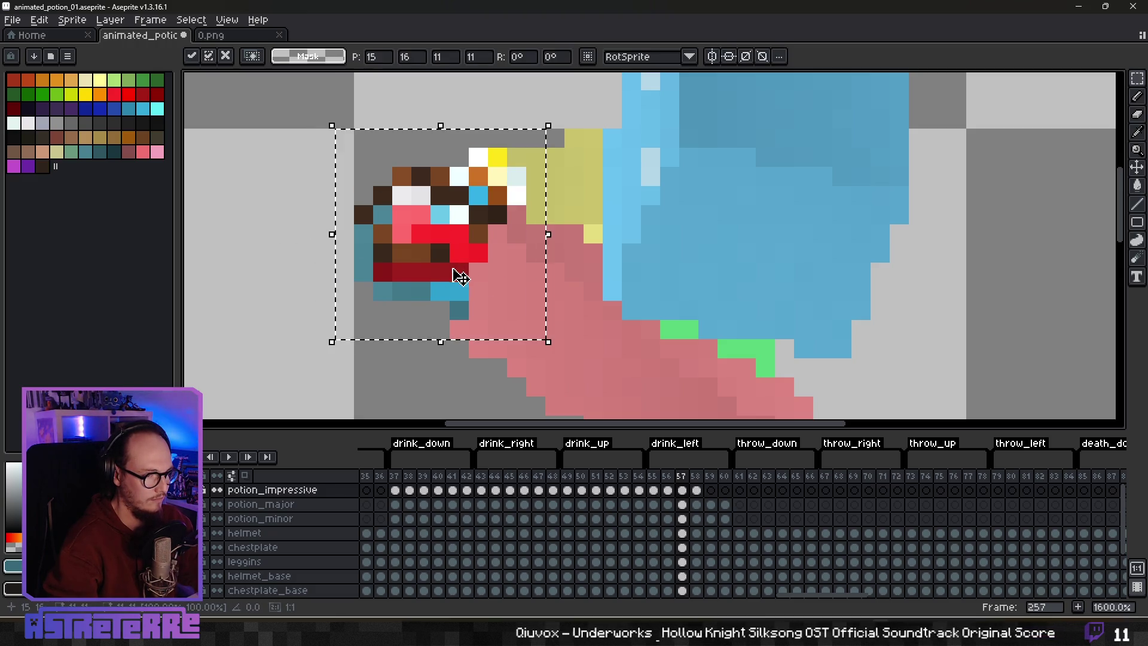
click(344, 368)
click(202, 490)
click(202, 490)
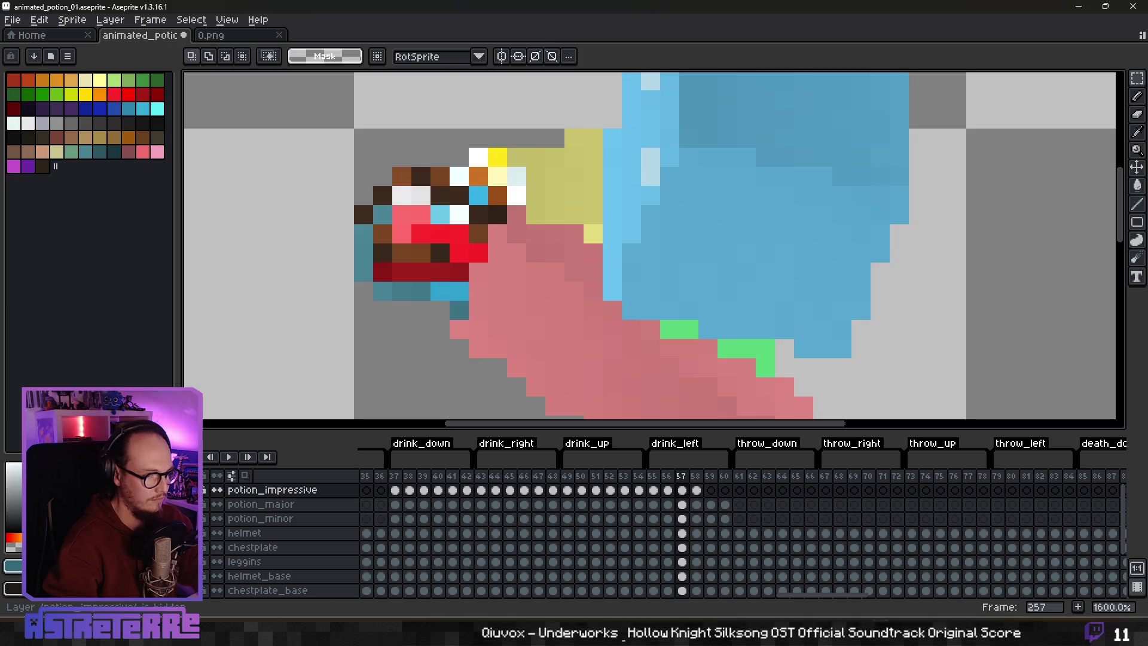
click(202, 490)
click(203, 490)
click(204, 489)
click(203, 489)
click(204, 489)
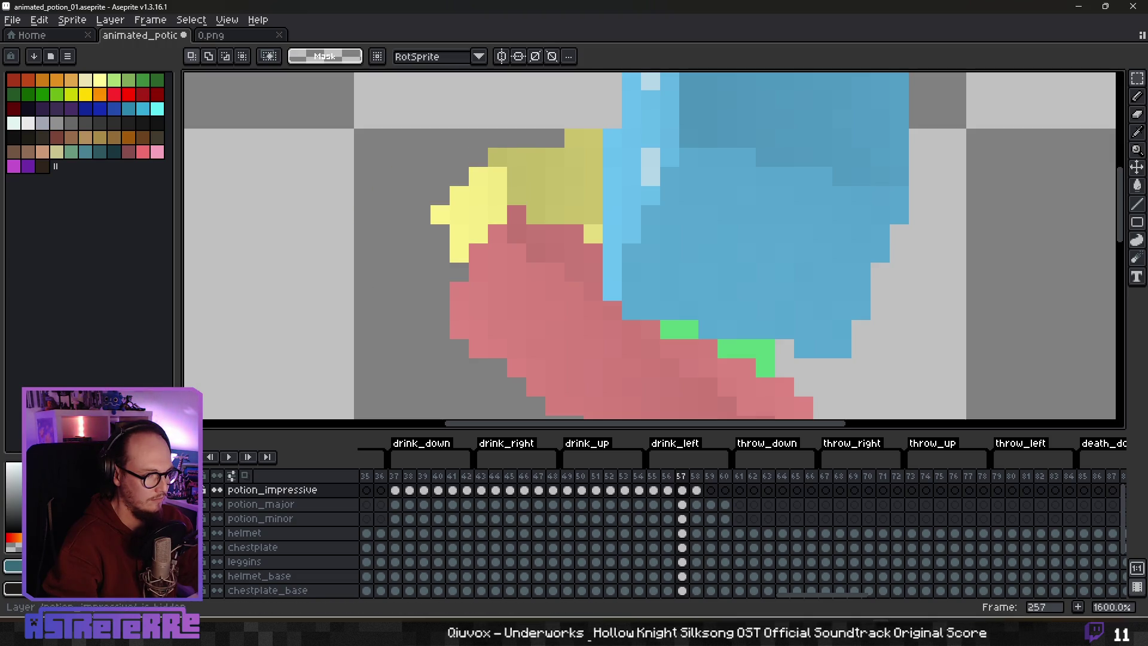
click(203, 490)
Step: Erase stray pixels around the potion, check the result, and advance to the next frame
key(e)
drag(460, 291, 459, 311)
click(478, 253)
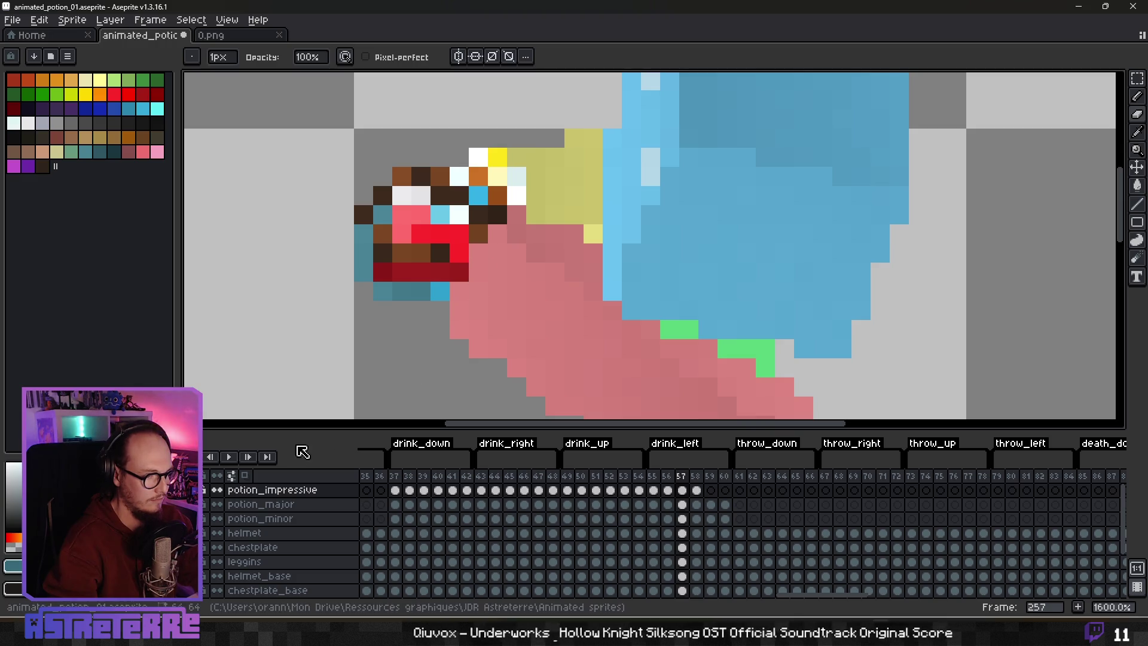
click(204, 490)
click(204, 490)
click(203, 490)
click(204, 489)
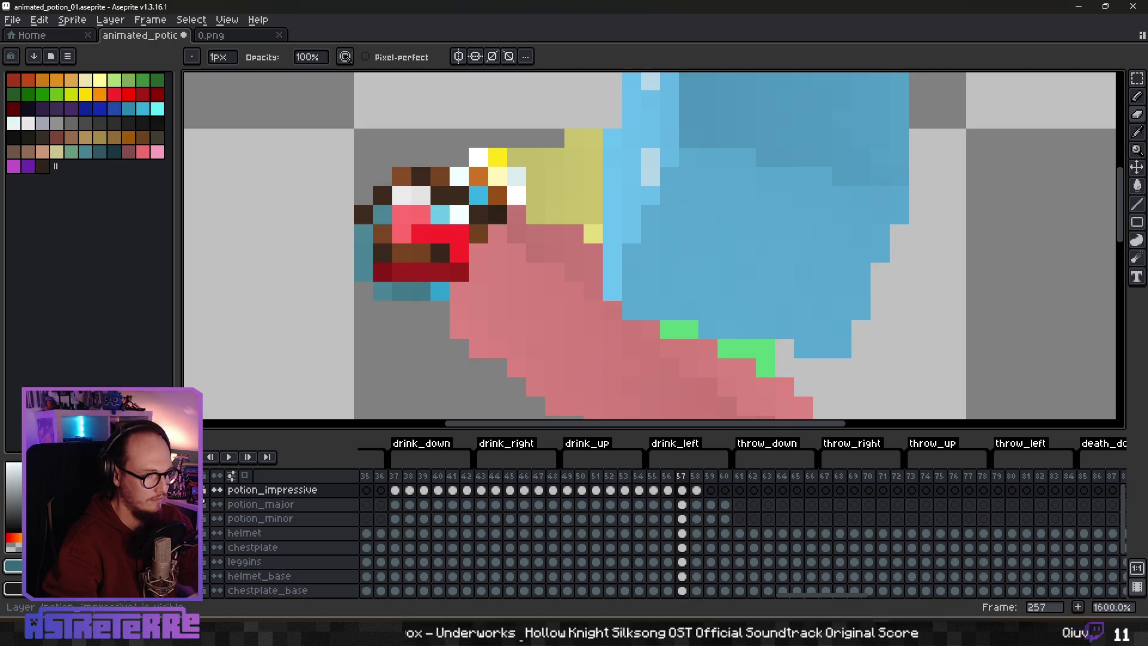
click(204, 489)
click(203, 489)
click(203, 489)
click(203, 490)
scroll(550, 251, down, 3)
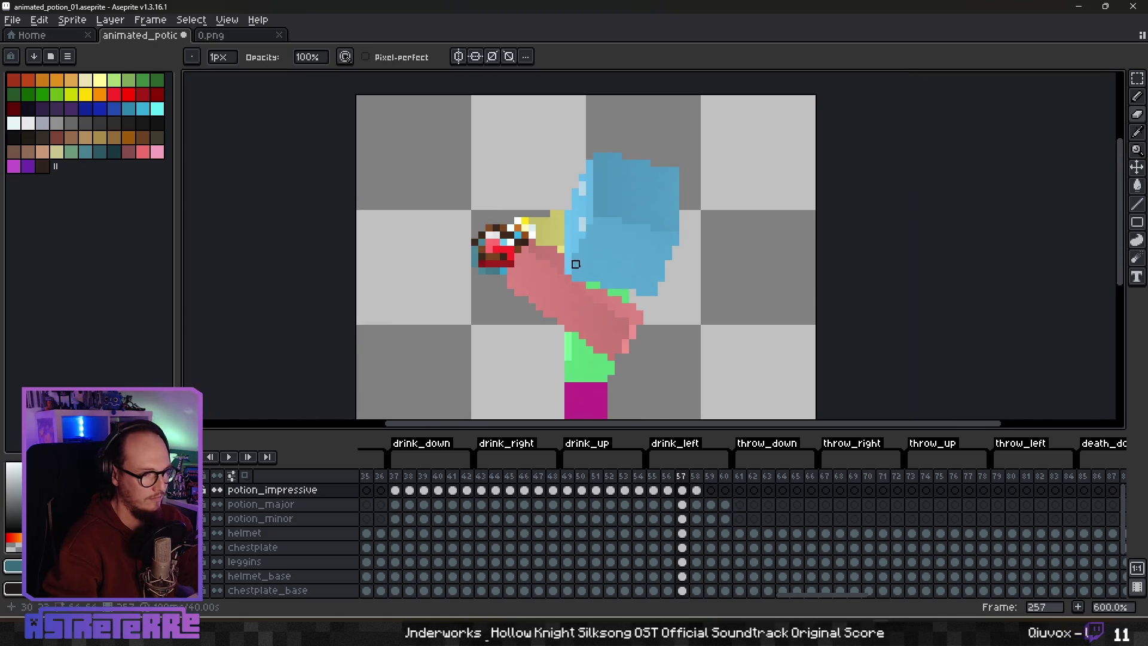
key(period)
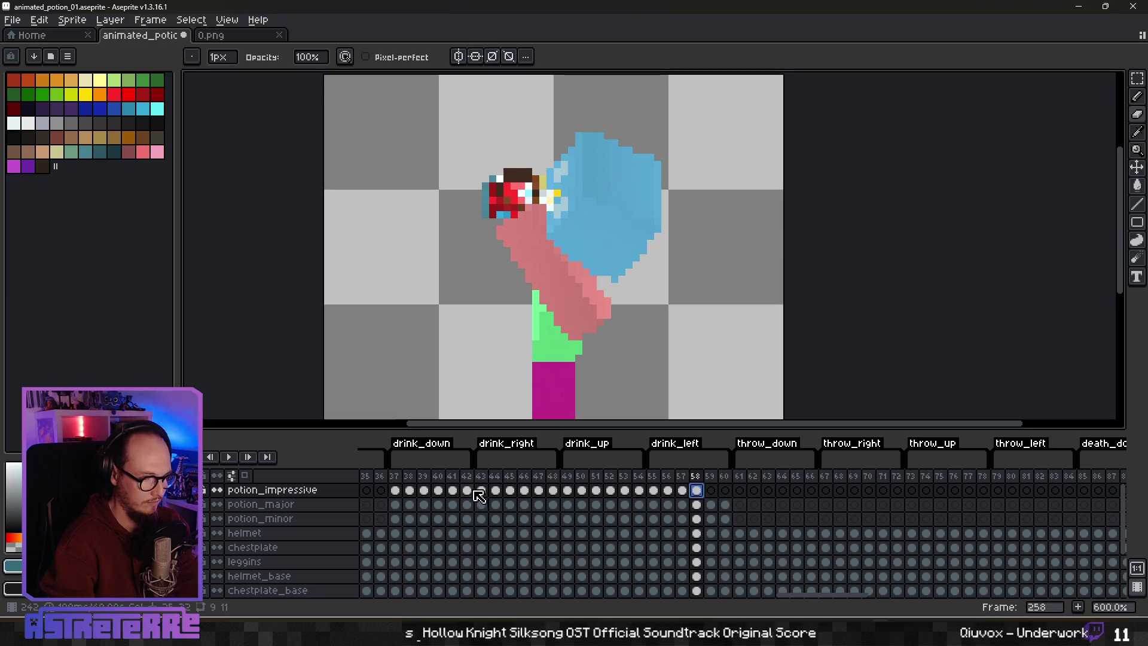
Step: Copy the potion from drink_right frame 246 and paste it into drink_left frame 58
click(524, 490)
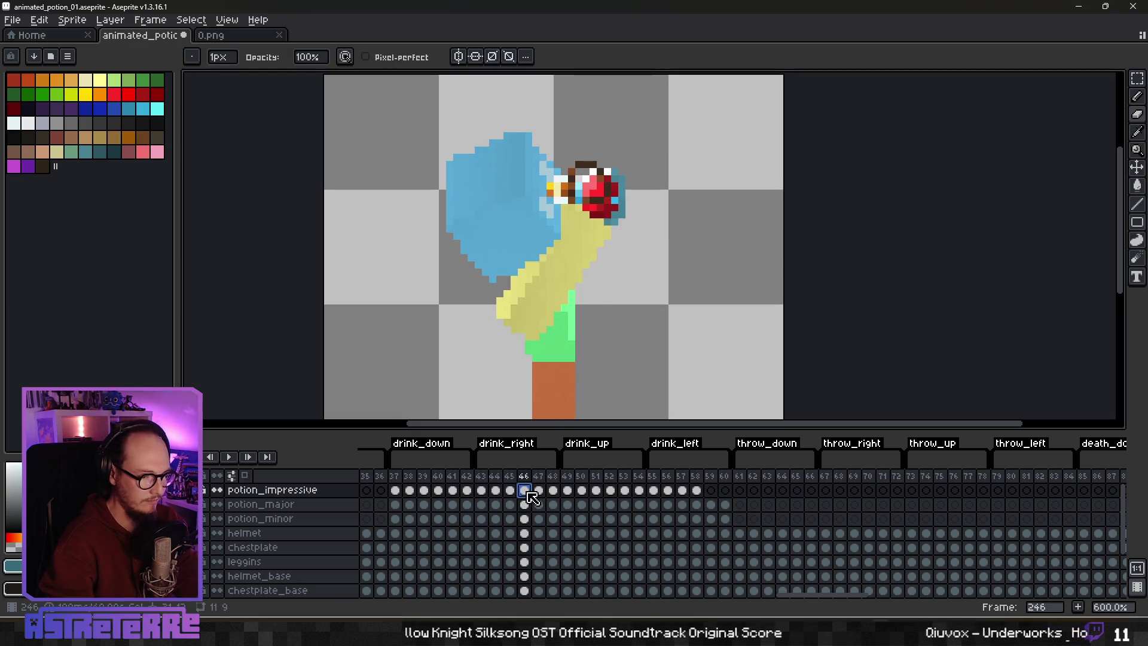
drag(635, 260, 593, 267)
key(m)
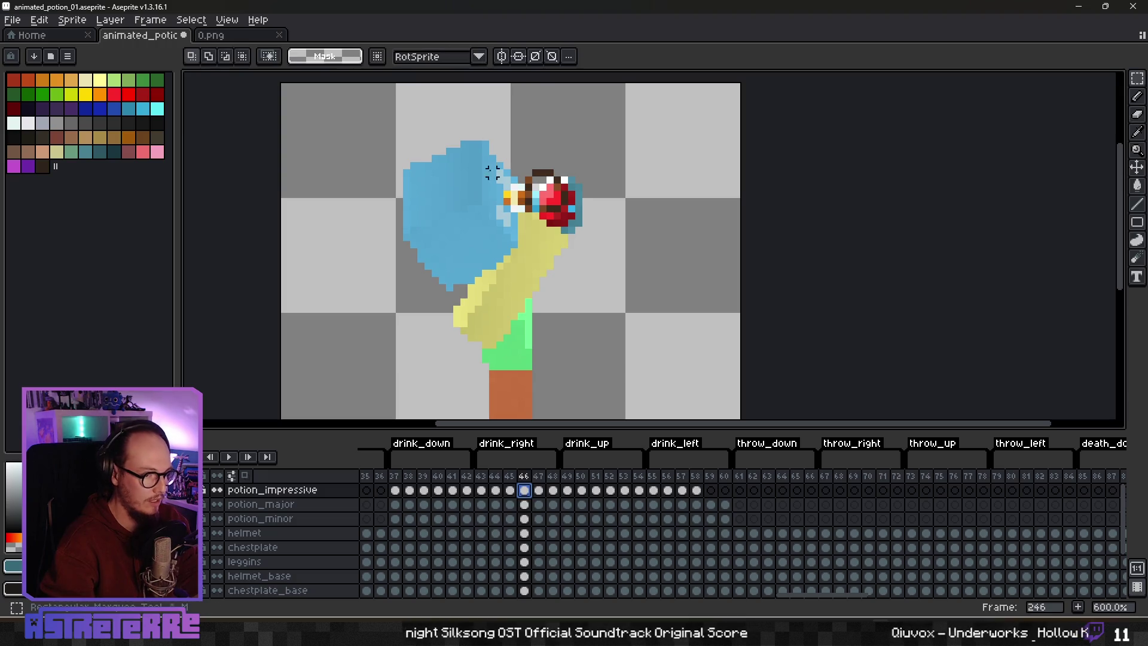
drag(493, 167, 593, 251)
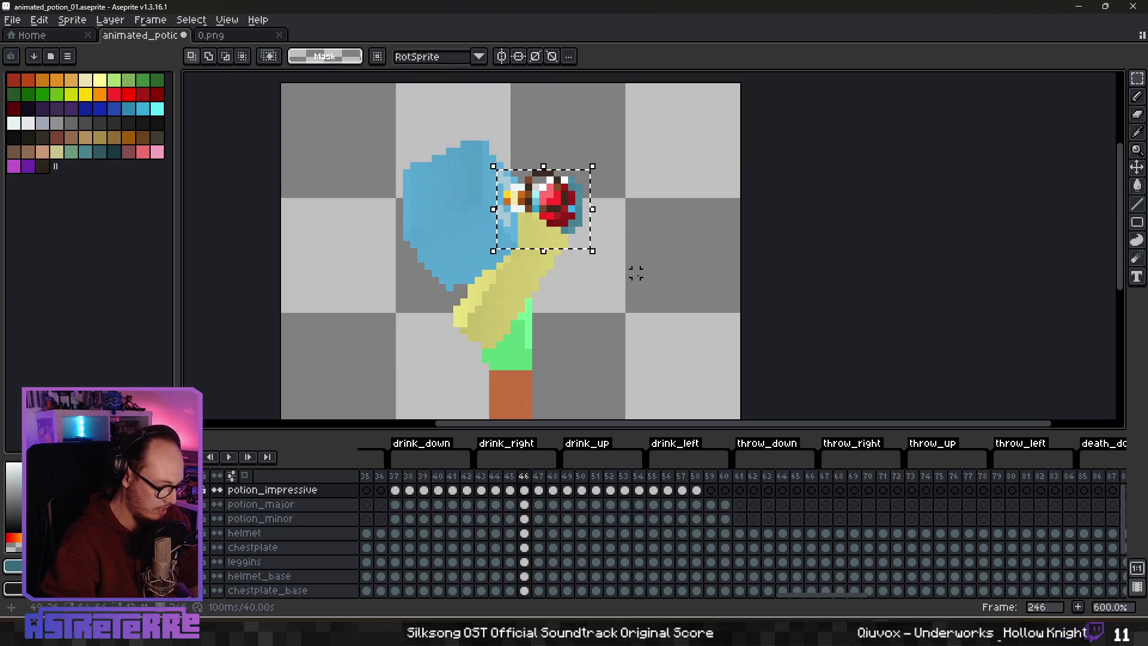
key(ctrl+c)
click(696, 490)
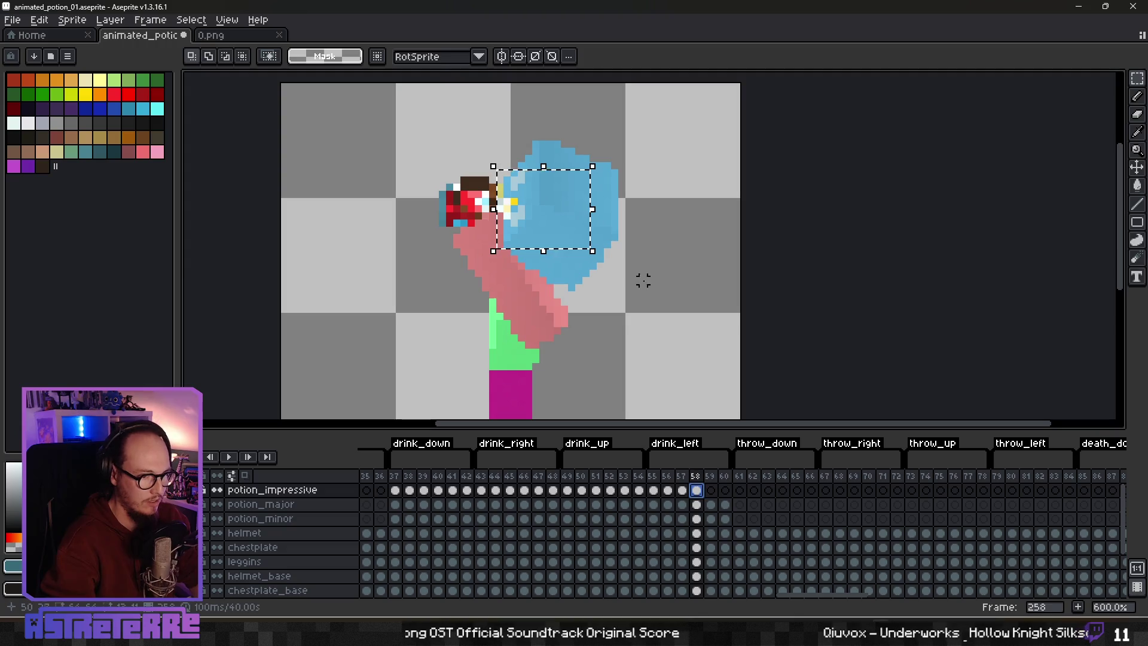
key(ctrl+v)
Step: Flip the pasted potion horizontally and park it left of the figure
drag(574, 233, 668, 233)
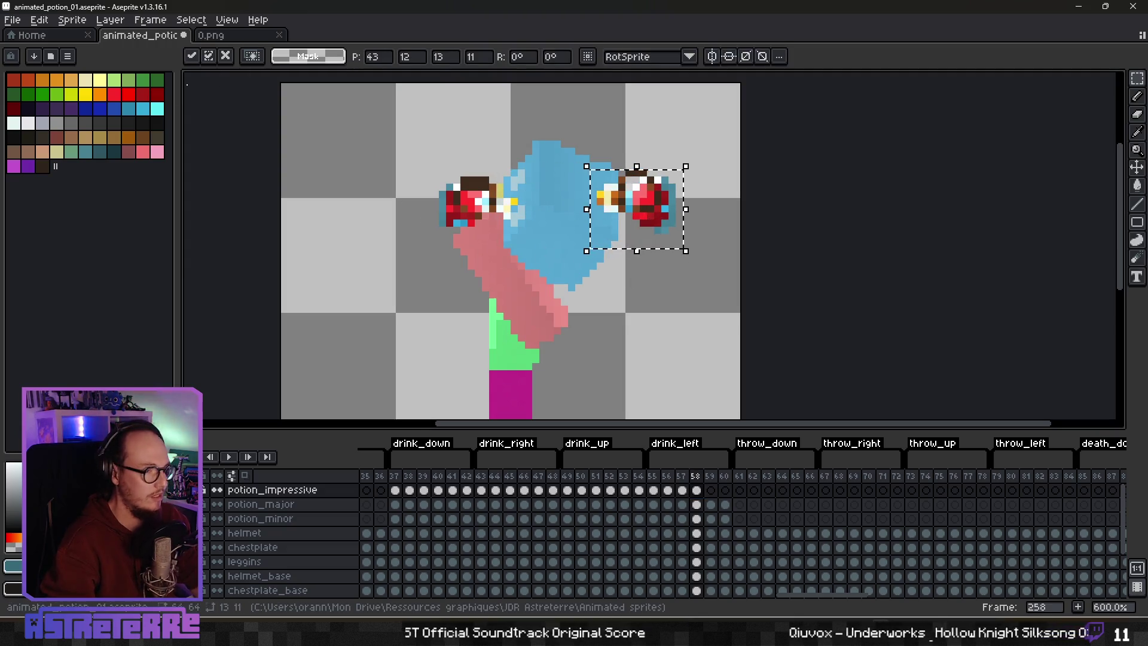
click(39, 20)
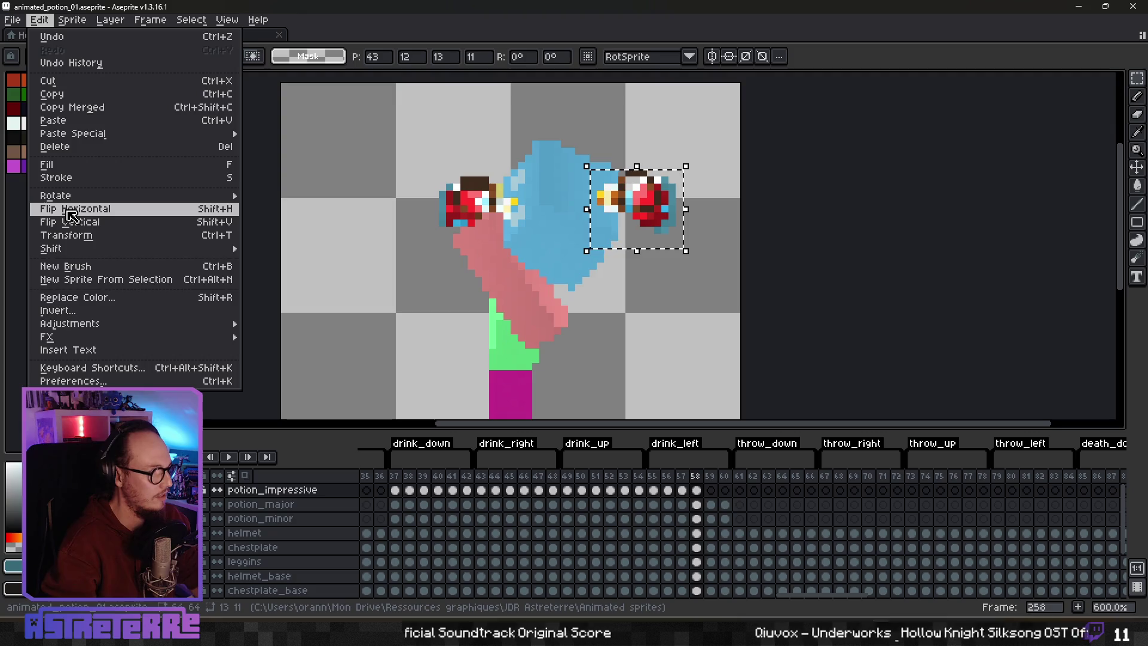
click(66, 210)
mouse_move(618, 216)
mouse_down()
mouse_move(451, 227)
mouse_move(349, 278)
mouse_up()
click(425, 164)
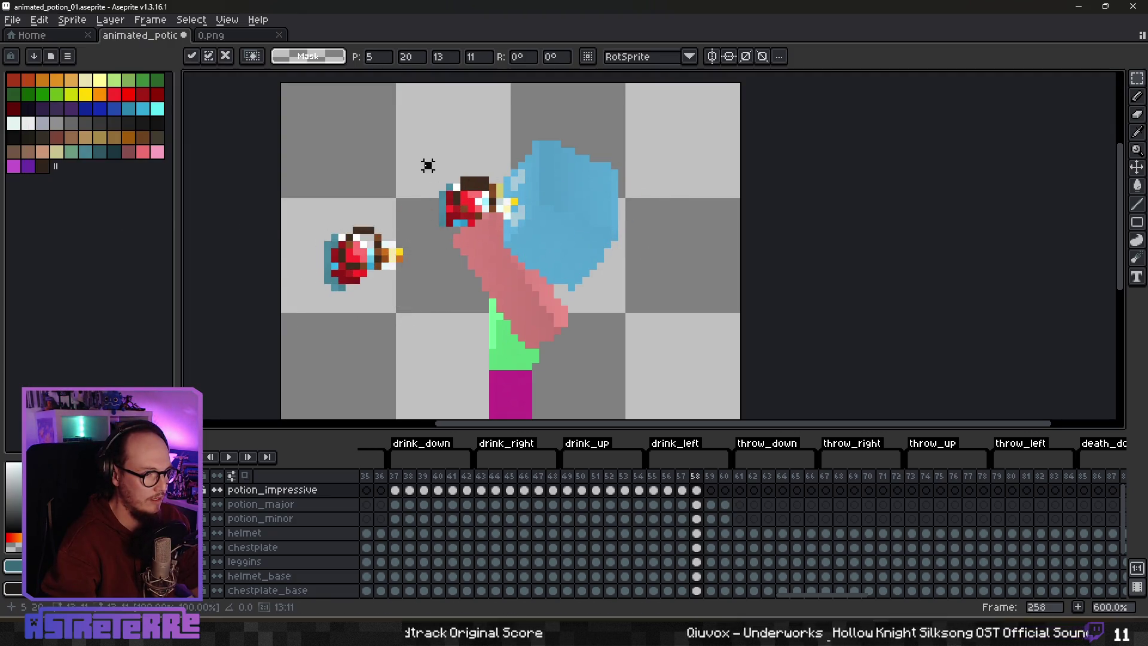
Step: Delete the old potion from the hand and move the flipped potion onto the hand
scroll(464, 191, up, 1)
drag(425, 174, 538, 248)
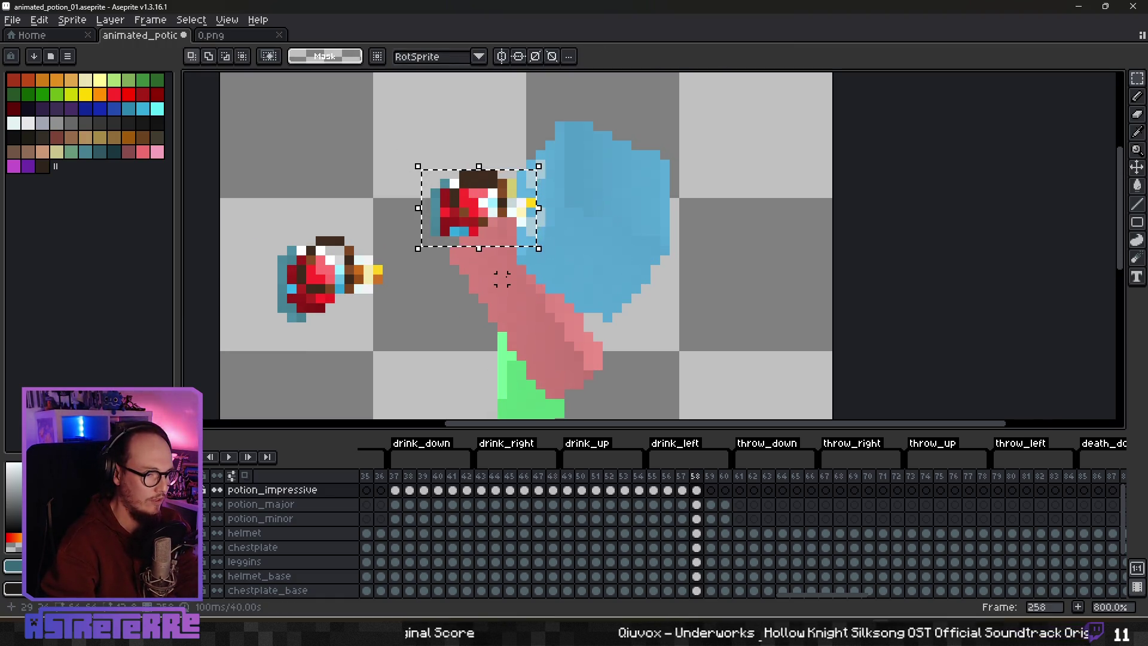
key(Delete)
drag(263, 232, 395, 339)
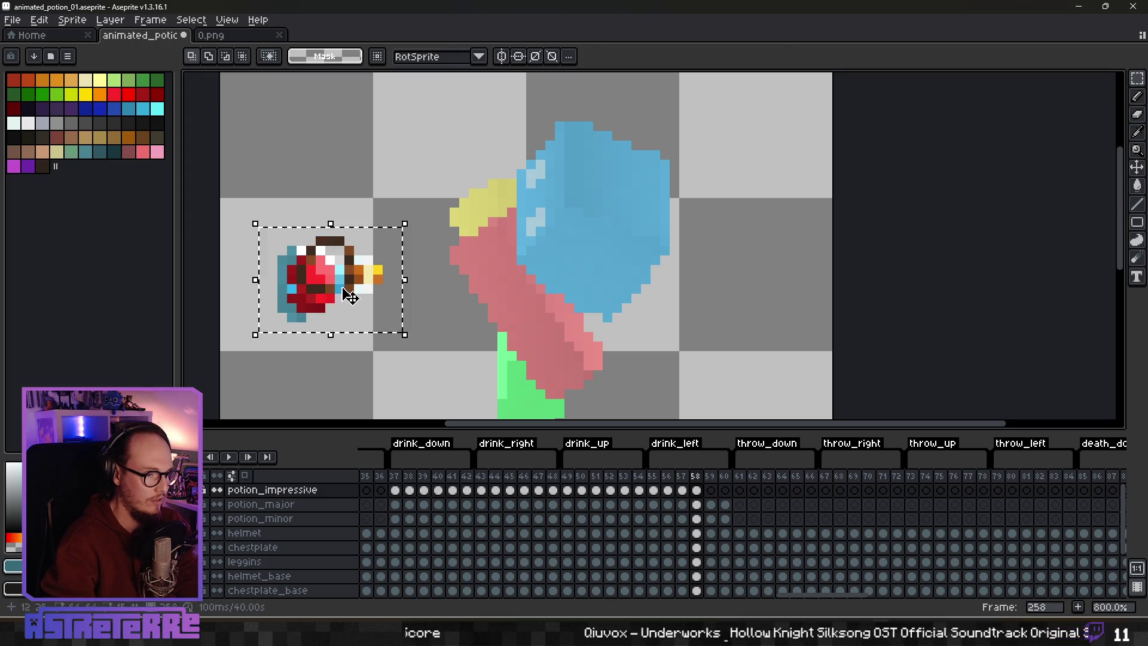
drag(351, 297, 502, 222)
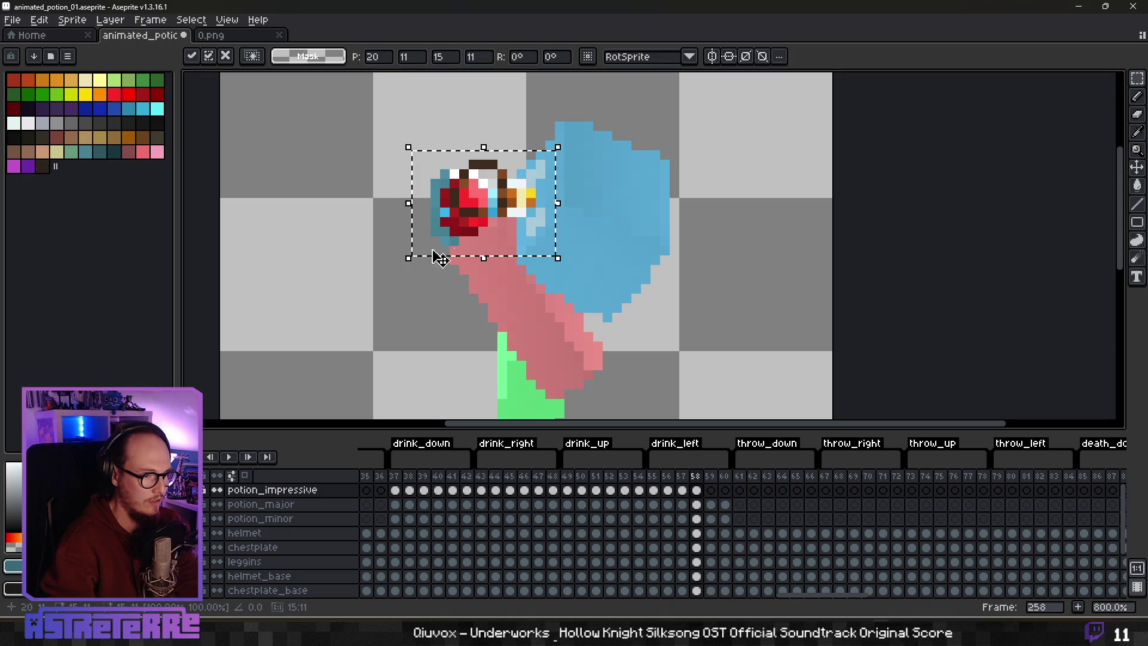
click(377, 256)
Step: Compare the new potion by toggling its layer and stepping between frames 257 and 258
scroll(376, 257, up, 3)
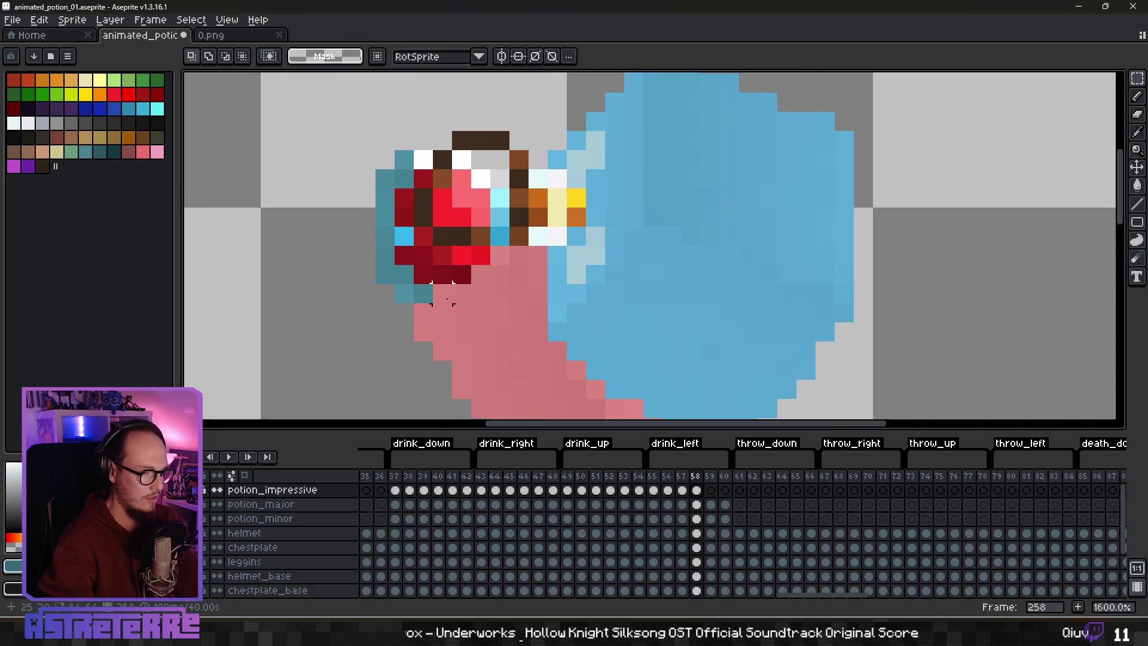
key(b)
click(204, 489)
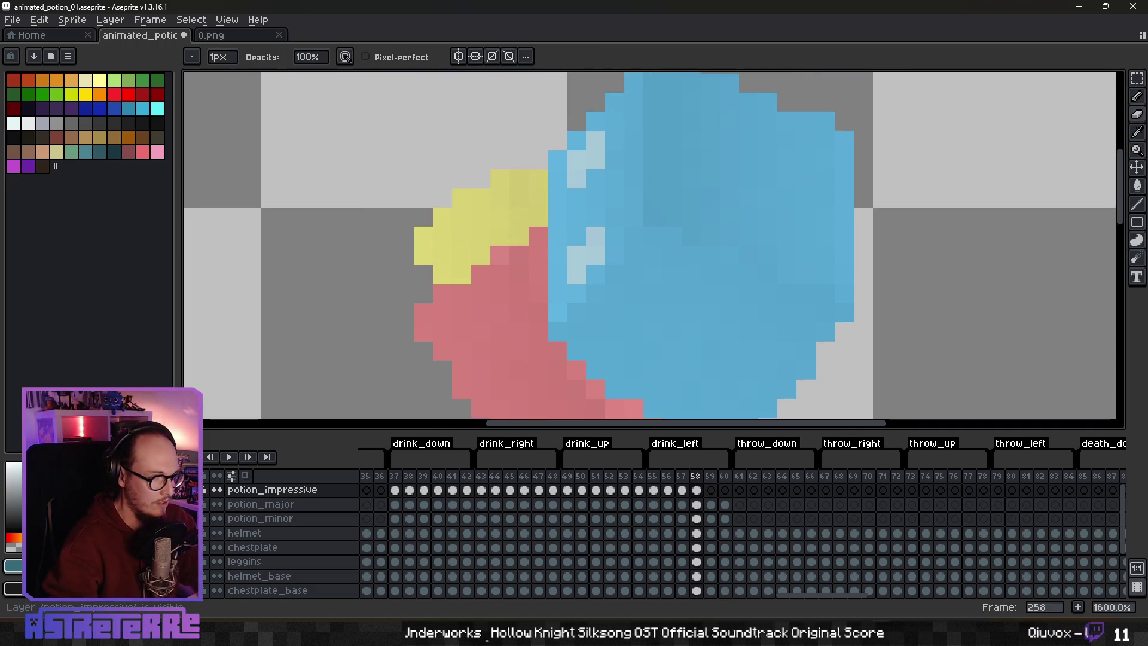
click(204, 489)
click(204, 489)
click(203, 490)
click(204, 489)
click(204, 490)
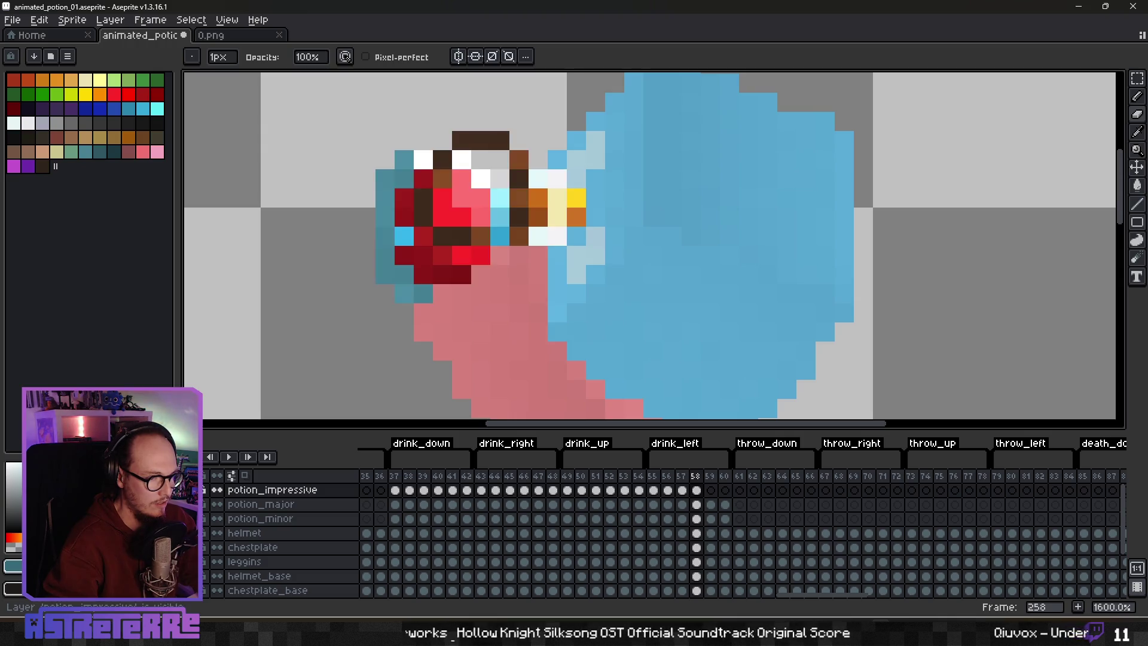
click(204, 490)
click(204, 489)
click(204, 490)
click(204, 489)
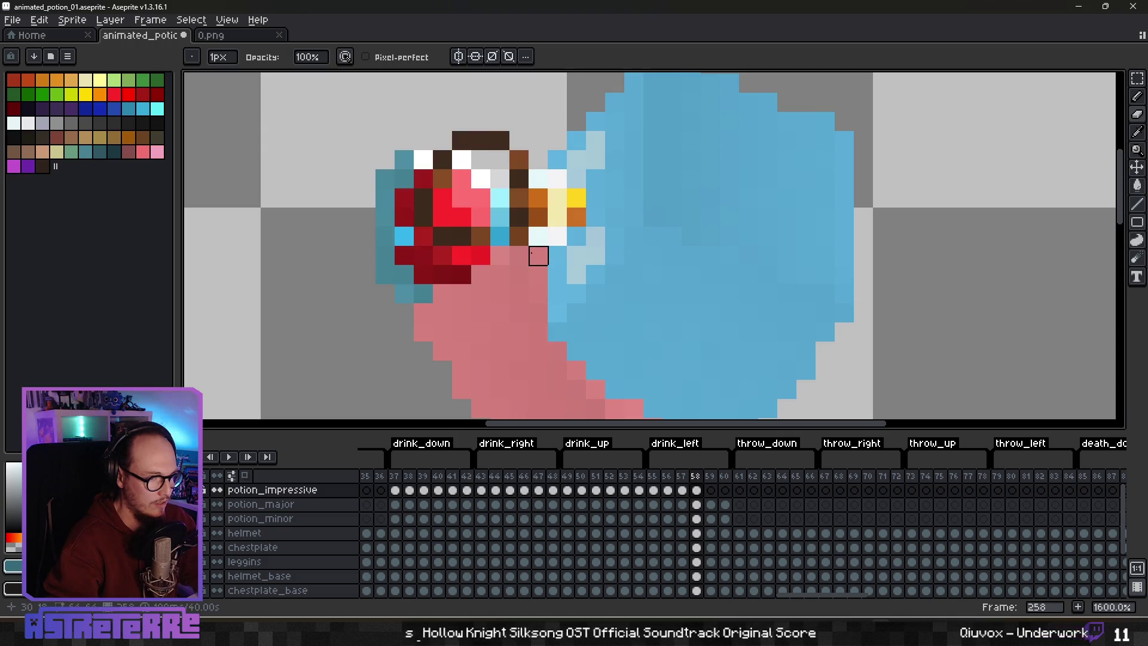
scroll(538, 237, down, 4)
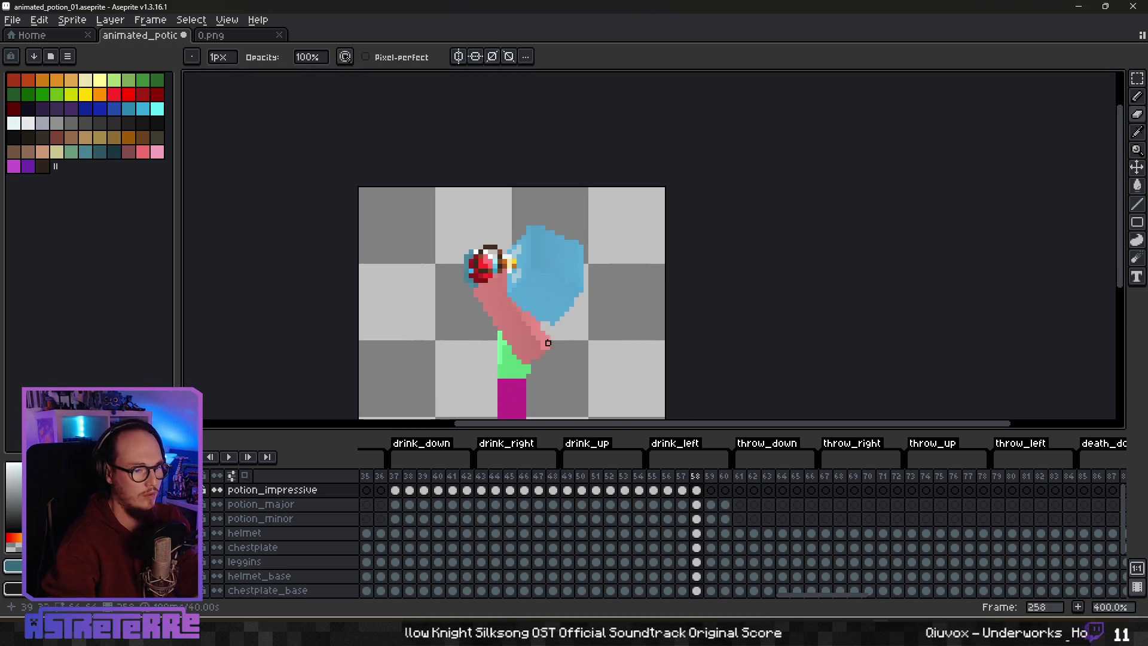
key(Left)
key(Right)
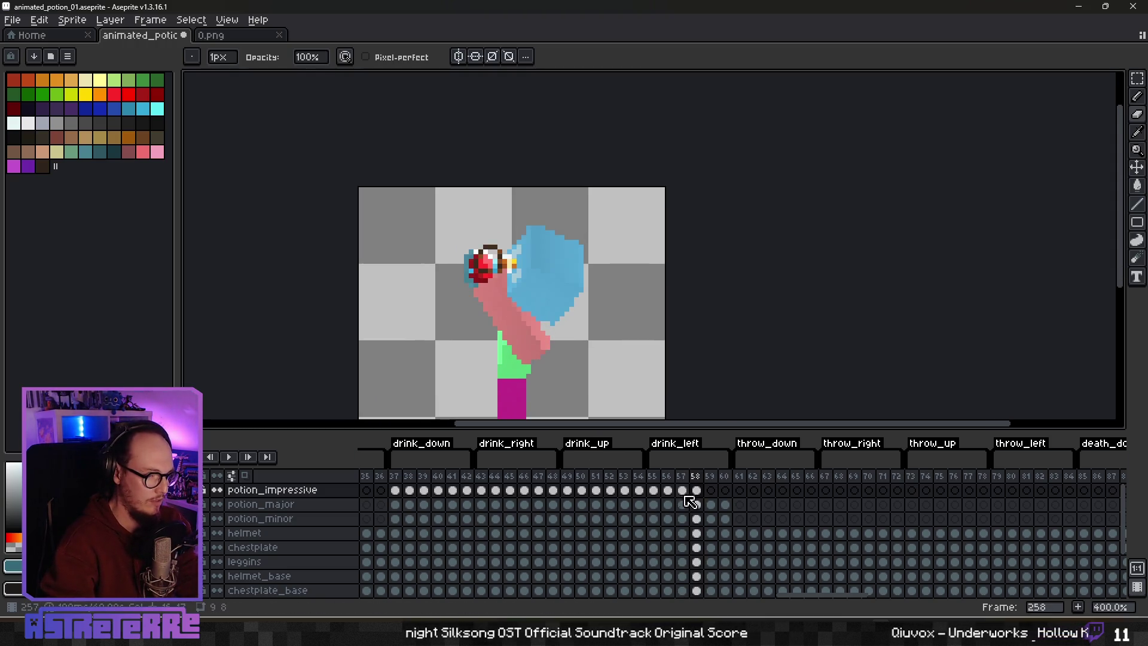
Step: Review drink_left frames 255–260 and earlier drink frames, then stop playback
click(684, 490)
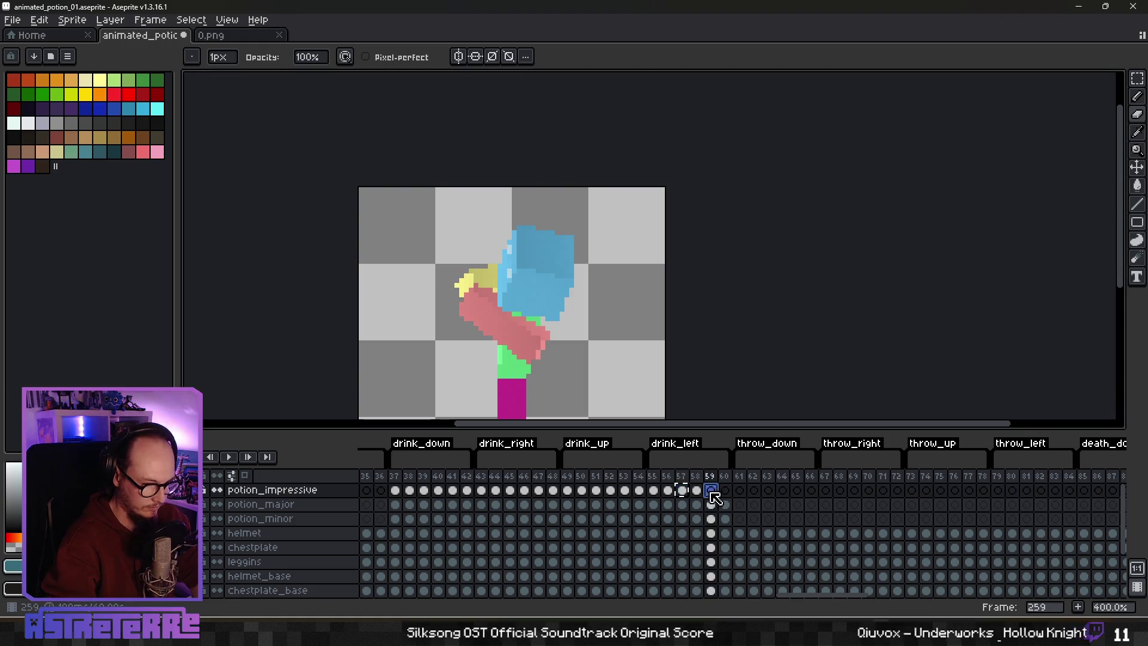
click(669, 491)
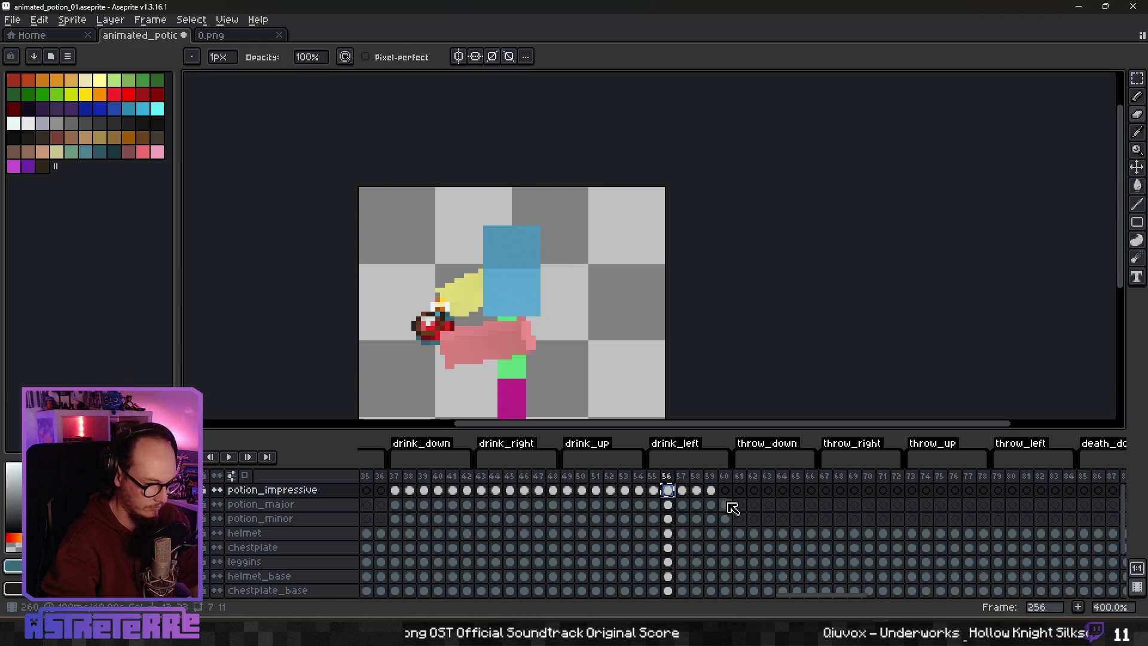
click(725, 491)
click(655, 490)
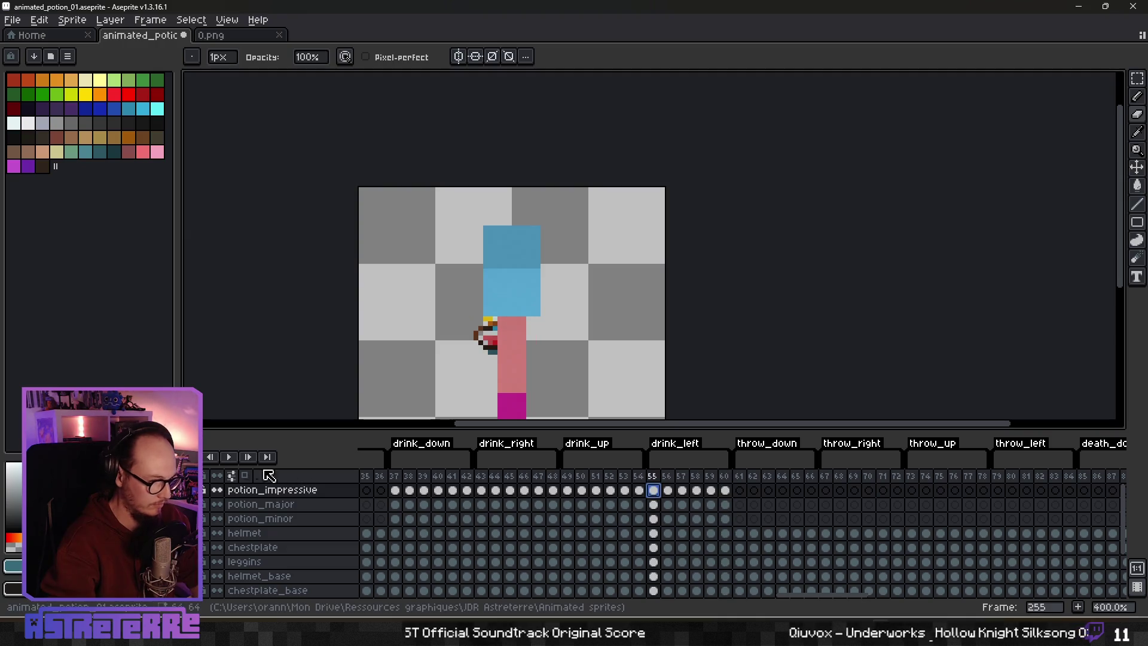
scroll(361, 354, down, 2)
drag(362, 354, 480, 282)
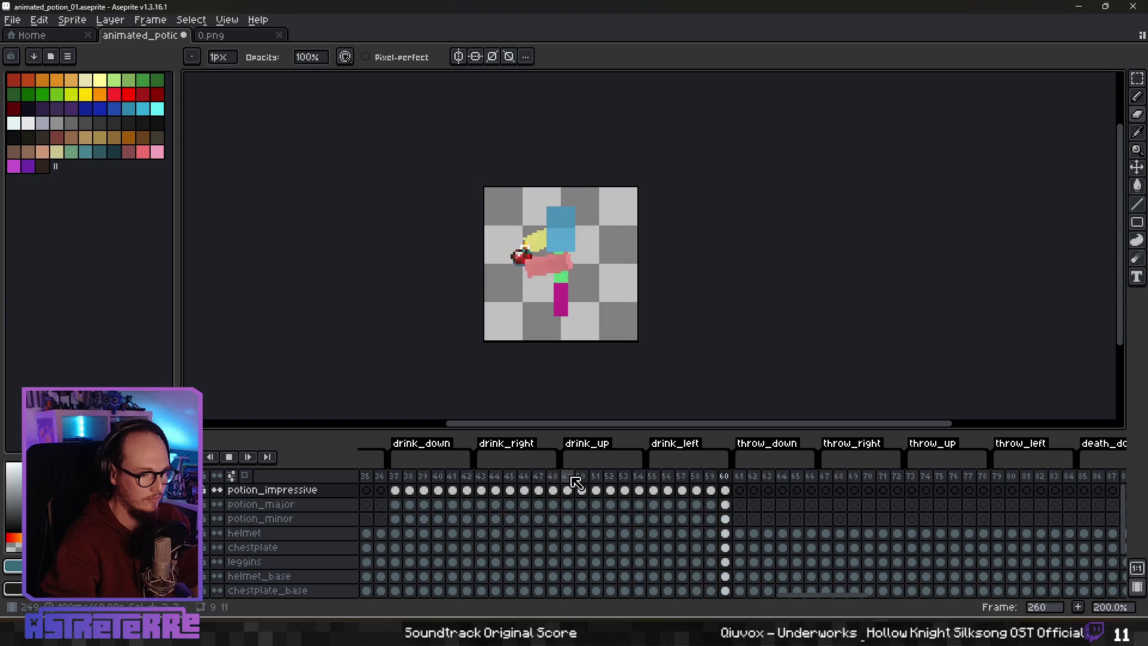
click(573, 478)
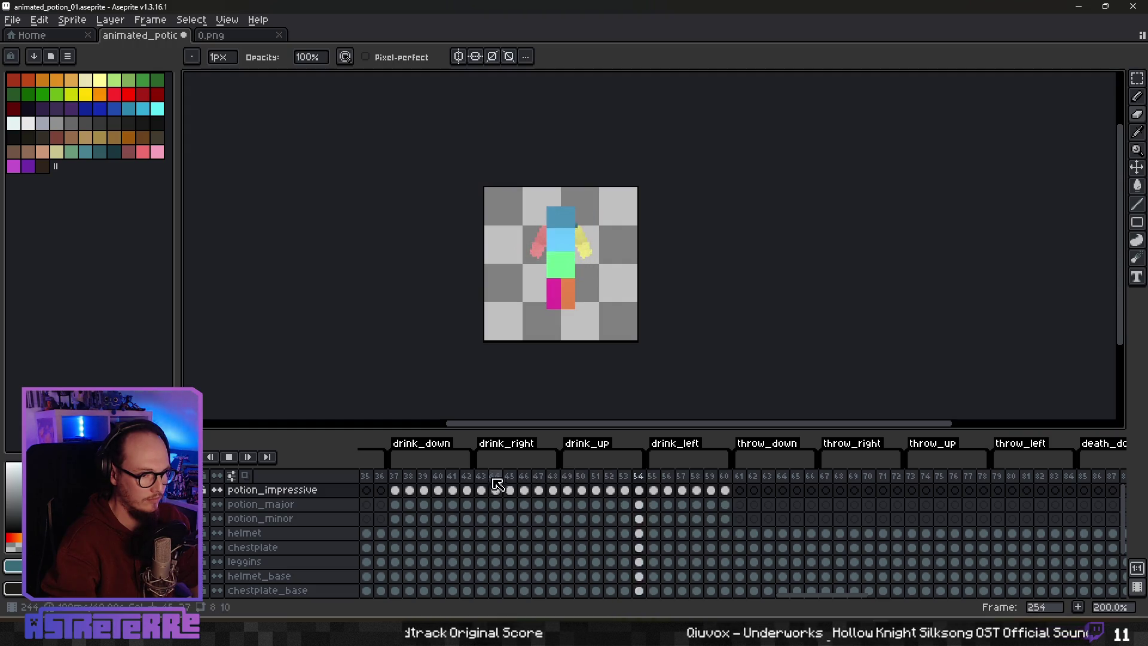
click(482, 477)
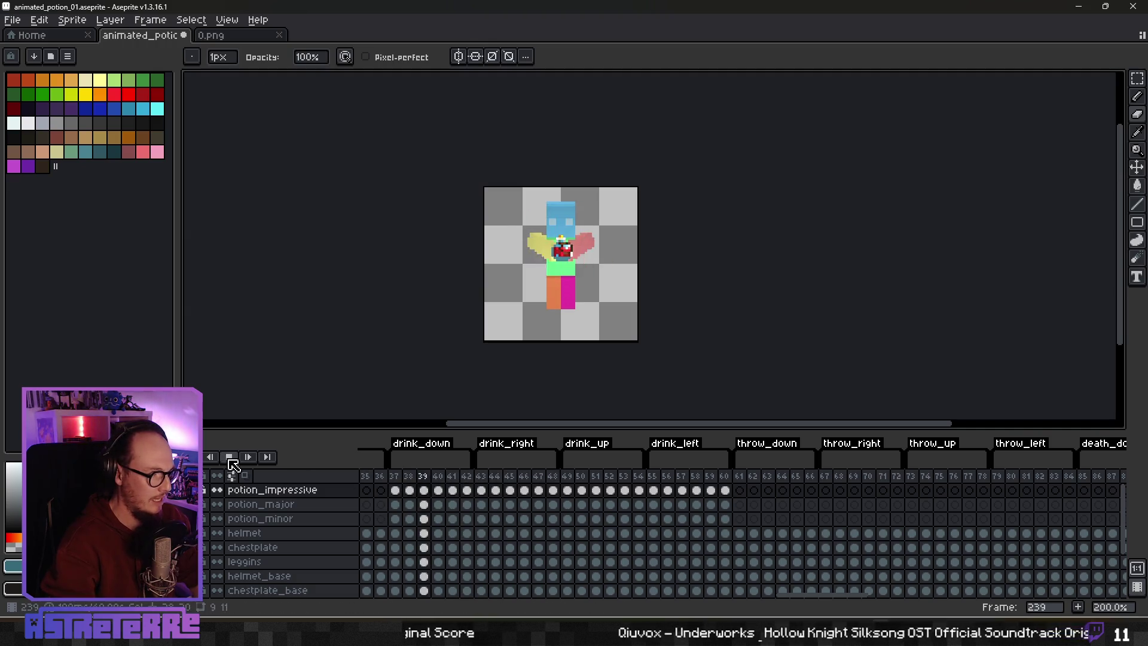
click(229, 458)
Step: Hide the character body layers and select frames 37 to 60 across all layers
drag(539, 326, 556, 329)
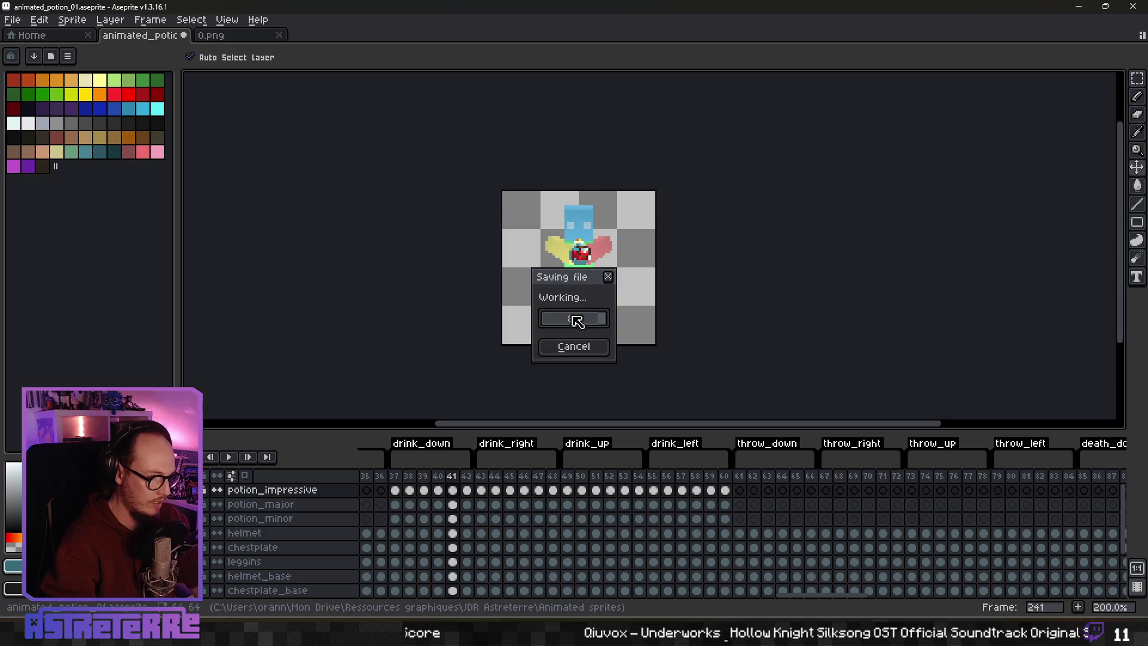
scroll(216, 520, down, 2)
click(216, 562)
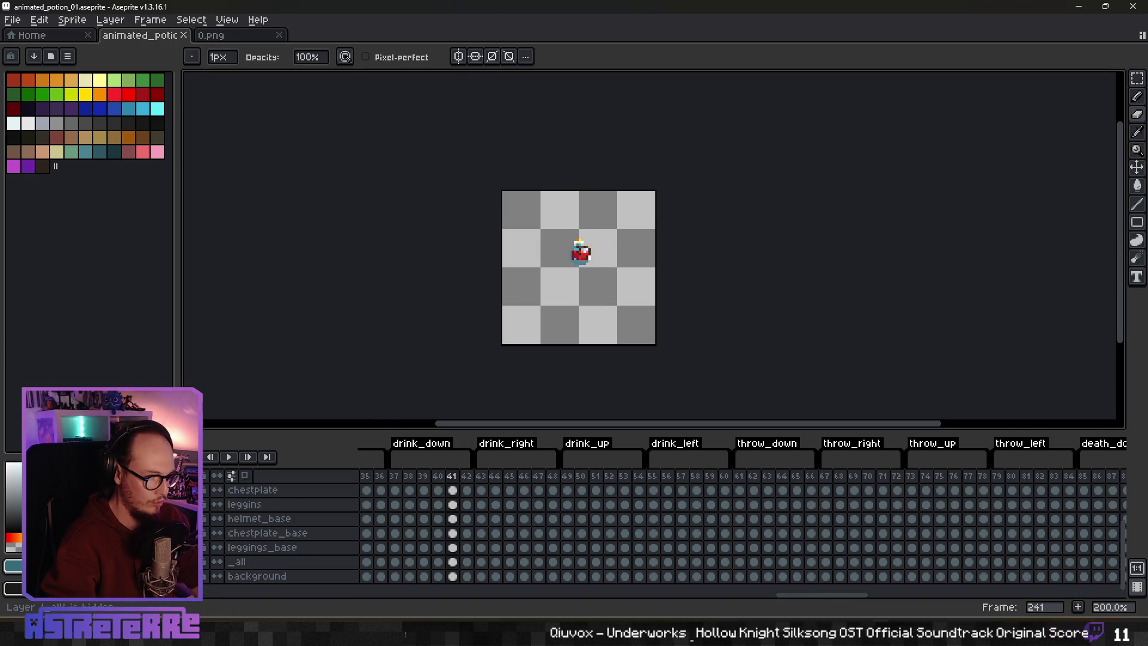
scroll(559, 544, up, 2)
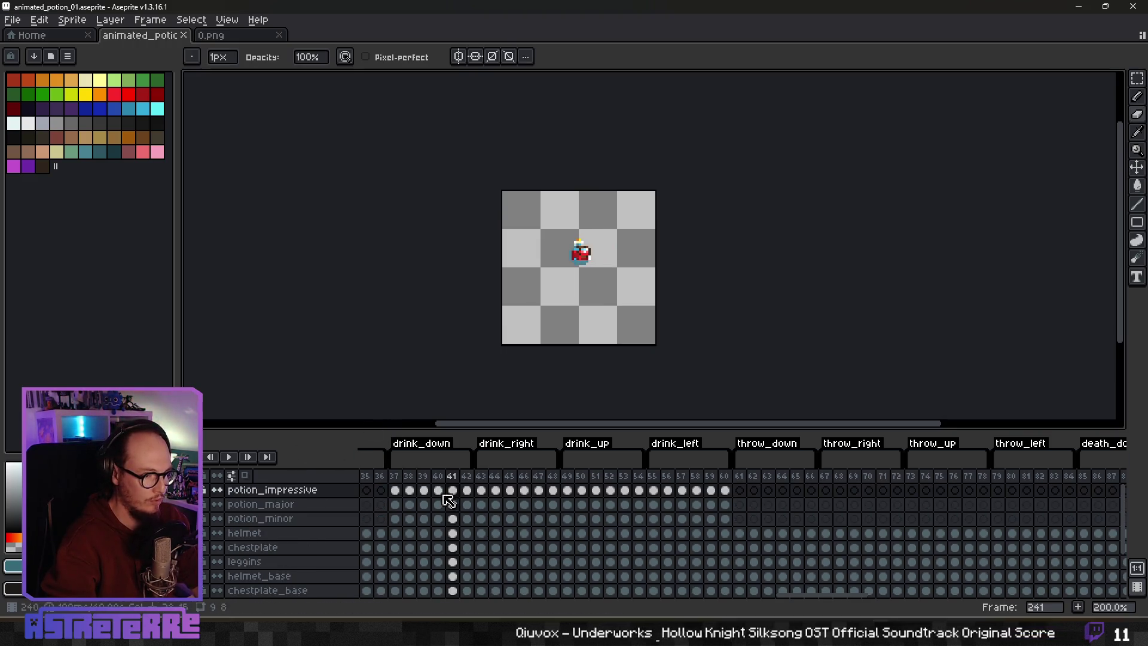
drag(405, 479, 726, 477)
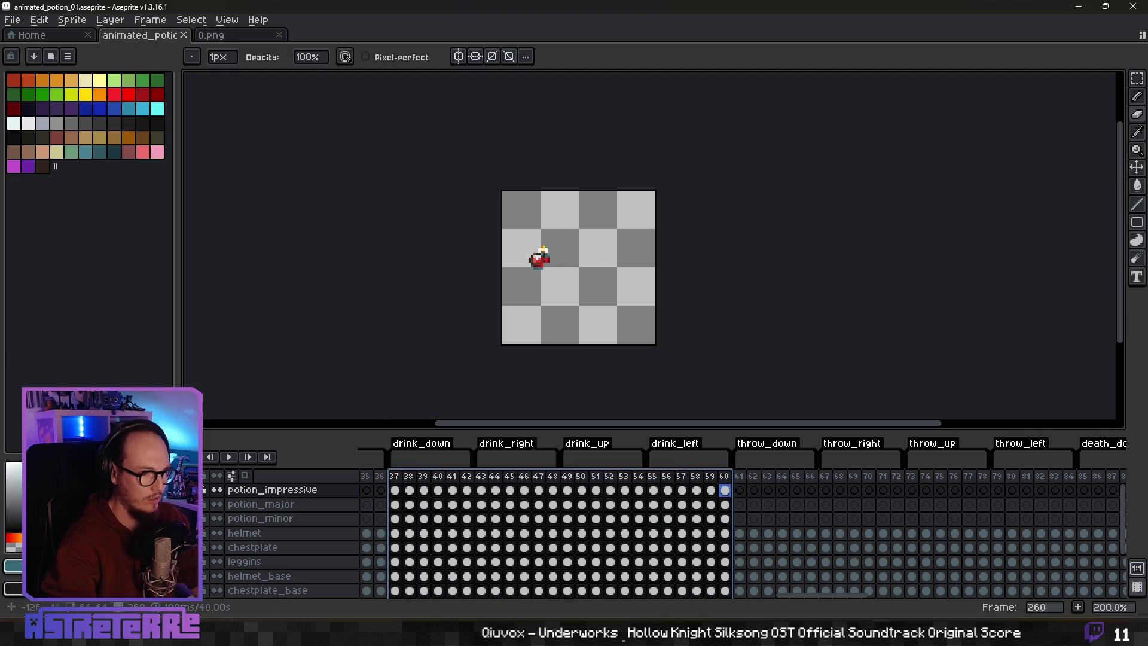
click(12, 19)
Step: Export the selected frames as a horizontal-strip sprite sheet named animated_potion_impressive.png
mouse_move(57, 144)
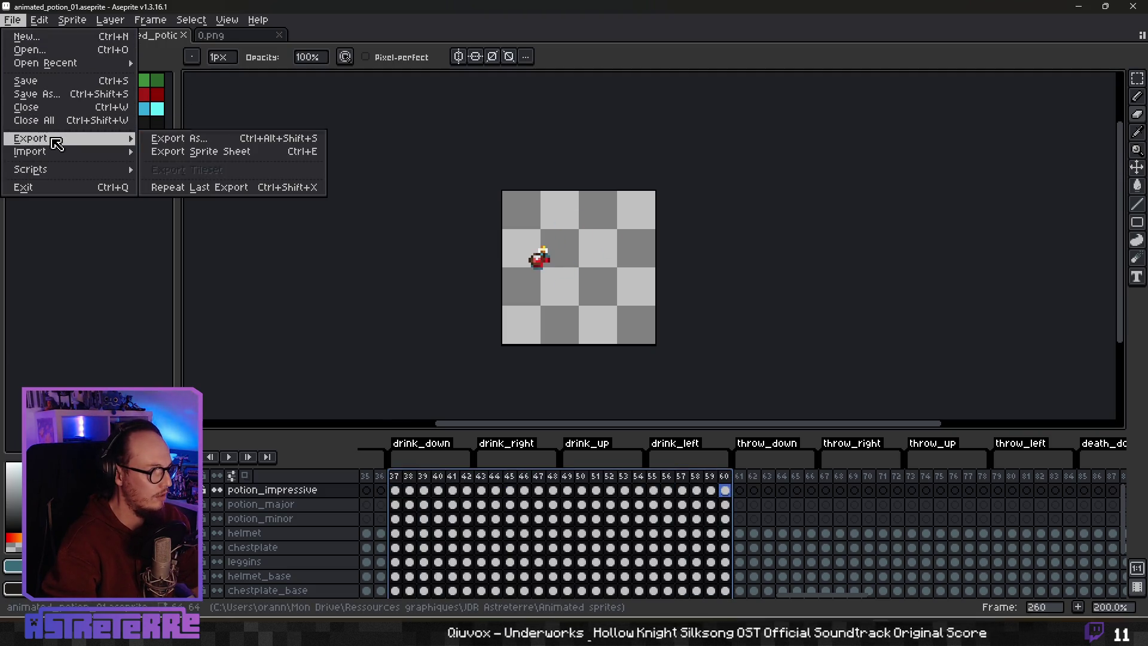
click(287, 151)
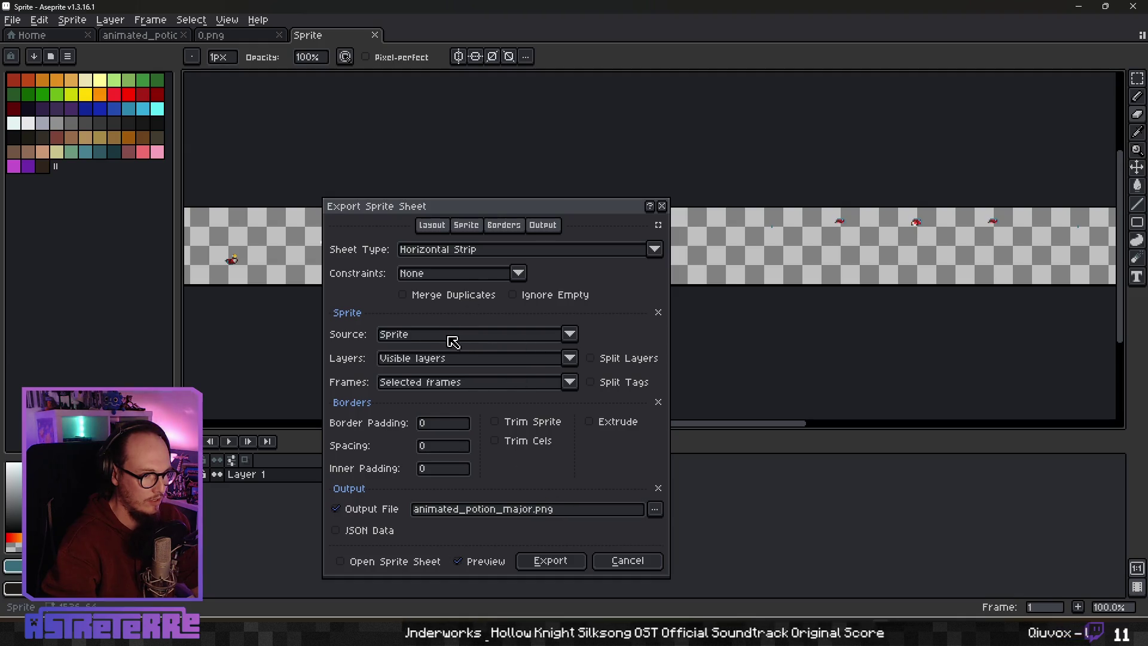
click(538, 512)
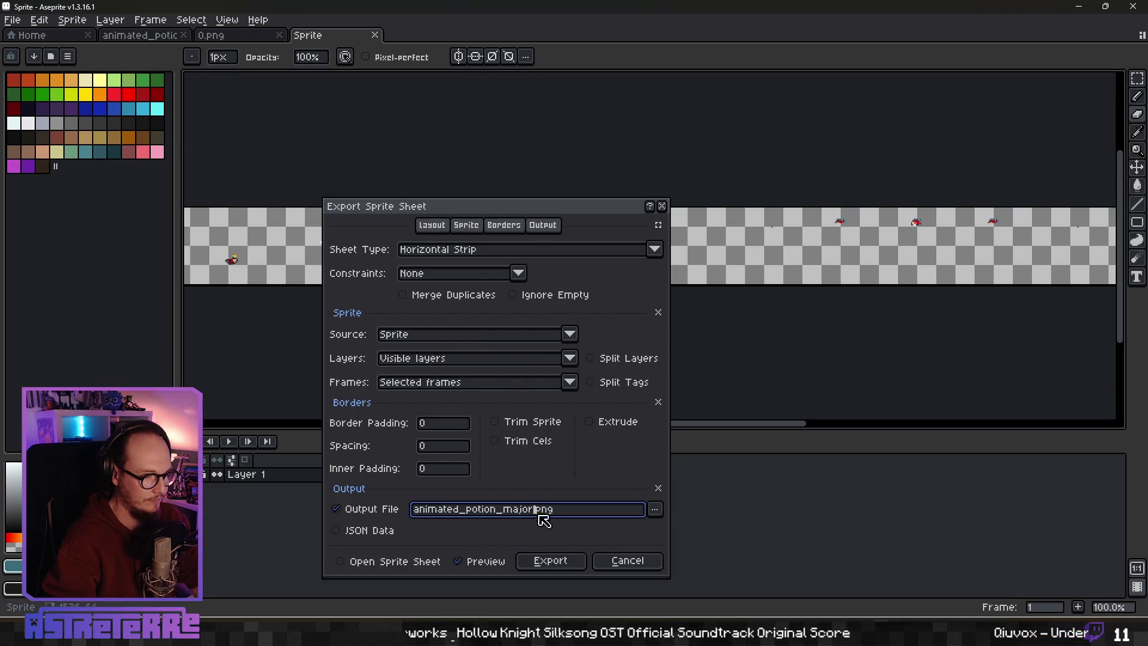
key(BackSpace)
key(BackSpace)
key(BackSpace)
text(impressive)
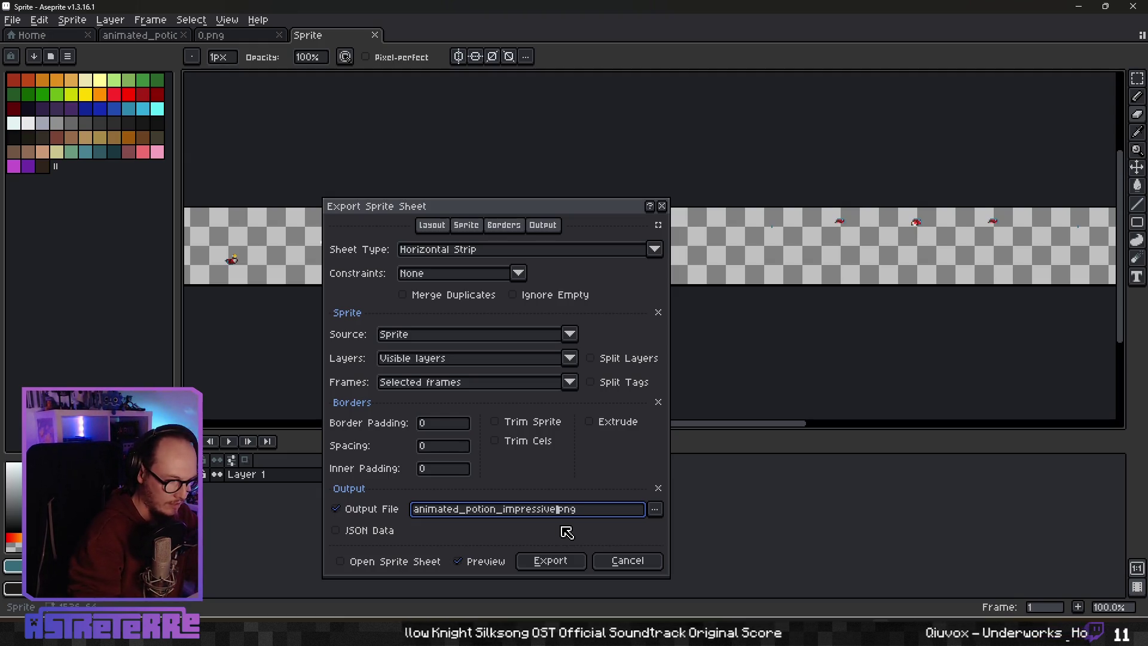
key(Return)
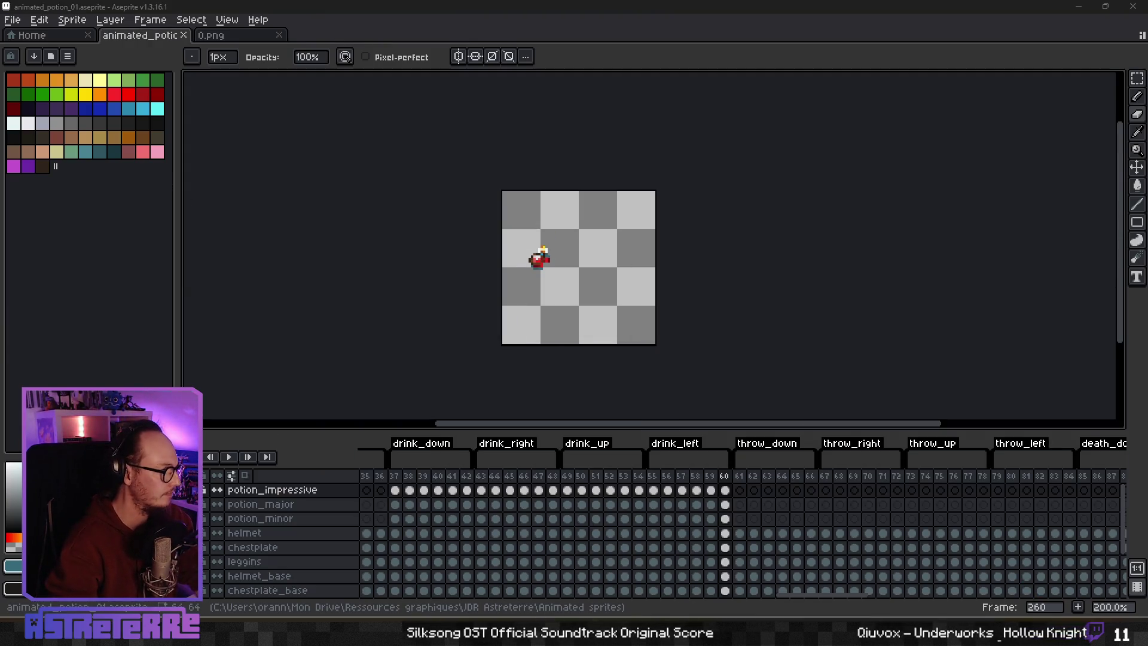
key(alt+Tab)
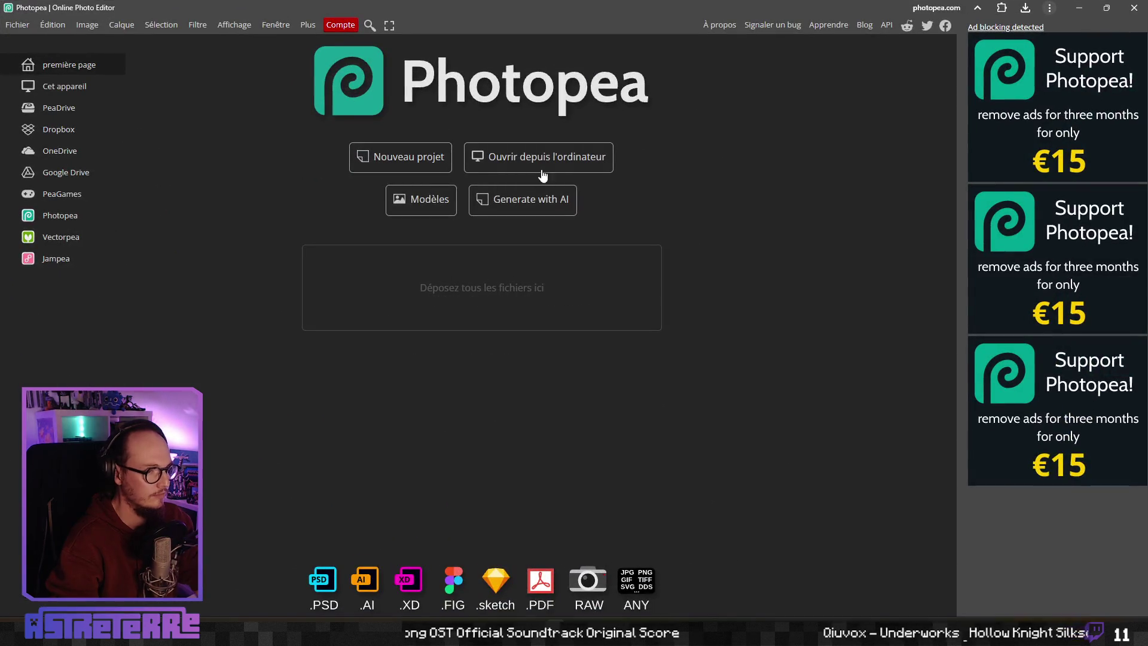
Step: Open animated_potion_impressive.png from the JDR Astreterre > Animated sprites folder
click(541, 169)
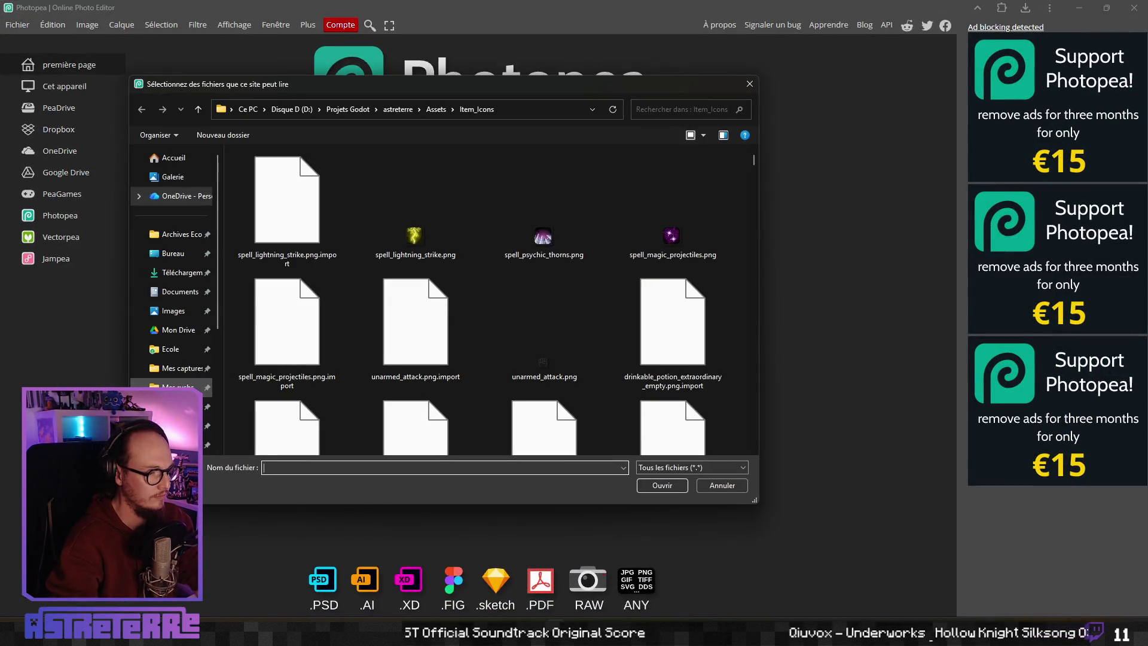
click(174, 407)
double_click(283, 188)
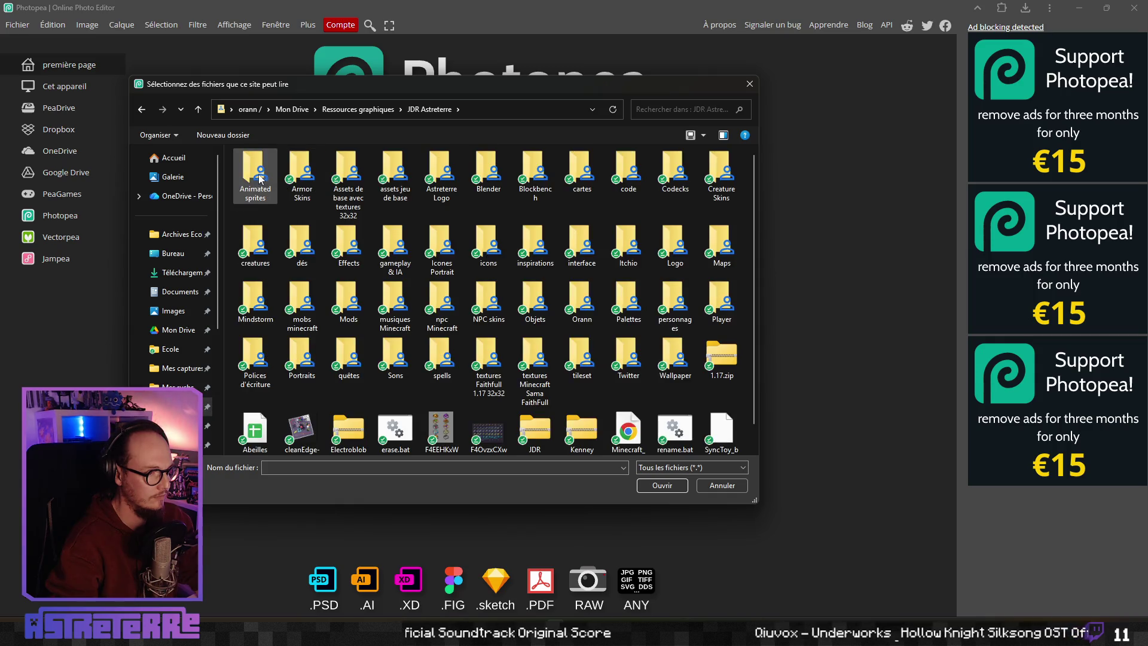
double_click(260, 178)
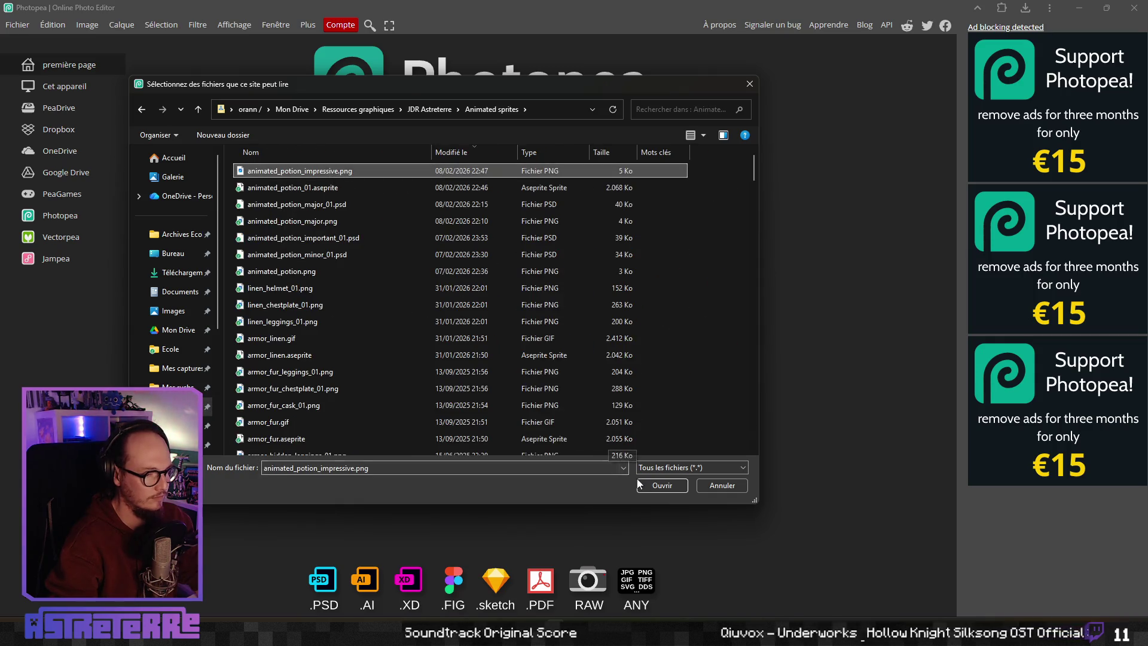
click(640, 484)
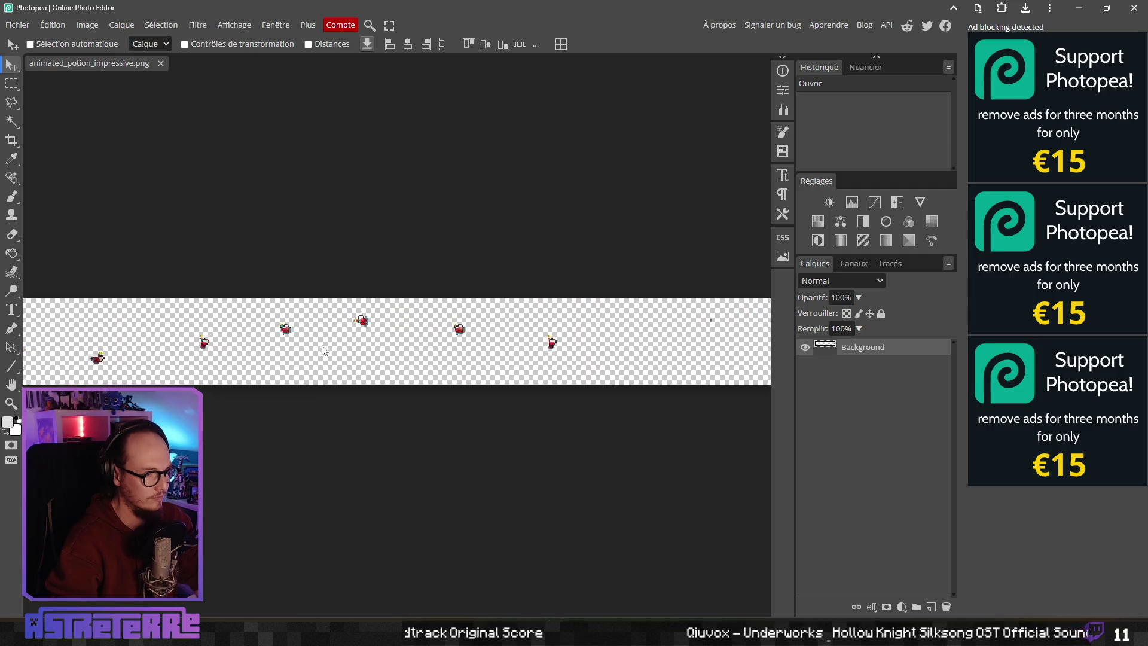
Step: Zoom in and centre two potion frames of the sprite strip in view
scroll(322, 349, up, 5)
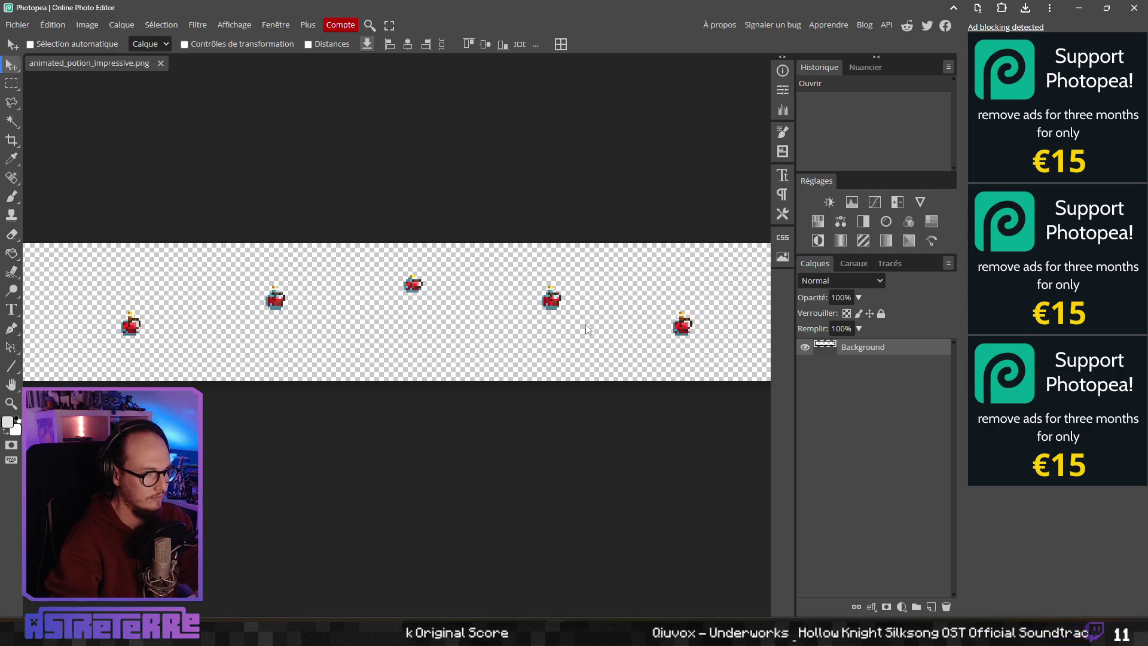
scroll(574, 332, left, 3)
scroll(401, 332, up, 3)
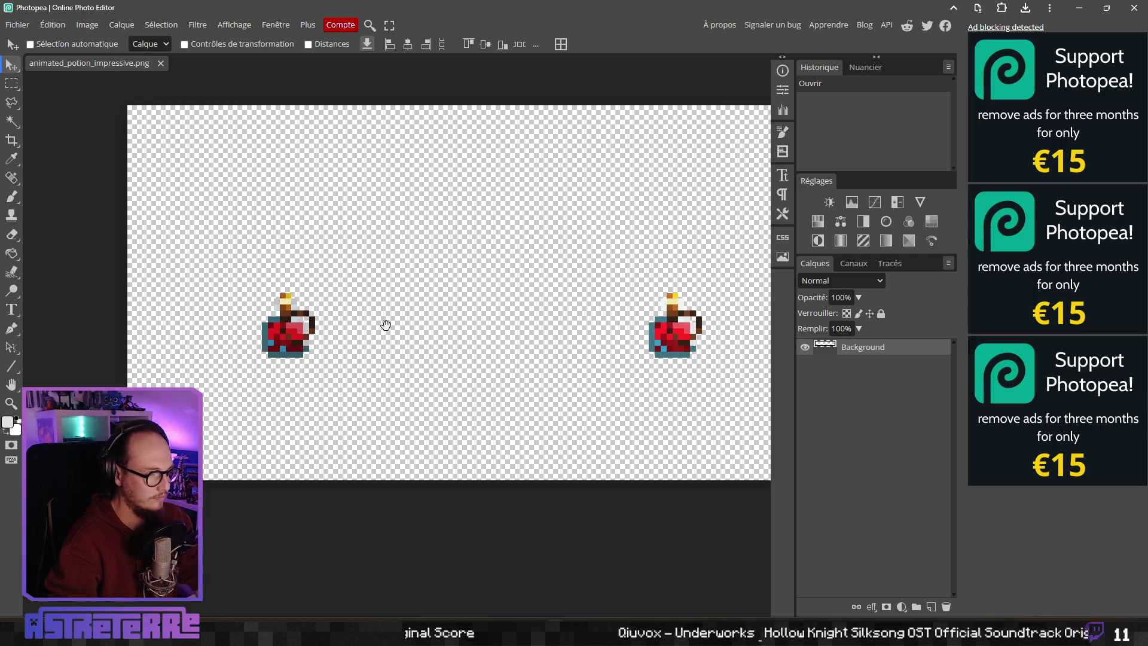
drag(386, 324, 351, 318)
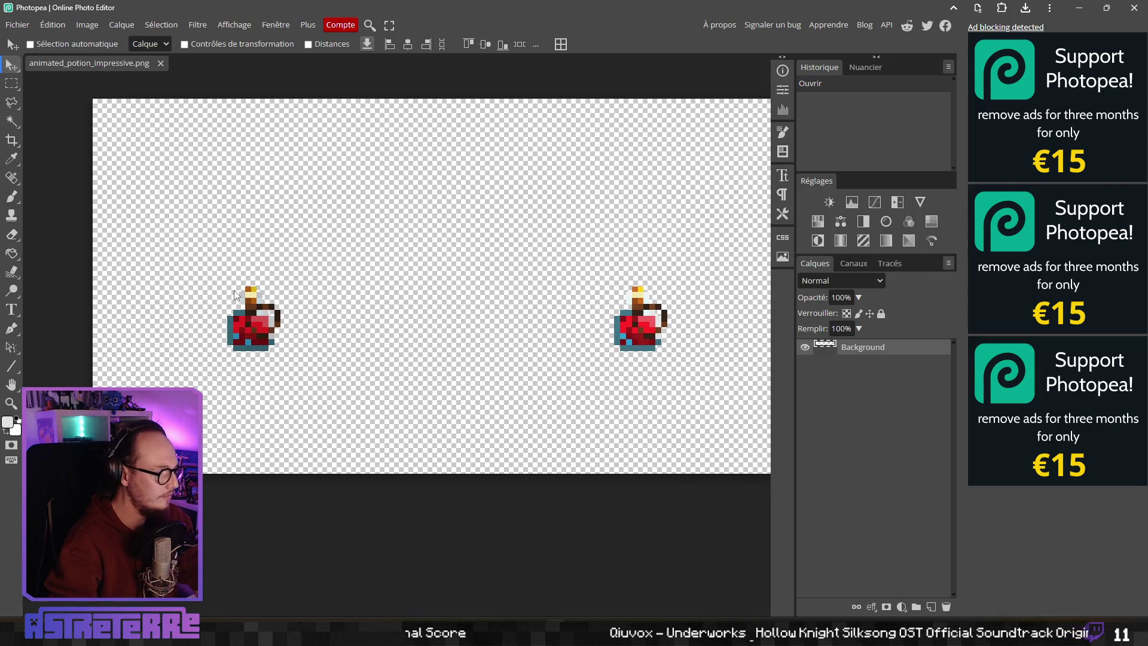
click(10, 121)
Step: Magic-wand select the red and dark-red liquid pixels in the first potion frame
click(249, 326)
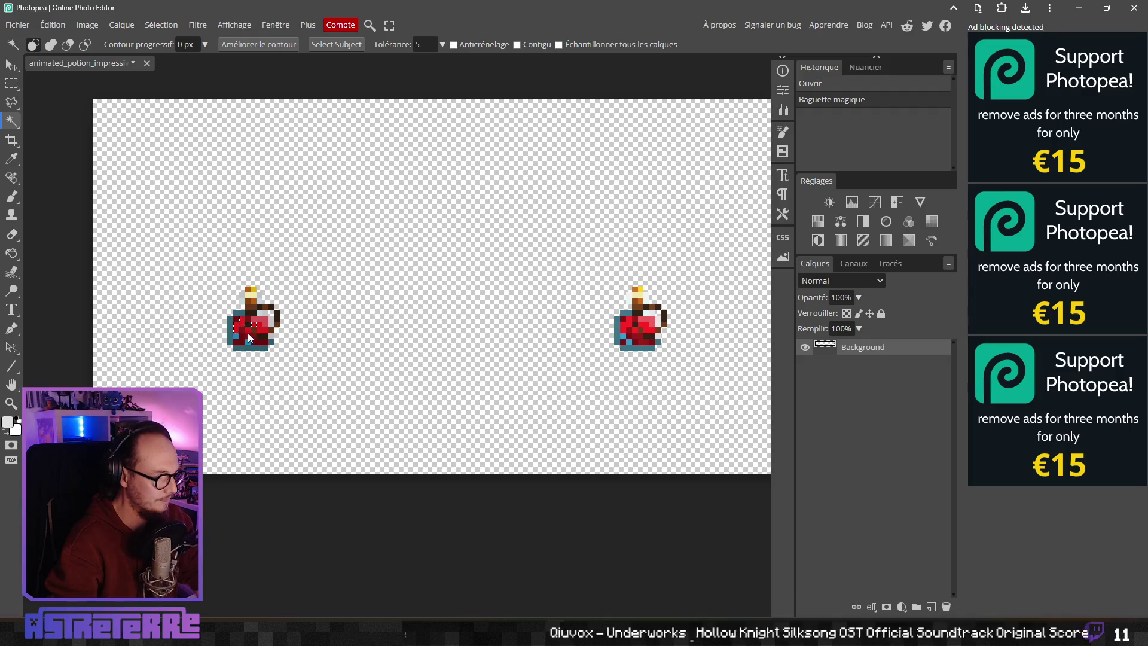
scroll(247, 332, up, 1)
scroll(245, 302, up, 1)
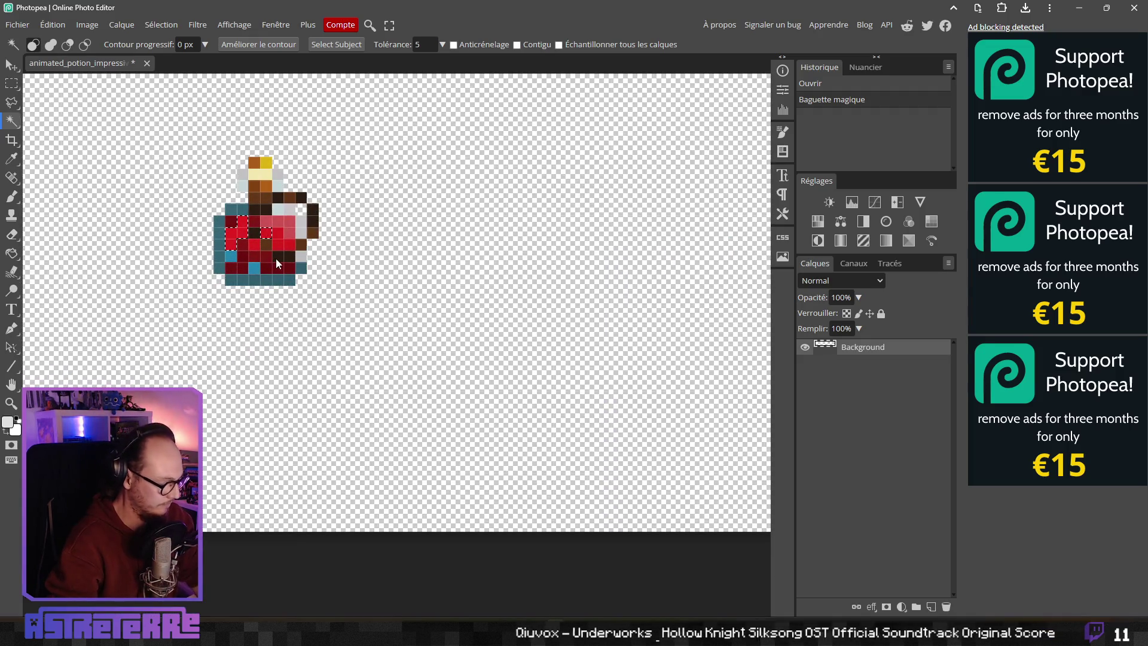
click(233, 226)
click(268, 228)
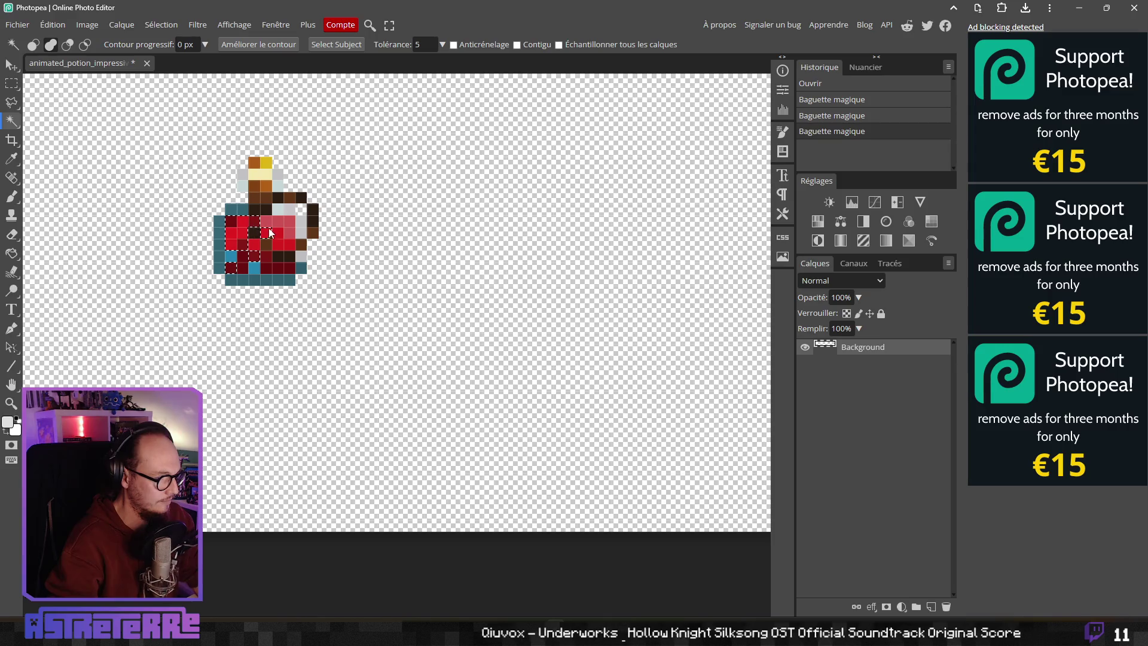
click(278, 238)
click(267, 254)
click(251, 269)
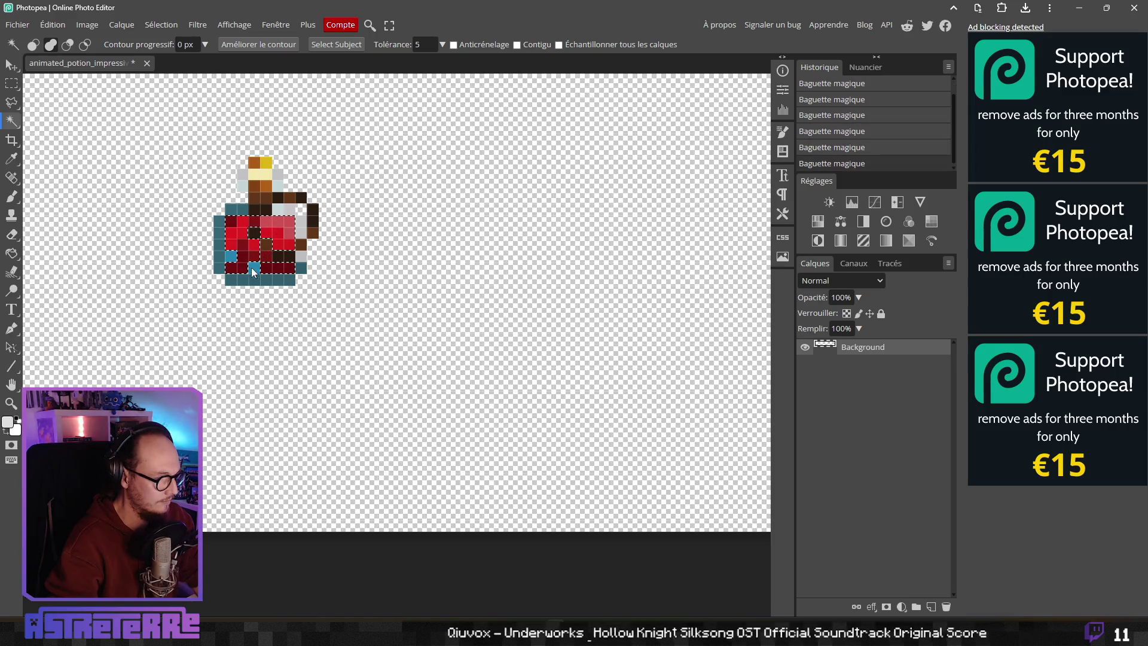
click(268, 256)
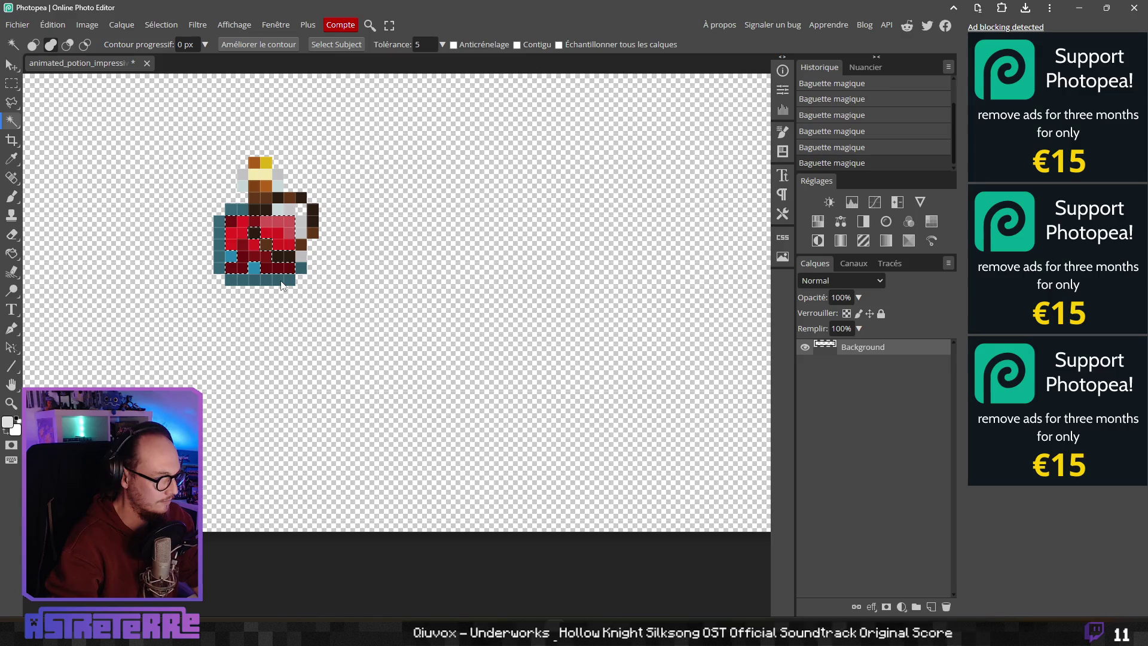
Step: Add the red liquid pixels of the following potion frames to the selection
scroll(583, 282, up, 2)
scroll(583, 282, left, 8)
scroll(518, 363, right, 5)
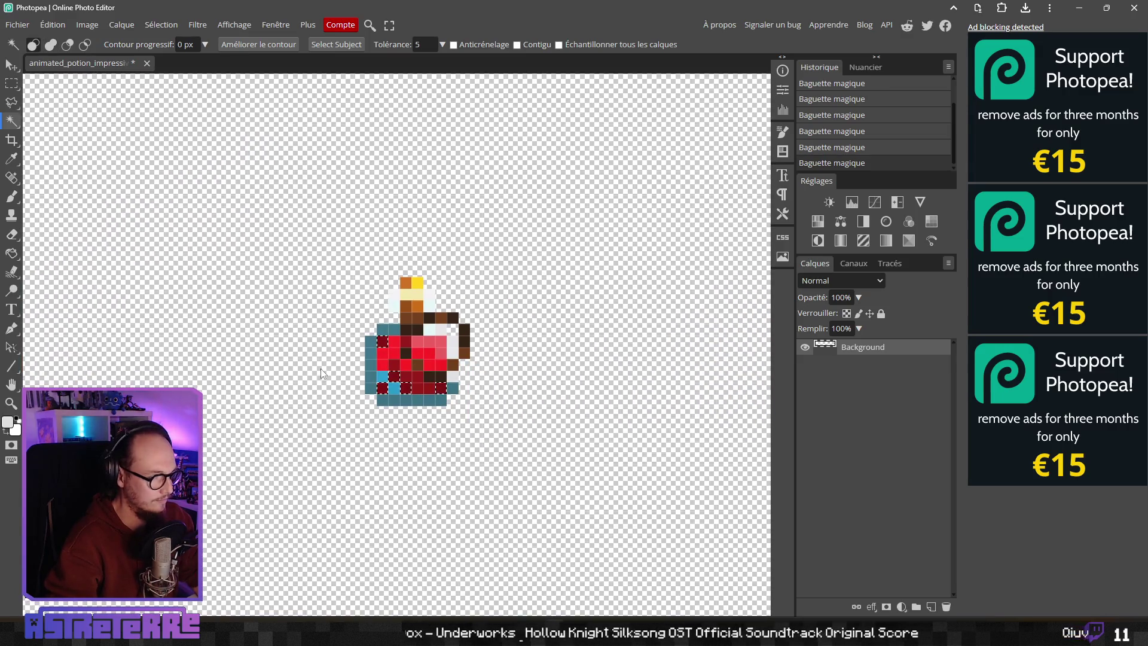
click(399, 371)
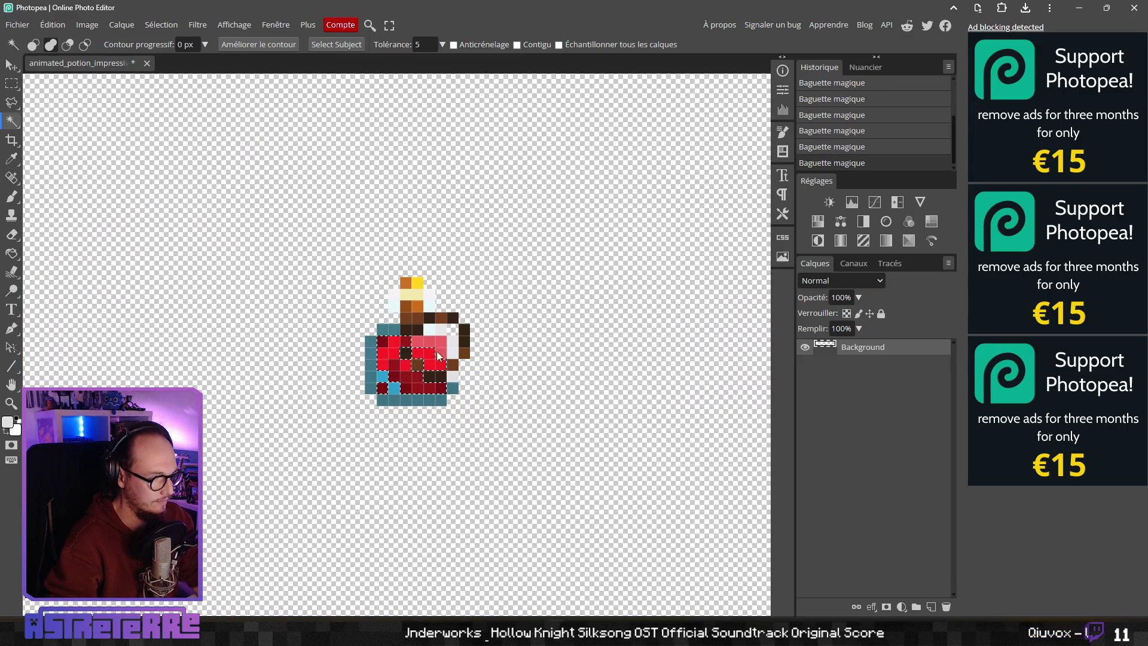
scroll(482, 392, right, 10)
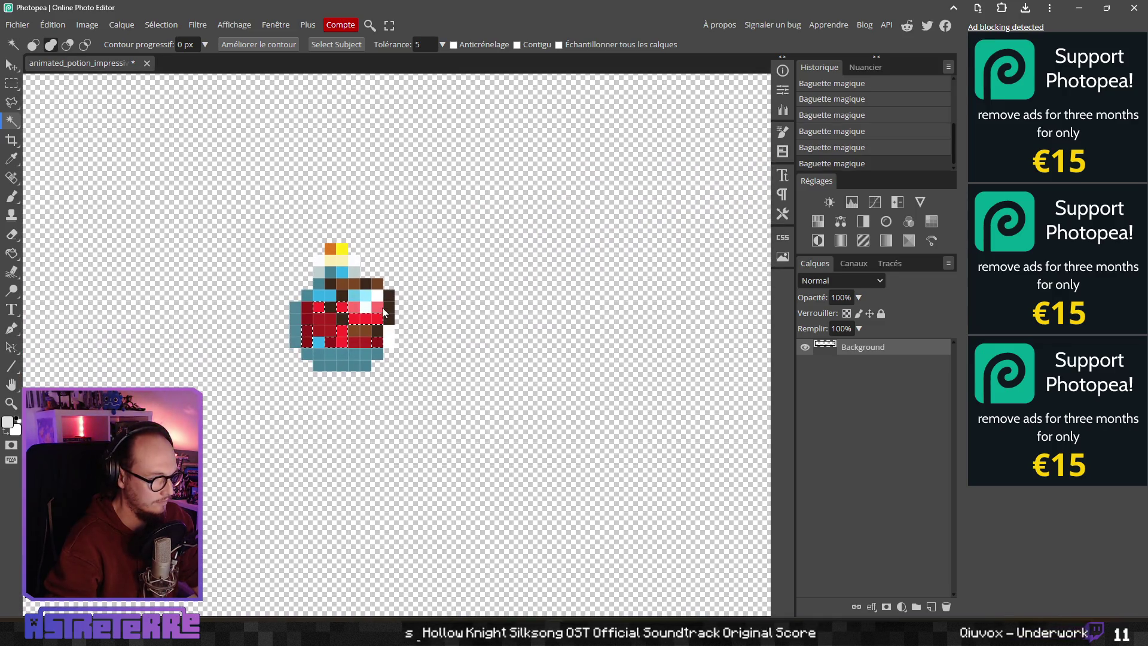
click(333, 322)
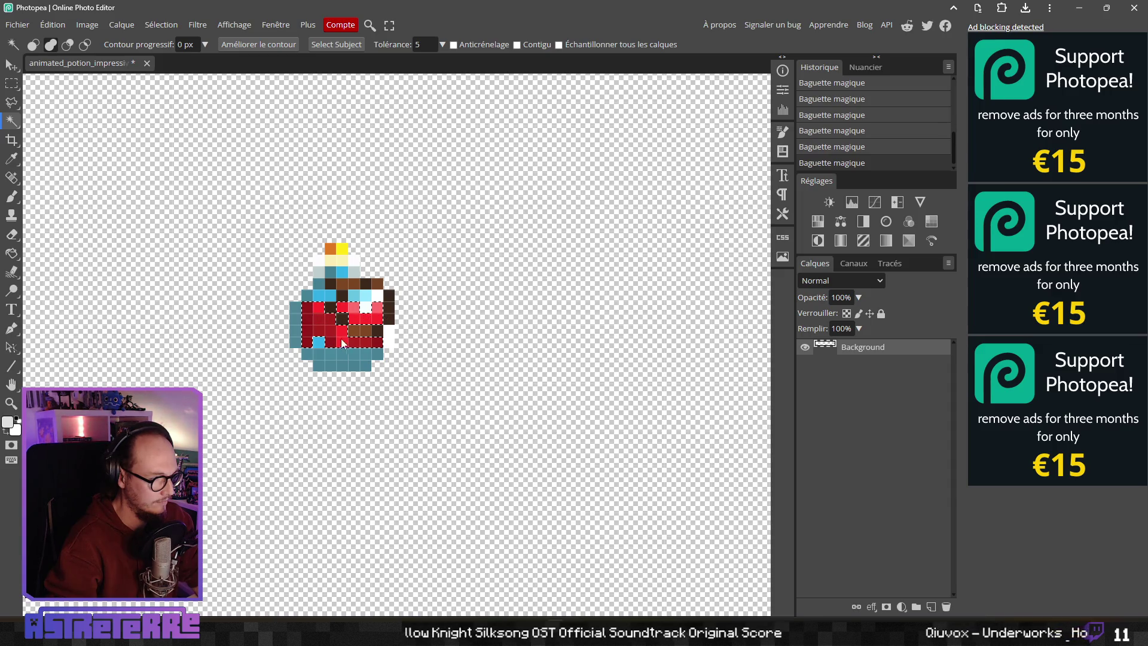
scroll(385, 340, right, 10)
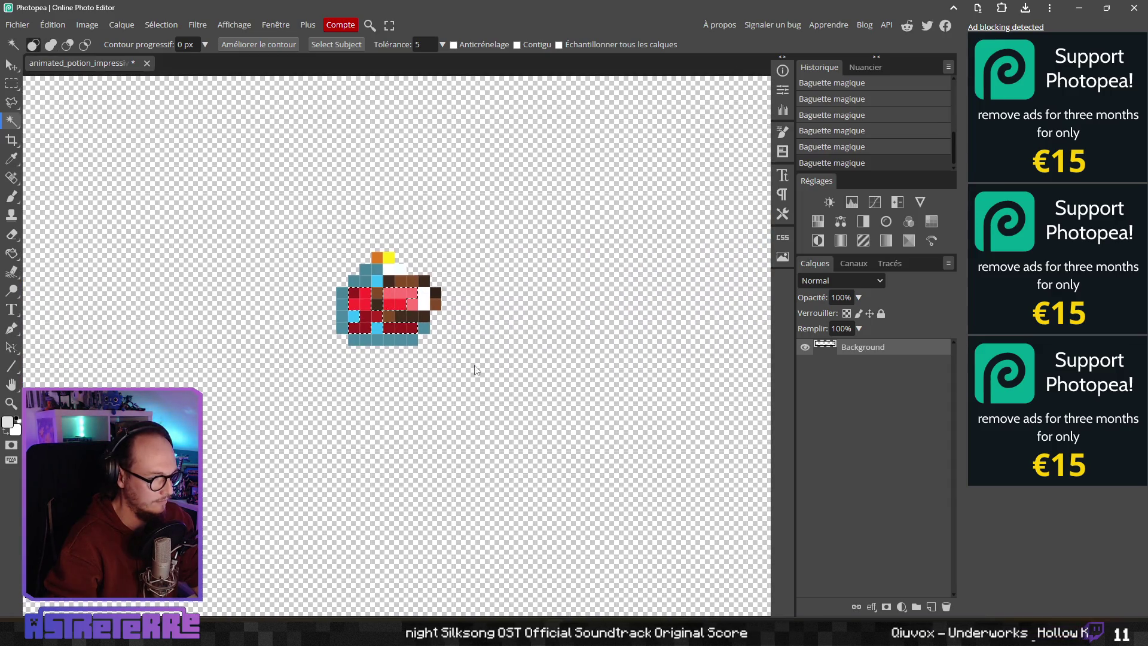
scroll(417, 306, right, 10)
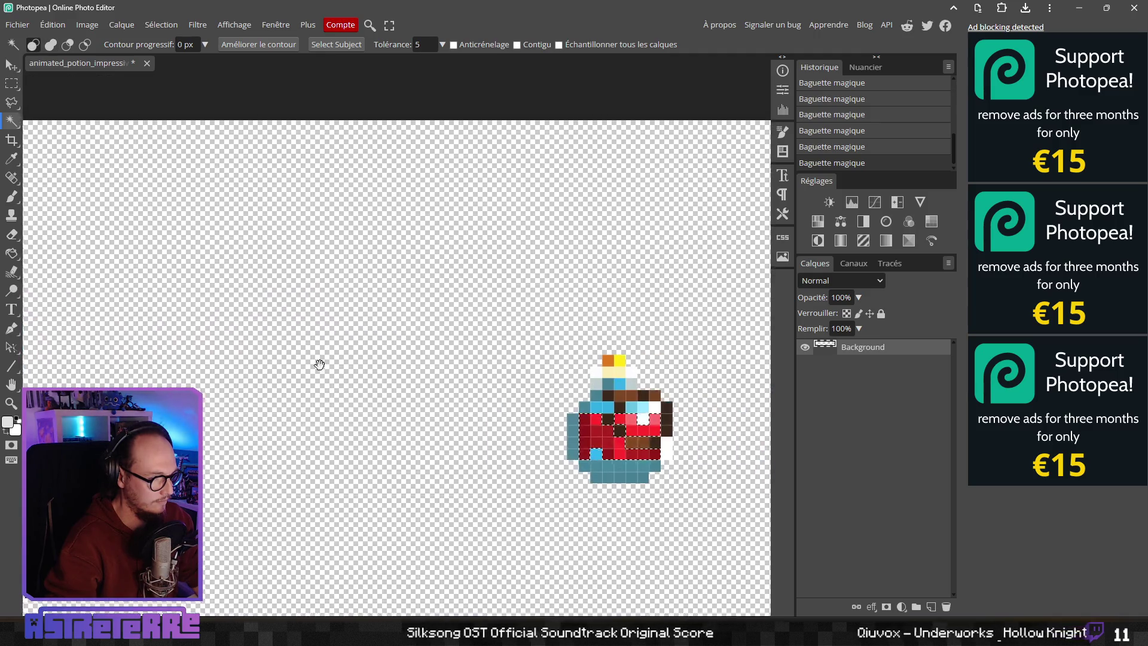
scroll(370, 332, right, 10)
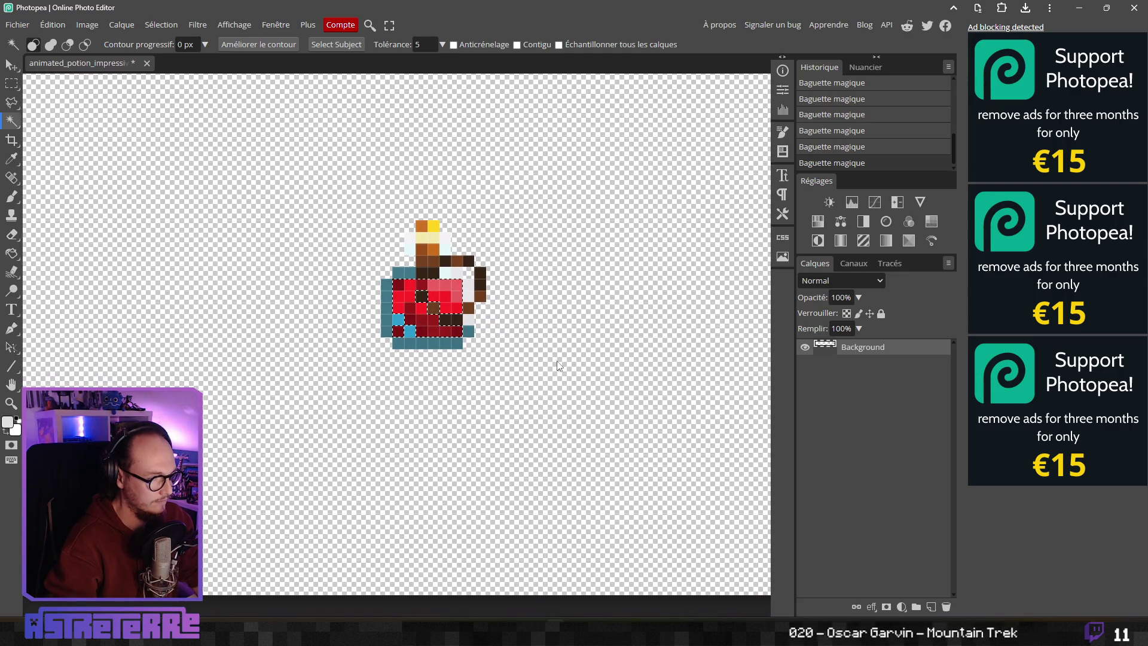
scroll(557, 366, right, 15)
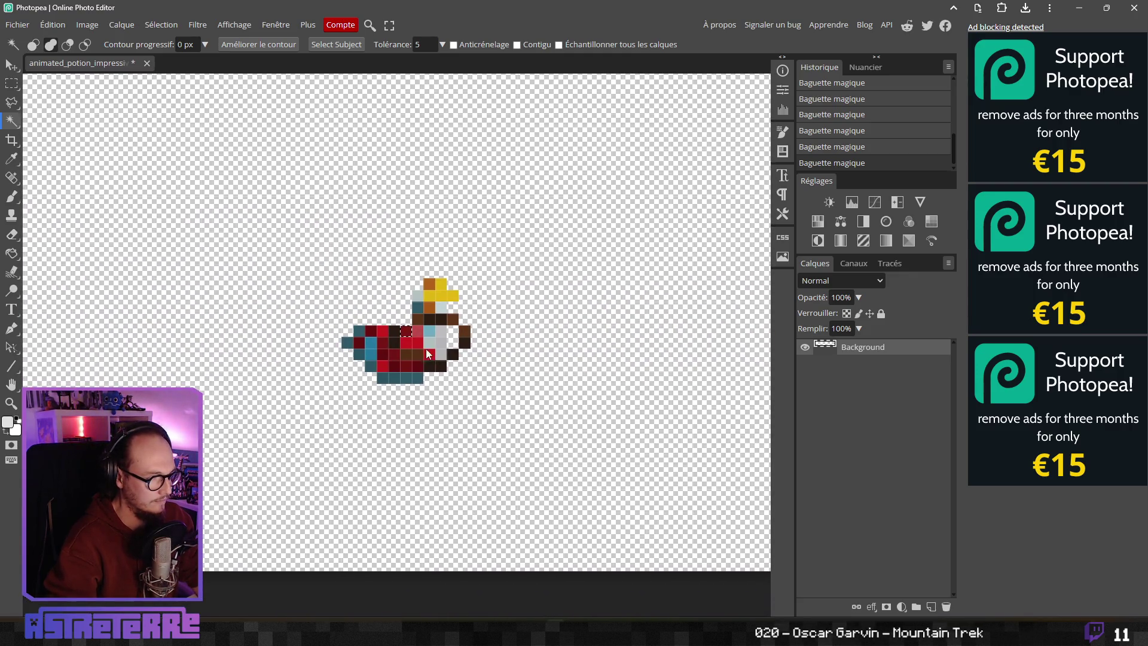
click(373, 332)
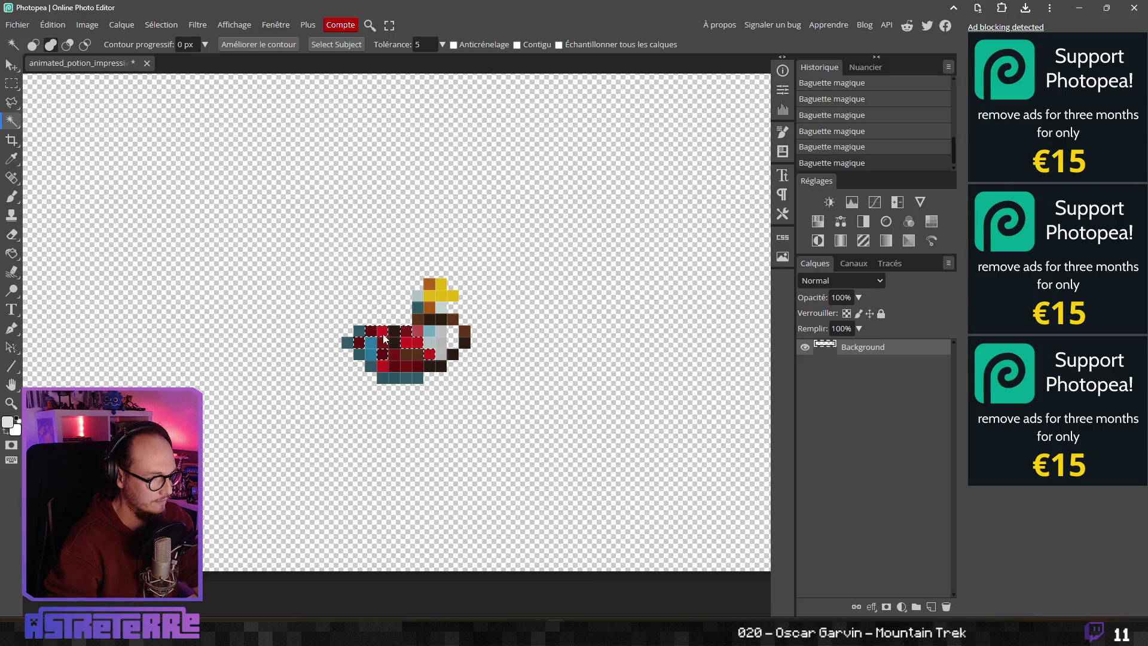
click(413, 356)
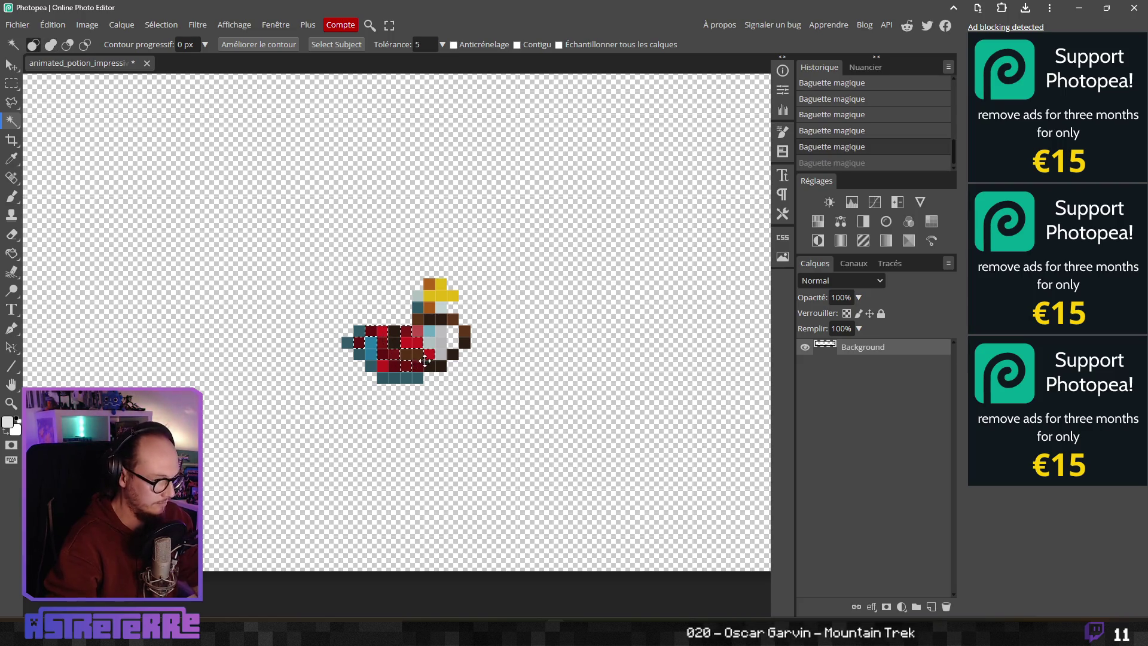
click(410, 369)
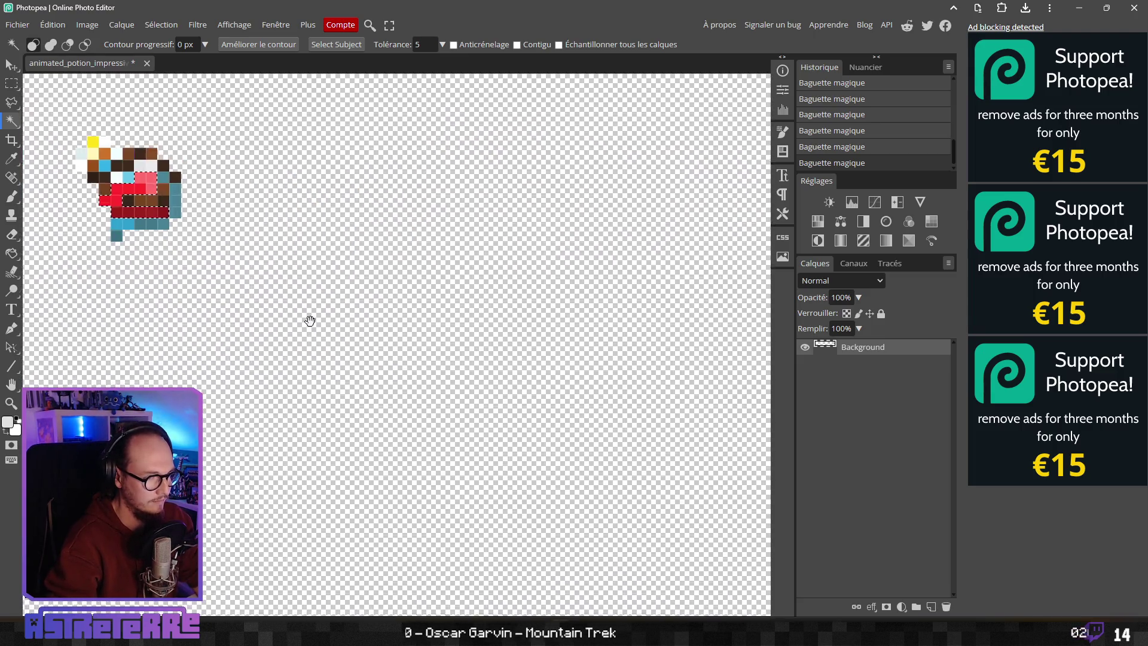
Step: Pan and scroll across the potion frames to reach the red liquid in each sprite
mouse_move(310, 321)
mouse_down()
mouse_move(771, 412)
mouse_move(289, 403)
mouse_up()
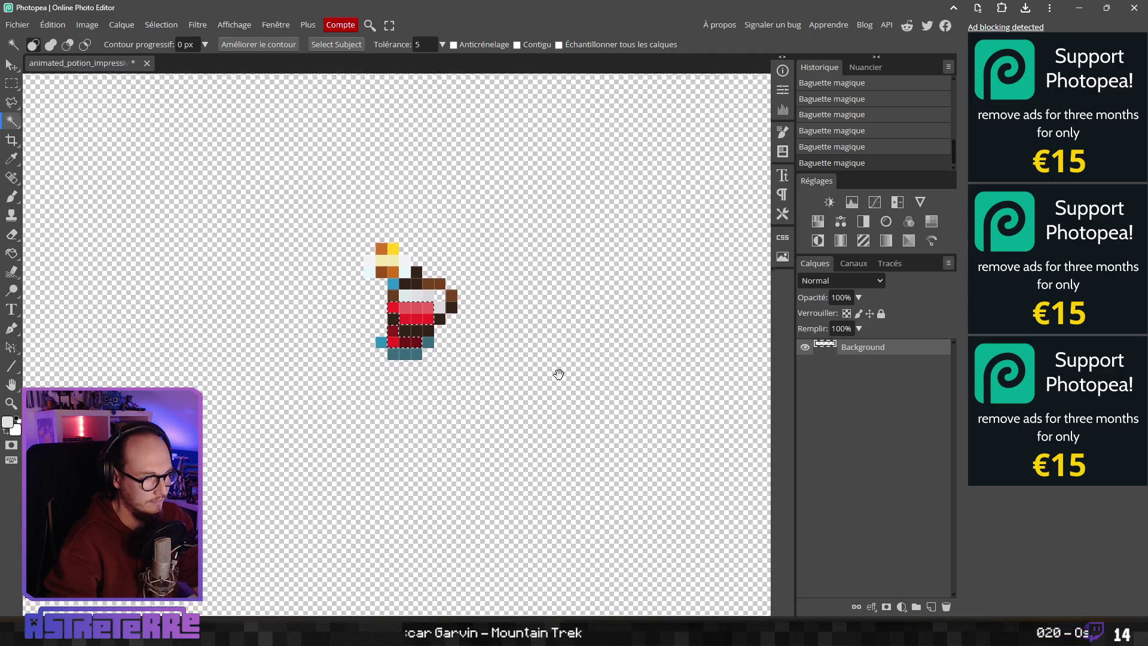
mouse_move(556, 371)
mouse_down()
mouse_move(359, 411)
mouse_move(238, 392)
mouse_move(512, 380)
mouse_move(517, 397)
mouse_move(440, 297)
mouse_up()
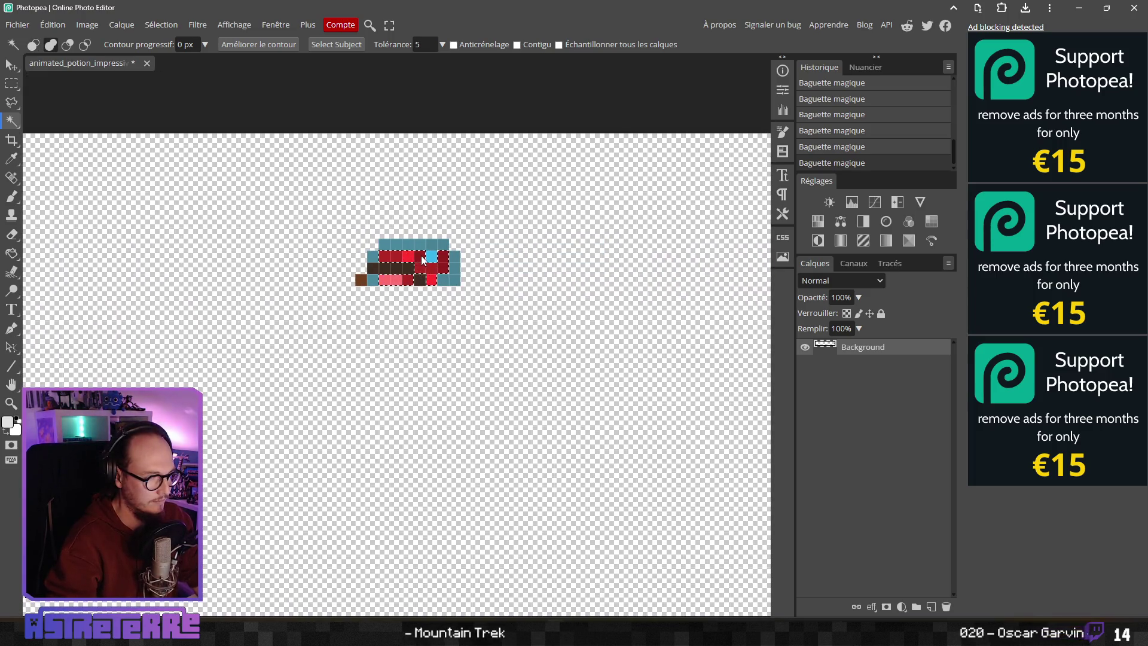
drag(565, 394, 261, 310)
scroll(425, 368, left, 10)
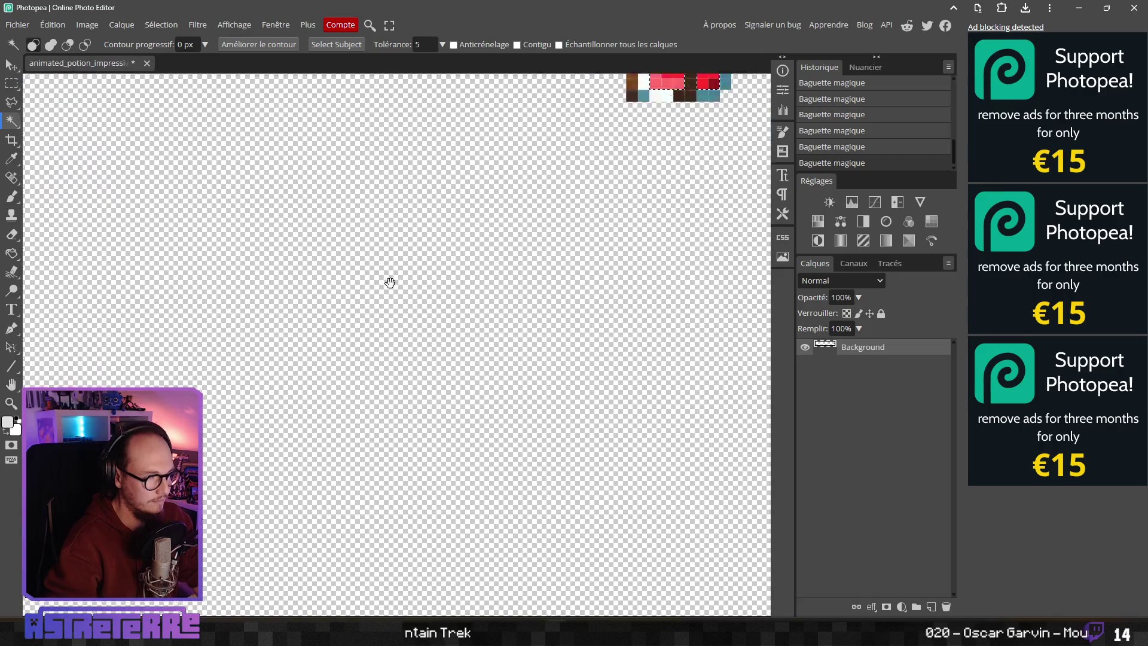
scroll(389, 282, right, 4)
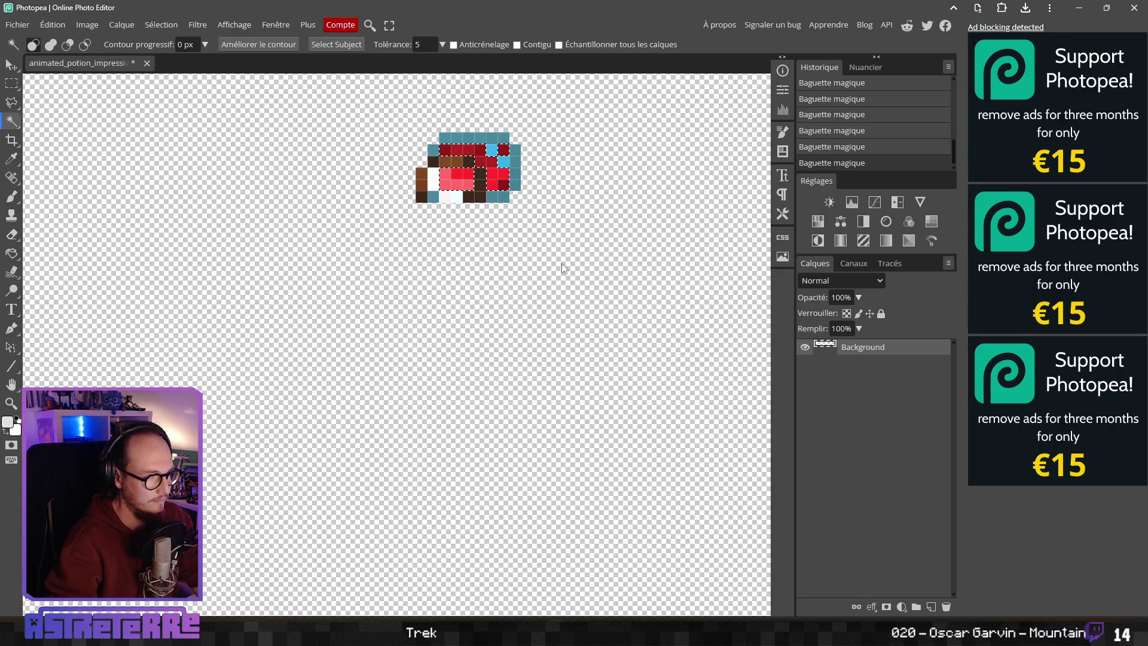
scroll(648, 304, right, 6)
scroll(531, 333, down, 1)
scroll(481, 330, left, 6)
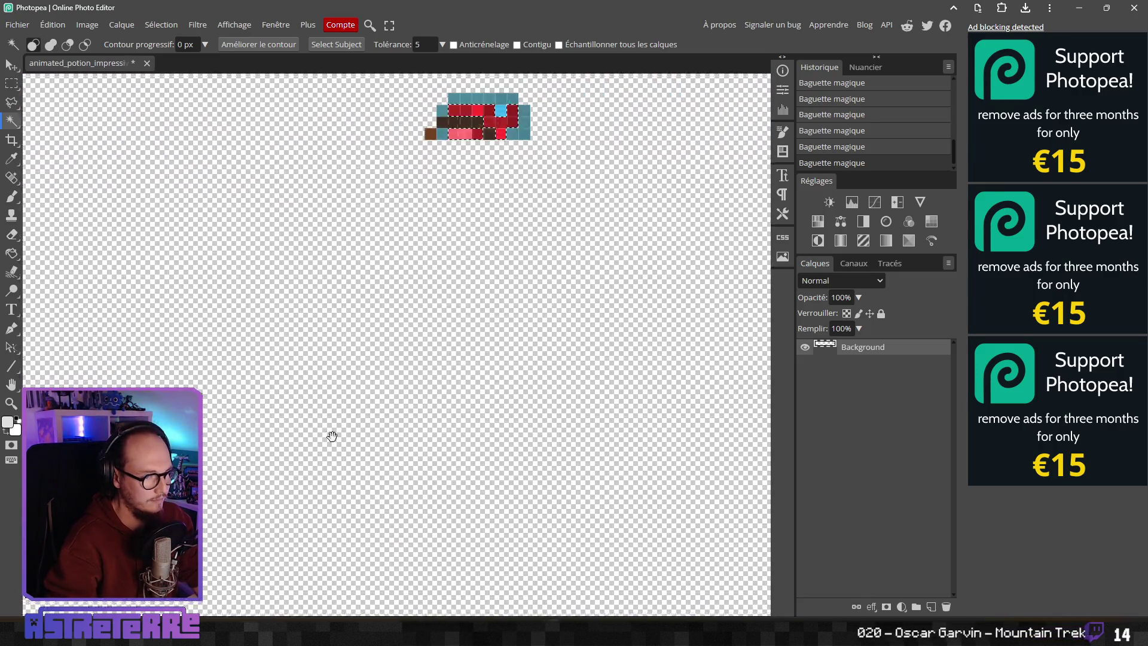
scroll(330, 436, up, 2)
scroll(531, 367, right, 4)
scroll(418, 341, down, 1)
scroll(312, 315, left, 8)
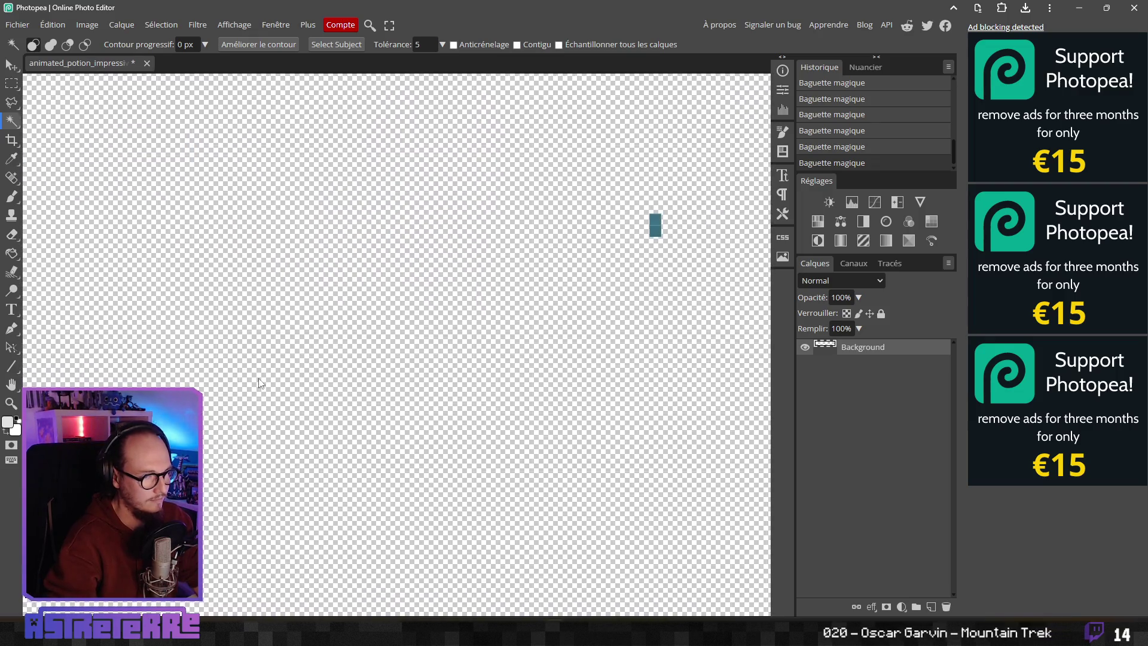
scroll(256, 384, right, 4)
scroll(488, 333, left, 6)
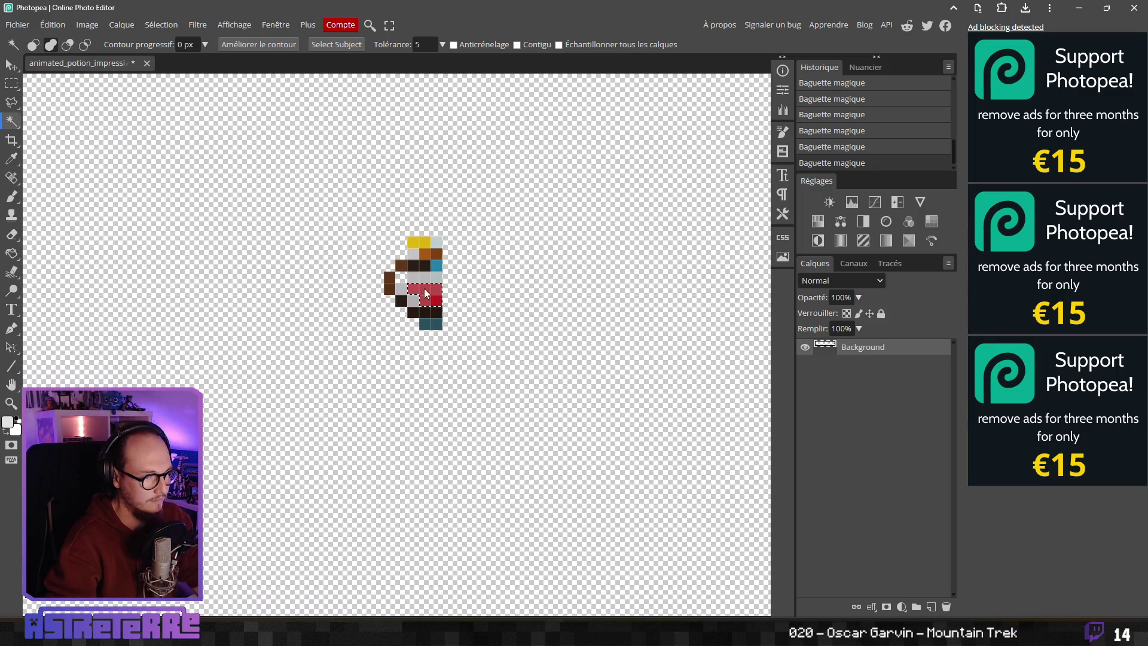
scroll(497, 317, right, 5)
scroll(529, 299, down, 1)
scroll(553, 279, right, 3)
scroll(391, 361, up, 2)
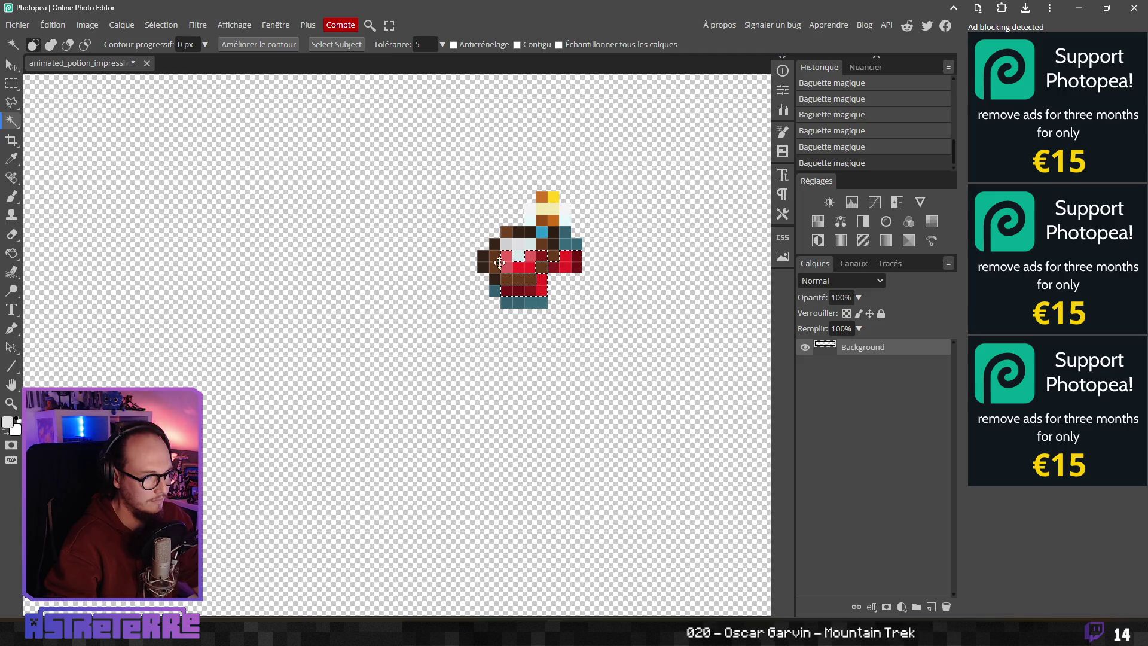
scroll(652, 321, right, 5)
scroll(343, 319, left, 7)
scroll(343, 318, up, 3)
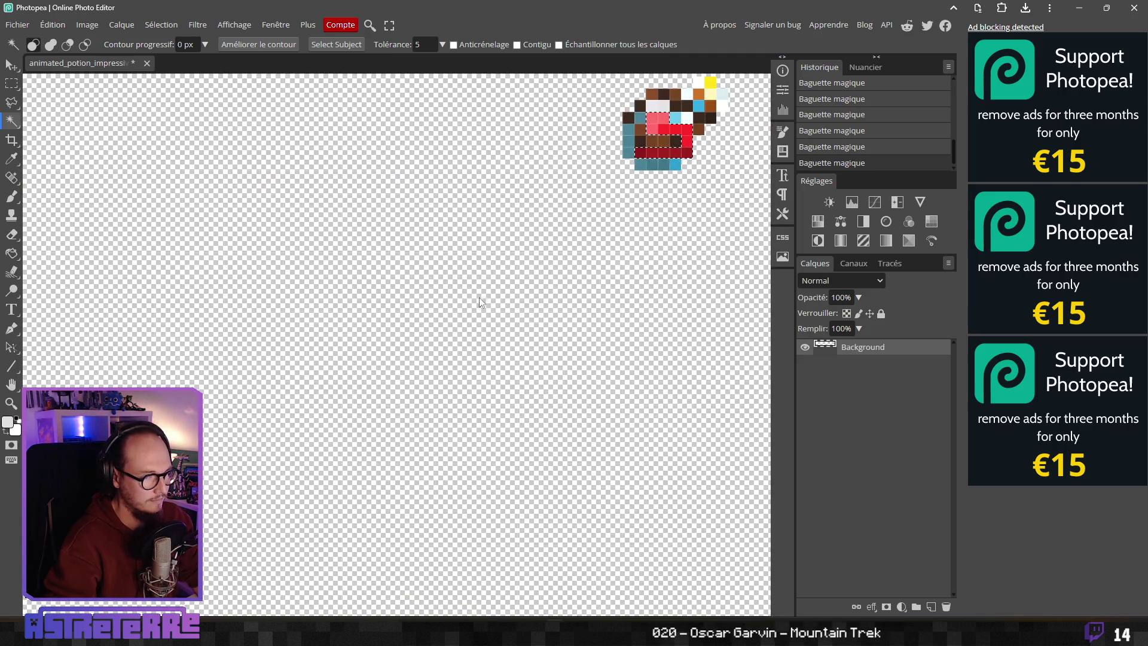
scroll(479, 296, right, 3)
scroll(479, 296, down, 2)
scroll(419, 302, right, 6)
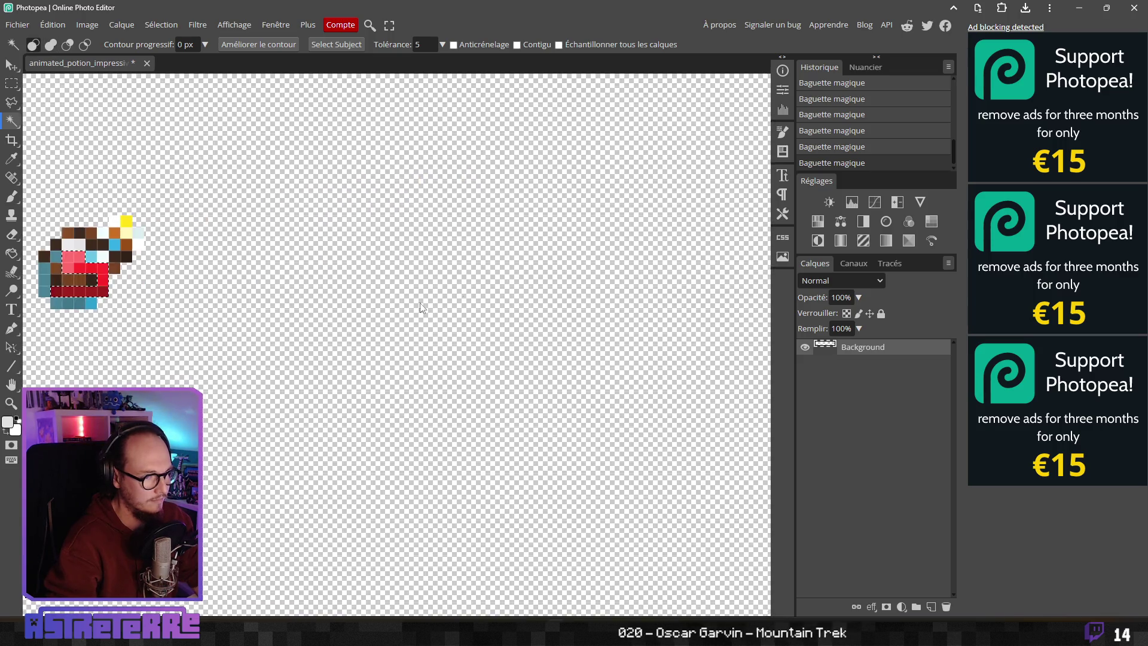
scroll(430, 293, left, 9)
scroll(442, 282, right, 2)
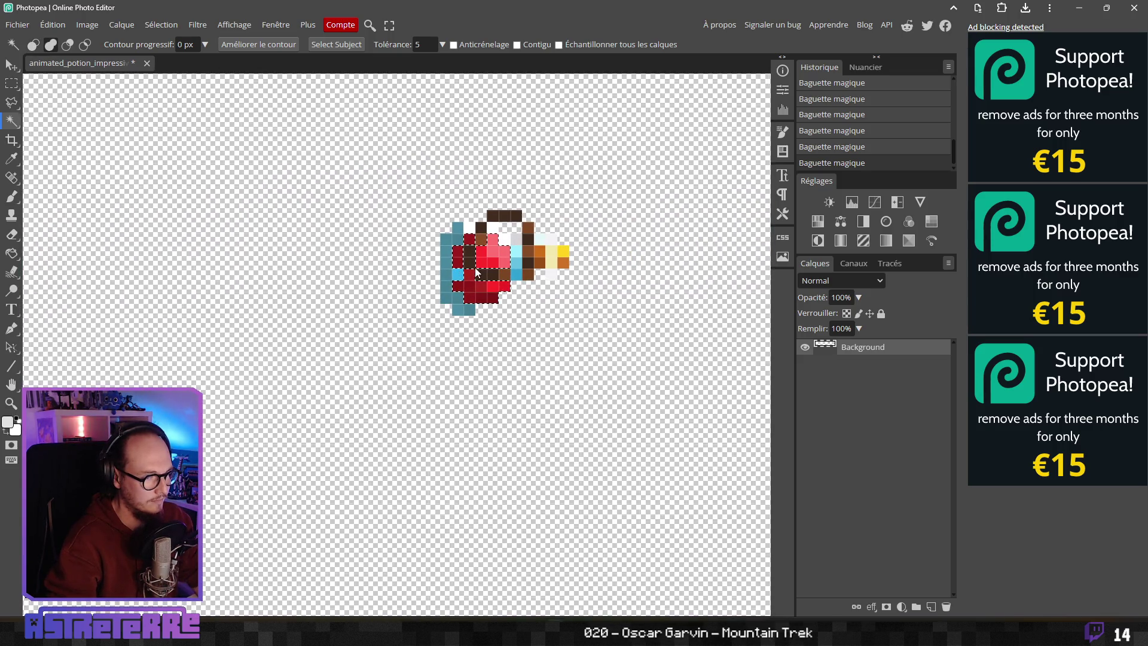
scroll(431, 305, left, 4)
scroll(422, 295, right, 4)
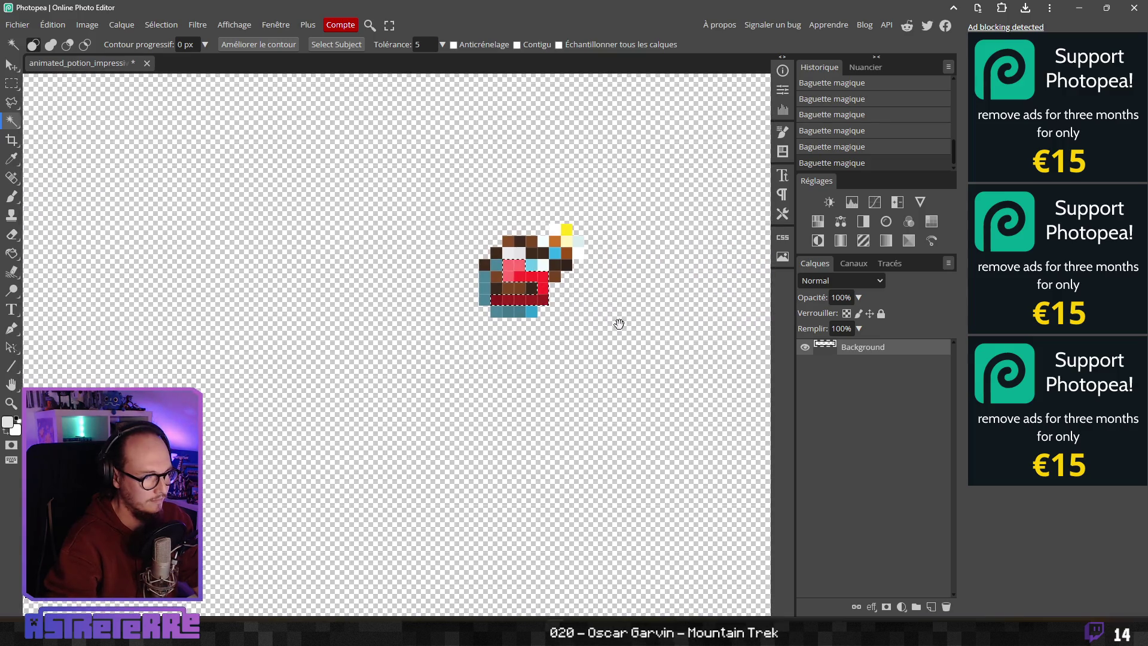
scroll(363, 291, left, 4)
scroll(419, 294, right, 3)
scroll(665, 315, right, 10)
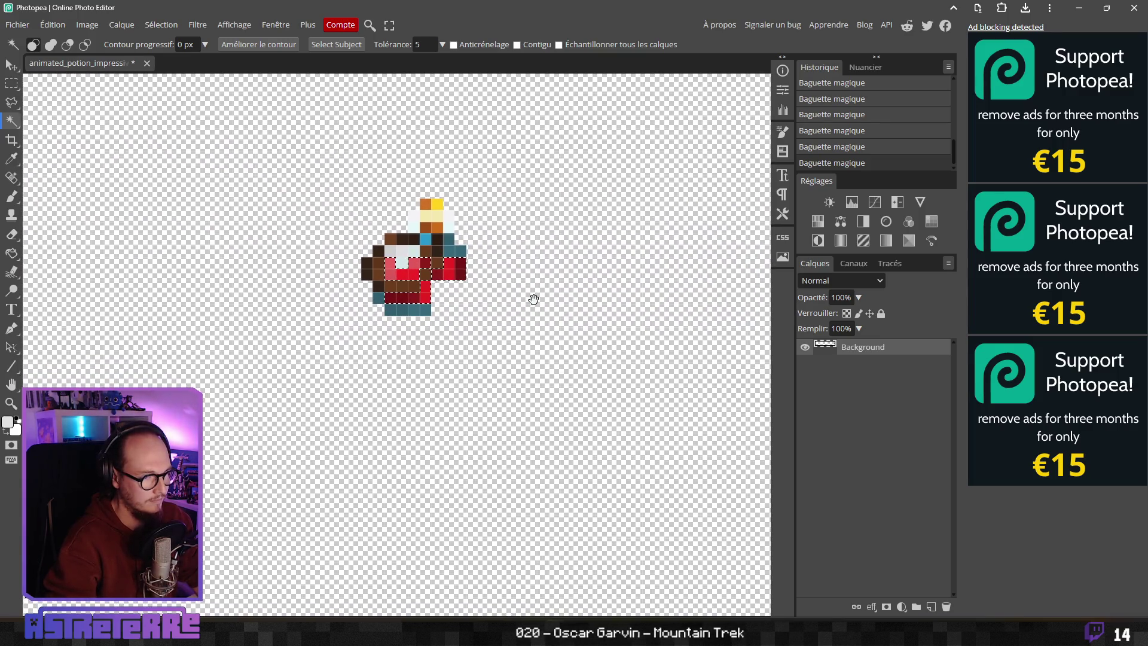
scroll(451, 311, down, 2)
scroll(410, 287, left, 3)
scroll(465, 243, right, 3)
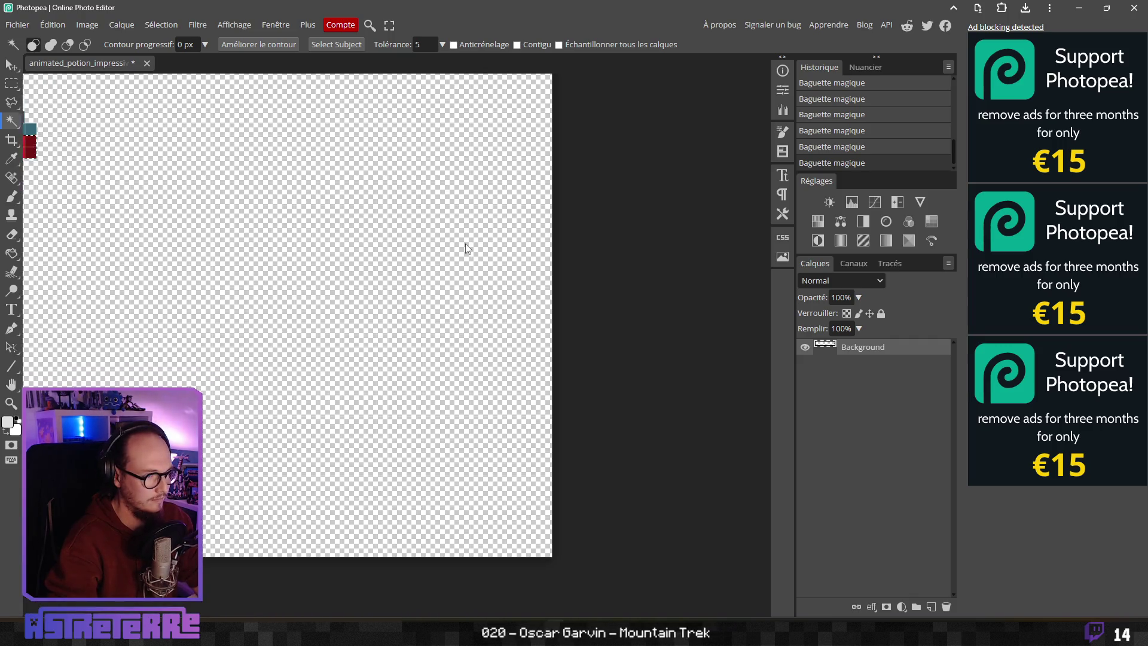
scroll(465, 243, left, 3)
scroll(410, 257, down, 1)
scroll(411, 252, down, 5)
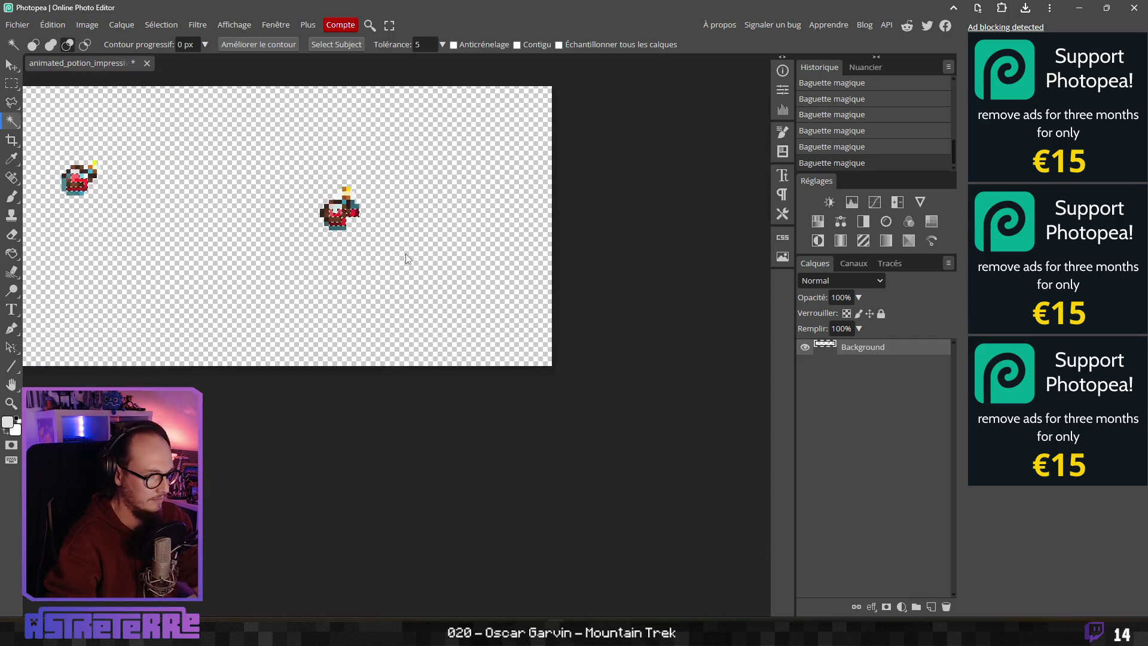
scroll(327, 291, right, 10)
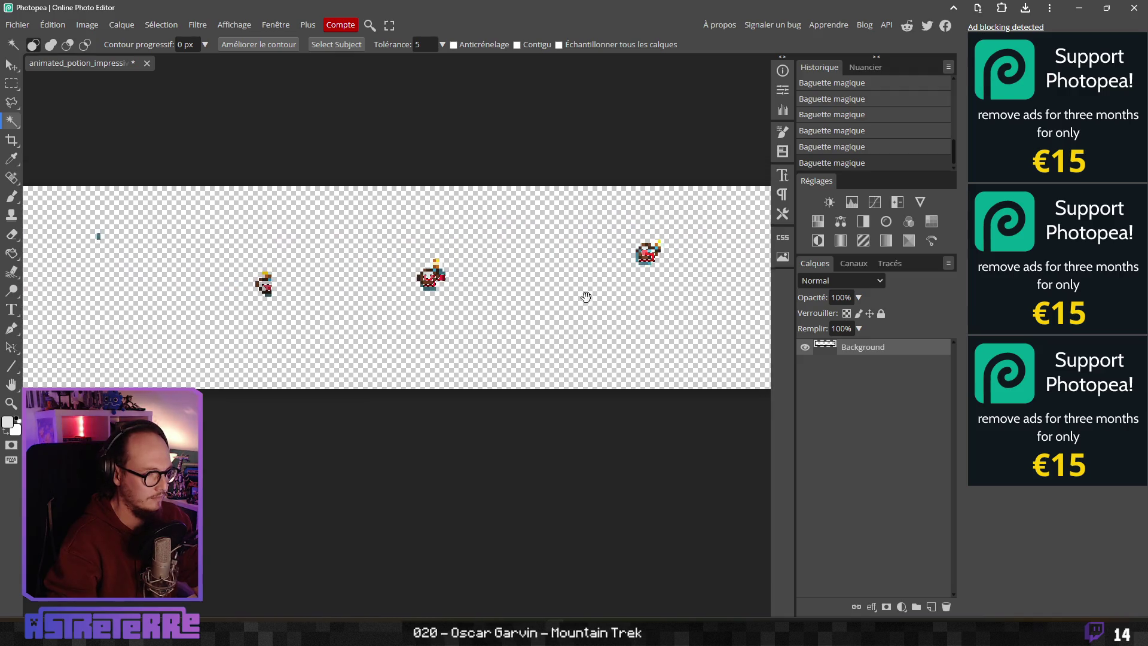
scroll(534, 301, down, 1)
scroll(534, 301, right, 8)
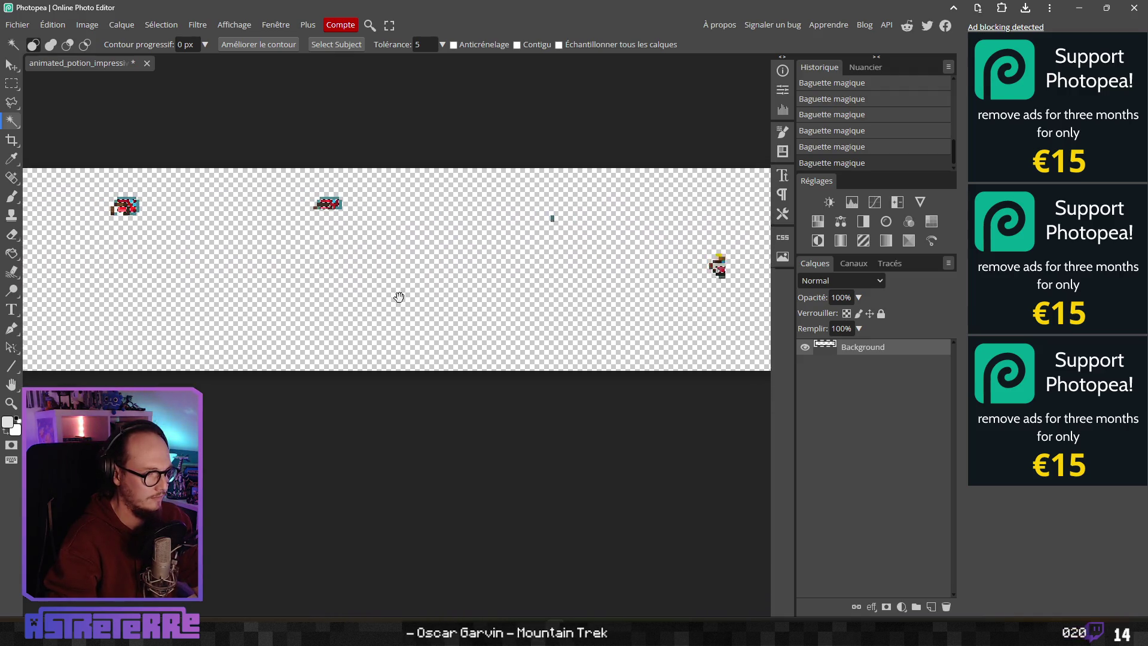
scroll(366, 287, up, 1)
scroll(329, 294, left, 3)
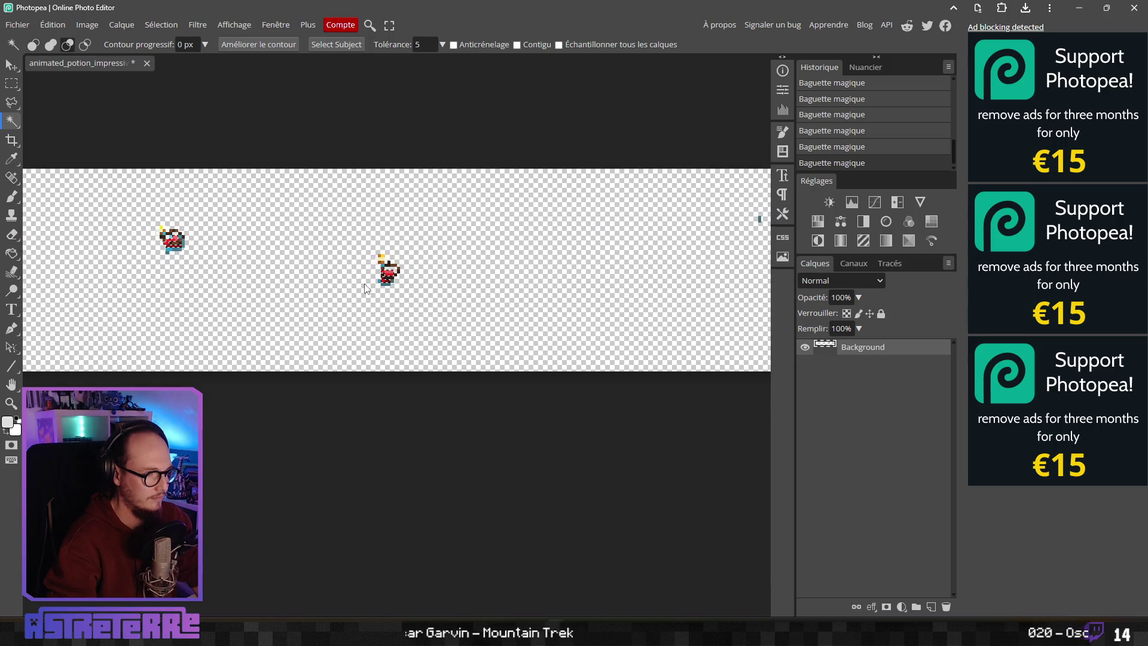
scroll(360, 282, up, 5)
scroll(286, 284, right, 8)
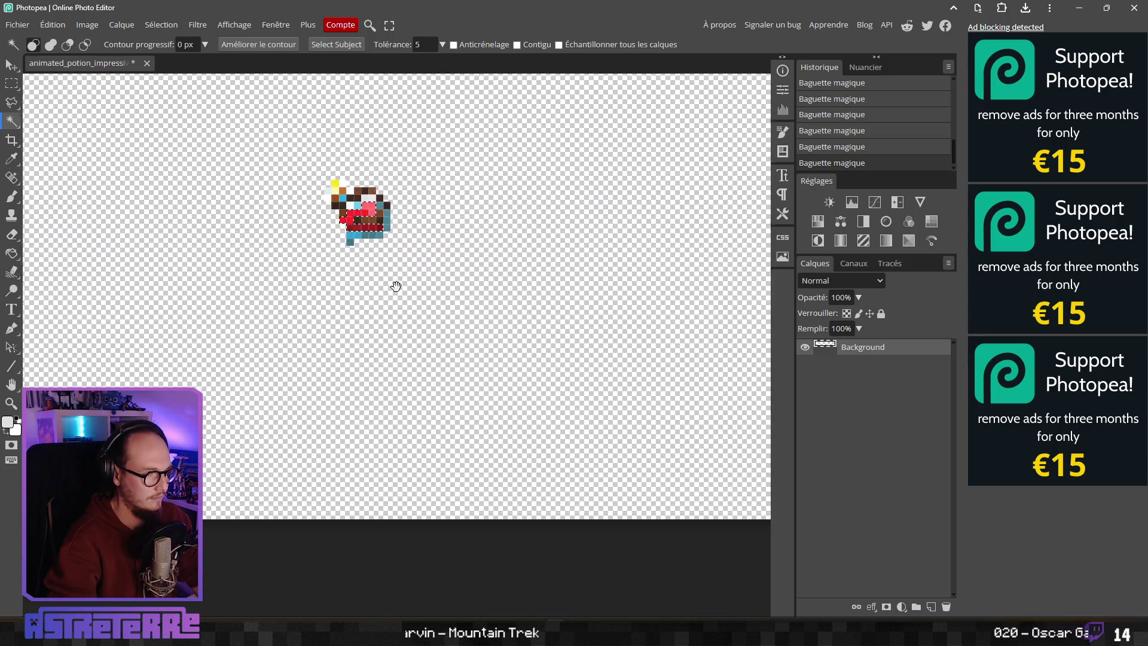
scroll(486, 271, down, 1)
scroll(267, 254, right, 6)
scroll(428, 308, up, 1)
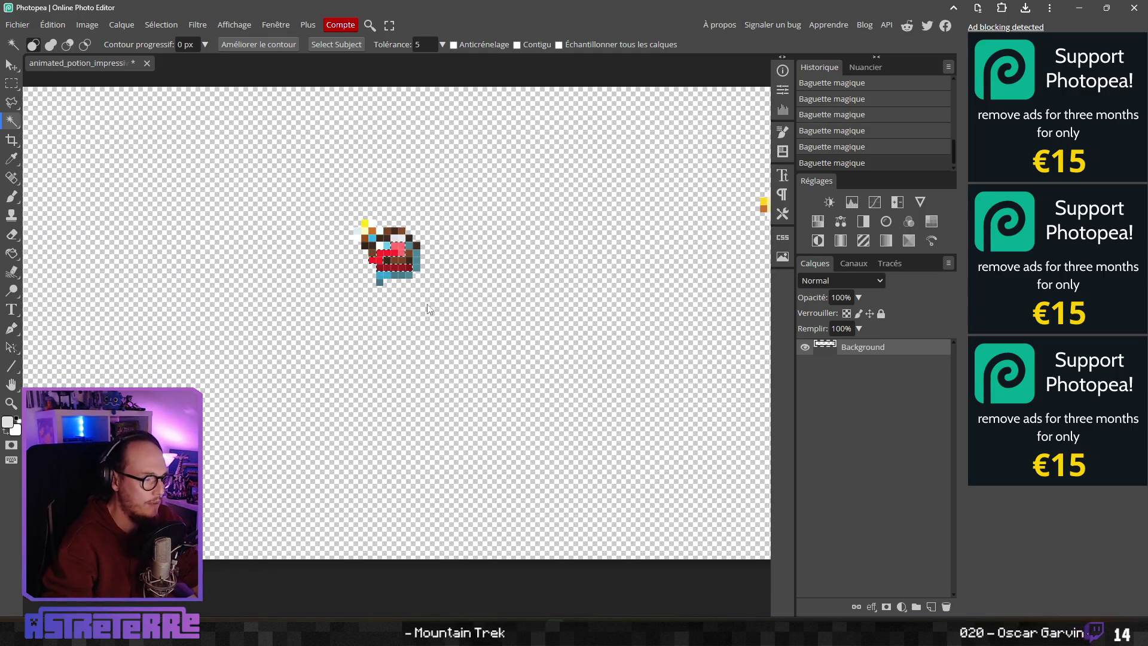
scroll(574, 336, right, 5)
scroll(541, 253, right, 3)
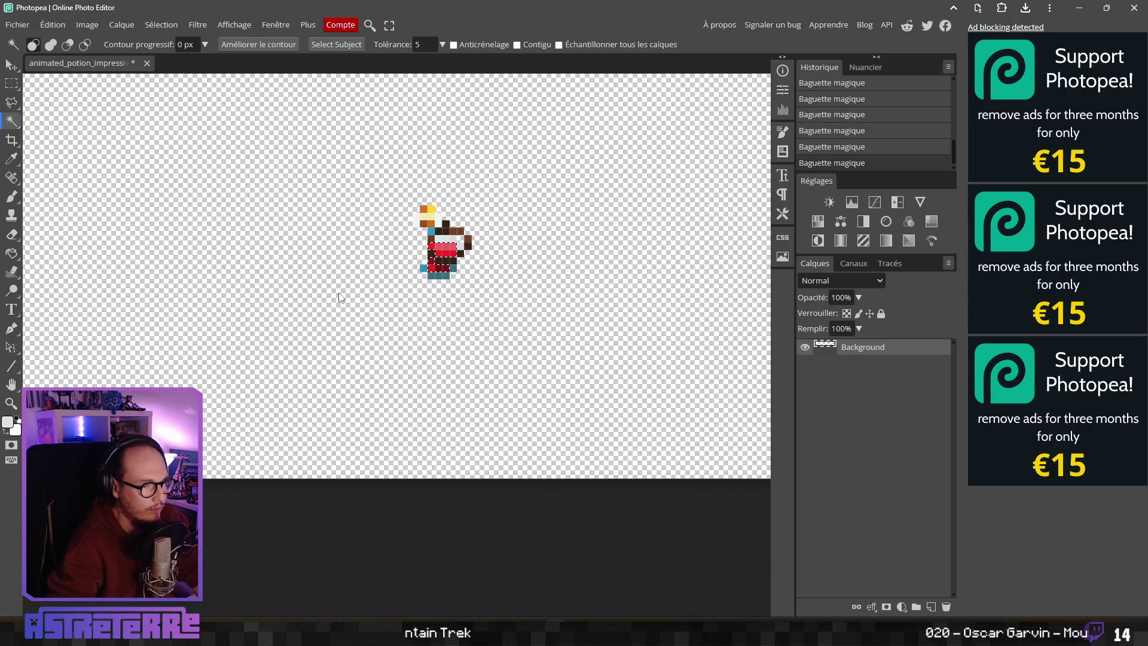
scroll(289, 332, up, 1)
Step: Centre the potion sprite and zoom out to show several animation frames
drag(288, 333, 510, 270)
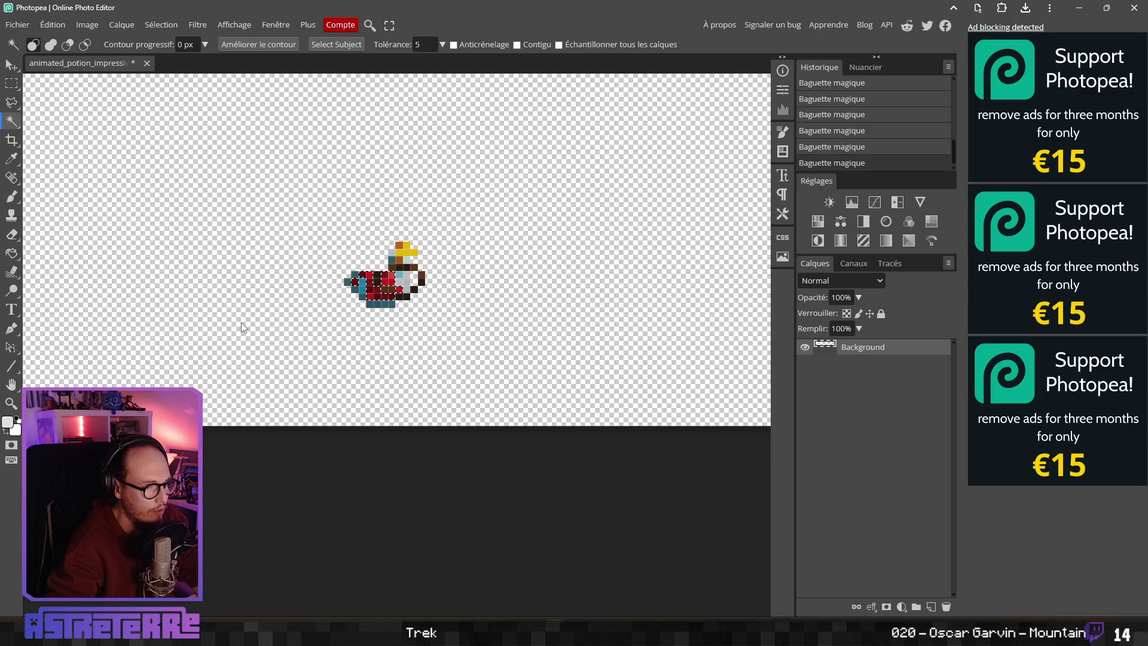
scroll(260, 307, left, 5)
scroll(326, 328, left, 3)
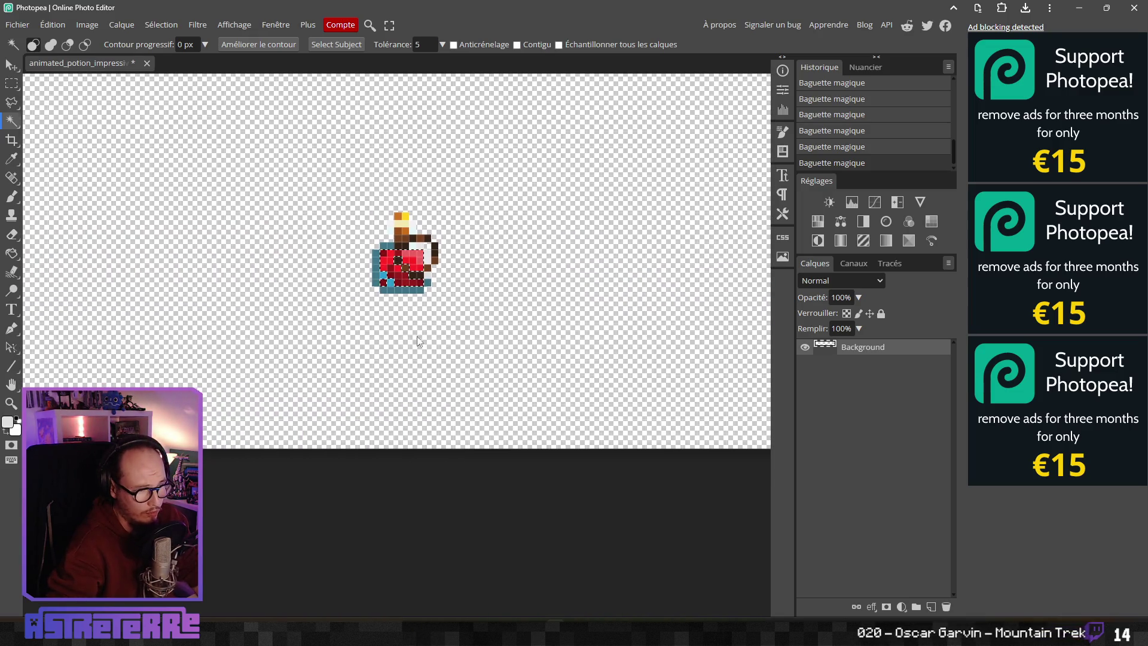
scroll(356, 335, left, 8)
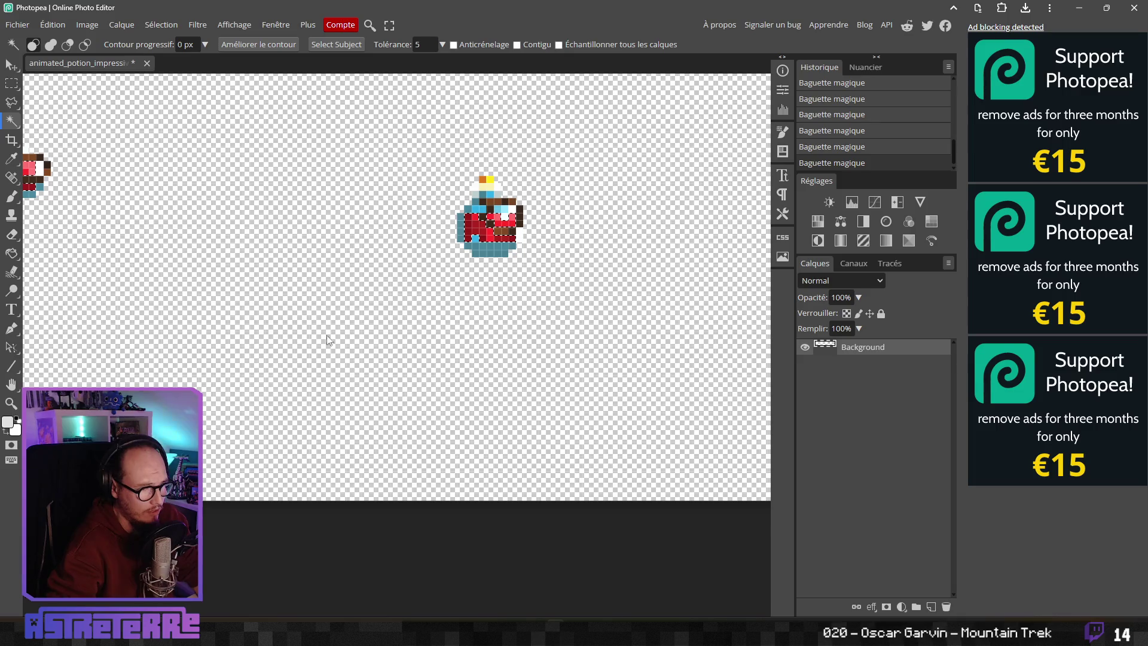
scroll(326, 335, left, 6)
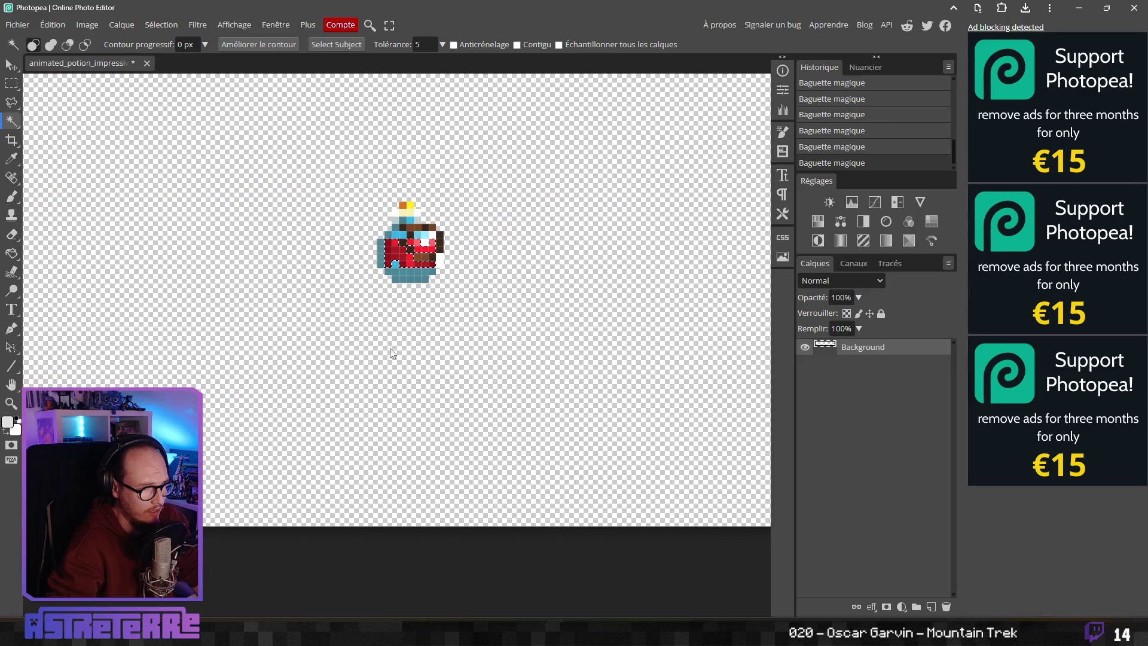
scroll(558, 349, left, 5)
scroll(331, 366, left, 11)
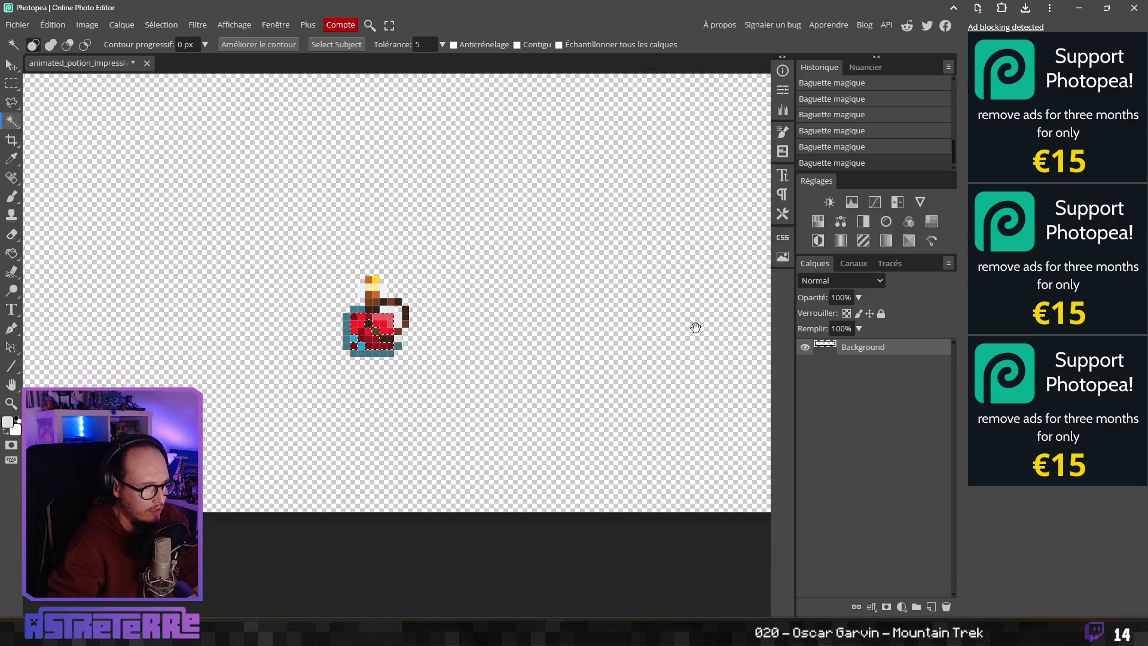
scroll(399, 351, down, 5)
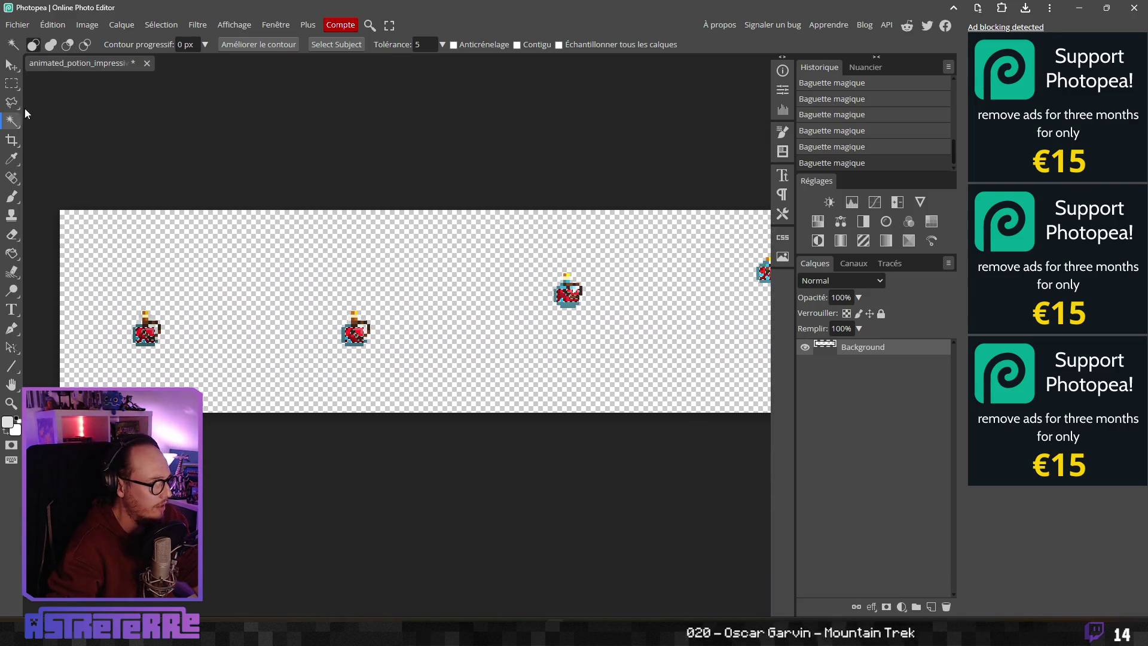
Step: Cut the selected red liquid onto a new layer named fond_liquid
key(m)
right_click(147, 333)
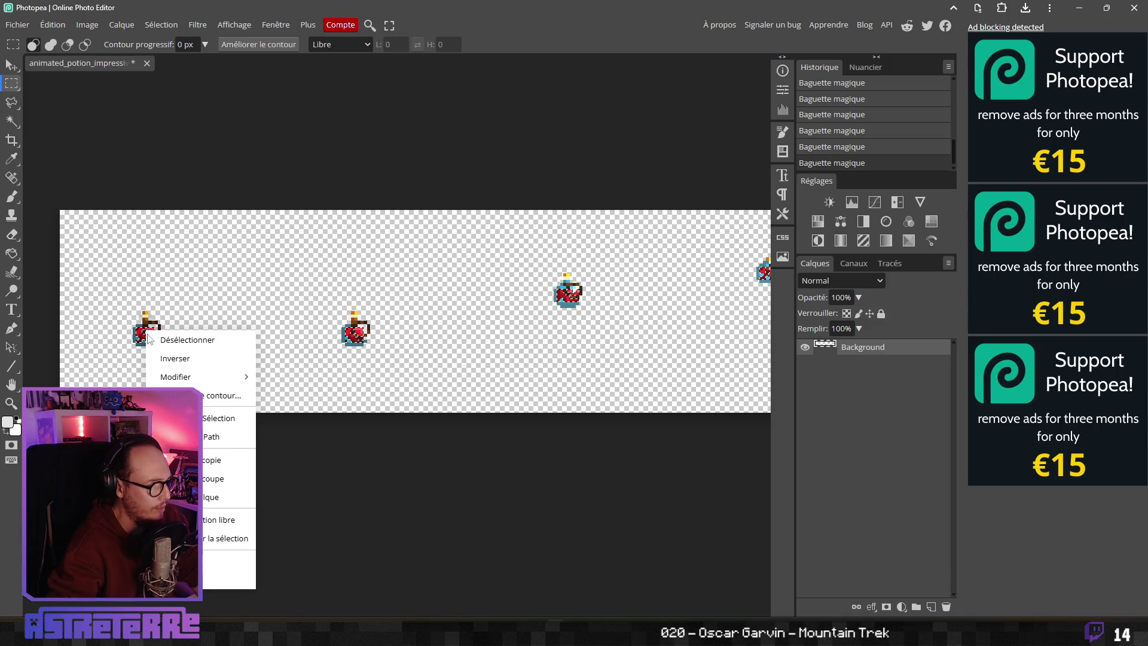
click(231, 480)
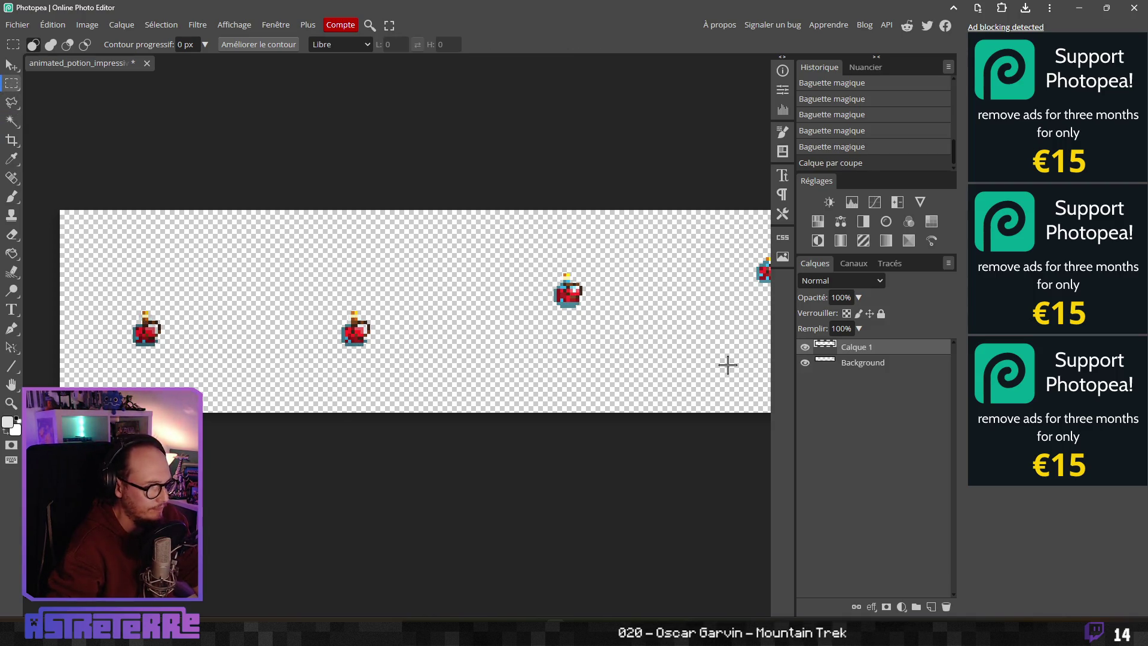
text(fond liqui)
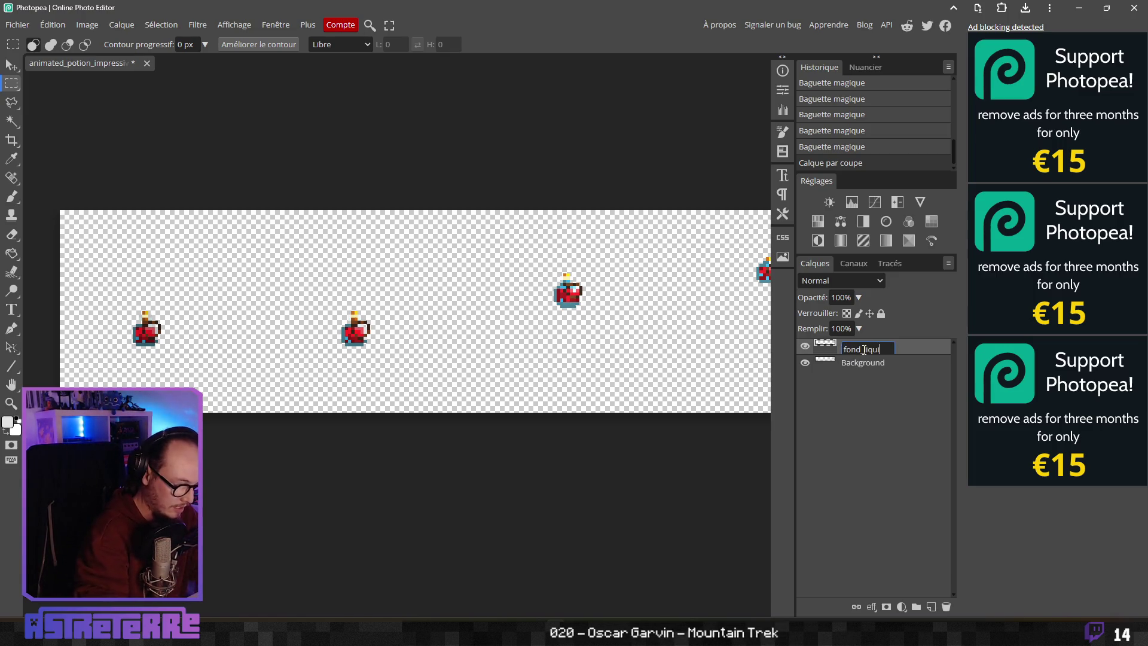
text(d)
key(Return)
Step: Desaturate fond_liquid to grey with Hue/Saturation: Saturation -100, Lightness 9
click(87, 24)
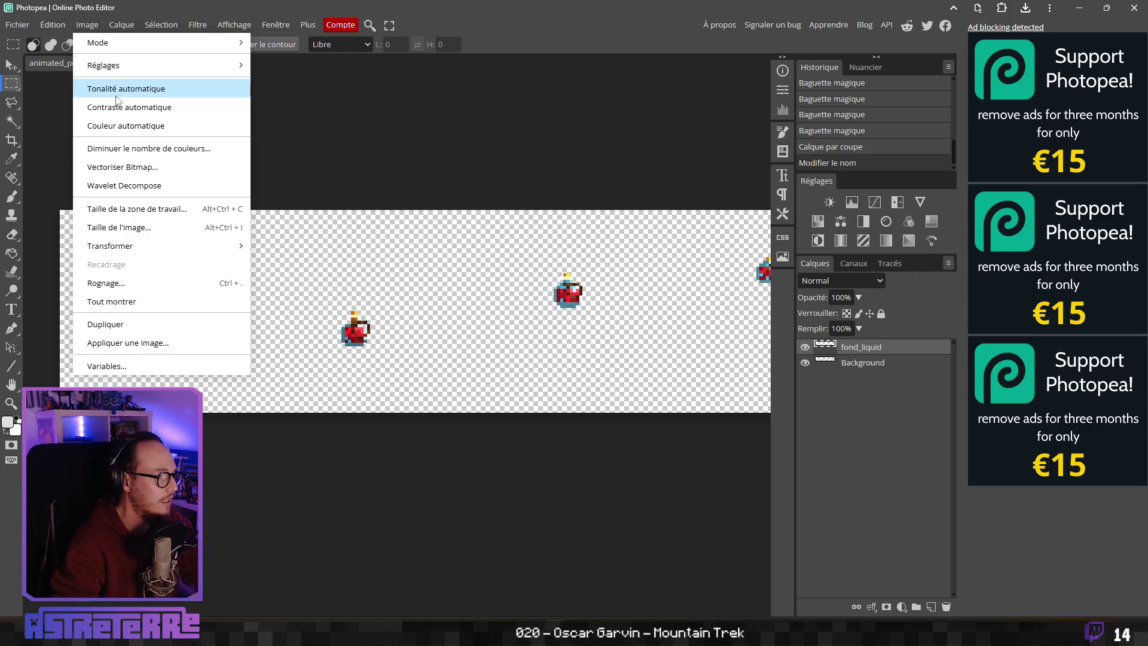
mouse_move(120, 64)
click(287, 65)
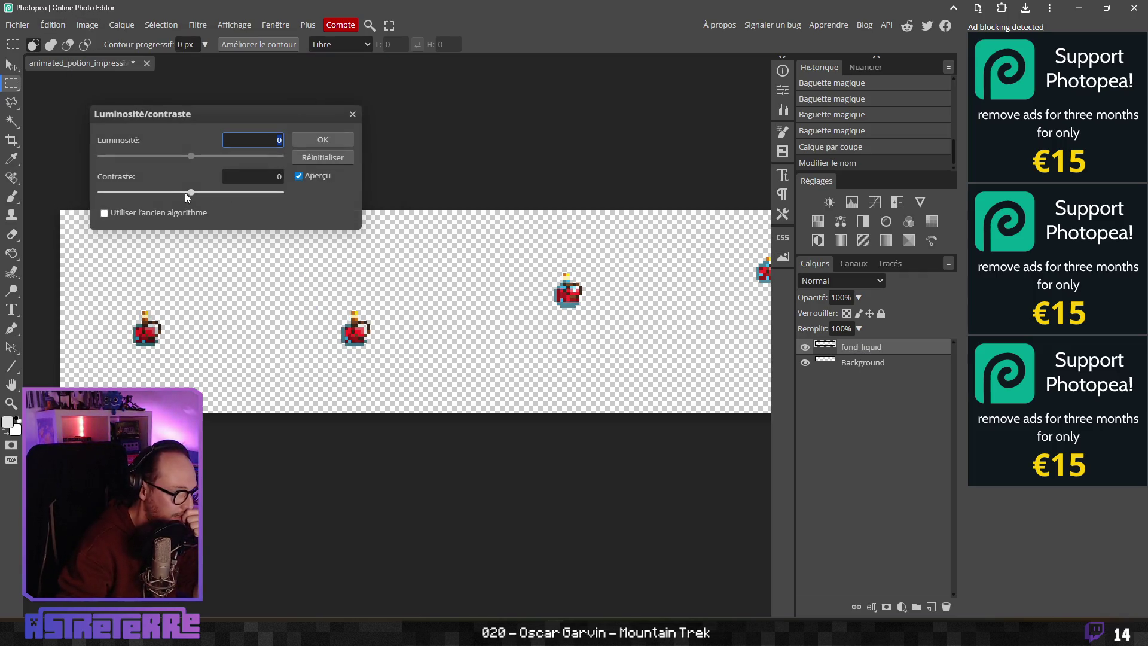
click(322, 139)
click(121, 25)
mouse_move(88, 25)
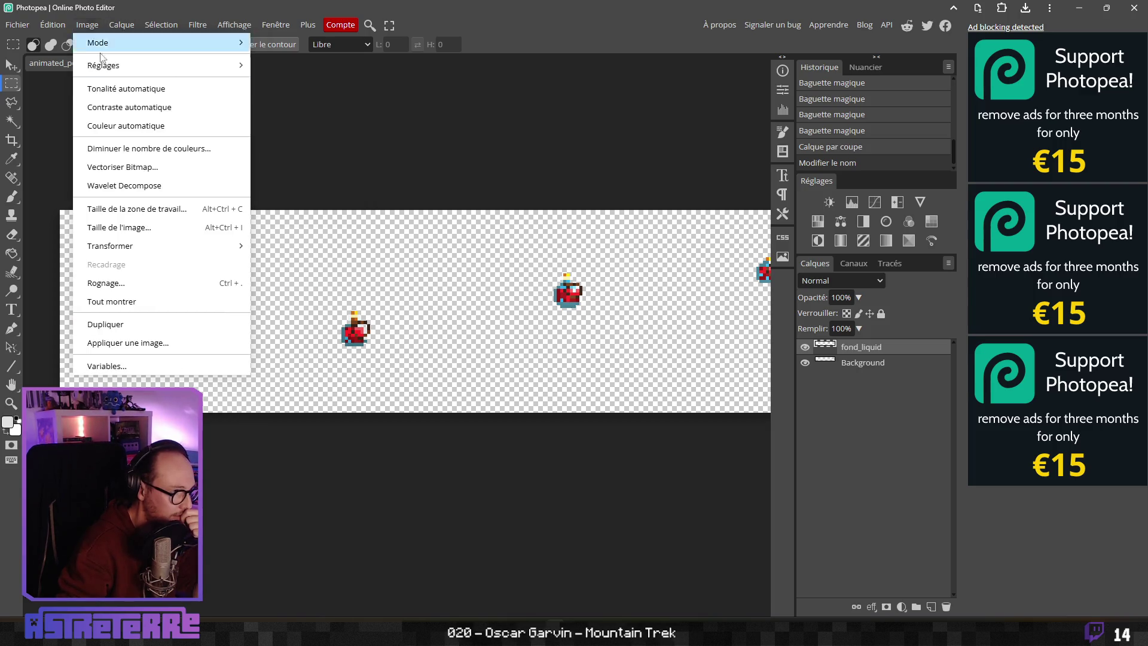
mouse_move(212, 71)
click(302, 162)
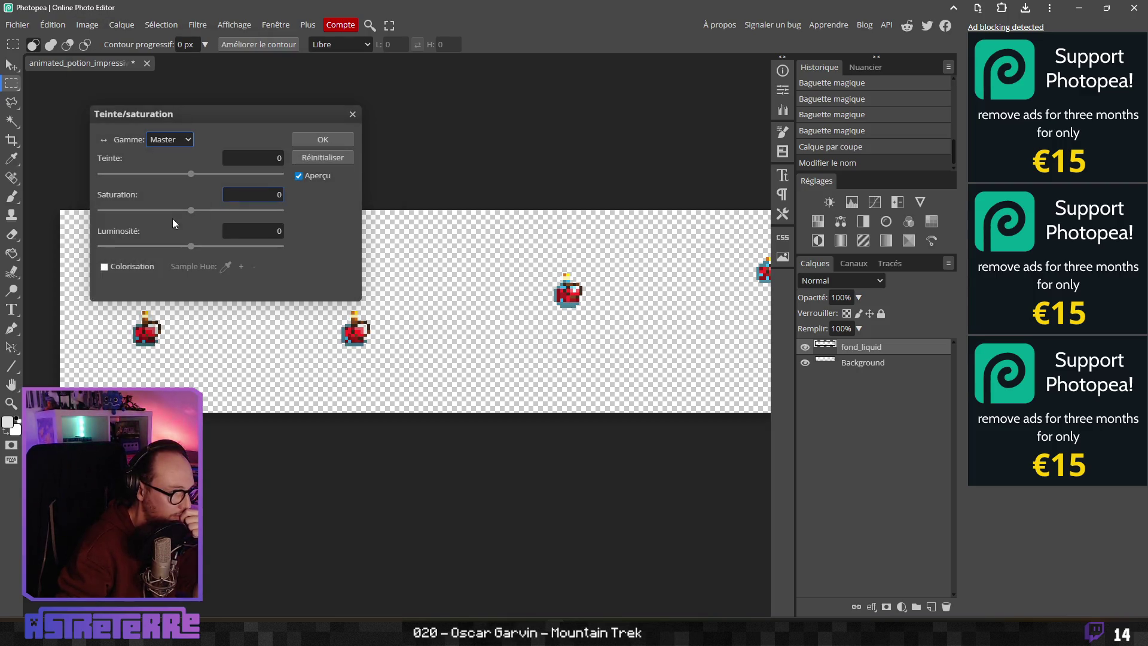
drag(191, 211, 101, 211)
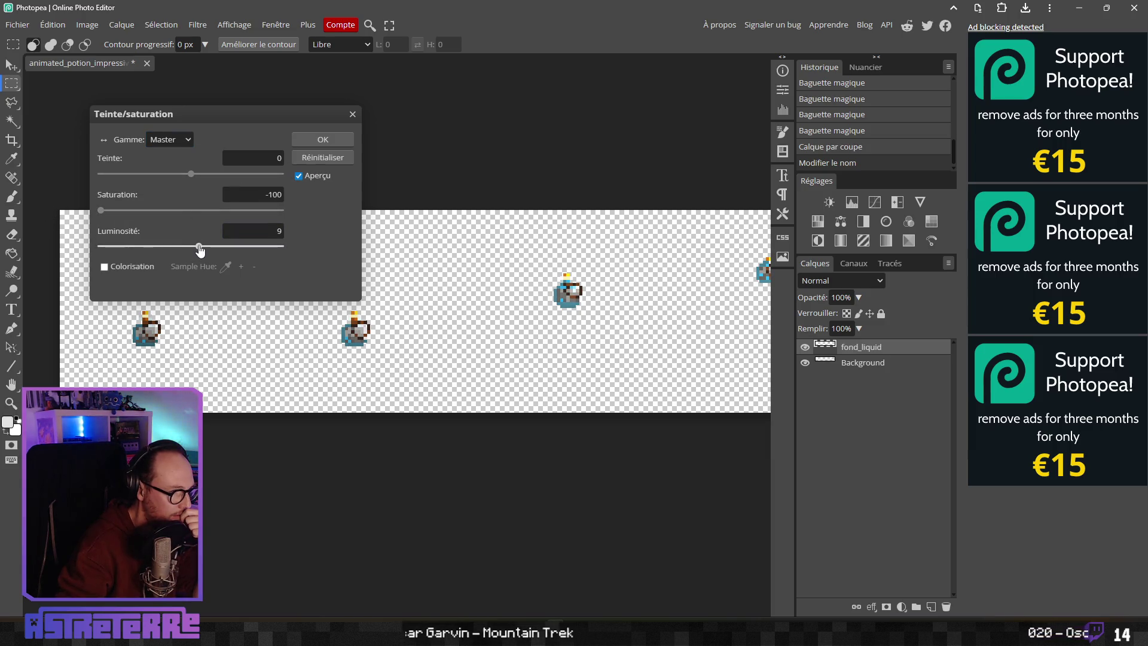
click(314, 144)
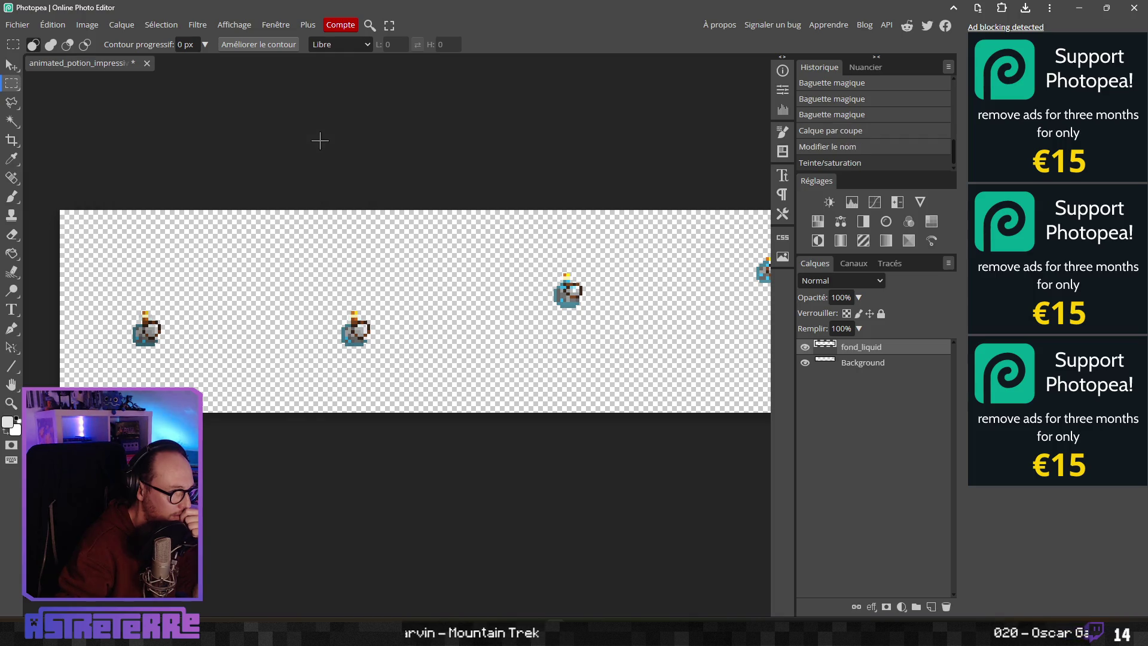
Step: Duplicate the fond_liquid layer and rename the copy fond_bottle
right_click(876, 348)
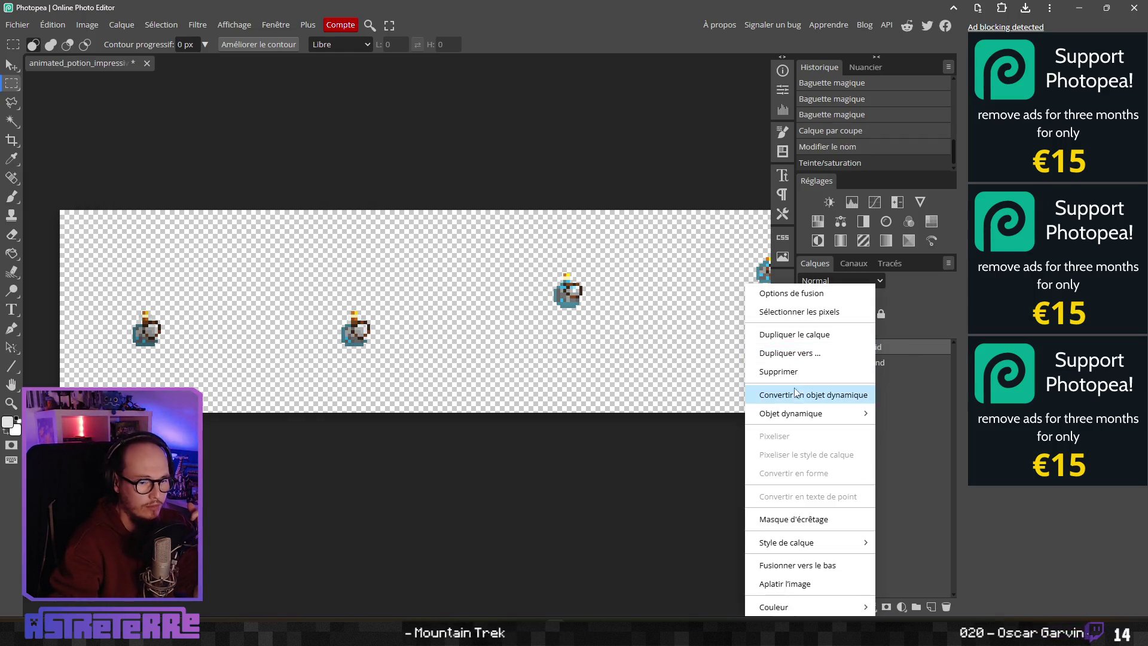
click(801, 338)
double_click(890, 352)
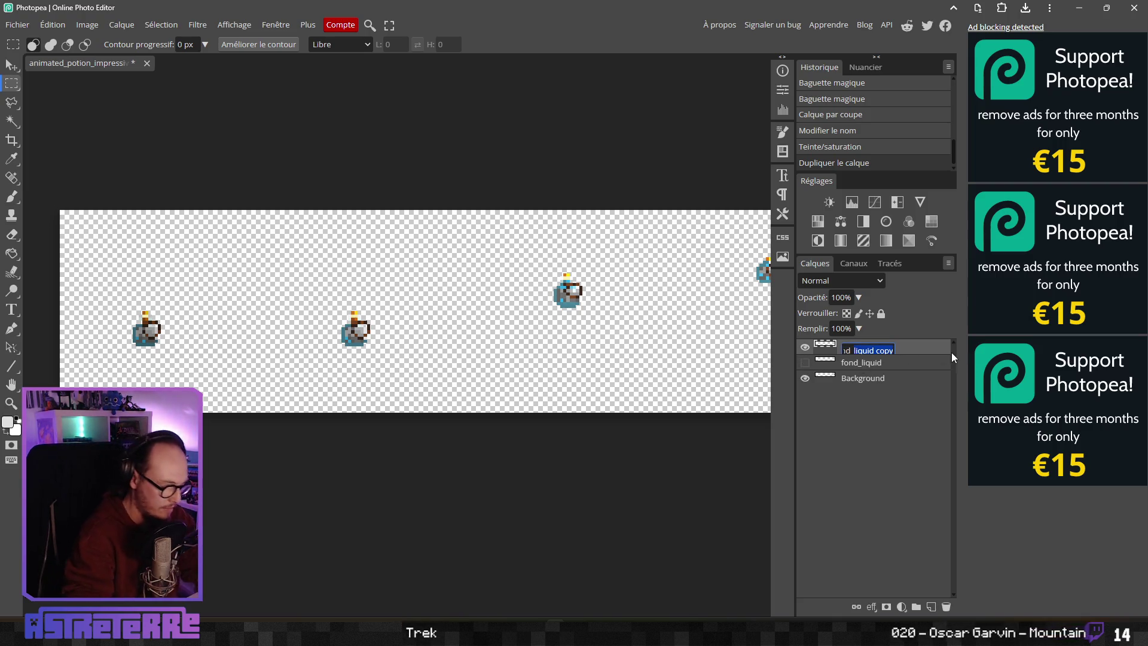
text(fond_bottle)
key(Return)
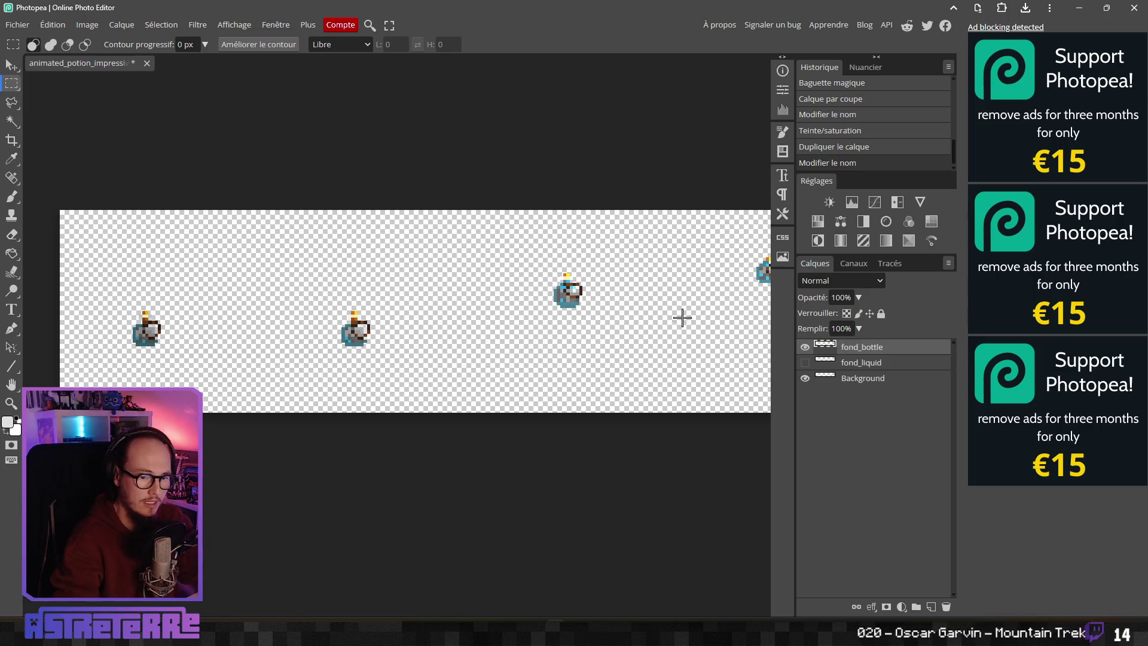
scroll(312, 287, down, 1)
scroll(537, 274, right, 2)
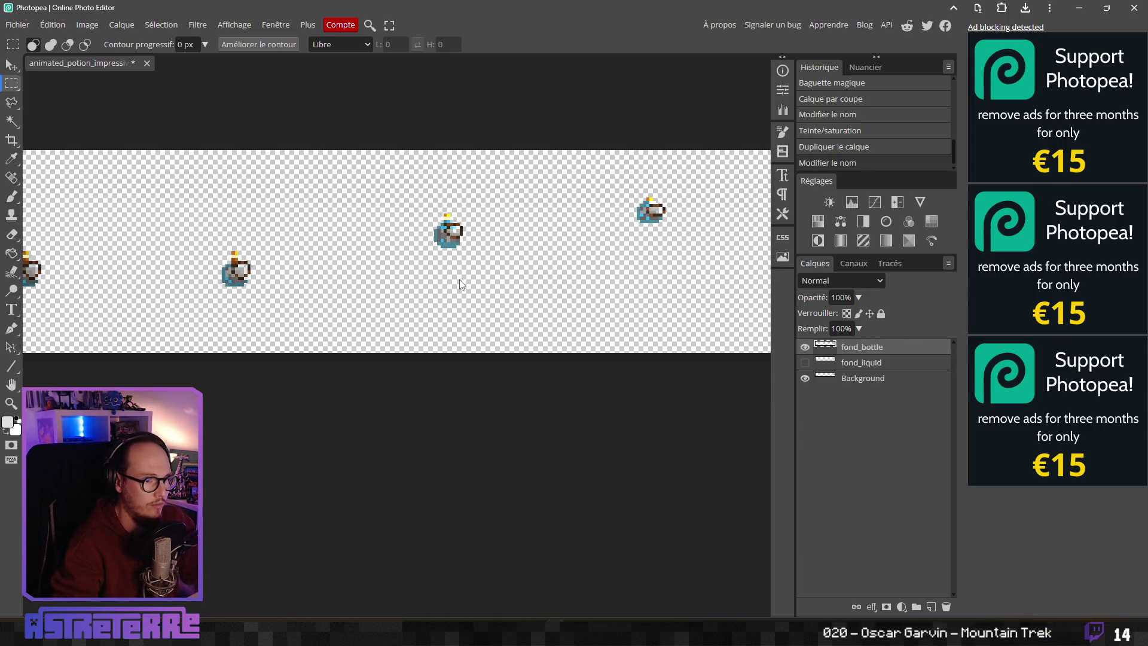
scroll(453, 301, down, 3)
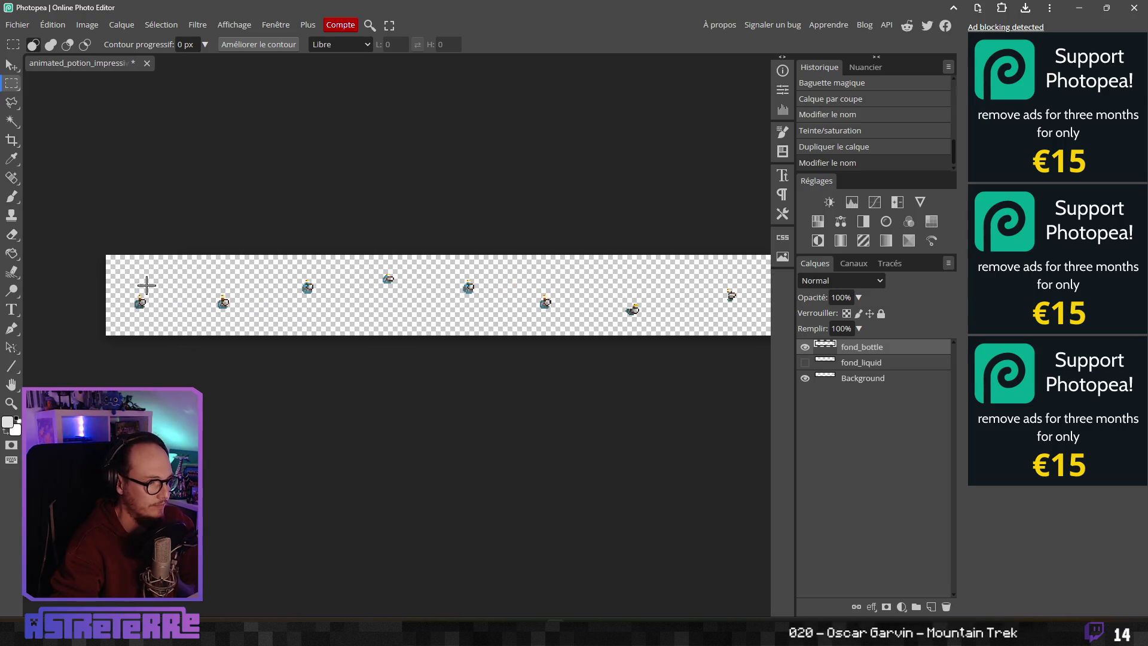
Step: Erase two blocks of potion frames on fond_bottle, deselecting after each
mouse_move(192, 265)
mouse_down()
mouse_move(353, 326)
mouse_move(211, 291)
mouse_move(410, 315)
mouse_up()
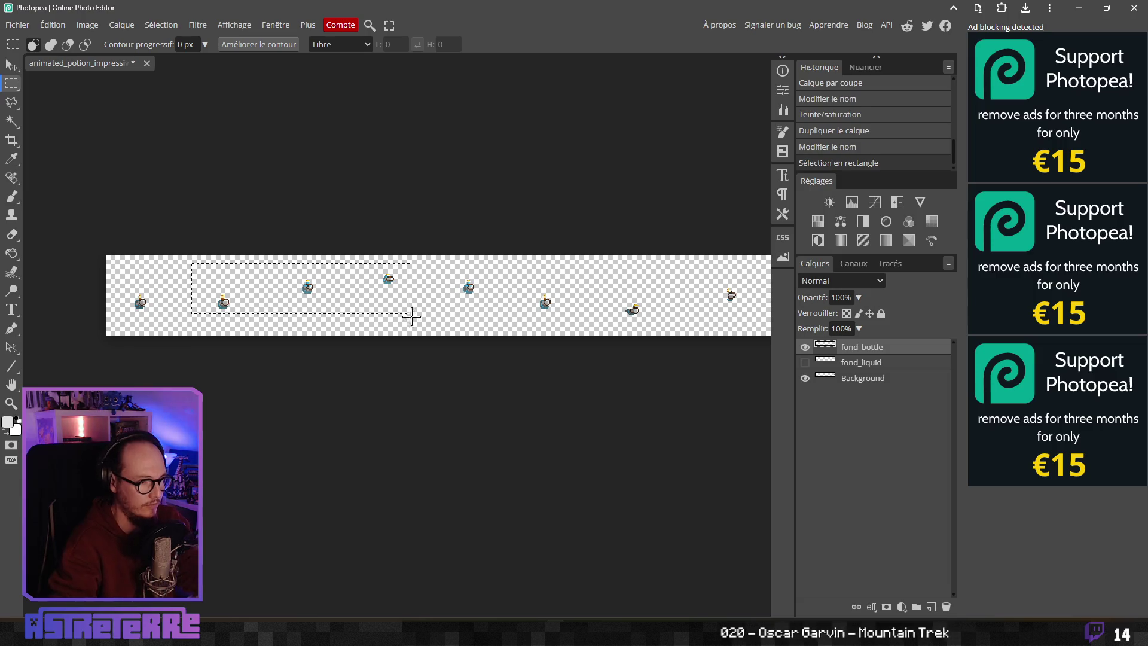
key(ctrl+d)
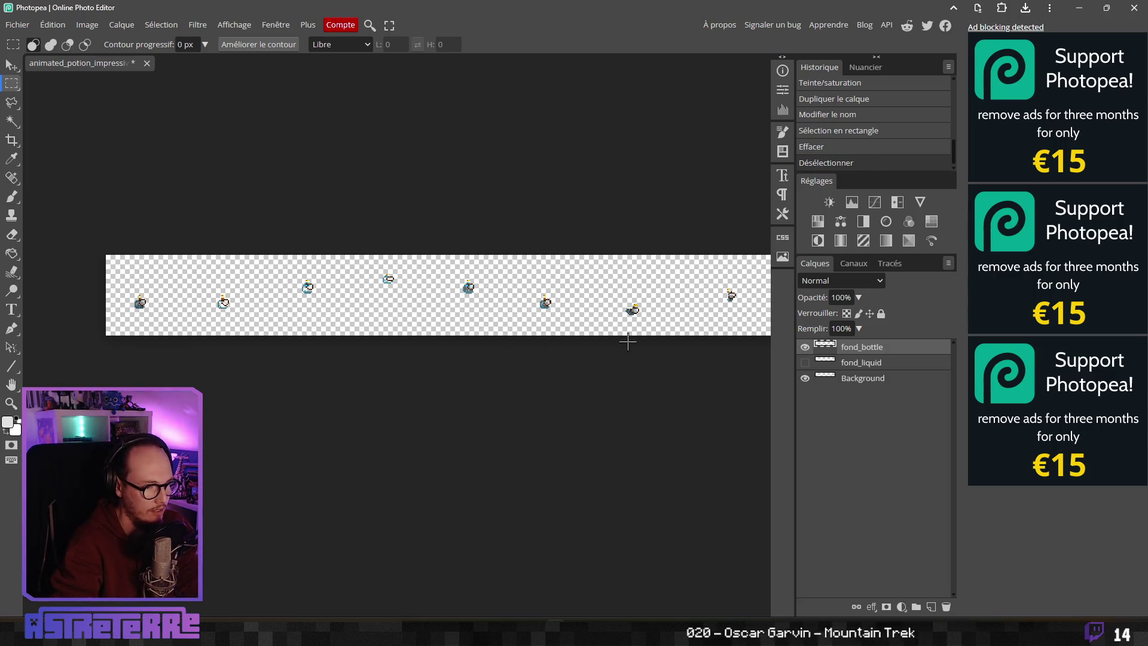
drag(628, 340, 363, 340)
mouse_move(346, 268)
mouse_down()
mouse_move(354, 302)
mouse_move(517, 344)
mouse_up()
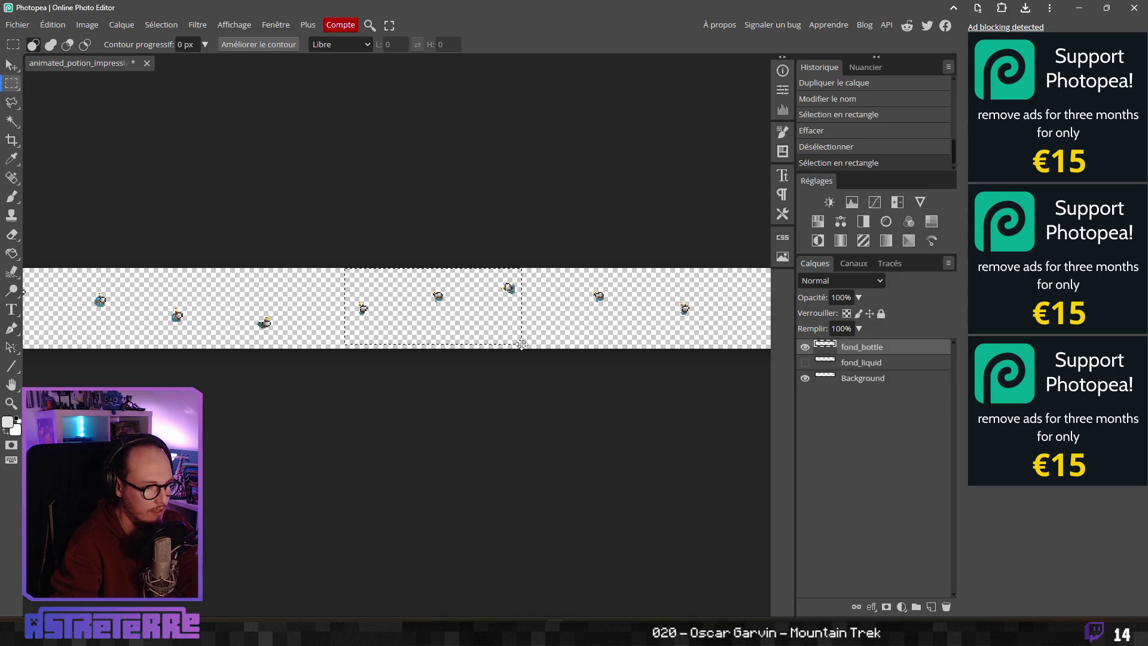
key(Delete)
key(ctrl+d)
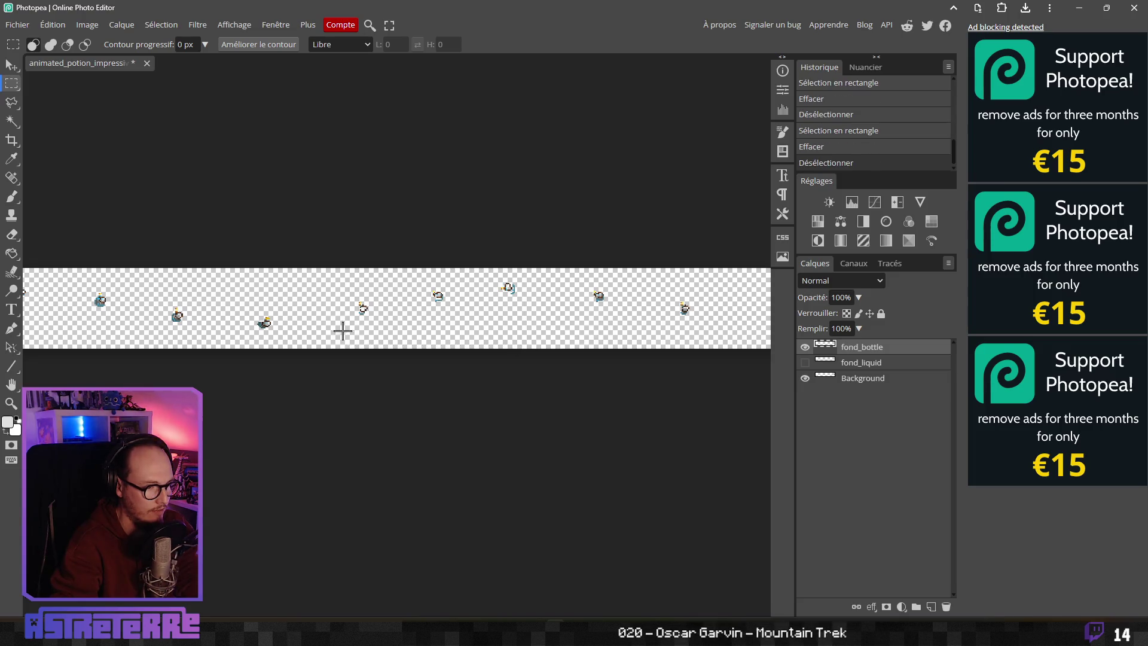
mouse_move(249, 333)
mouse_down()
mouse_move(522, 350)
mouse_move(400, 346)
mouse_move(562, 330)
mouse_move(336, 346)
mouse_move(499, 332)
mouse_move(435, 330)
mouse_up()
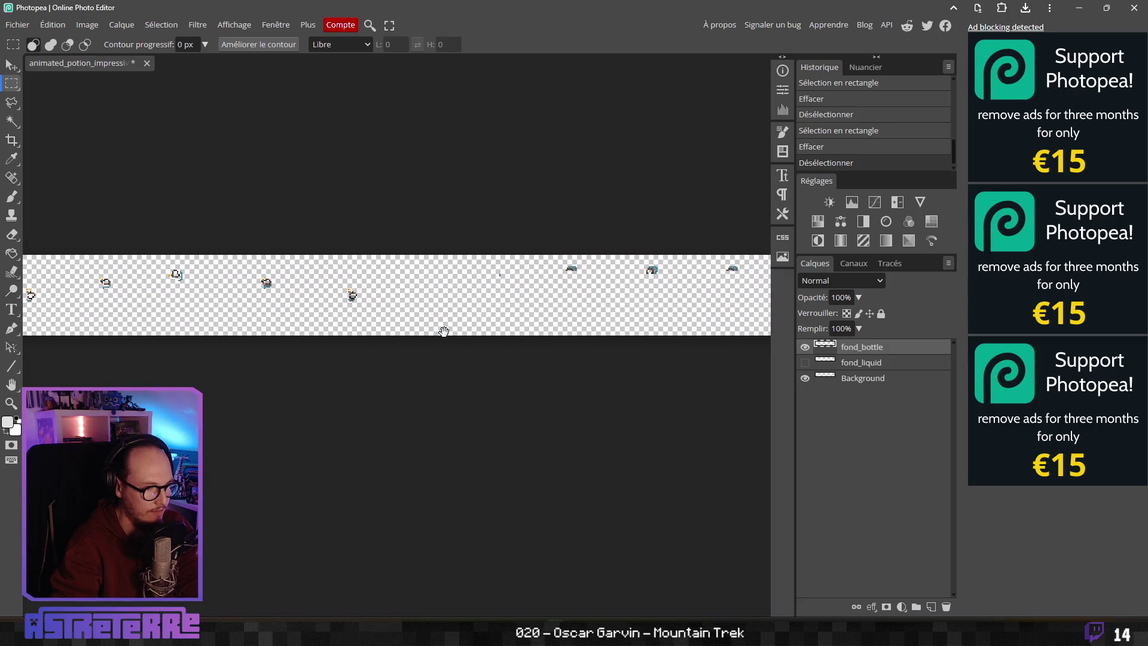
mouse_move(465, 256)
mouse_down()
mouse_move(669, 319)
mouse_move(399, 322)
mouse_up()
key(Delete)
key(ctrl+d)
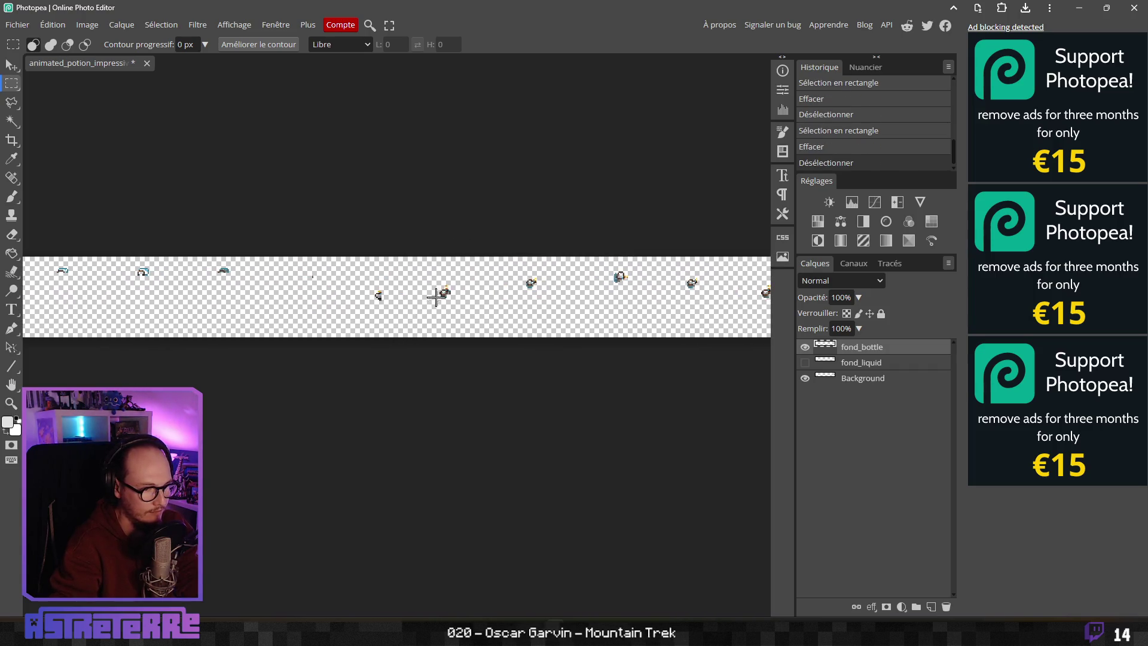
Step: Box another group of potion frames and zoom in along the strip
mouse_move(461, 273)
mouse_down()
mouse_move(634, 329)
mouse_move(679, 326)
mouse_move(505, 325)
mouse_move(516, 327)
mouse_up()
scroll(558, 336, left, 5)
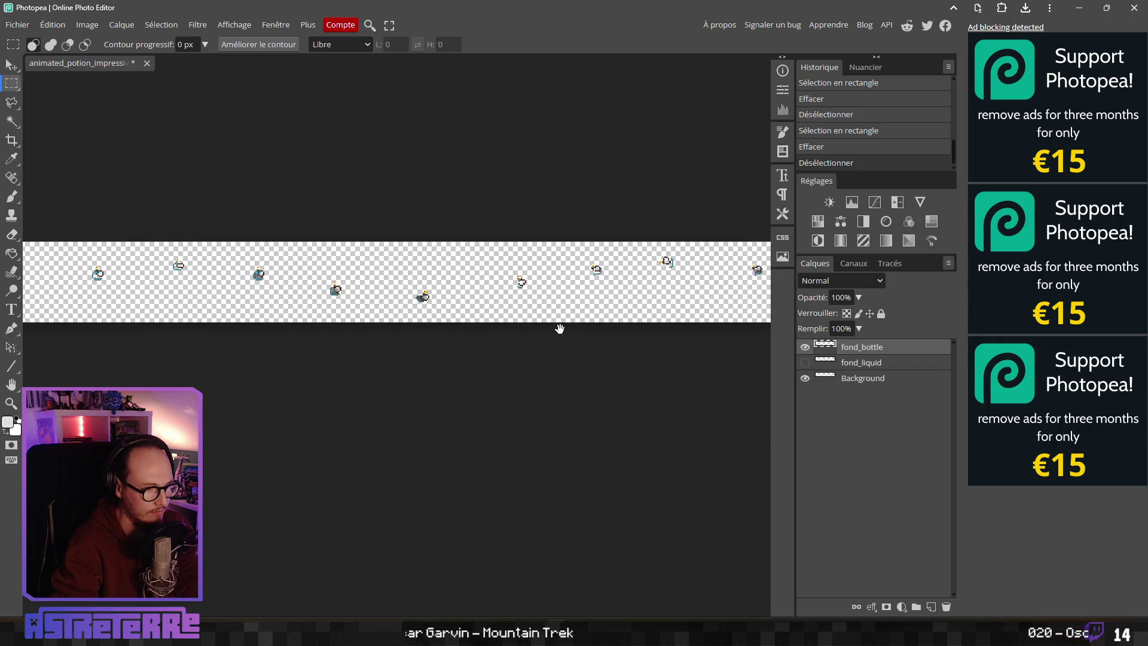
drag(297, 325, 339, 326)
scroll(340, 326, right, 3)
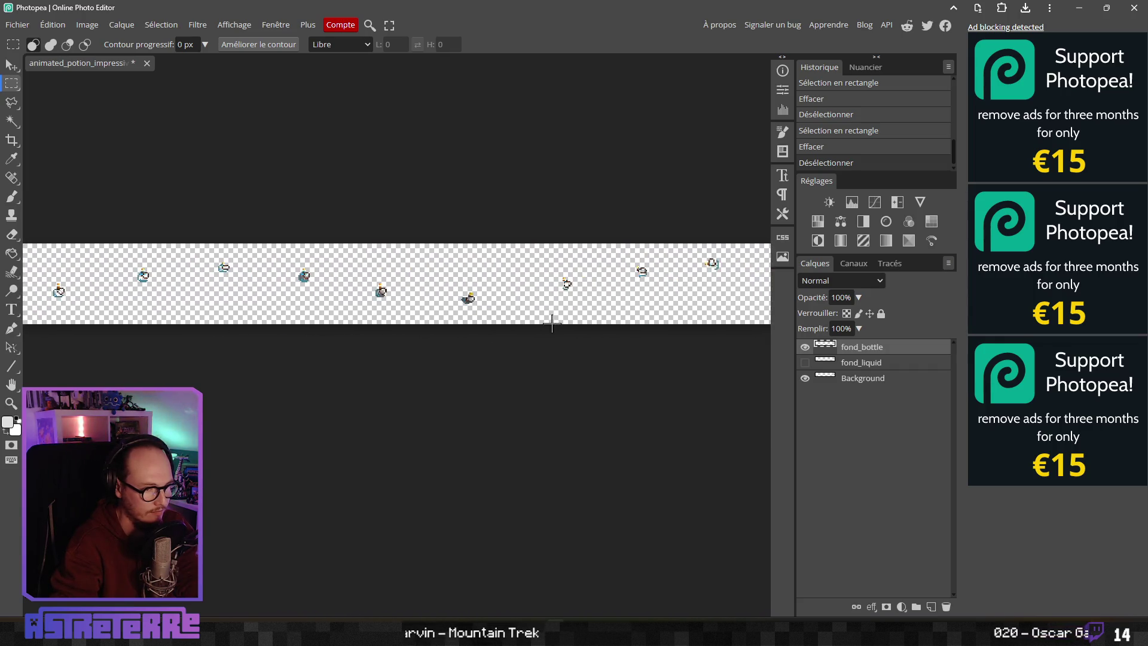
scroll(376, 269, right, 8)
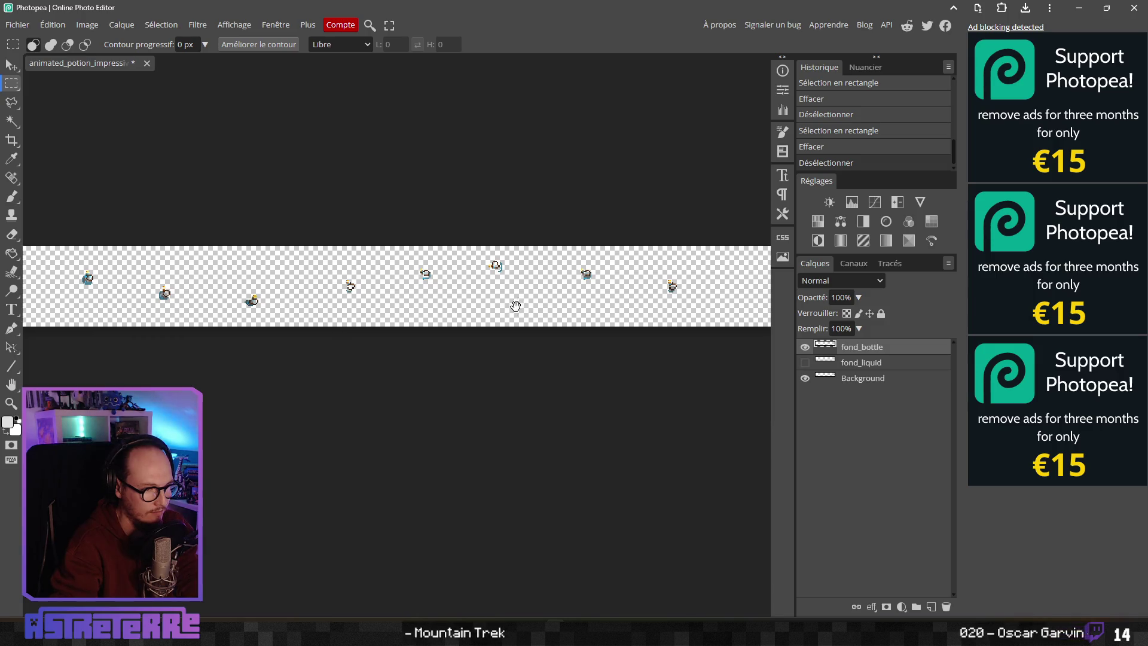
drag(308, 316, 405, 319)
scroll(405, 318, left, 5)
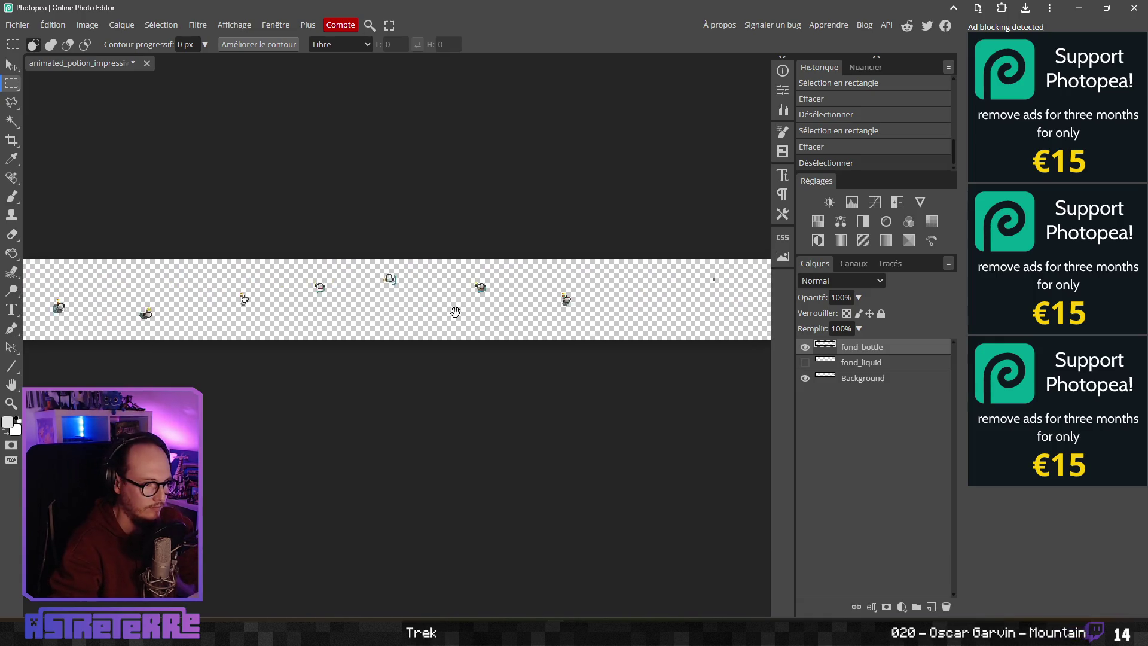
scroll(289, 306, up, 5)
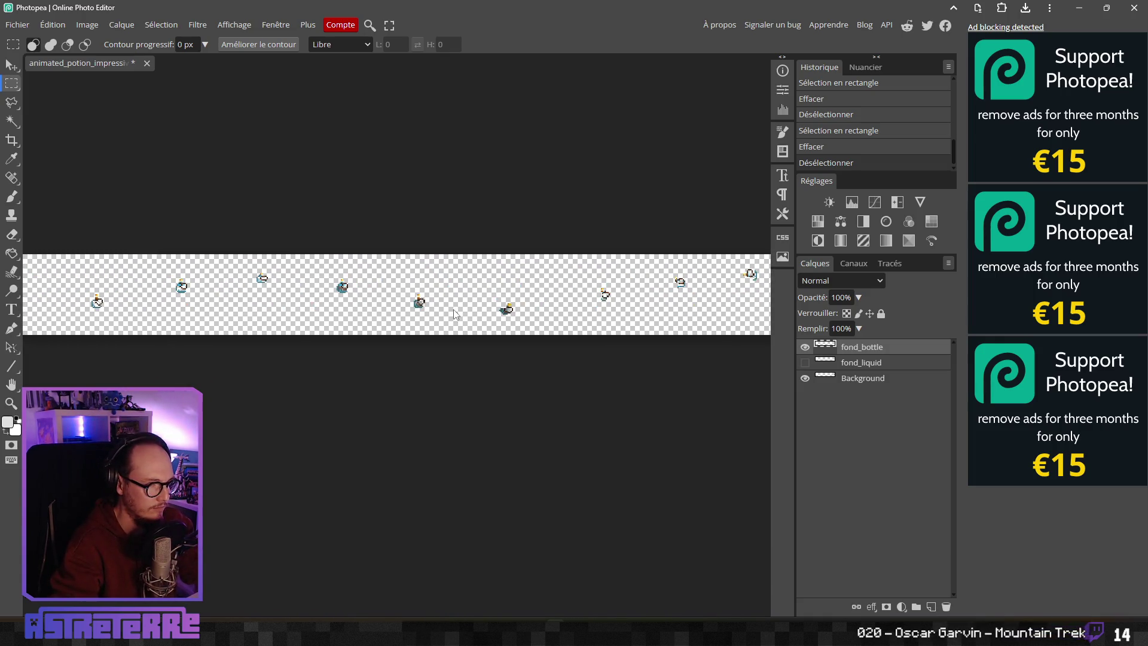
scroll(337, 300, right, 5)
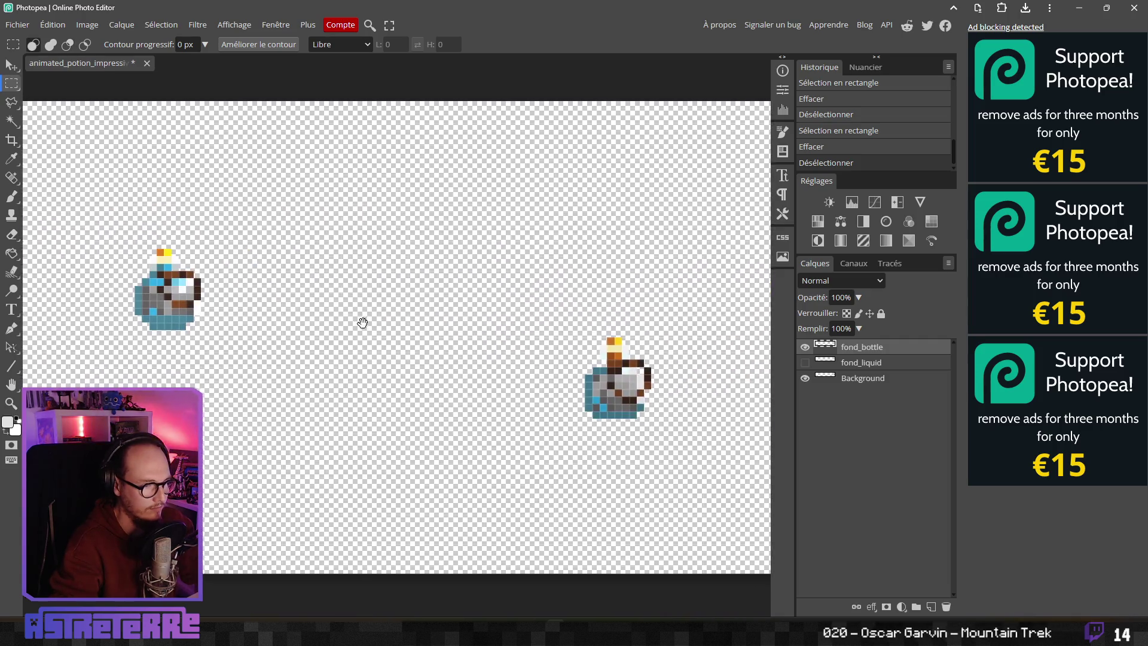
Step: Colorize fond_bottle blue with Hue -164, Saturation 43, Lightness 16, then zoom out
click(87, 25)
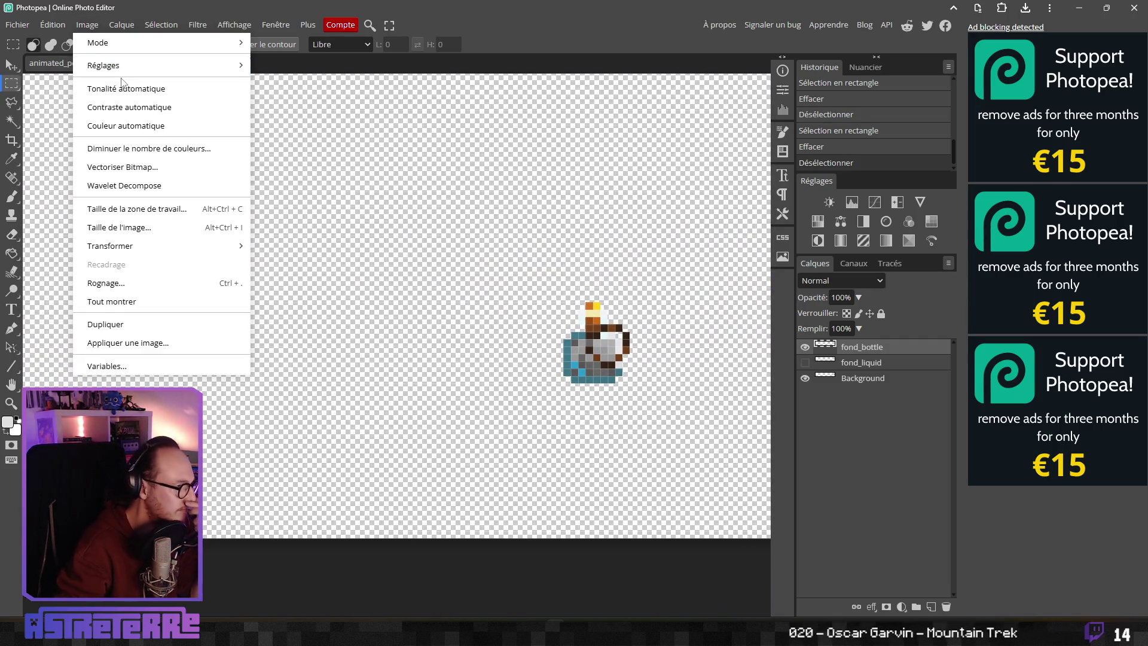
mouse_move(233, 65)
click(300, 162)
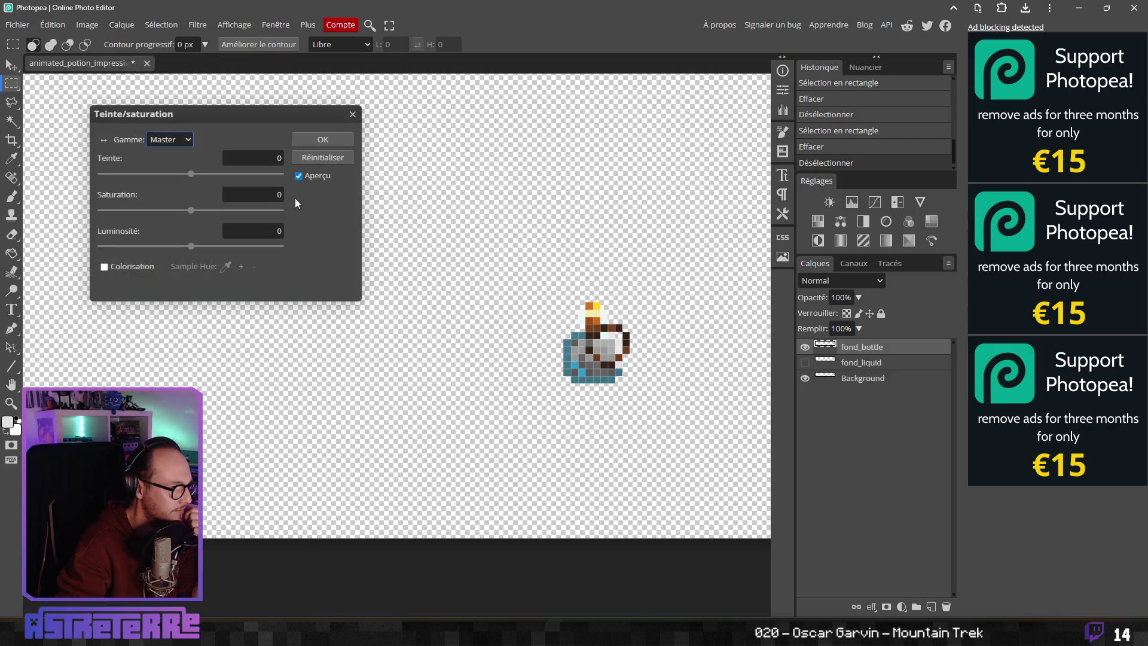
click(109, 268)
drag(191, 174, 110, 176)
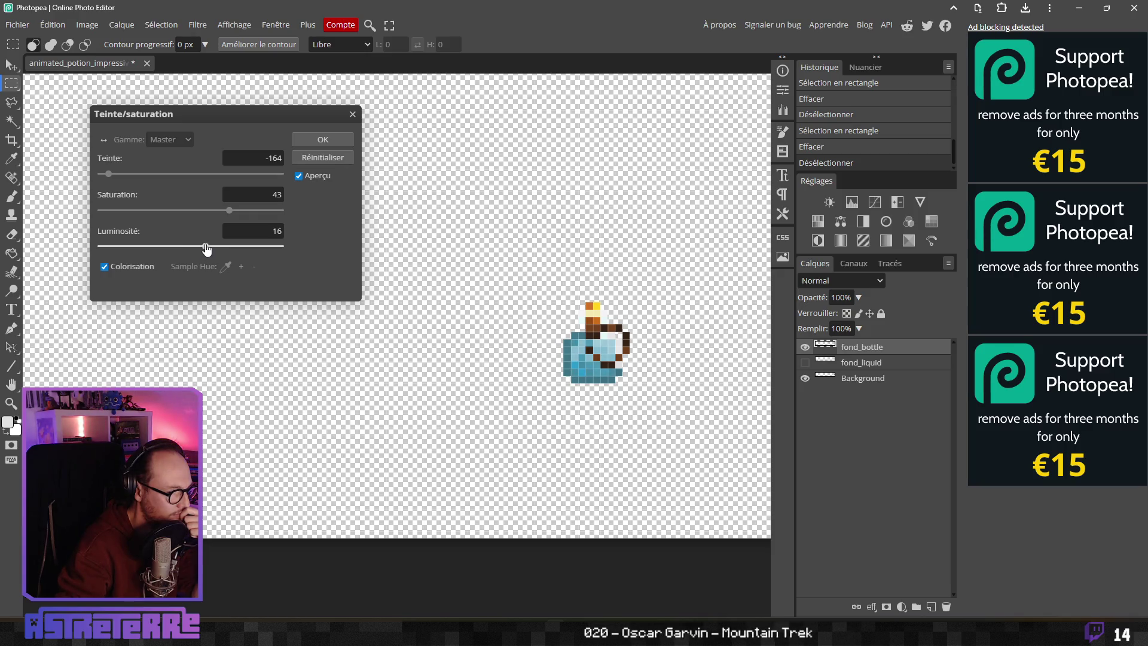
mouse_move(276, 116)
mouse_down()
mouse_move(245, 299)
mouse_move(287, 327)
mouse_move(342, 301)
mouse_up()
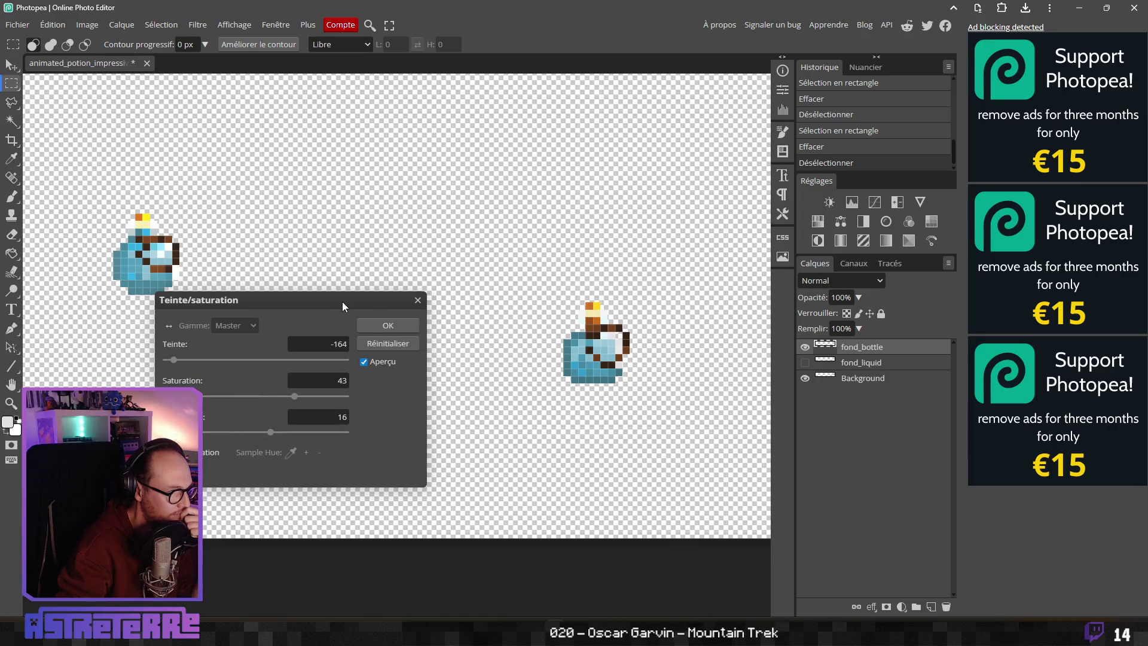
click(373, 320)
scroll(377, 321, down, 1)
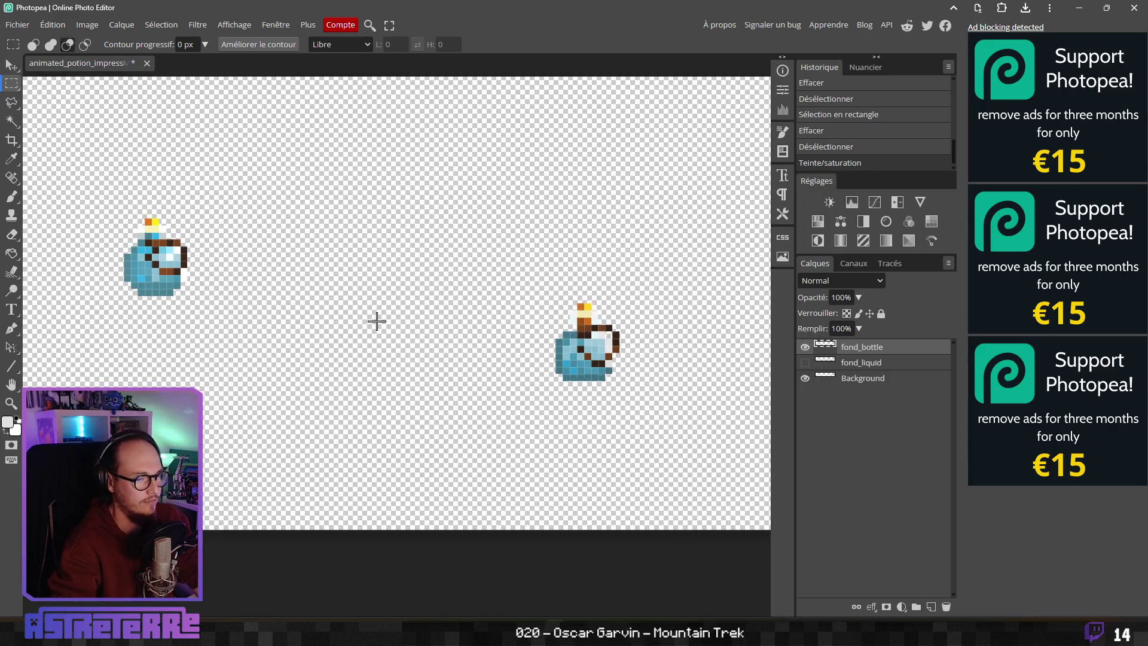
scroll(374, 321, down, 4)
scroll(338, 308, down, 3)
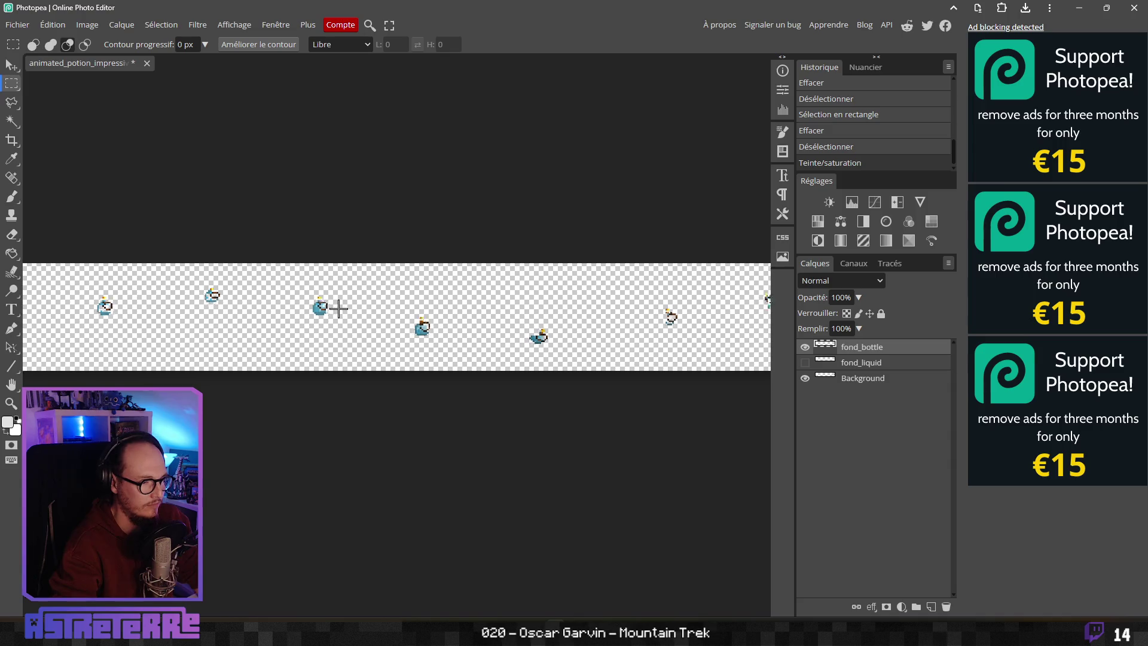
Step: Pan and zoom to bring the start of the sprite strip into view
mouse_move(396, 304)
mouse_down()
mouse_move(310, 316)
mouse_move(480, 317)
mouse_move(389, 326)
mouse_up()
scroll(480, 317, down, 3)
scroll(436, 305, up, 3)
scroll(500, 320, up, 3)
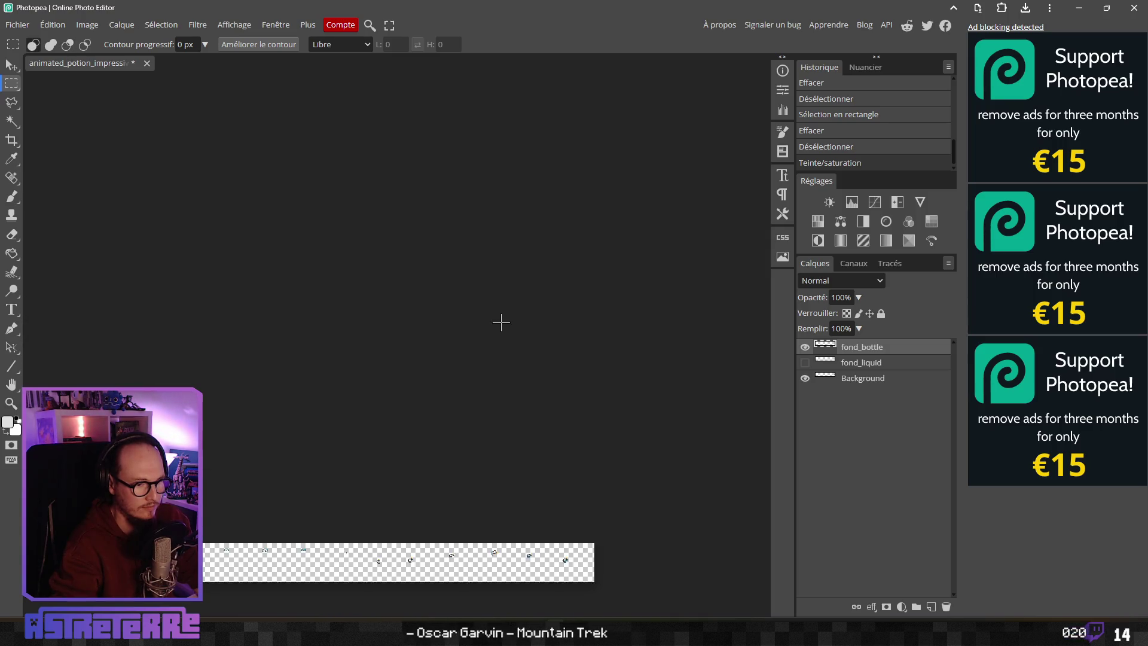
scroll(467, 287, down, 4)
scroll(466, 269, up, 2)
drag(231, 290, 574, 294)
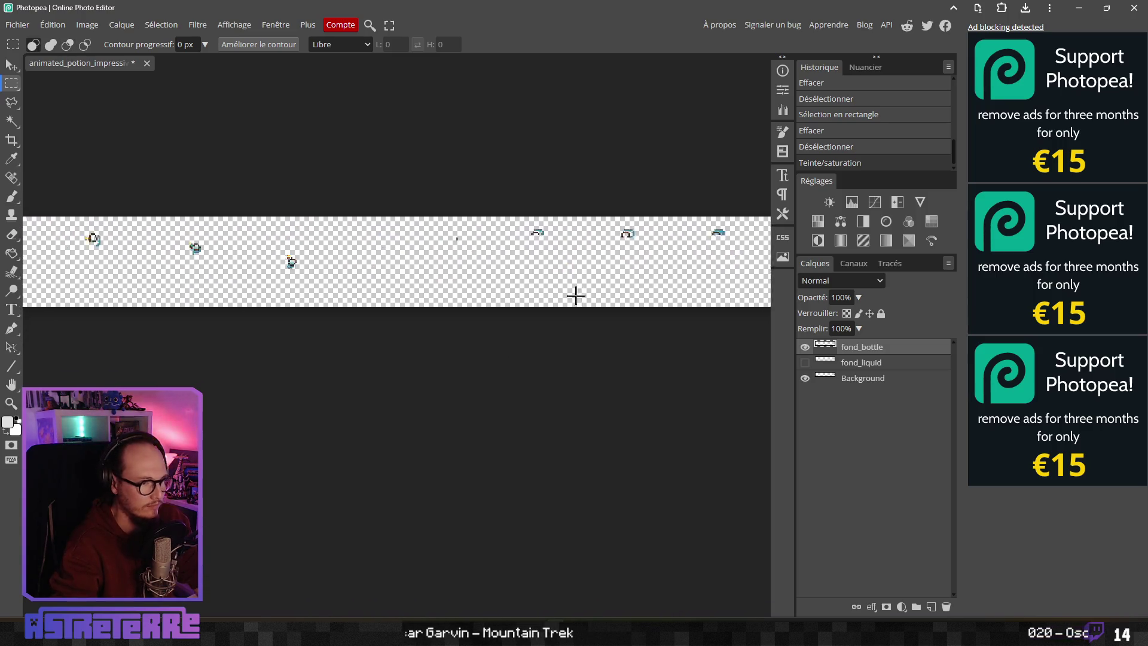
drag(281, 303, 565, 299)
Step: Save the work as animated_potion_impressive.psd in the Animated sprites folder
click(18, 25)
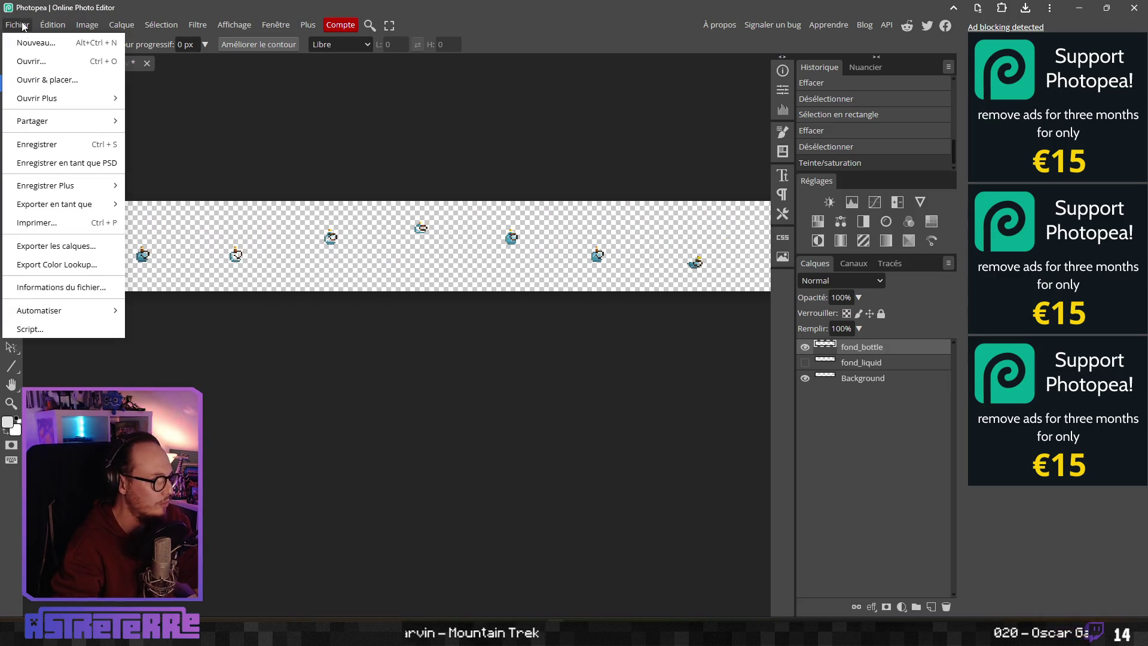
click(292, 204)
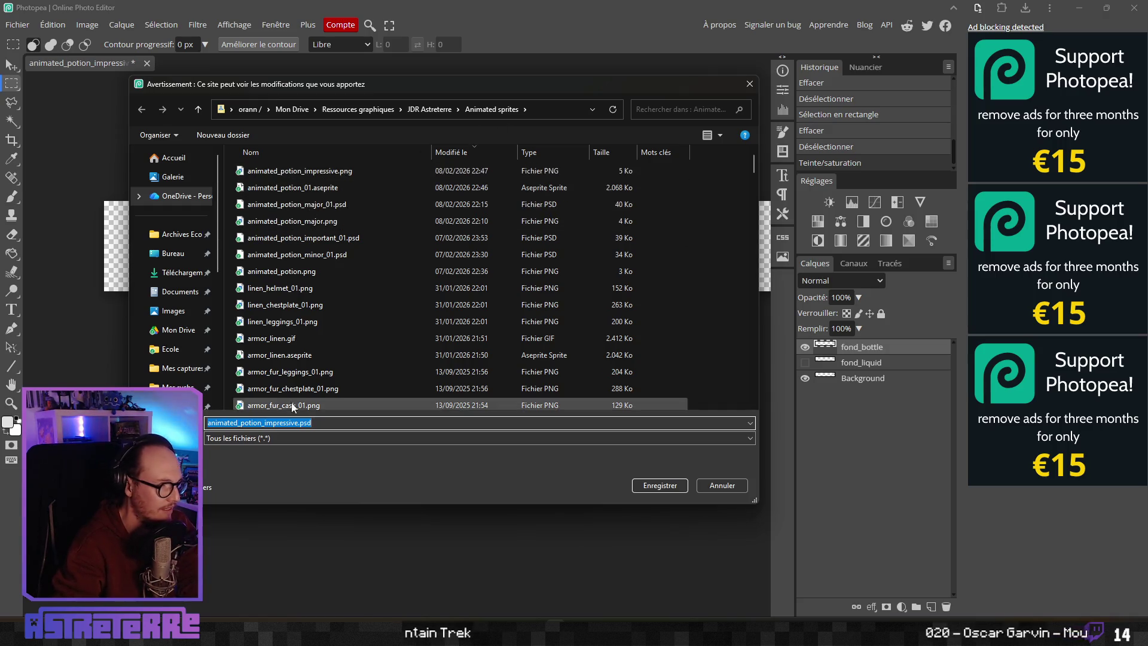
click(287, 422)
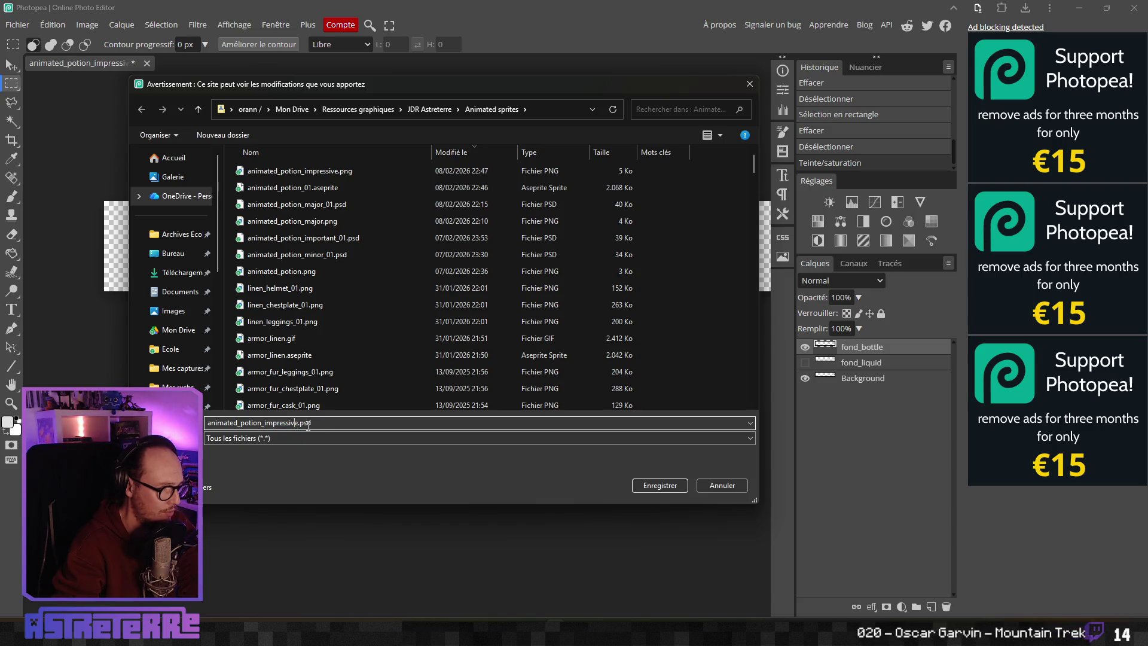
key(Right)
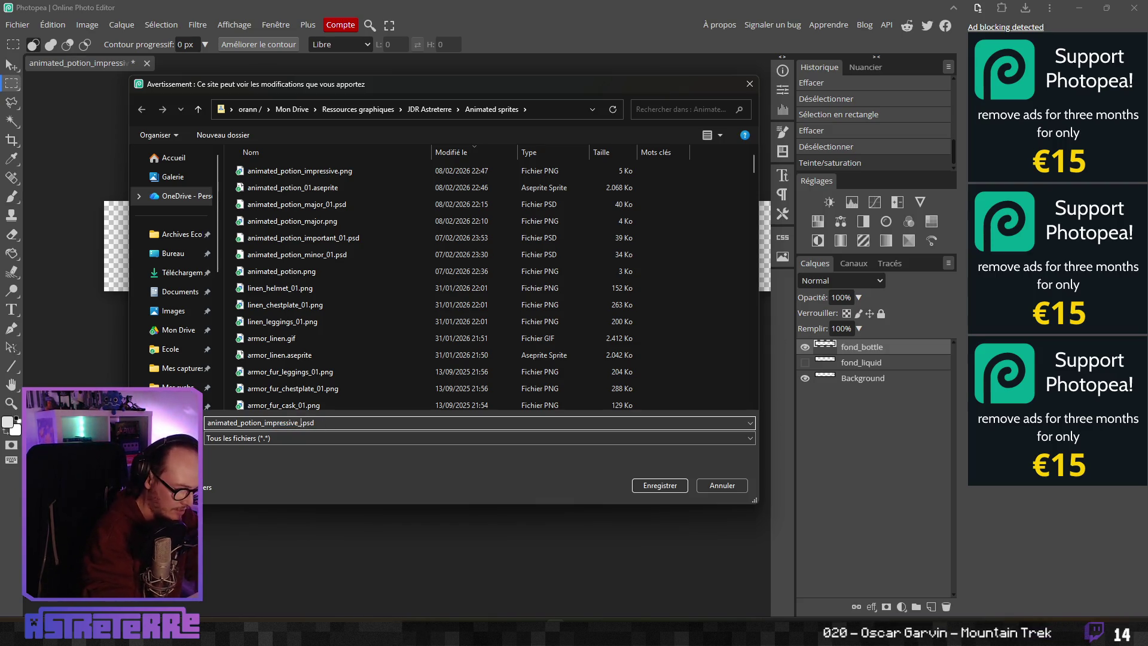
key(Return)
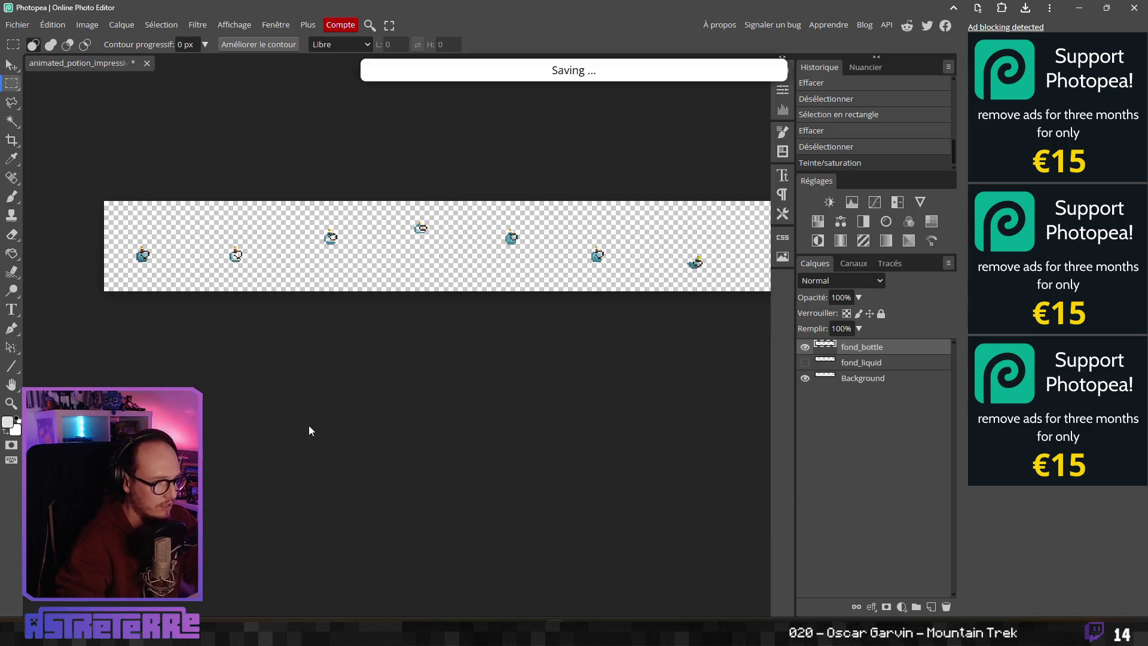
click(15, 26)
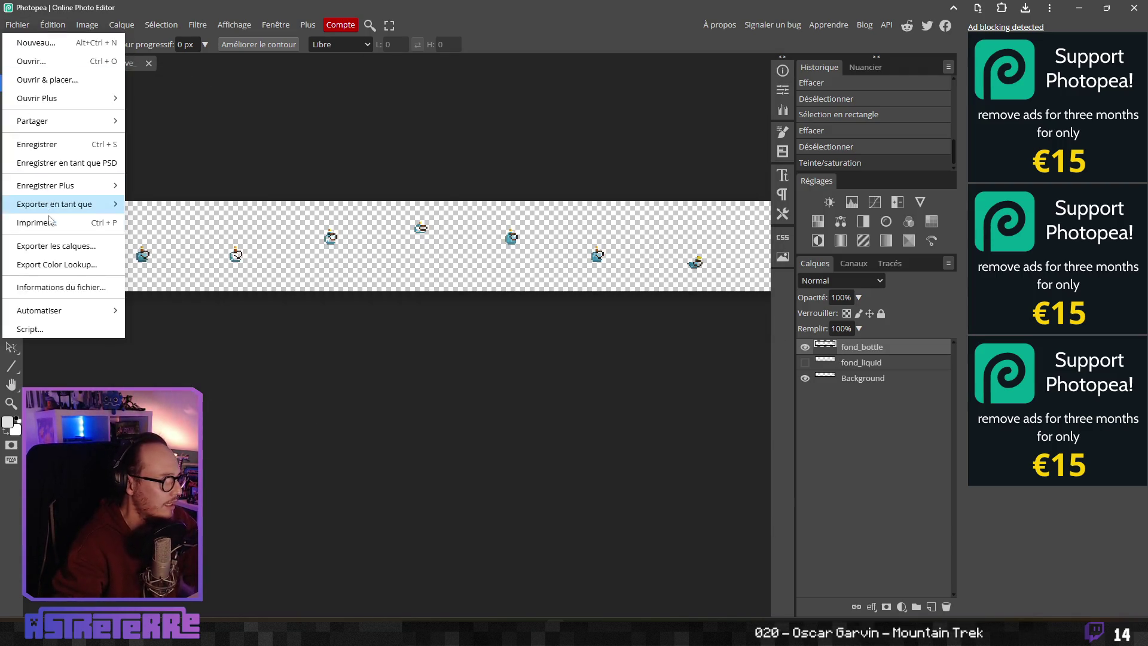
Step: Export the bottle layer as the ..._impressive_bottle.png strip into the animated_items folder
mouse_move(60, 200)
click(149, 202)
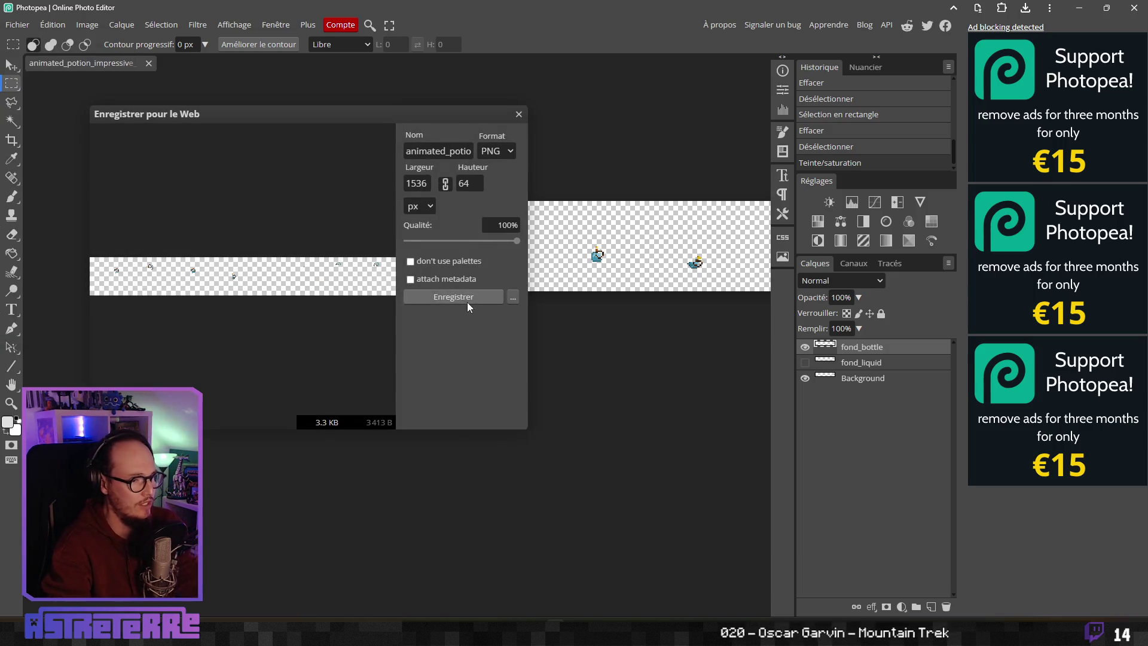
click(464, 298)
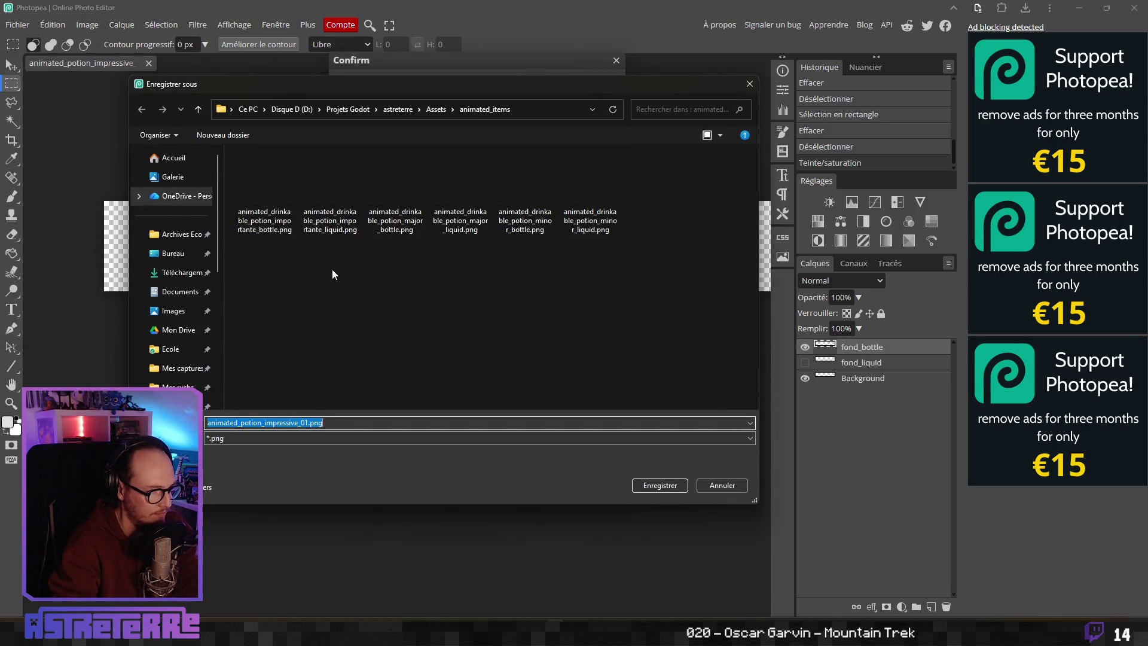
click(342, 233)
mouse_move(439, 85)
mouse_down()
mouse_move(425, 123)
mouse_move(426, 466)
mouse_move(452, 128)
mouse_up()
key(Left)
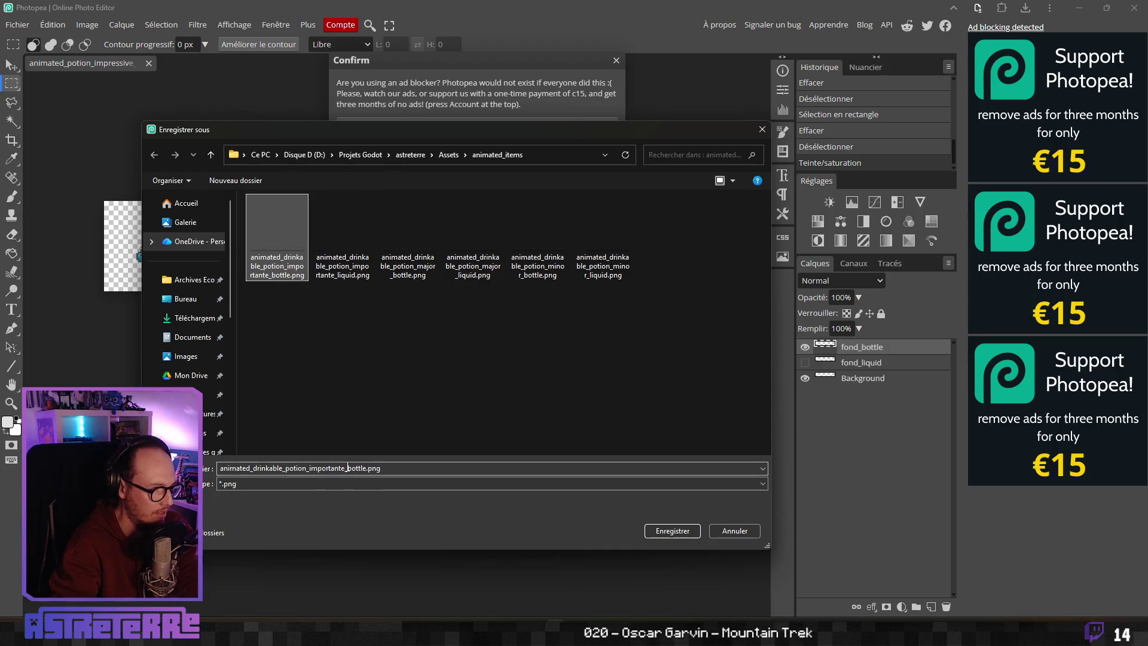
click(348, 467)
key(BackSpace)
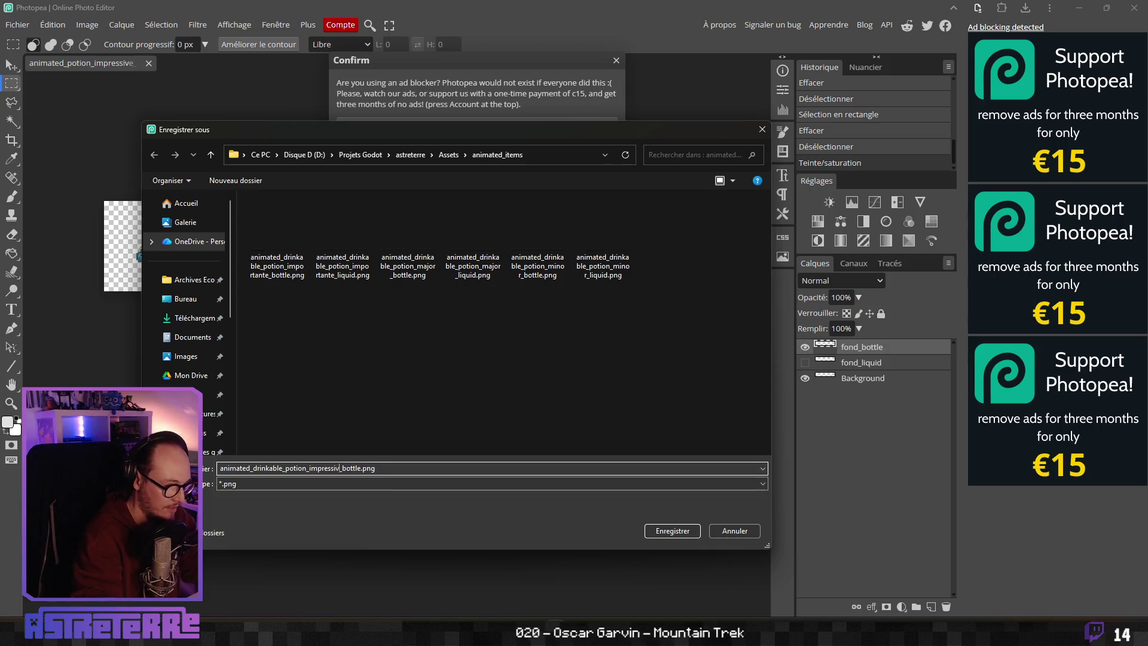
click(654, 533)
click(503, 128)
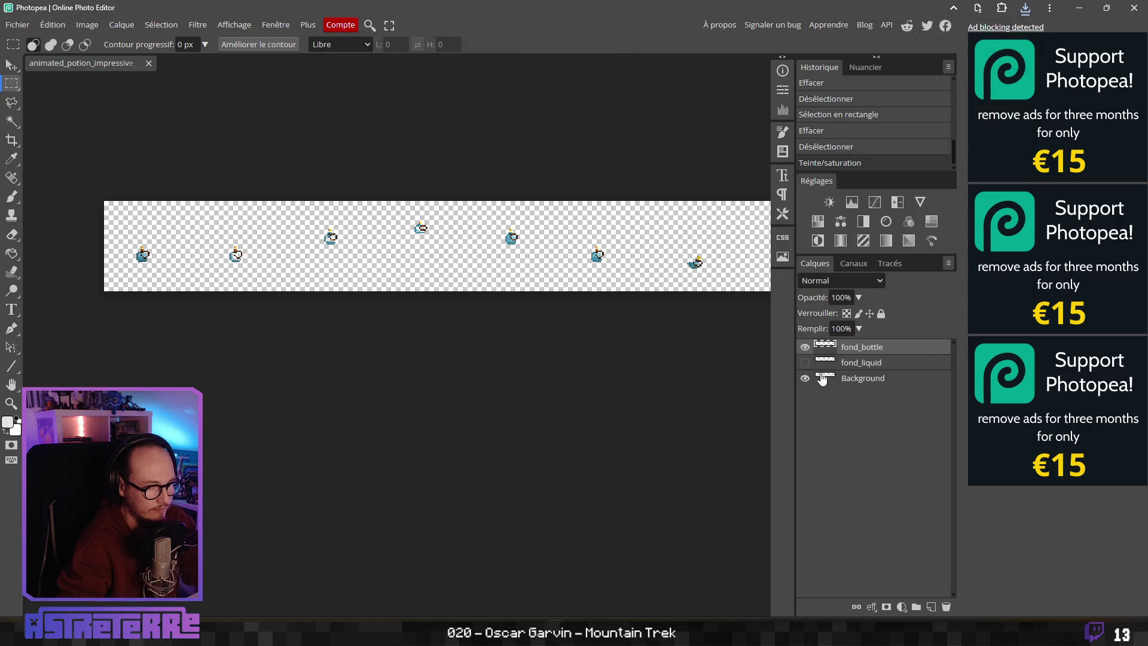
Step: Export the liquid layer alone as ..._impressive_liquid.png in the same folder
click(20, 28)
click(160, 209)
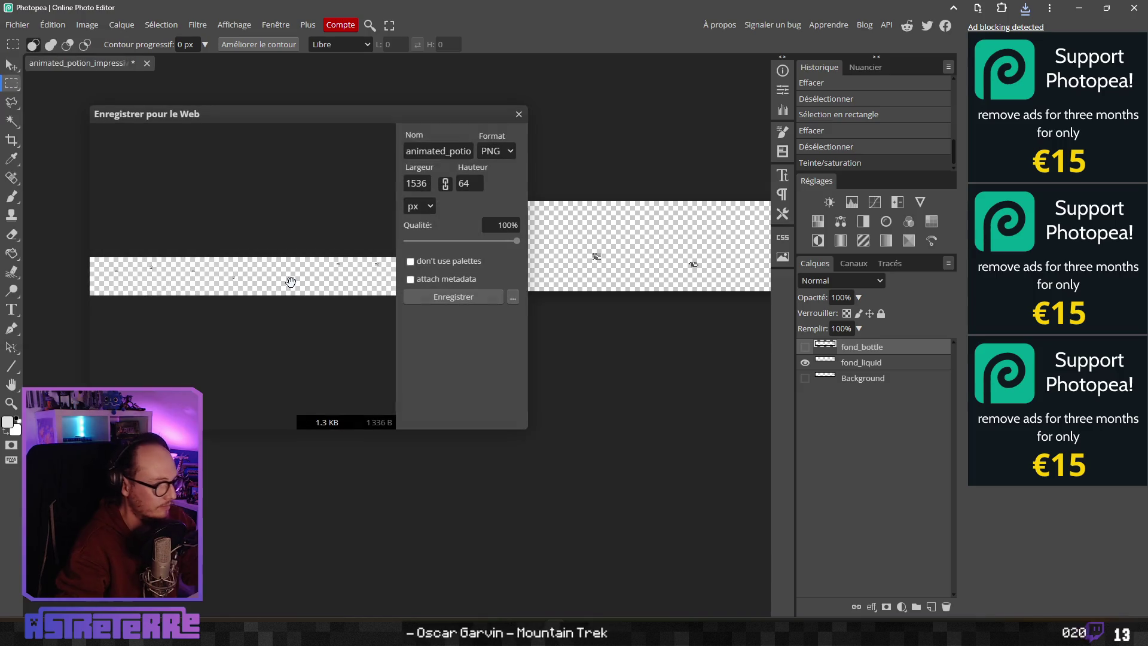
click(431, 301)
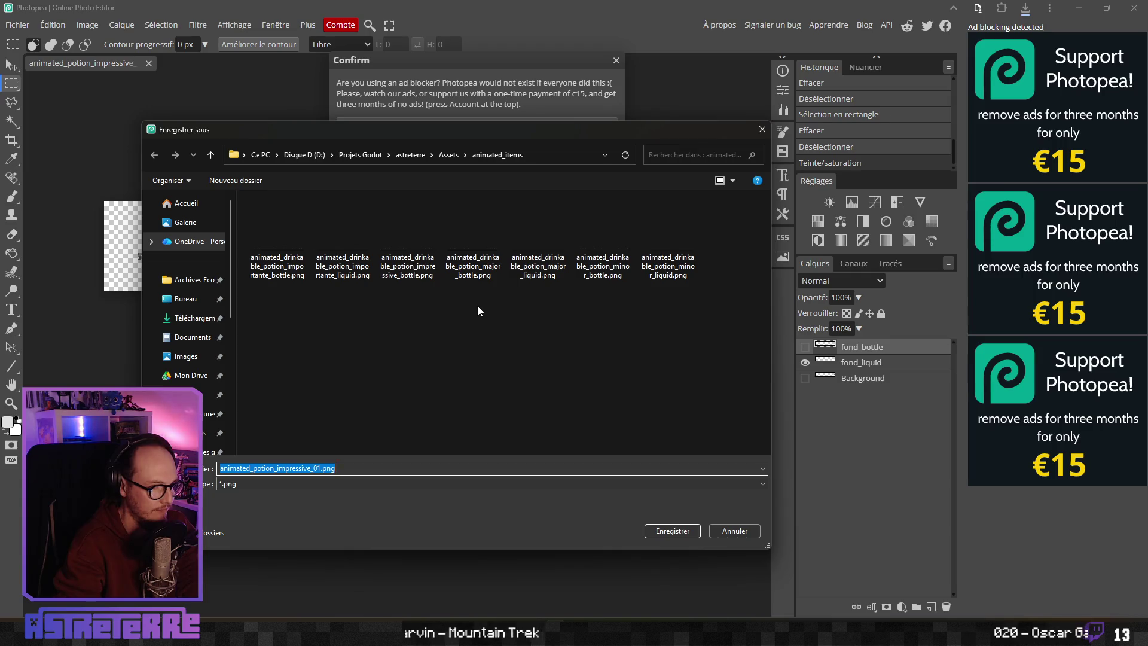
click(408, 239)
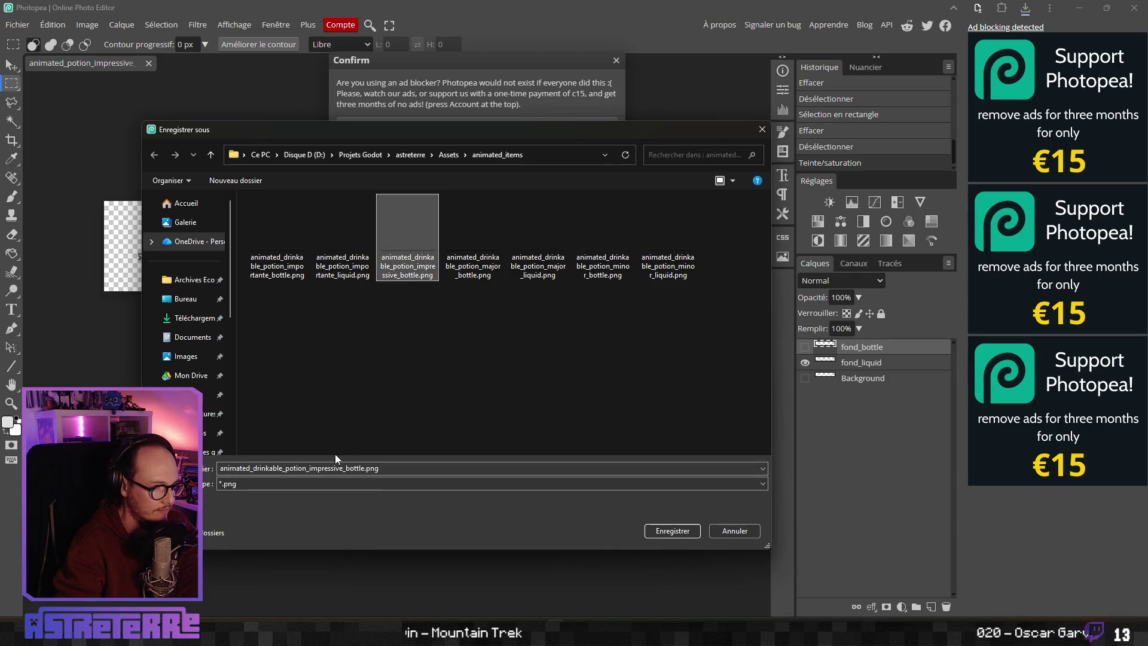
click(363, 468)
key(BackSpace)
key(BackSpace)
key(BackSpace)
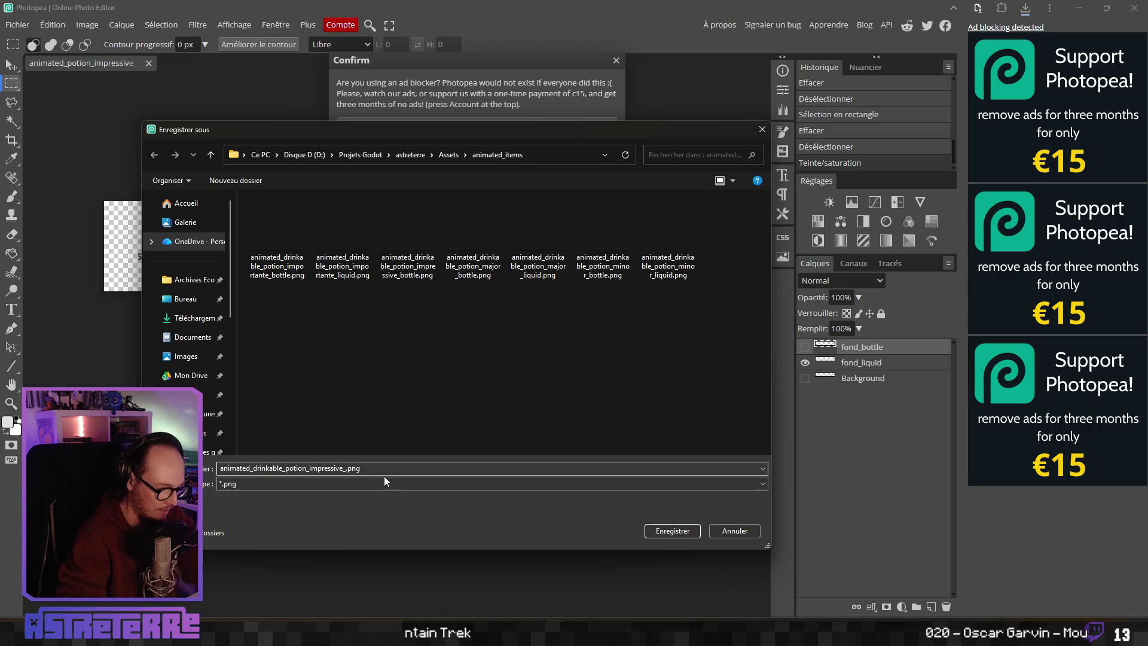
text(liquid)
key(Return)
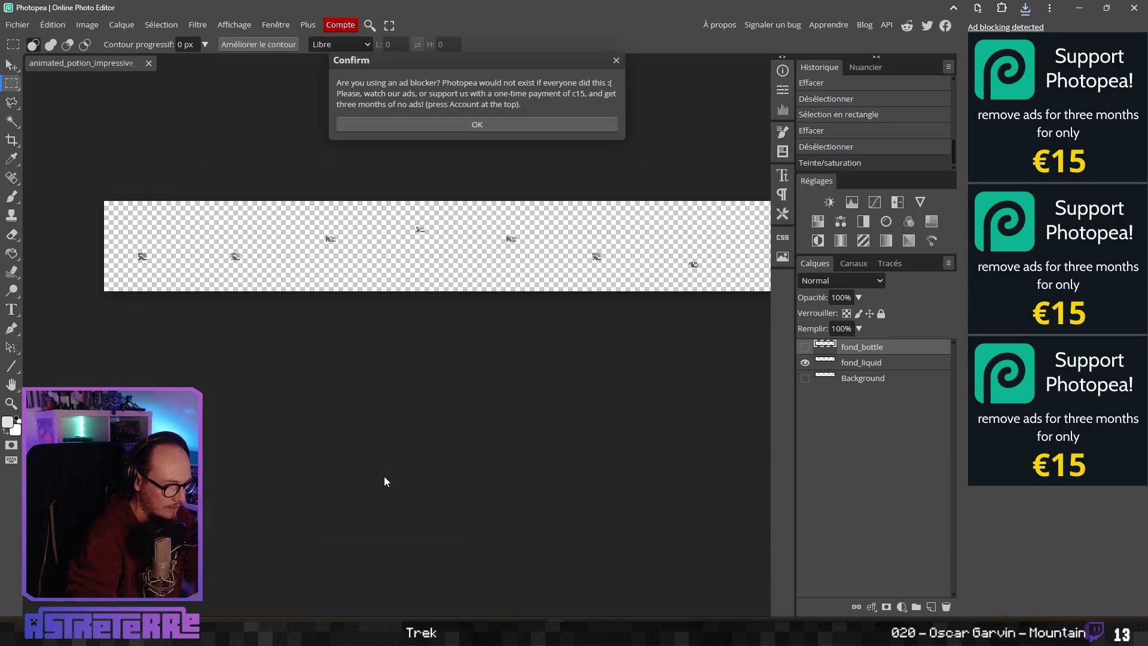
click(566, 119)
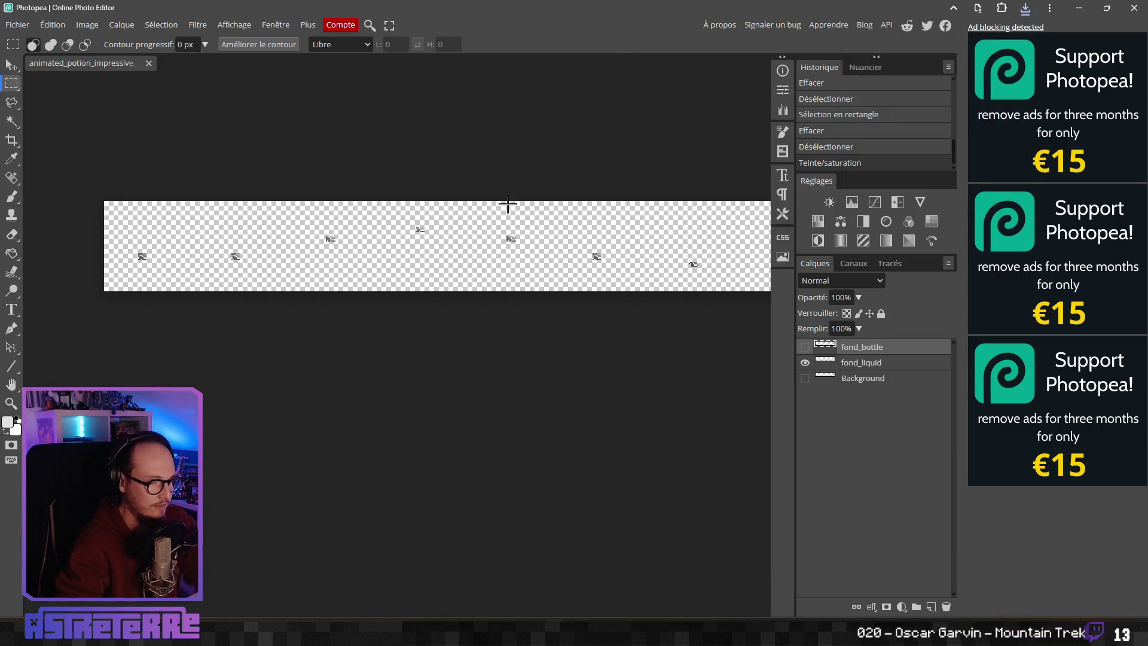
drag(501, 328, 477, 335)
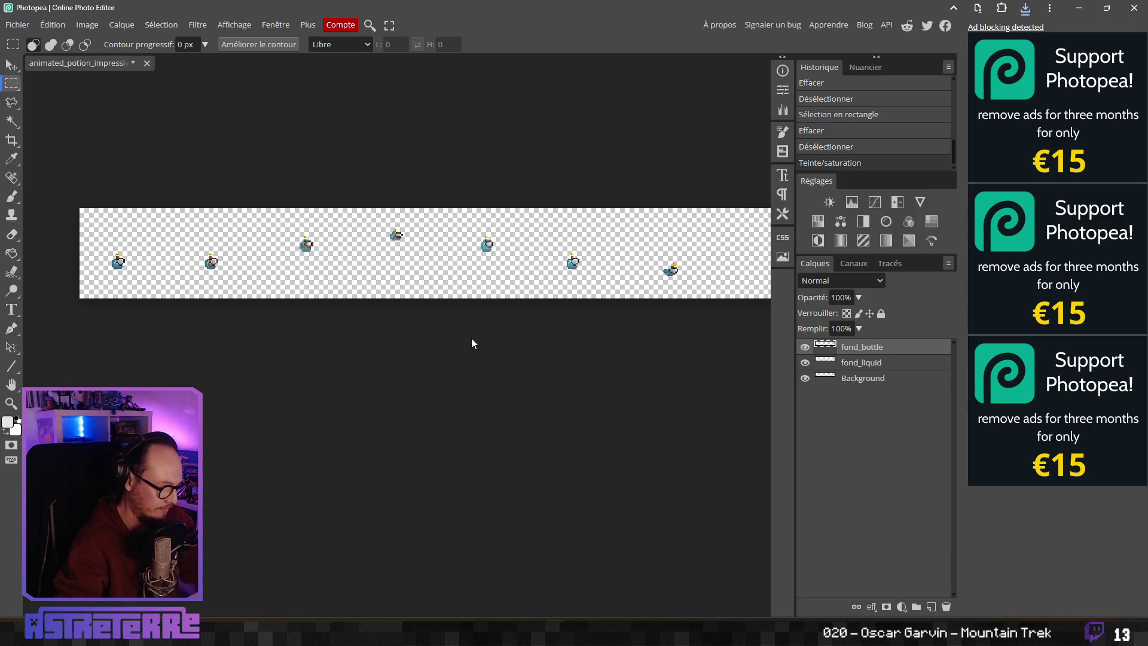
Step: Swap PotionBottle and PotionLiquid textures for the new bottle and liquid strips, then save the scene
key(alt+Tab)
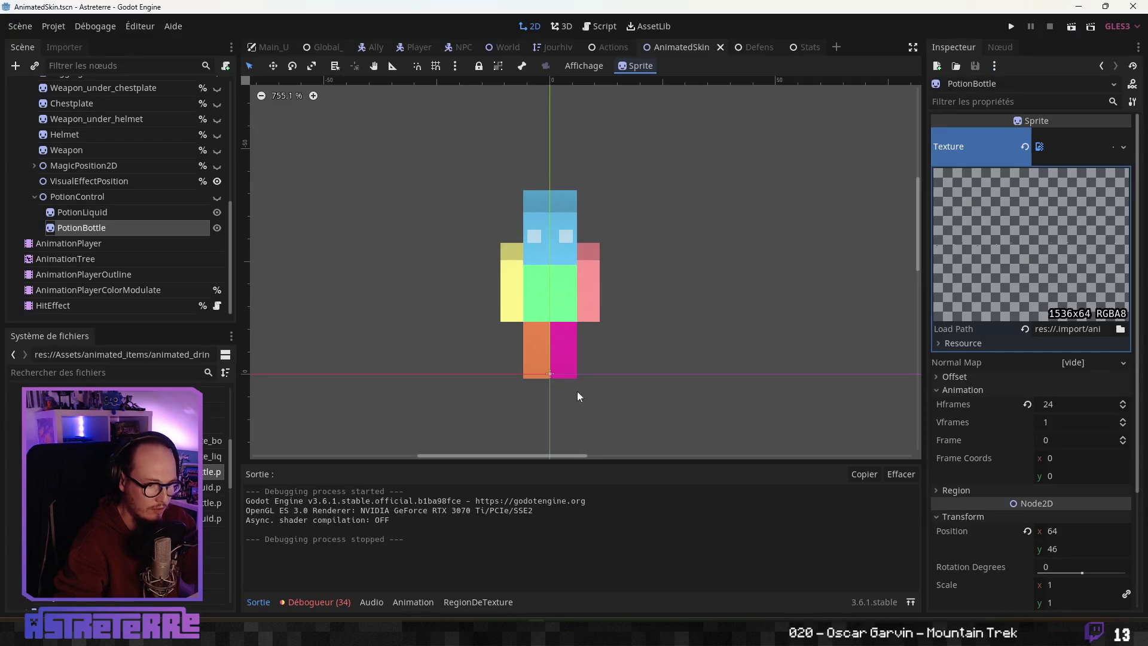
click(1025, 147)
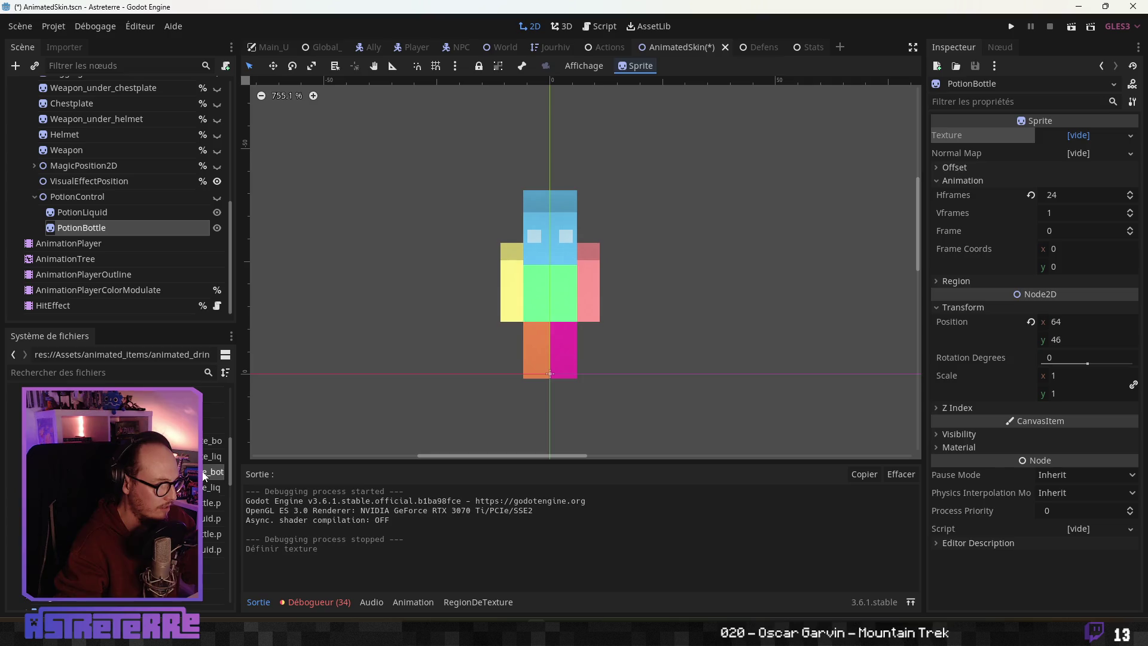
mouse_move(212, 472)
mouse_down()
mouse_move(741, 299)
mouse_move(1073, 139)
mouse_up()
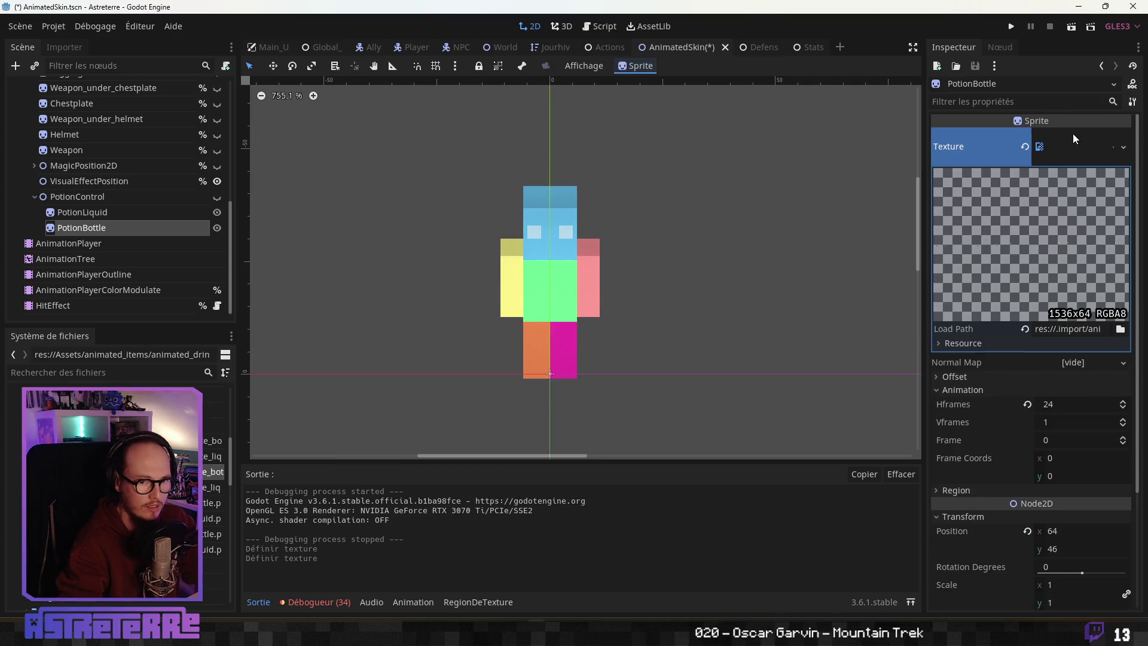
click(550, 302)
click(1024, 147)
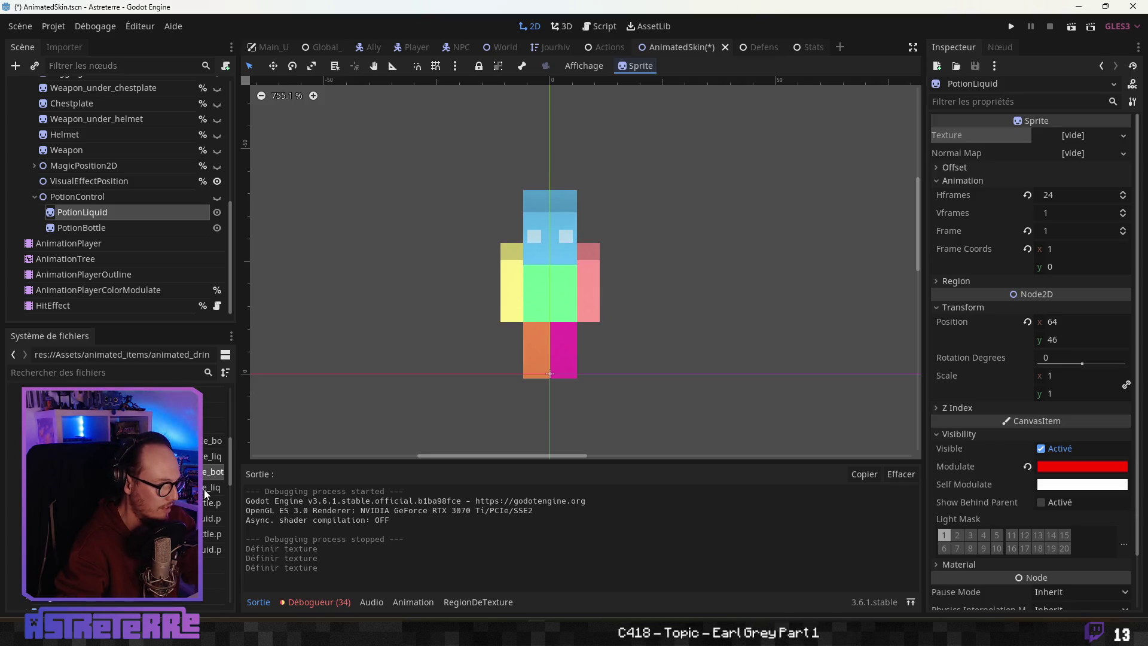
mouse_move(212, 487)
mouse_down()
mouse_move(583, 396)
mouse_move(1068, 175)
mouse_move(1073, 136)
mouse_up()
key(ctrl+s)
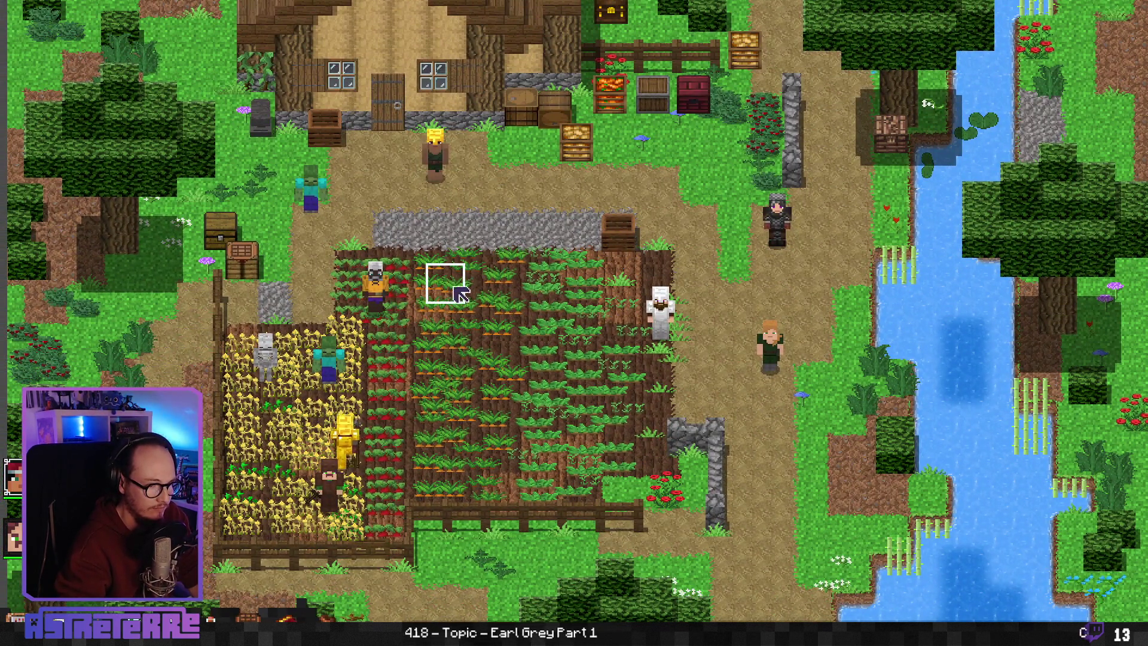
Step: Walk the hero onto the field and unequip the gold helmet, chestplate and leggings
click(461, 293)
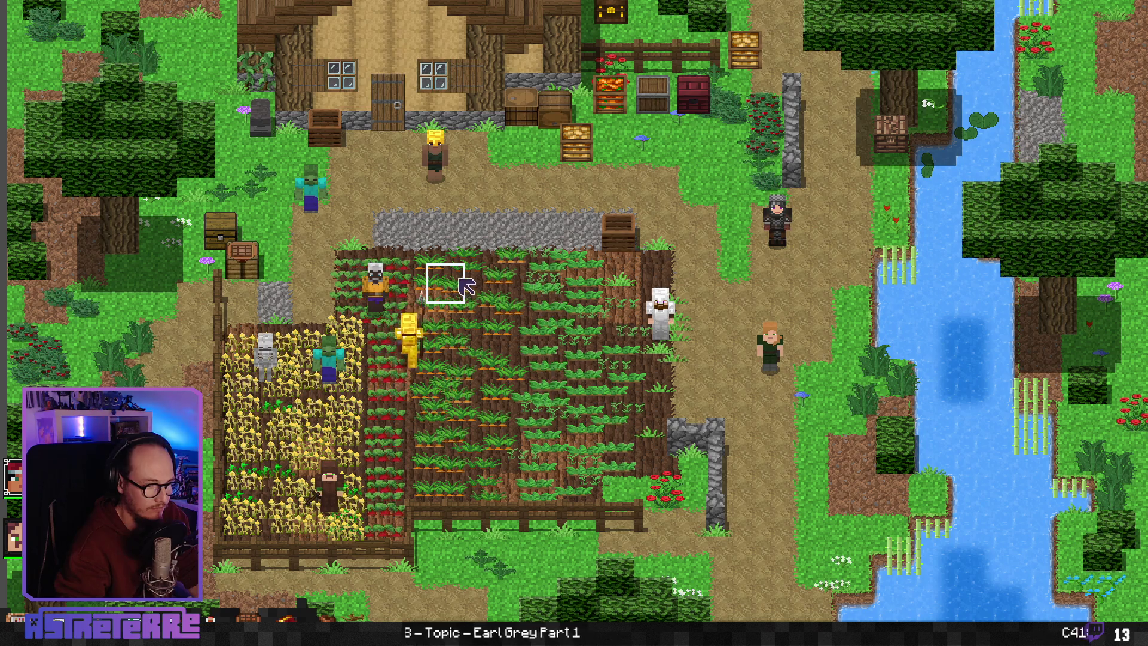
click(482, 308)
key(i)
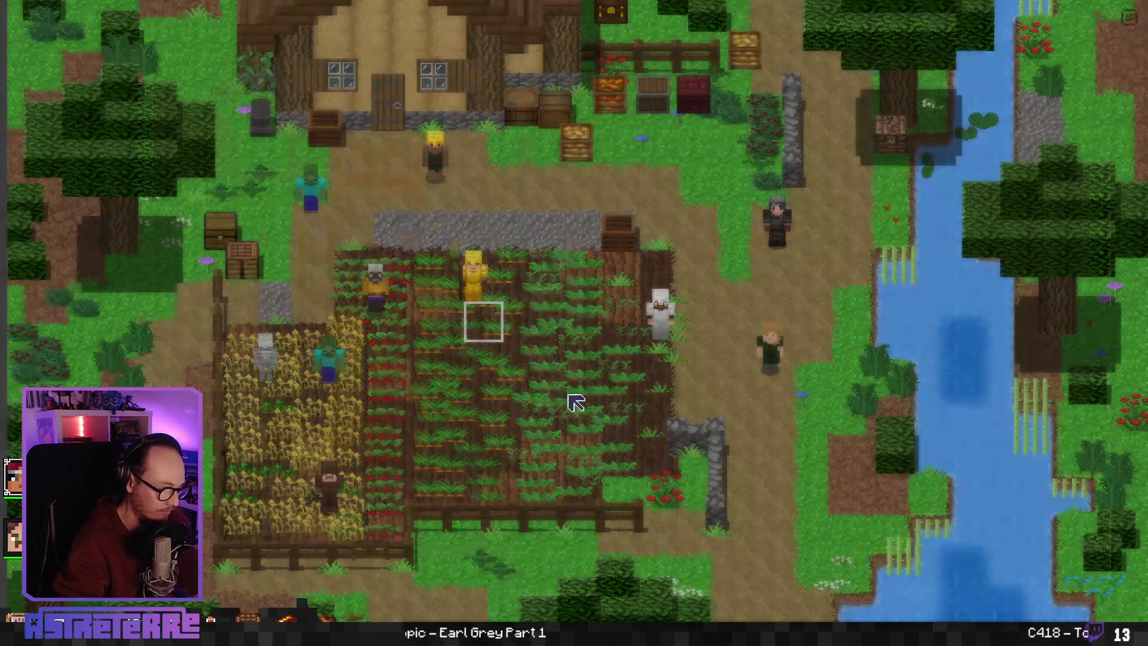
click(307, 513)
click(376, 513)
click(452, 528)
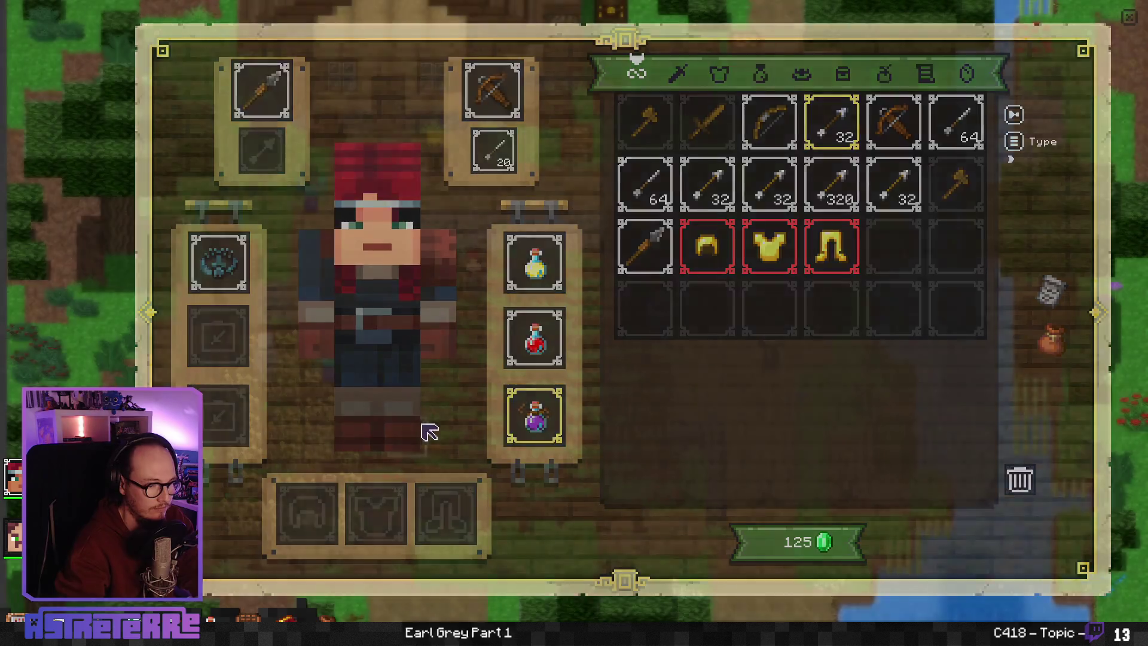
key(i)
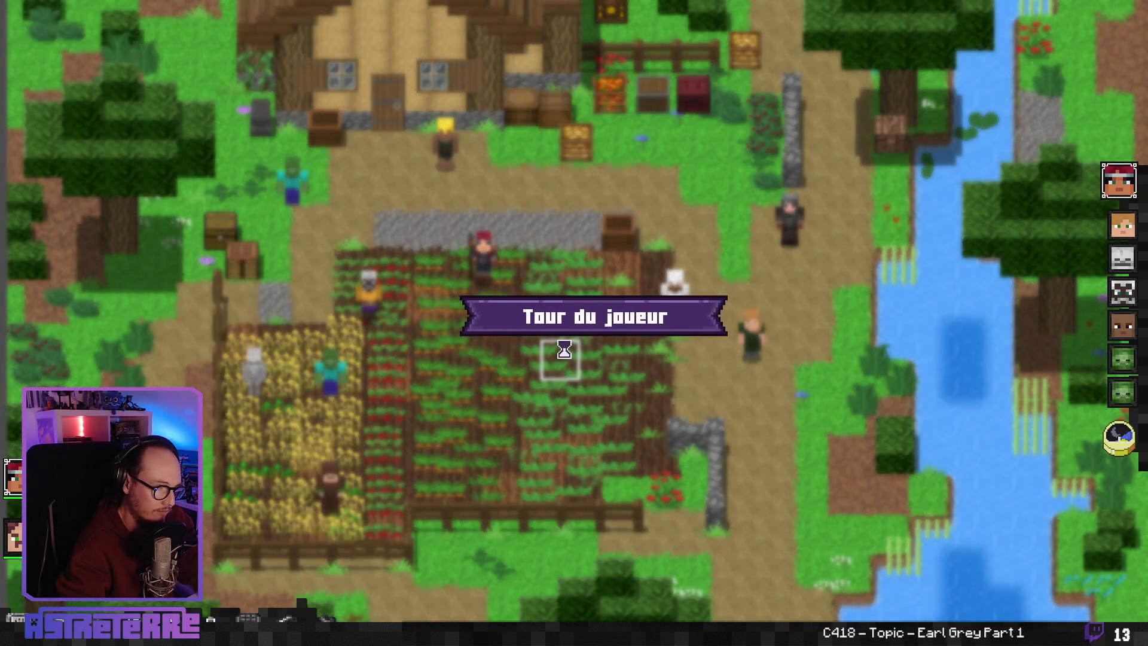
Step: Drink a potion on the hero, then move one tile right and back left
click(614, 598)
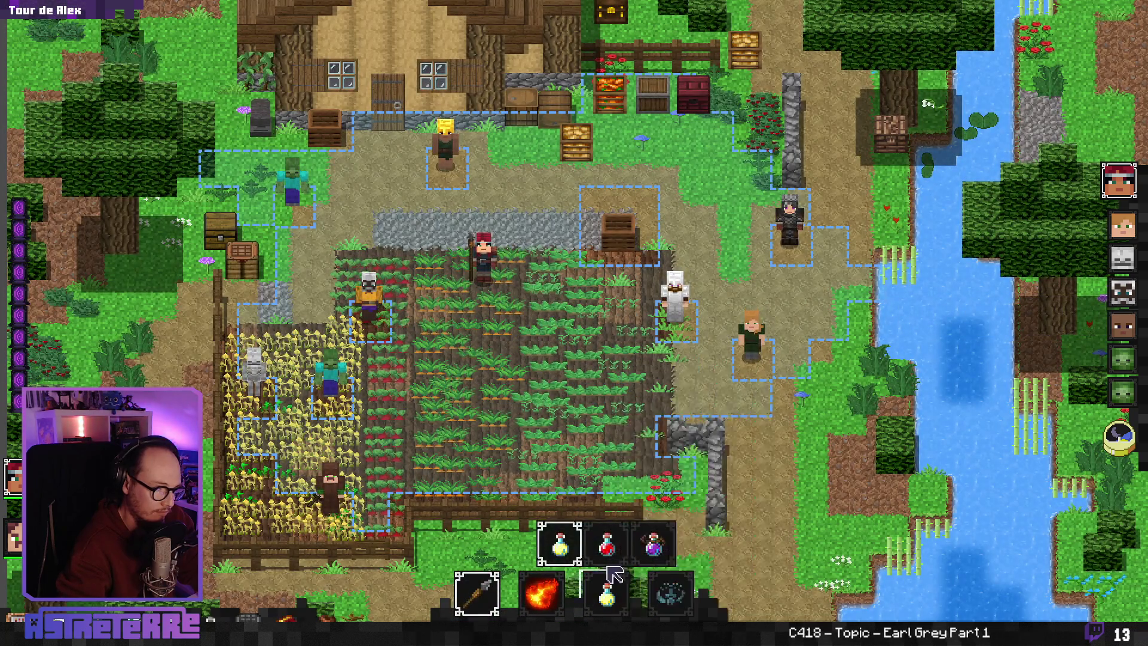
click(487, 291)
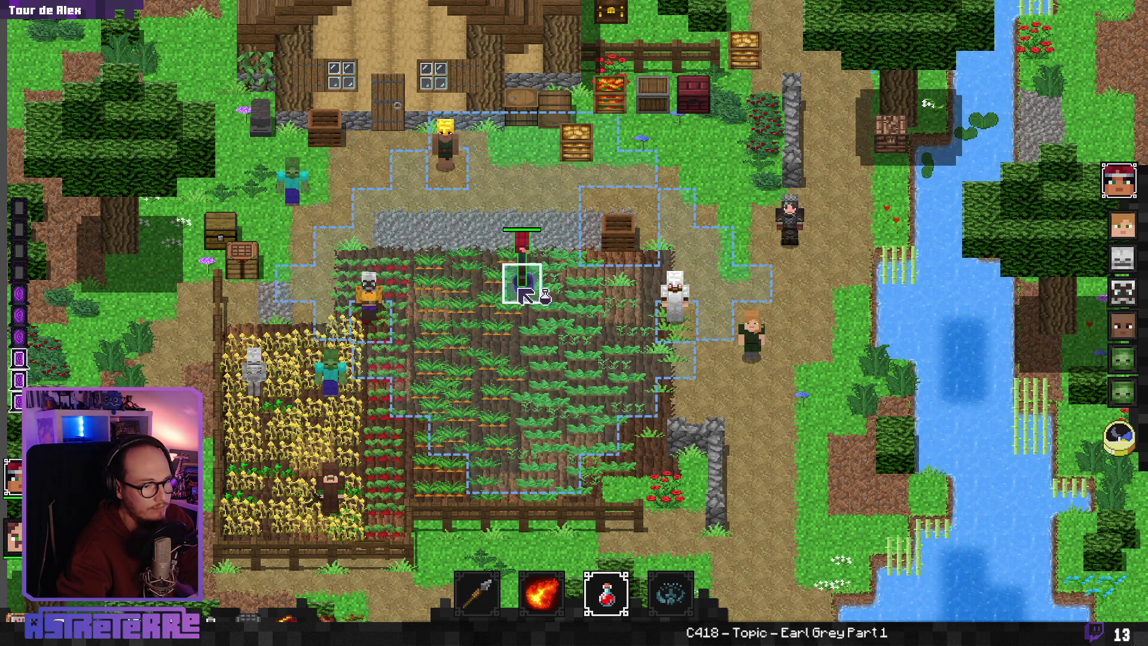
click(522, 282)
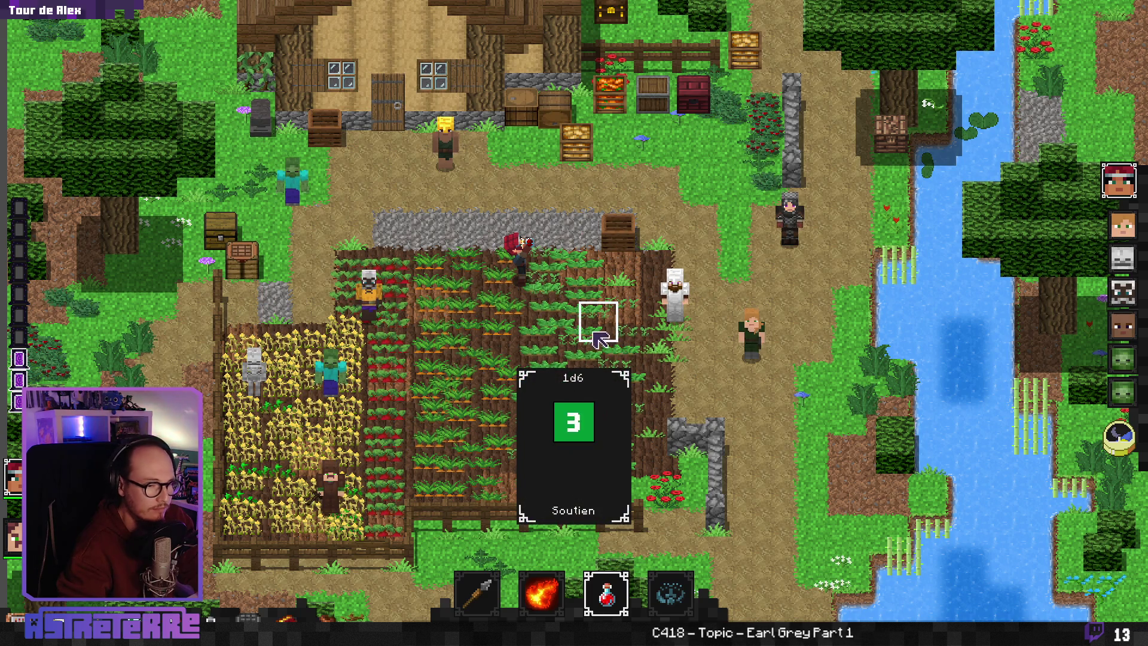
click(501, 294)
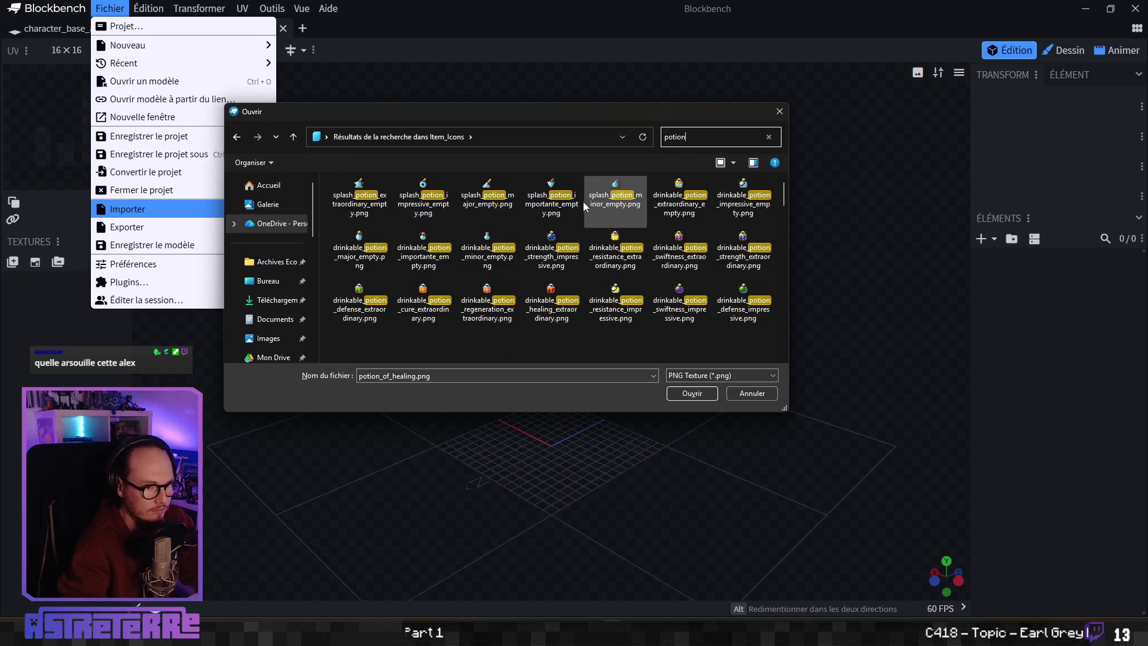
Step: Extrude the extraordinary healing potion image and merge its cubes into a single mesh
click(552, 308)
click(678, 393)
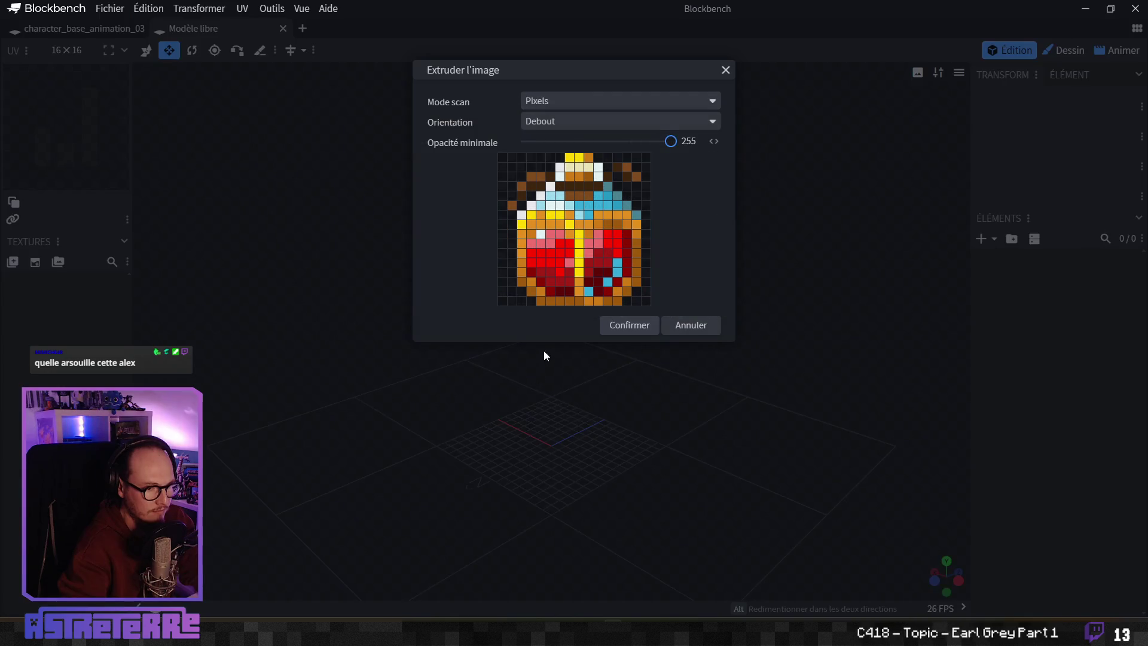
click(635, 323)
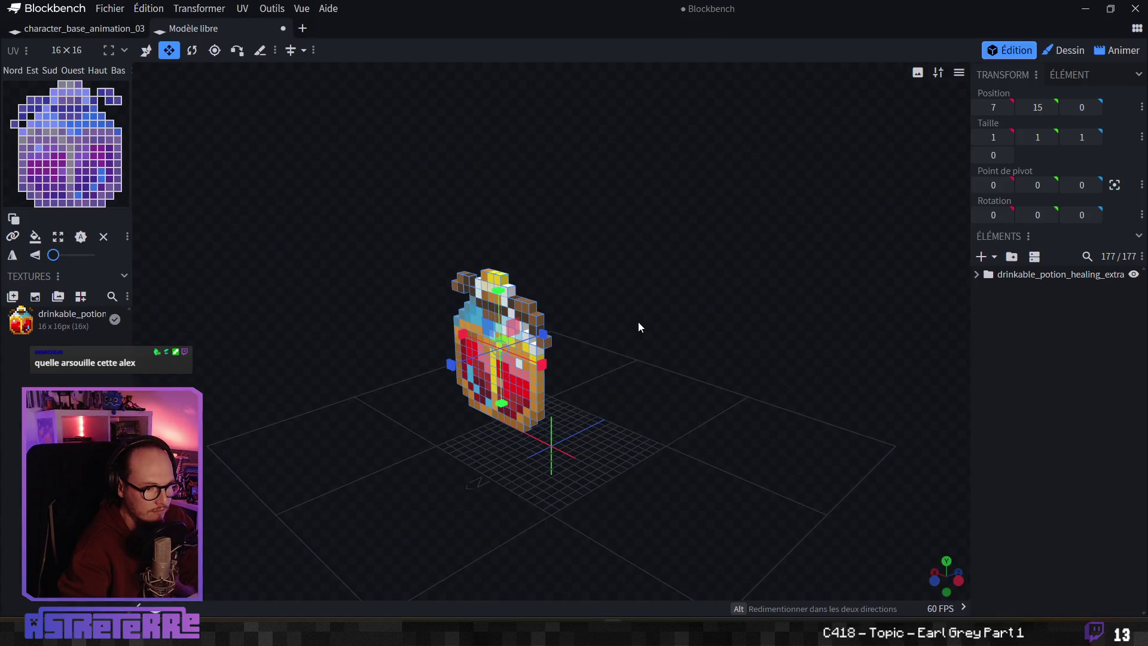
click(978, 274)
click(1039, 518)
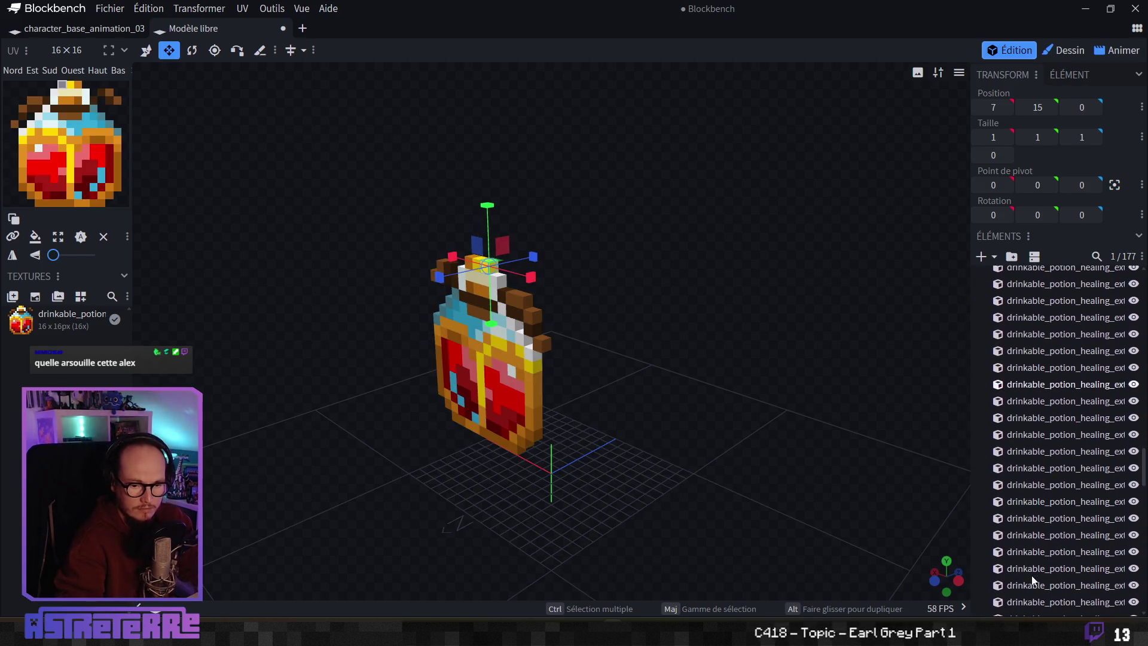
scroll(1039, 538, down, 10)
shift+click(1041, 502)
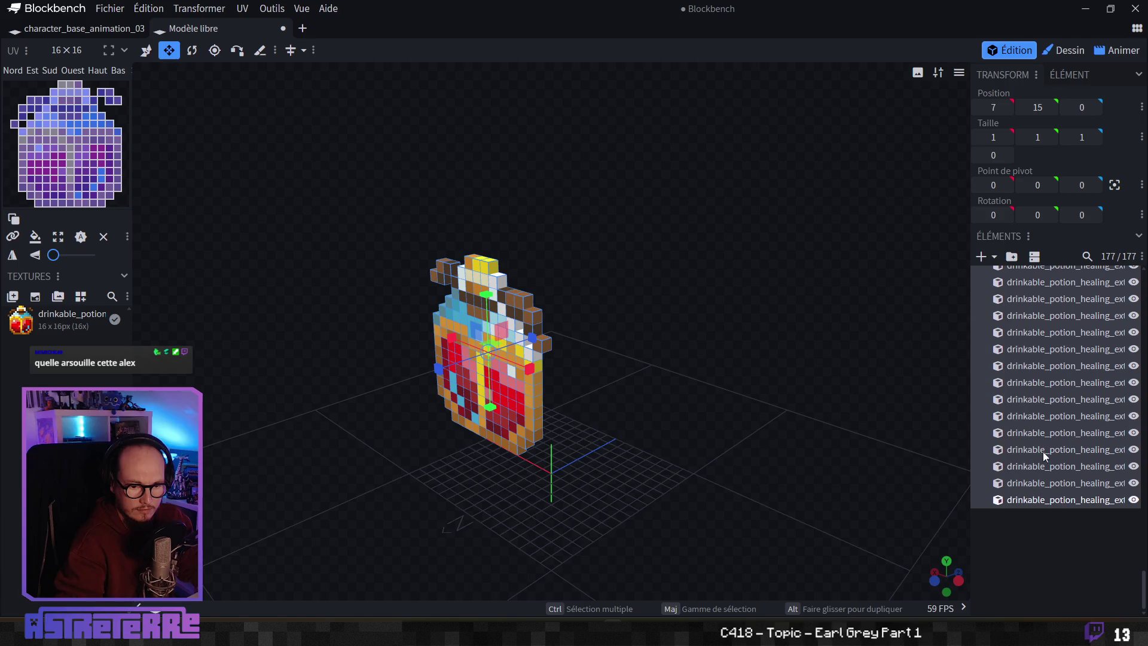
right_click(1024, 413)
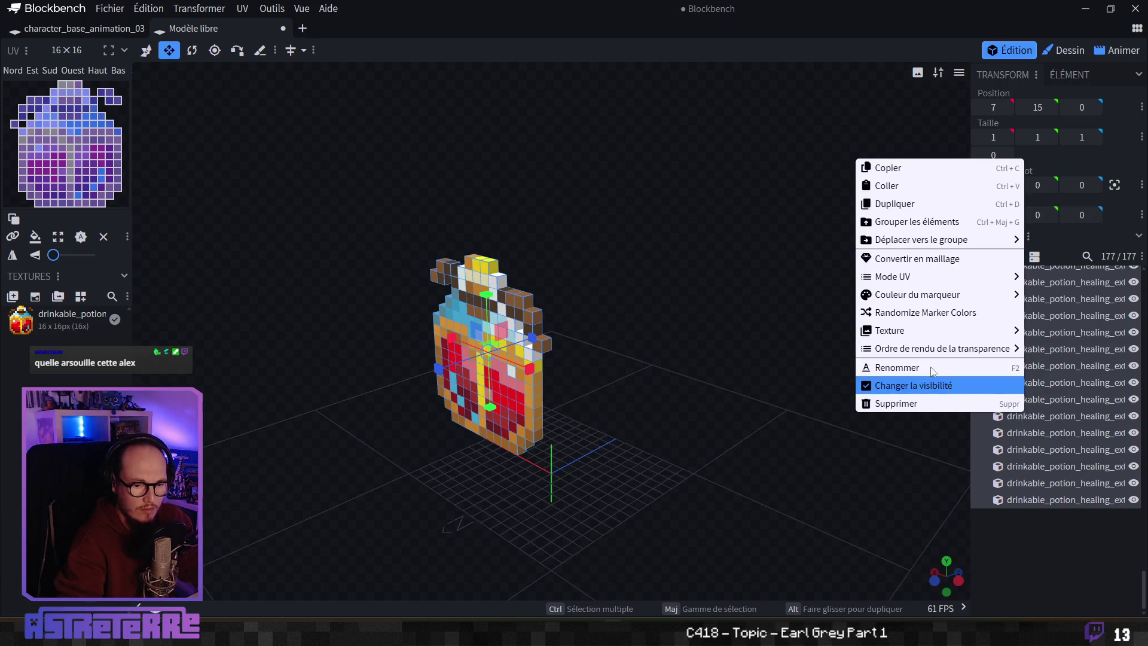
click(937, 258)
right_click(1035, 314)
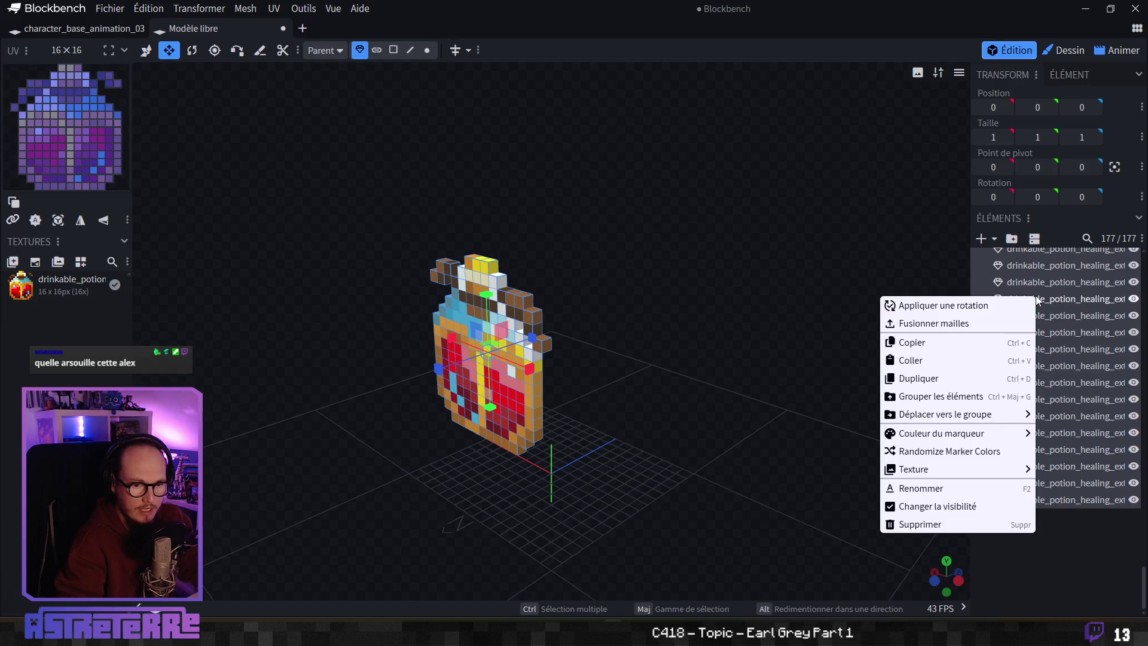
click(1036, 321)
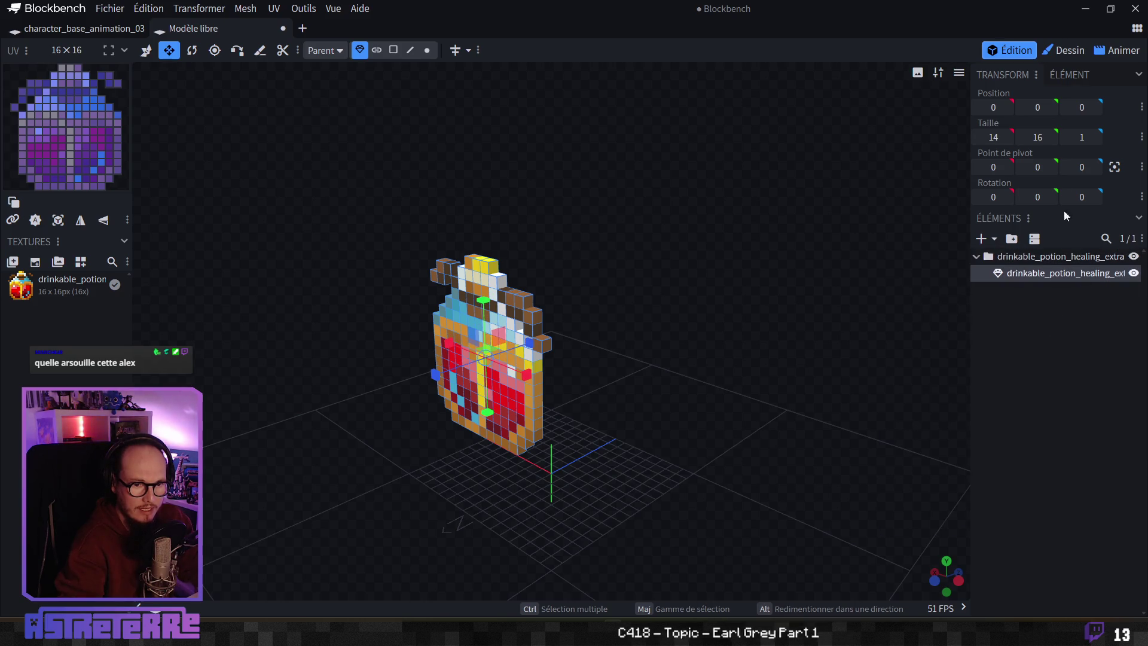
Step: Set the potion mesh position to 0, 0, 0
click(146, 51)
text(0)
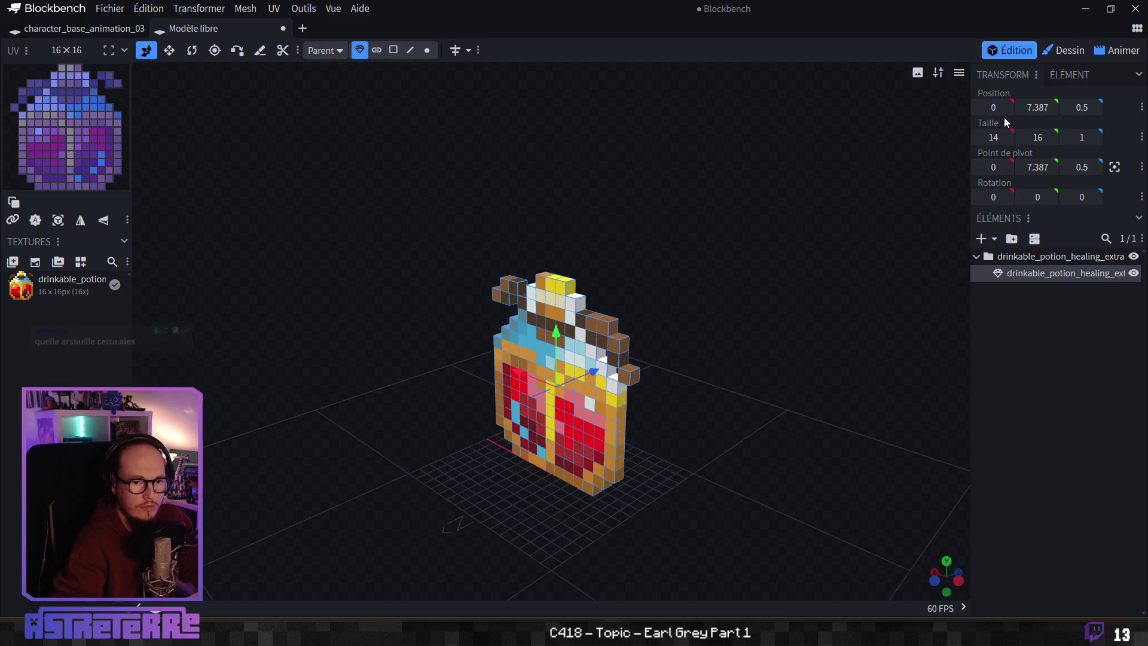
key(Tab)
text(0)
key(Tab)
text(0)
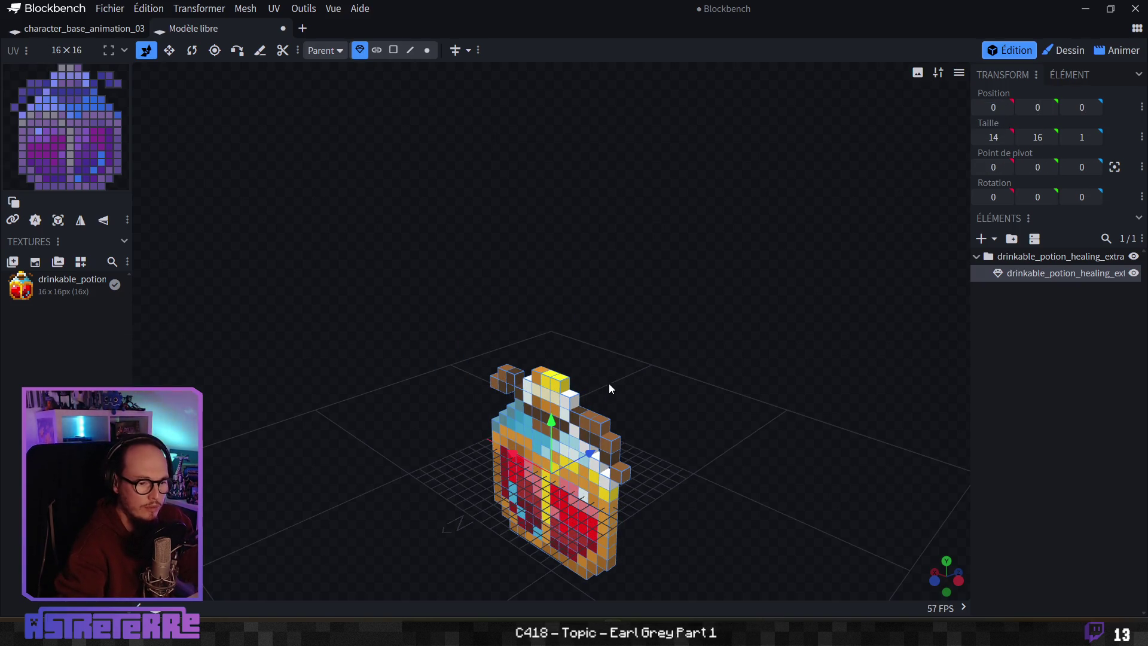
Step: Resize the potion mesh to 10 wide by 12 tall, then return to the character project
mouse_move(601, 307)
mouse_down()
mouse_move(708, 321)
mouse_move(658, 281)
mouse_move(762, 336)
mouse_move(744, 349)
mouse_move(312, 154)
mouse_up()
scroll(701, 346, up, 3)
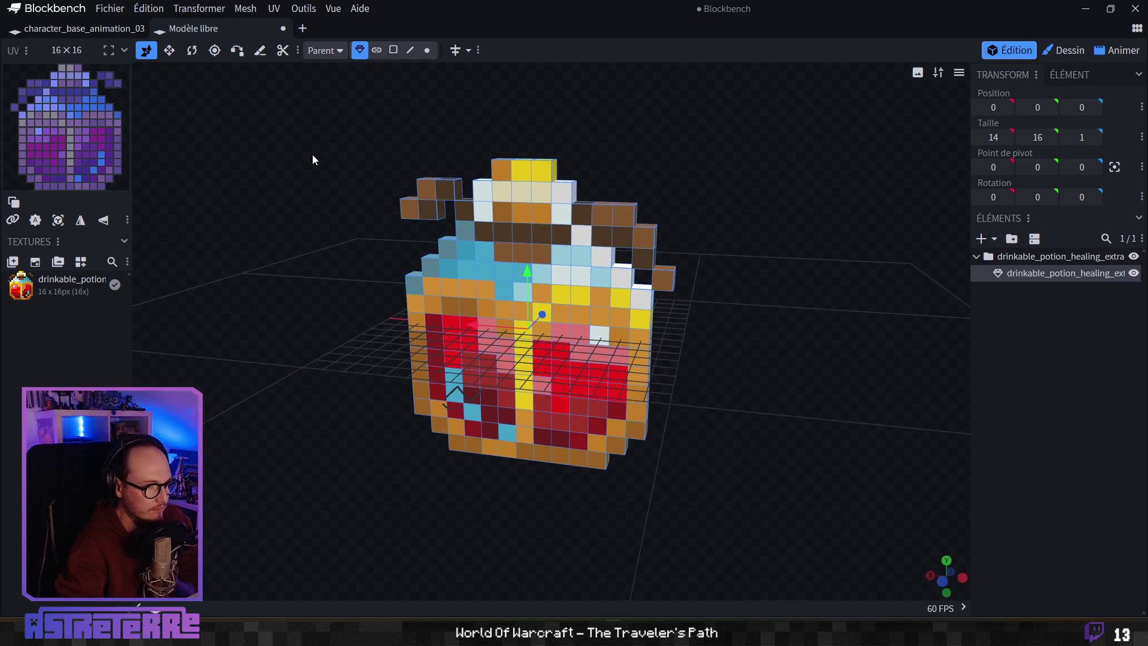
click(171, 52)
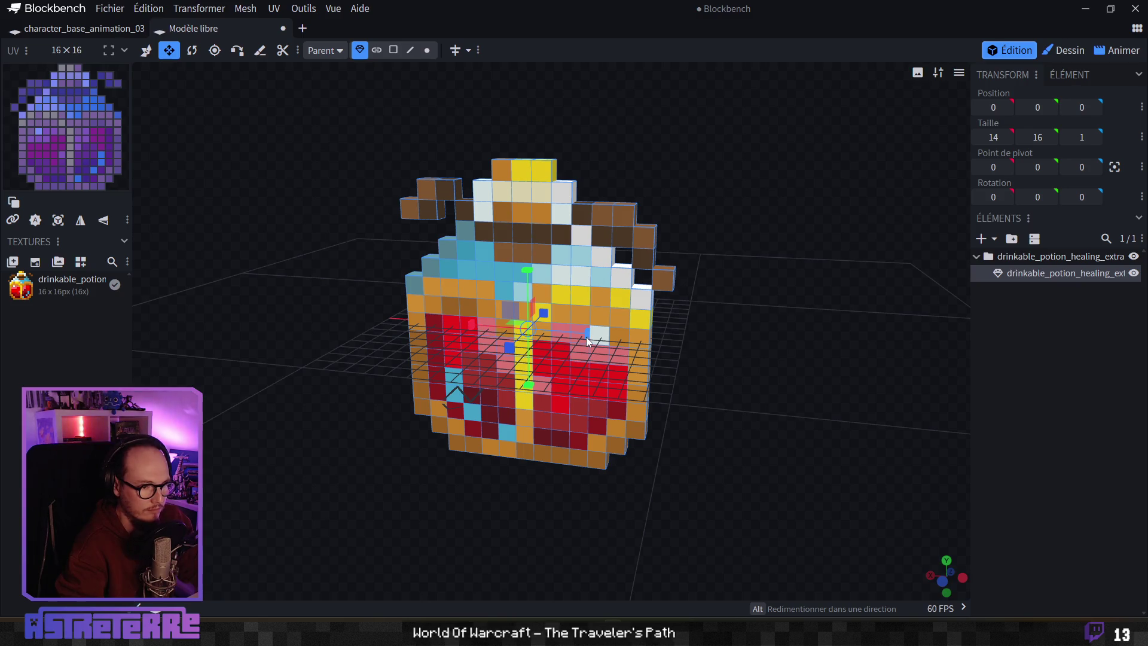
drag(586, 336, 546, 336)
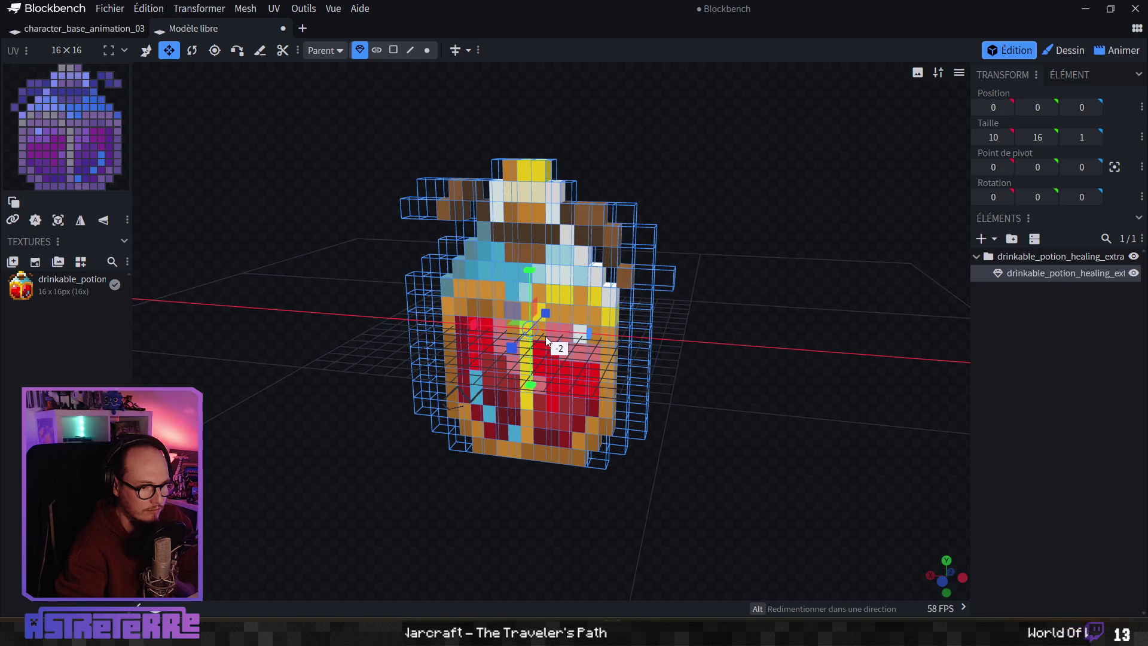
drag(525, 270, 526, 315)
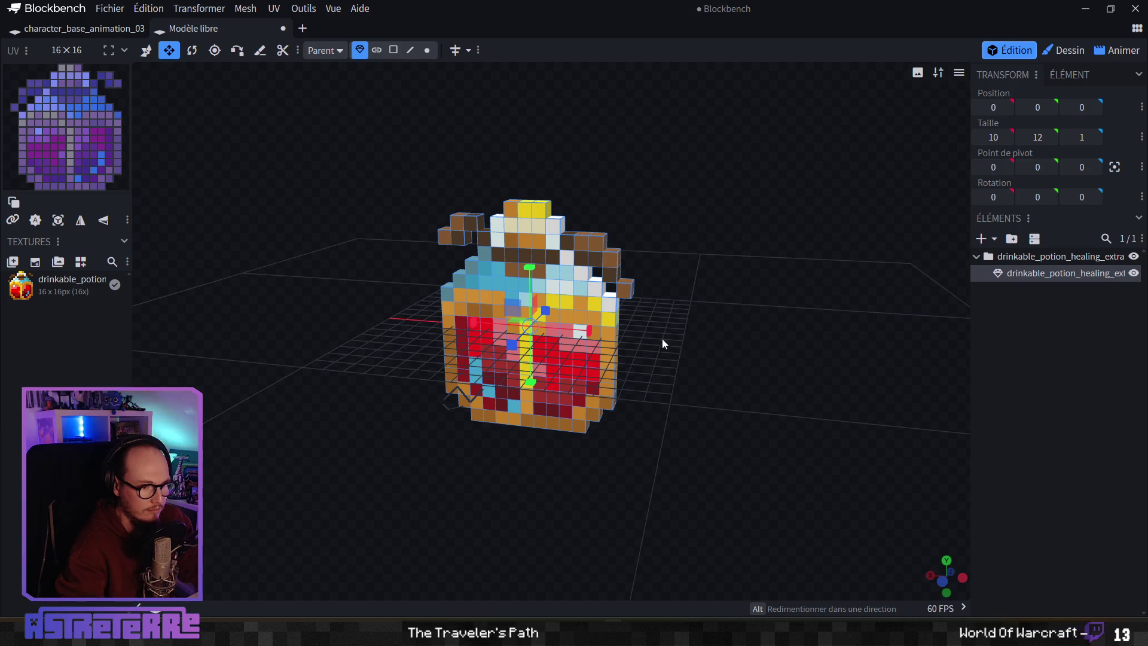
click(93, 31)
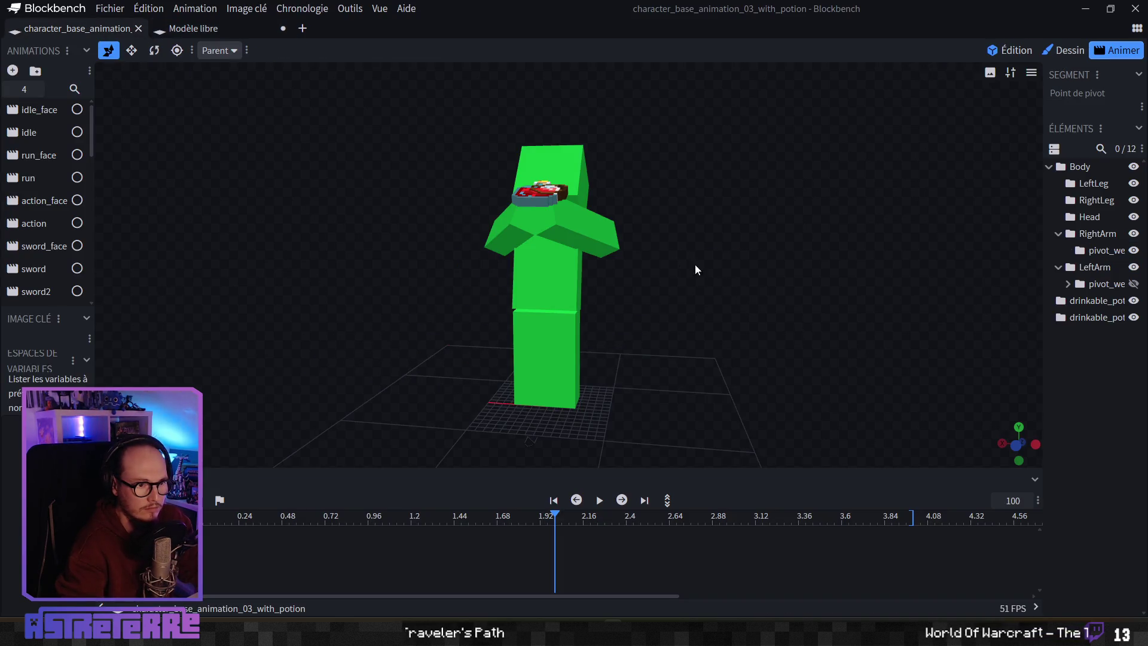
Step: In Edit mode, import the open potion project (Modèle libre) into the character
click(1010, 50)
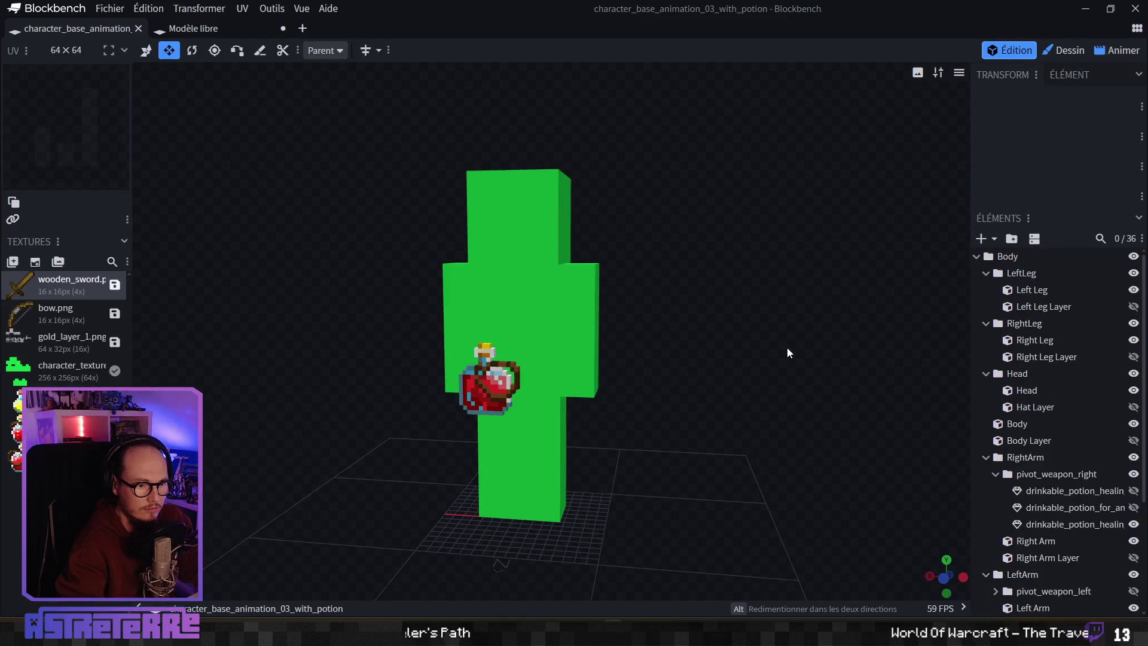
drag(787, 347, 812, 246)
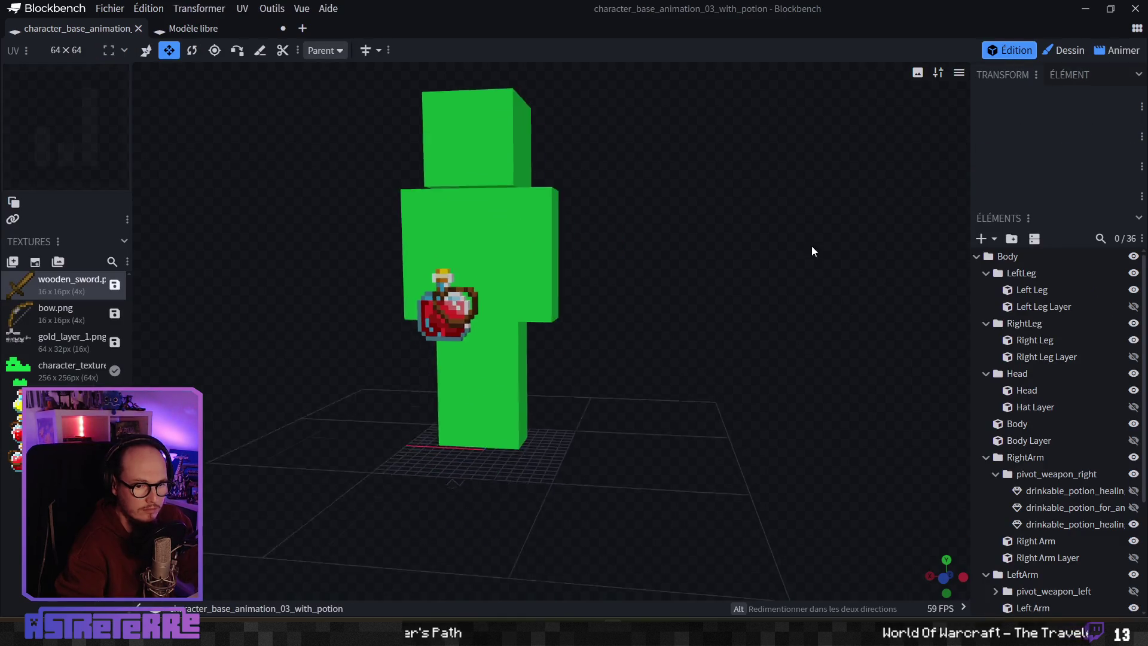
click(96, 11)
mouse_move(180, 227)
mouse_move(343, 227)
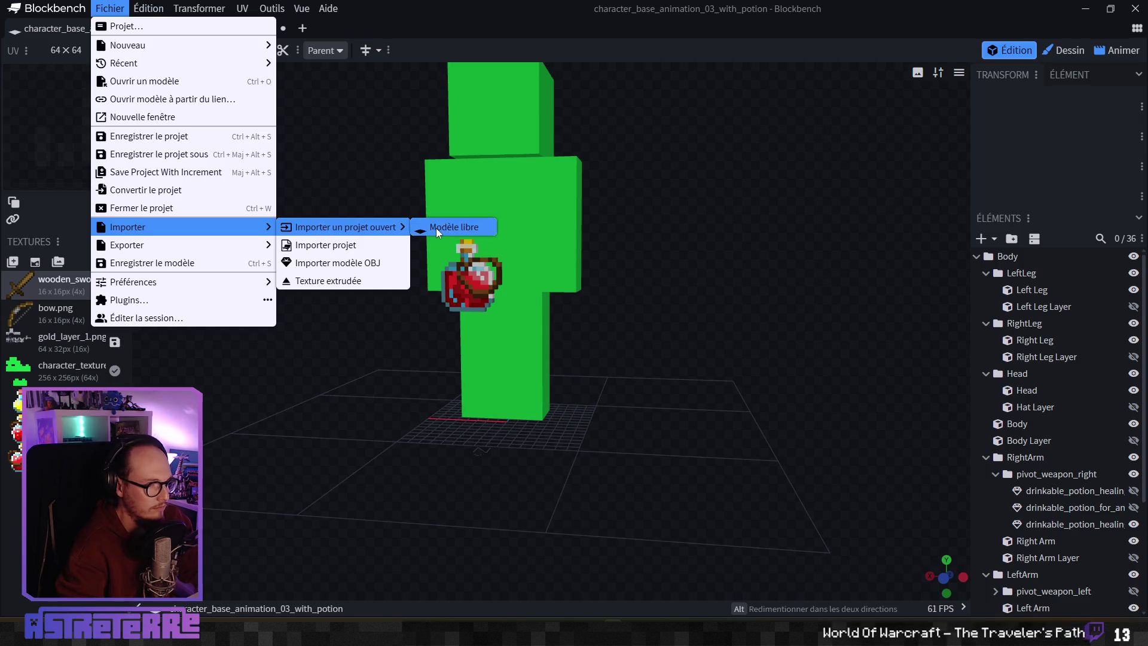
click(436, 228)
Step: Nest the imported potion element under pivot_weapon_right in RightArm
drag(565, 383, 664, 386)
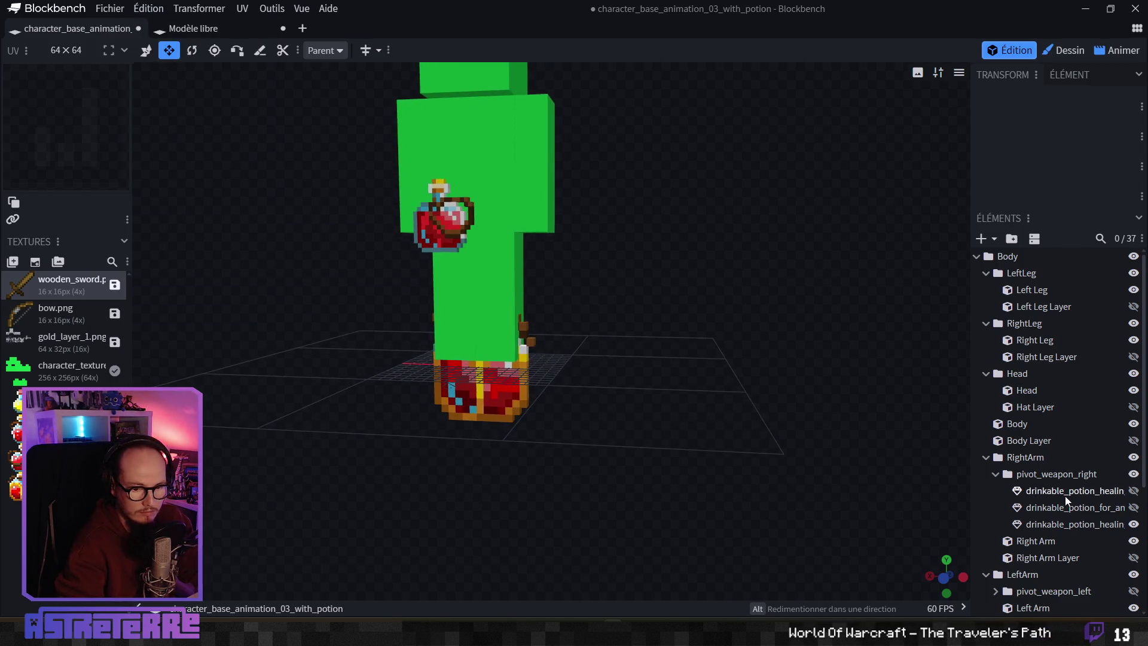
scroll(1067, 500, down, 5)
click(1024, 503)
drag(1061, 348, 1041, 339)
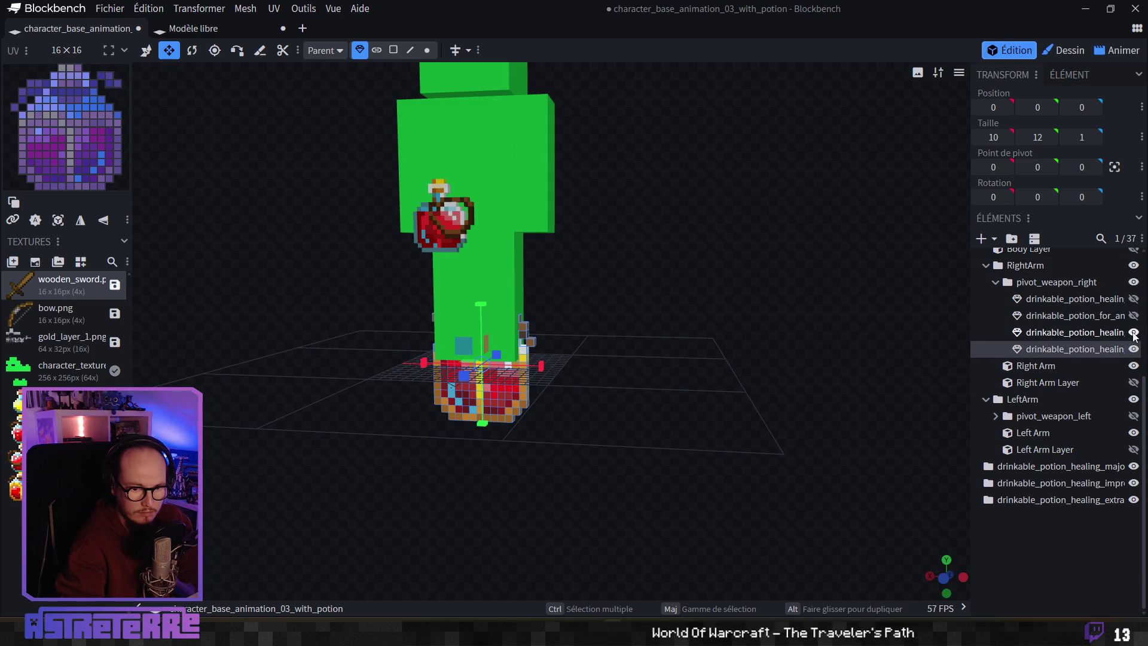
Step: Resize the potion layer to about 6.6 wide and 10 tall
scroll(526, 383, up, 2)
mouse_move(536, 383)
mouse_down()
mouse_move(576, 362)
mouse_move(633, 364)
mouse_up()
mouse_move(208, 116)
mouse_down()
mouse_move(609, 336)
mouse_move(579, 363)
mouse_up()
mouse_move(668, 412)
mouse_down()
mouse_move(774, 397)
mouse_move(523, 387)
mouse_move(507, 165)
mouse_up()
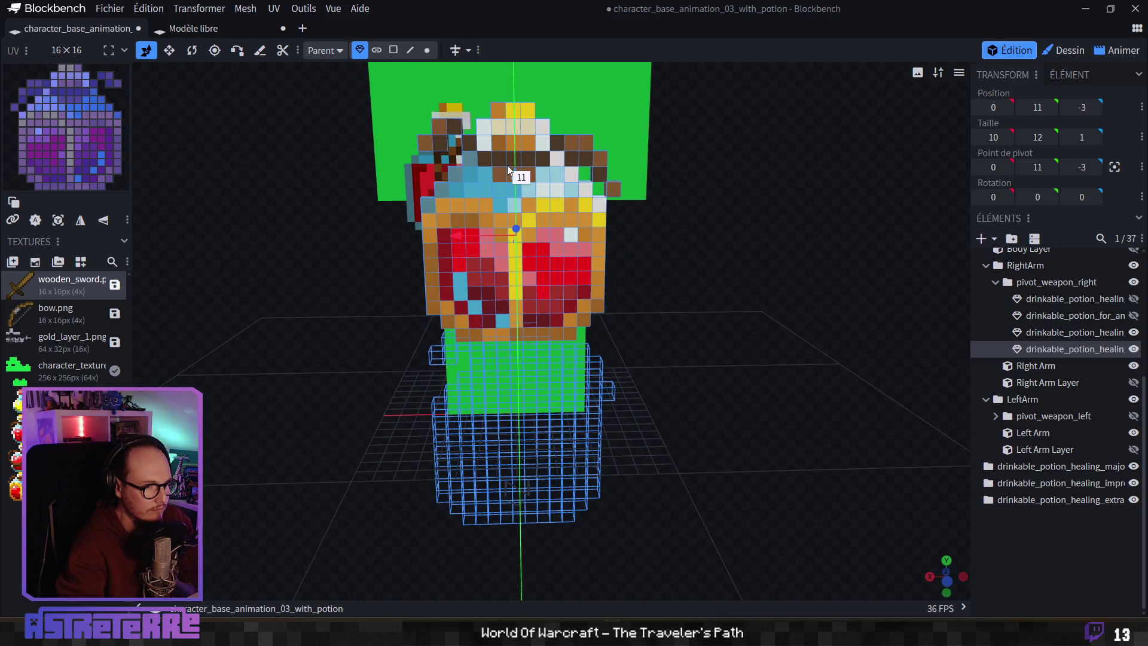
scroll(712, 344, up, 3)
scroll(714, 349, up, 3)
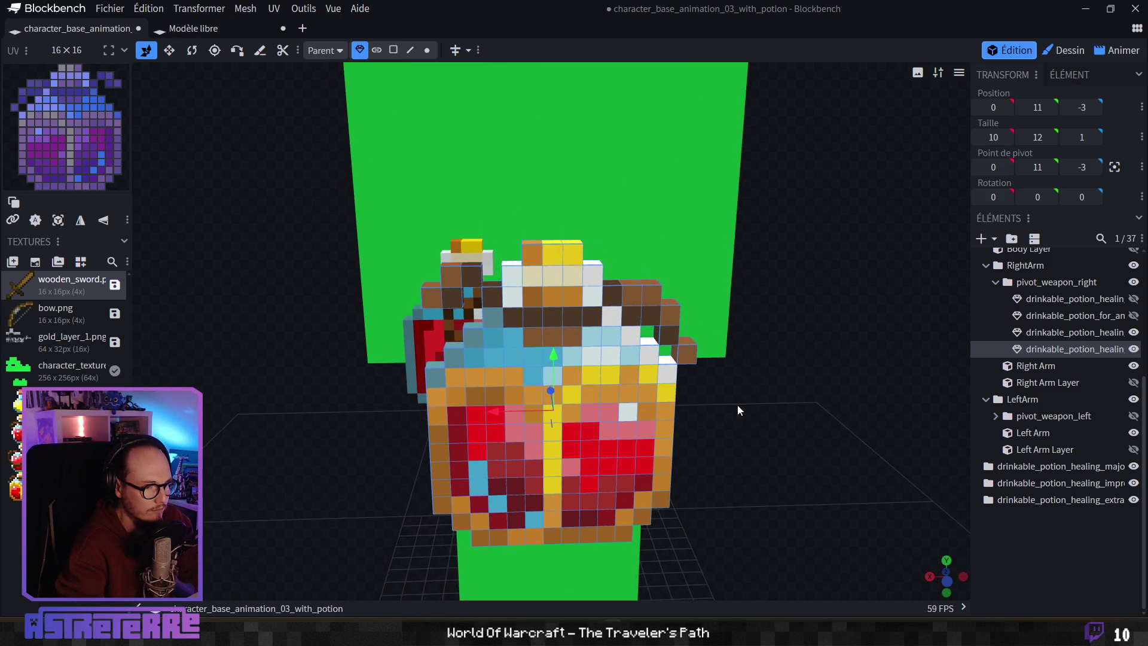
click(168, 49)
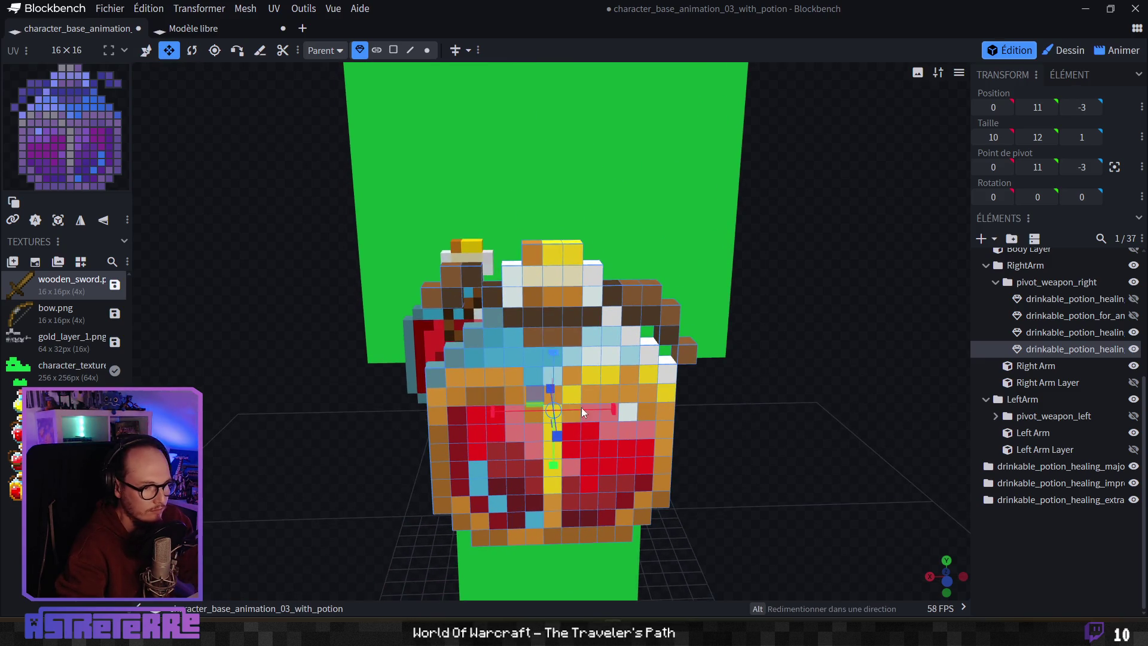
drag(613, 409, 589, 413)
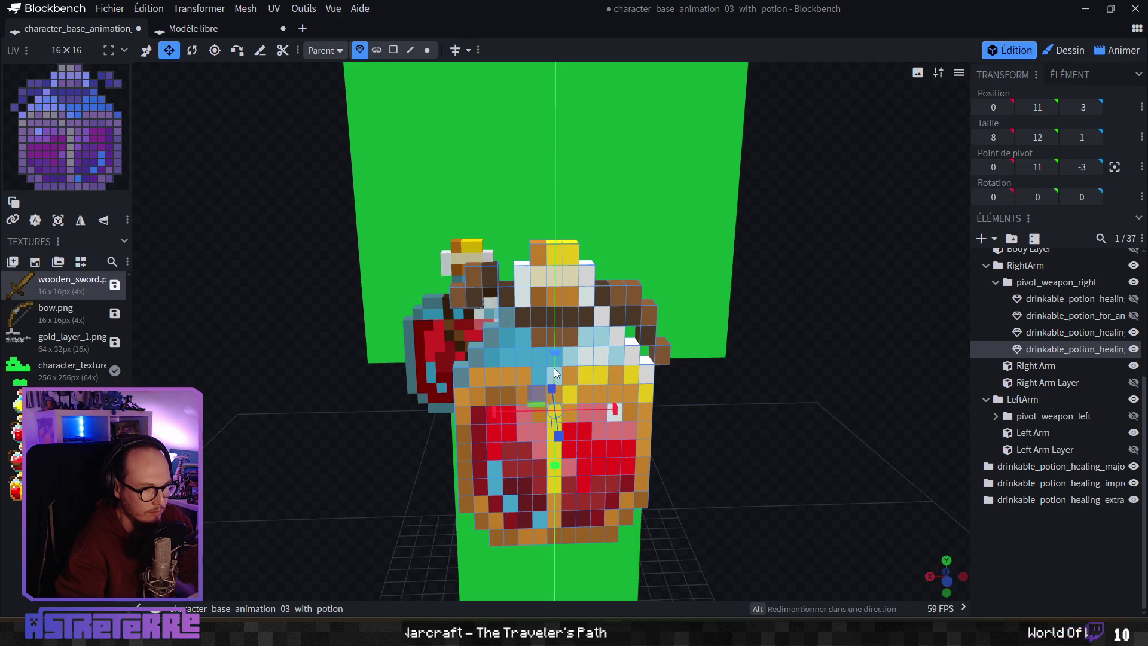
mouse_move(554, 368)
mouse_down()
mouse_move(707, 421)
mouse_move(692, 421)
mouse_move(691, 453)
mouse_move(694, 419)
mouse_up()
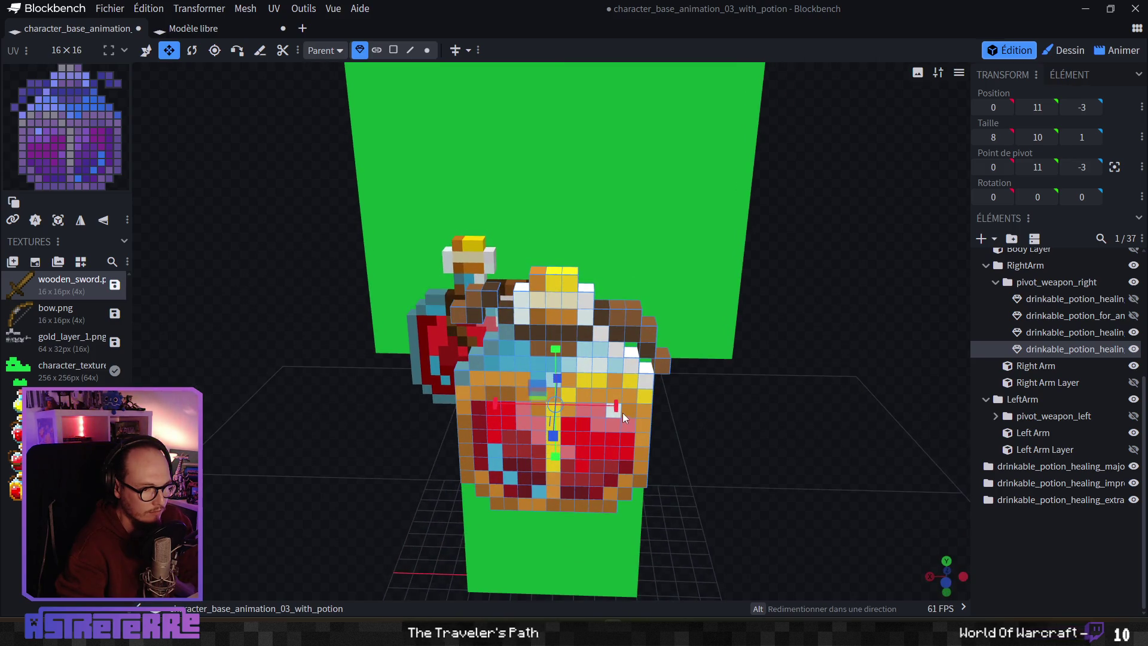
drag(616, 408, 598, 406)
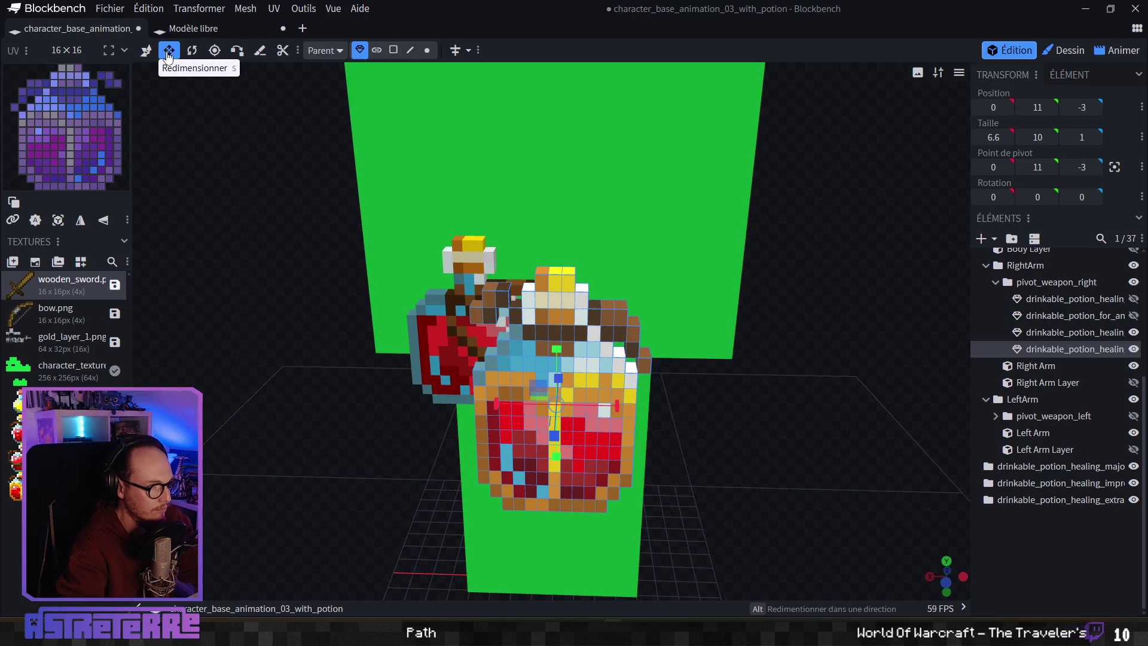
Step: Move the potion layer to position 3, 12, -2
click(147, 51)
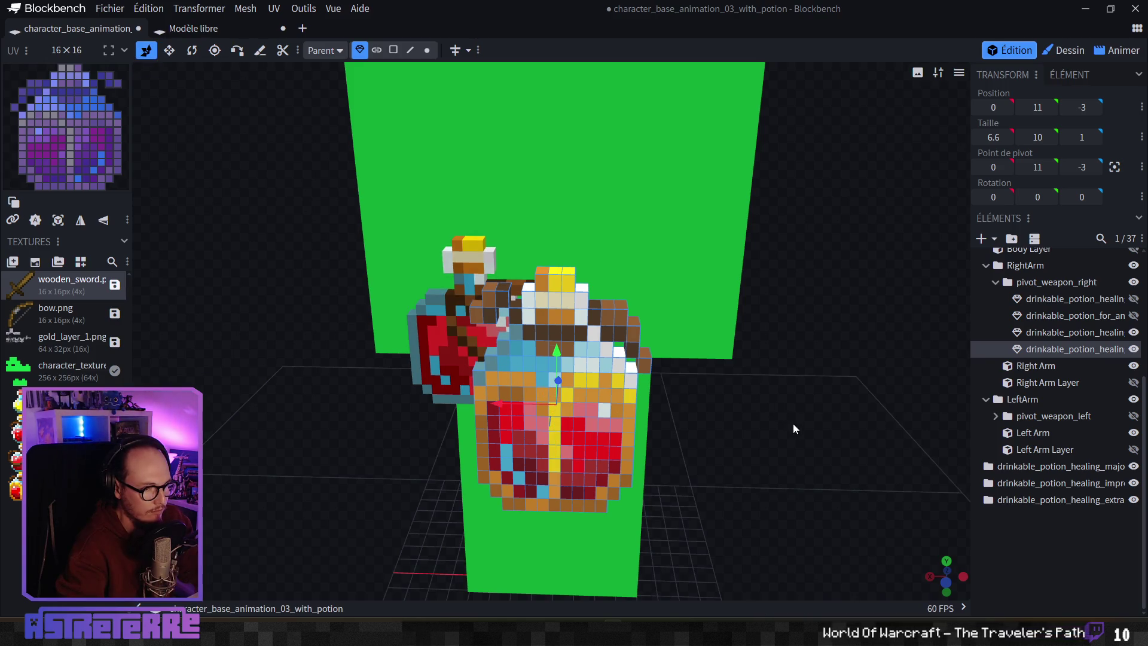
mouse_move(809, 436)
mouse_down()
mouse_move(738, 458)
mouse_move(658, 434)
mouse_move(615, 404)
mouse_move(648, 402)
mouse_move(637, 402)
mouse_up()
mouse_move(482, 419)
mouse_down()
mouse_move(576, 457)
mouse_move(579, 430)
mouse_up()
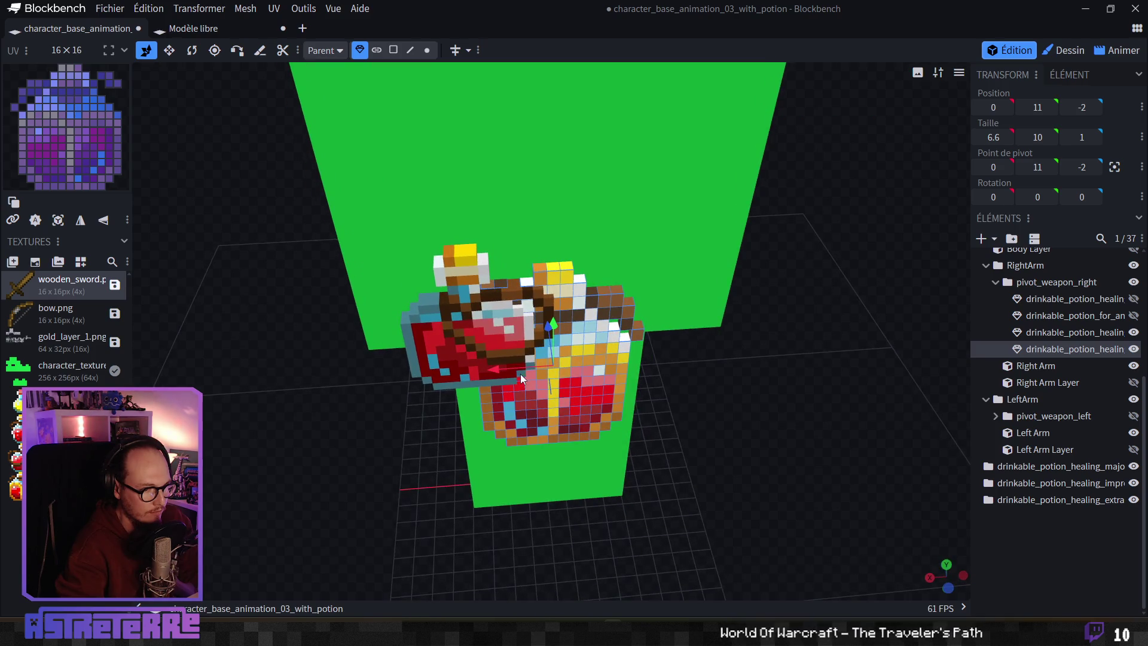
drag(521, 379, 440, 377)
drag(479, 332, 482, 311)
Step: Narrow the potion layer to a width of 6
scroll(722, 390, up, 3)
scroll(770, 413, up, 3)
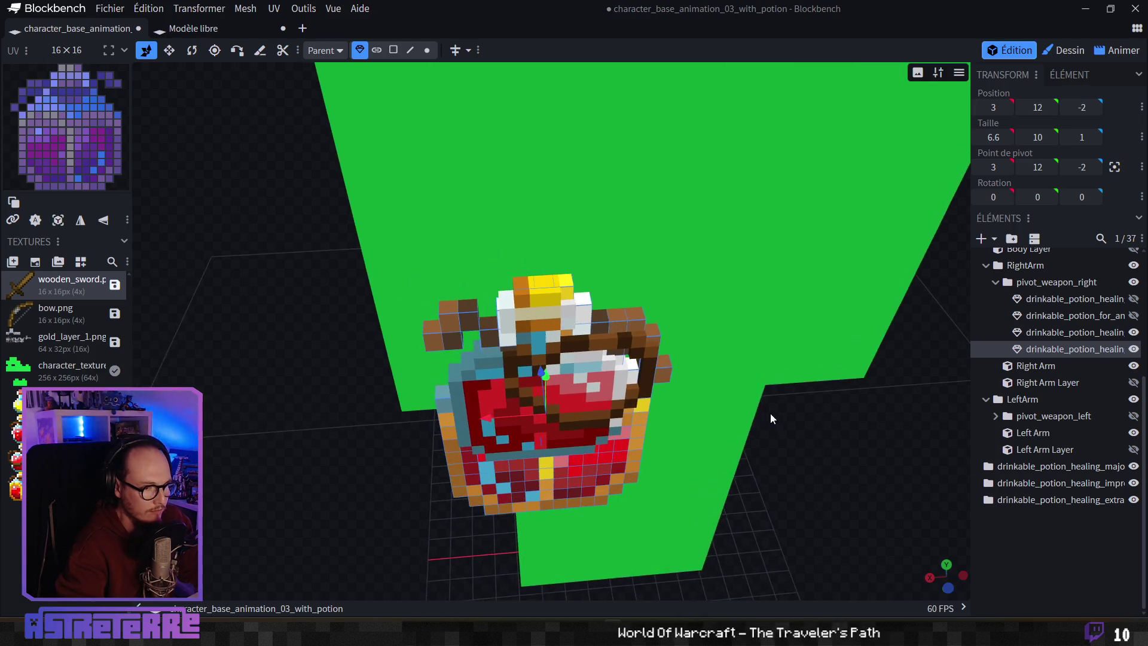
scroll(770, 413, up, 5)
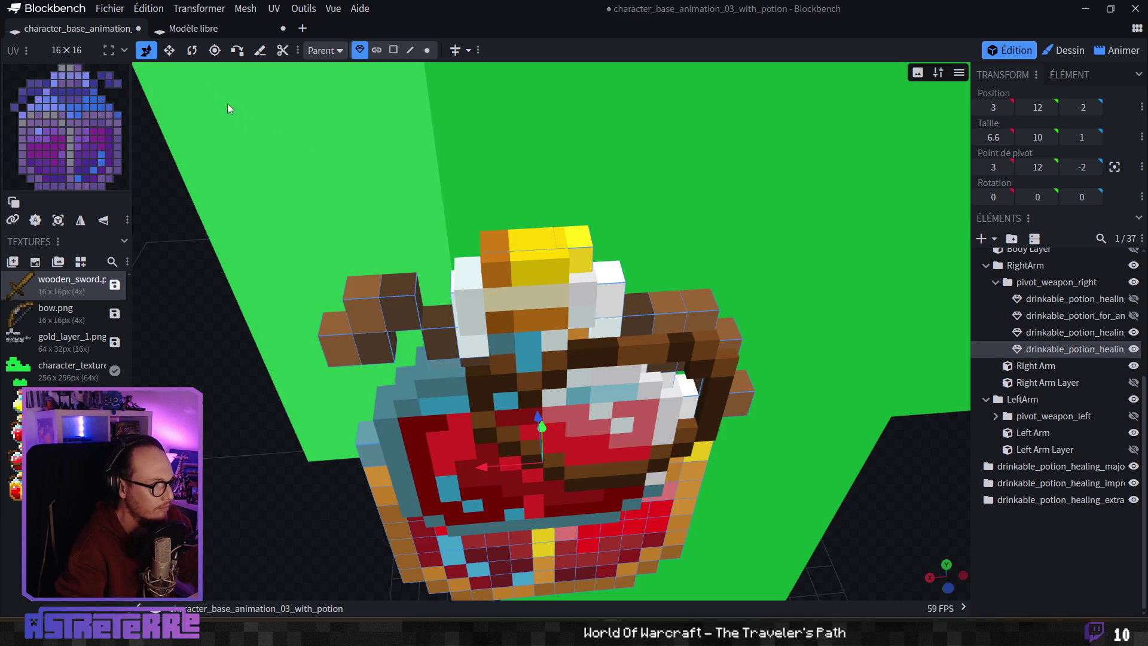
click(169, 50)
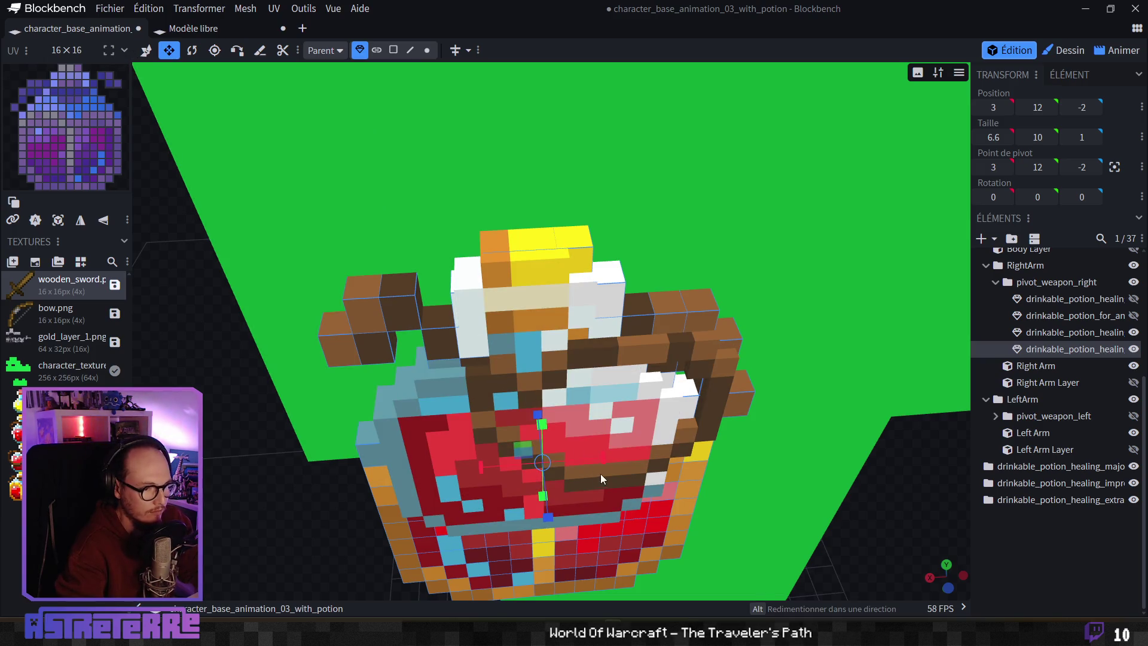
mouse_move(604, 458)
mouse_down()
mouse_move(578, 462)
mouse_move(587, 456)
mouse_up()
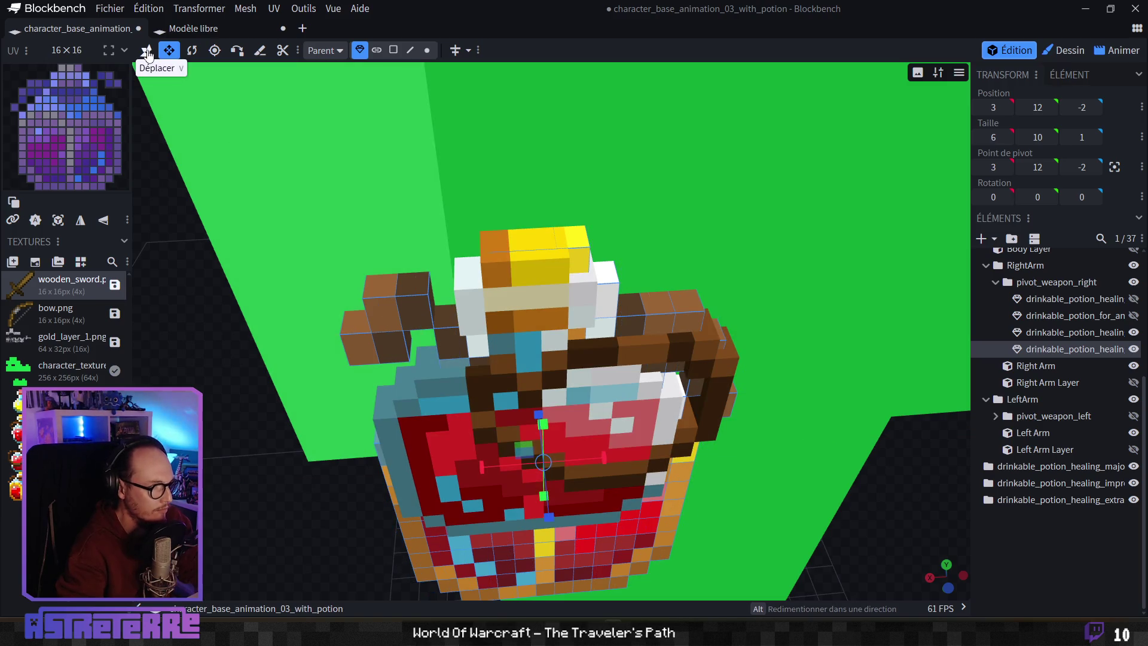
click(147, 52)
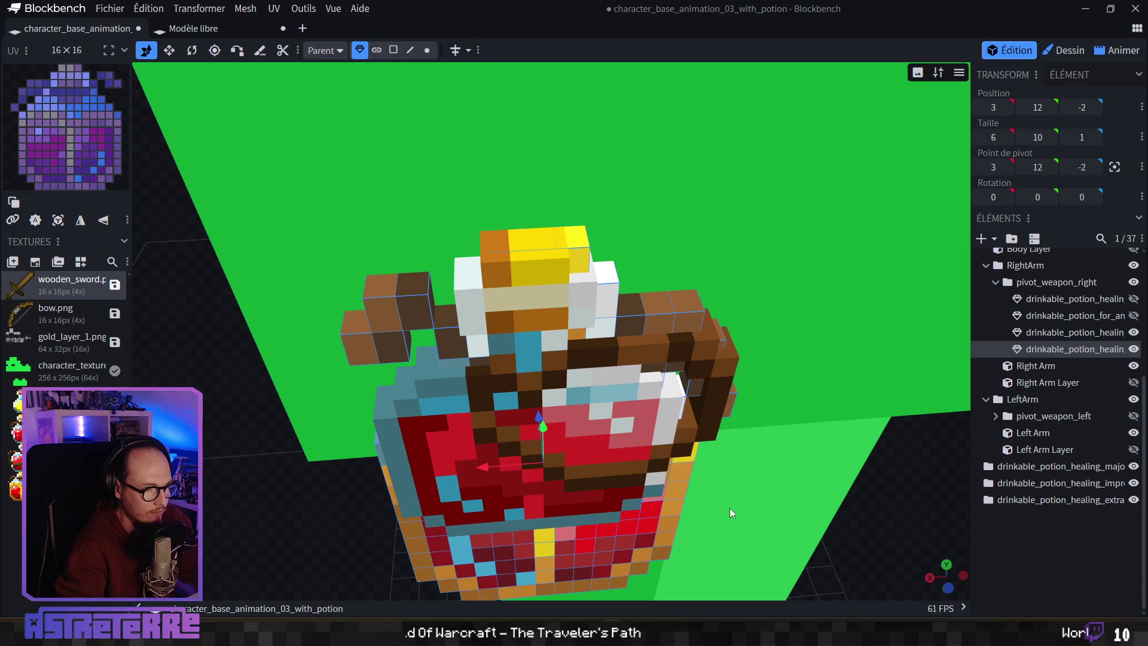
Step: Move the potion layer to X 3.1 and Z -2.3
mouse_move(894, 515)
mouse_down()
mouse_move(987, 490)
mouse_move(525, 469)
mouse_up()
mouse_move(799, 452)
mouse_down()
mouse_move(720, 486)
mouse_move(690, 468)
mouse_move(484, 491)
mouse_up()
drag(479, 498, 472, 499)
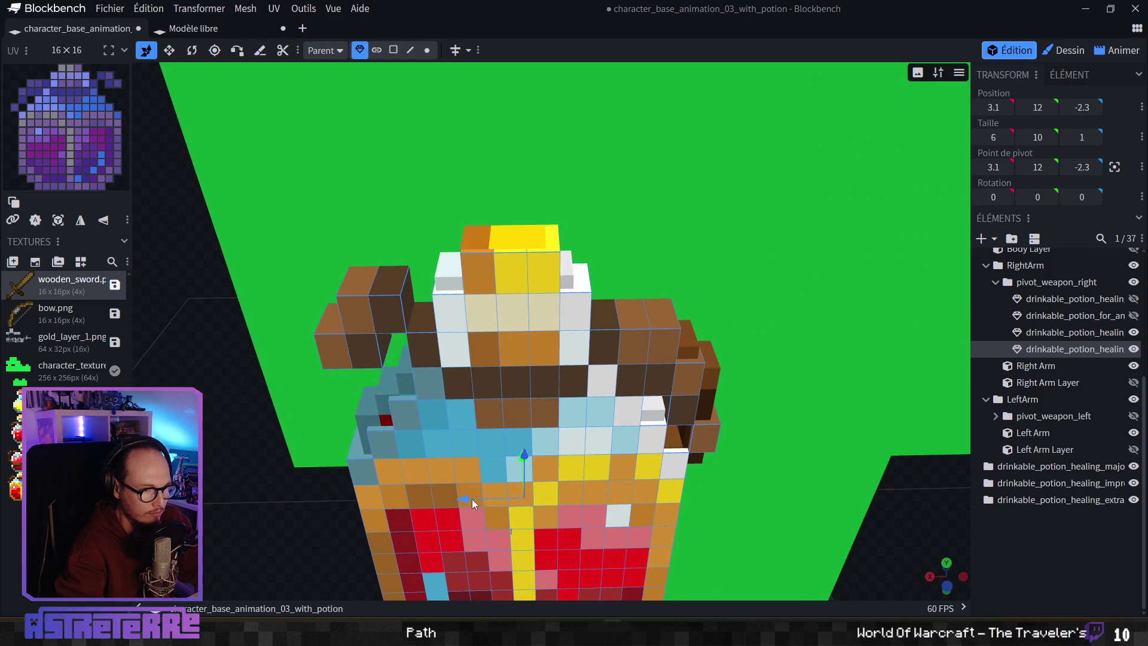
Step: Shorten the potion layer to 8.2 tall and raise it to Y 12.9
mouse_move(802, 525)
mouse_down()
mouse_move(785, 445)
mouse_move(867, 494)
mouse_move(805, 454)
mouse_move(841, 461)
mouse_up()
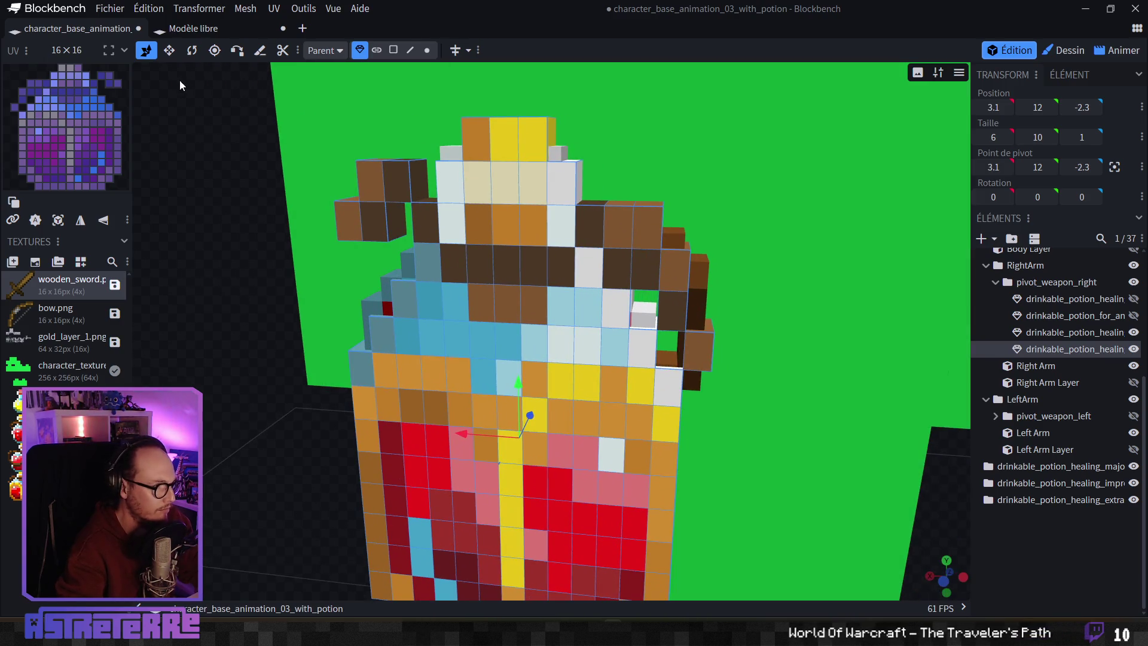
click(169, 50)
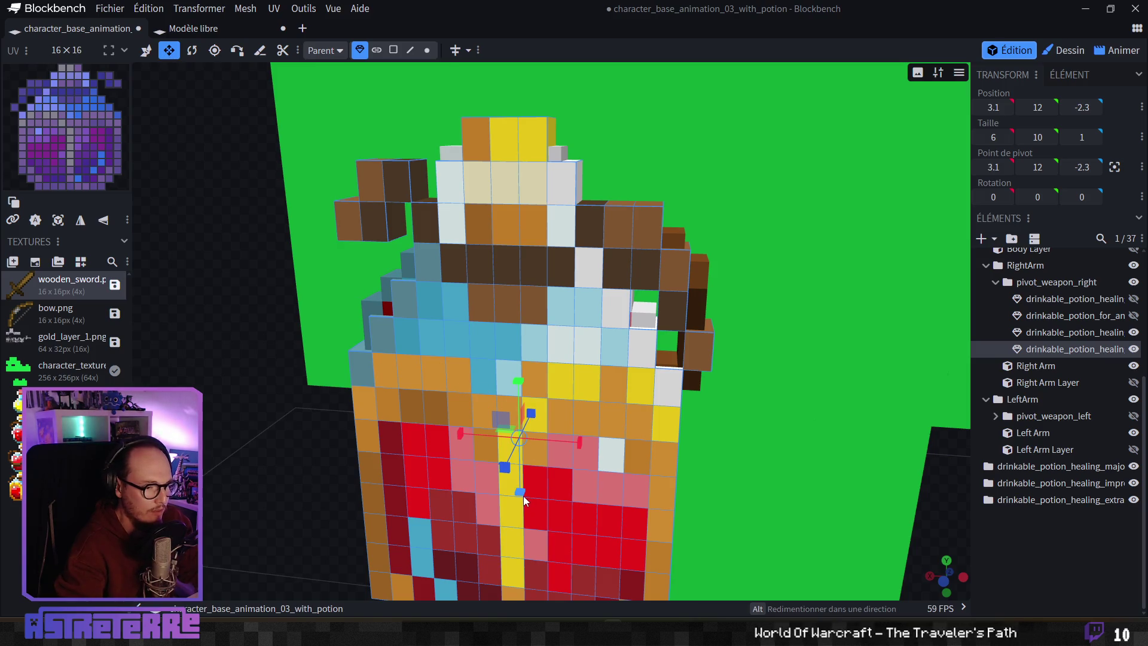
mouse_move(523, 499)
mouse_down()
mouse_move(521, 464)
mouse_move(518, 485)
mouse_up()
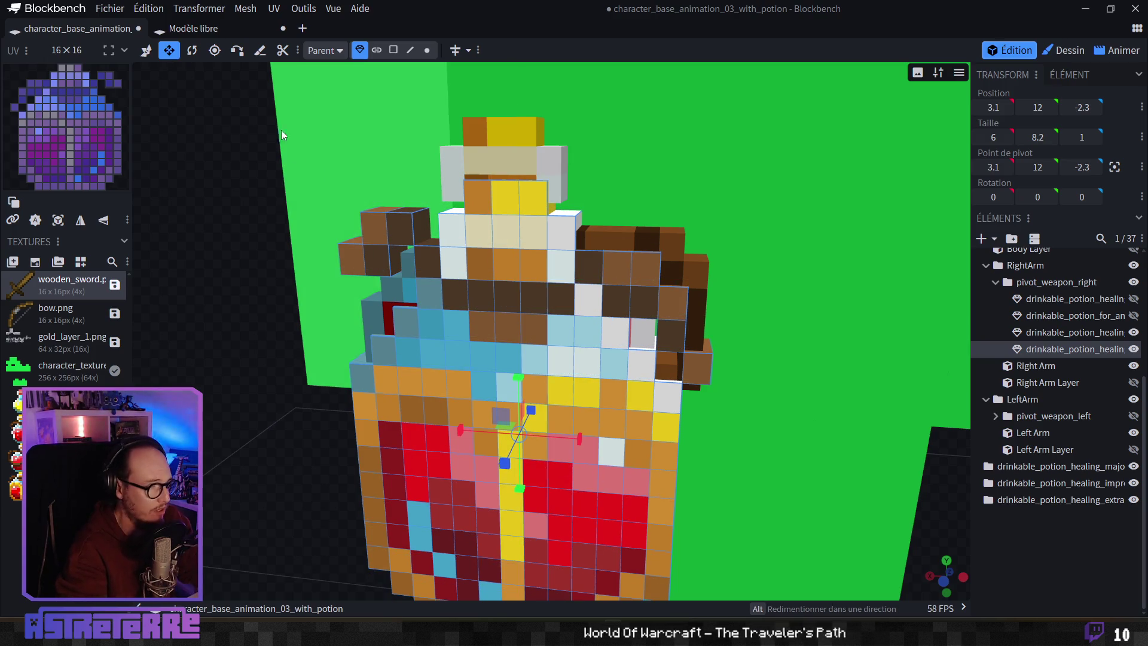
click(145, 50)
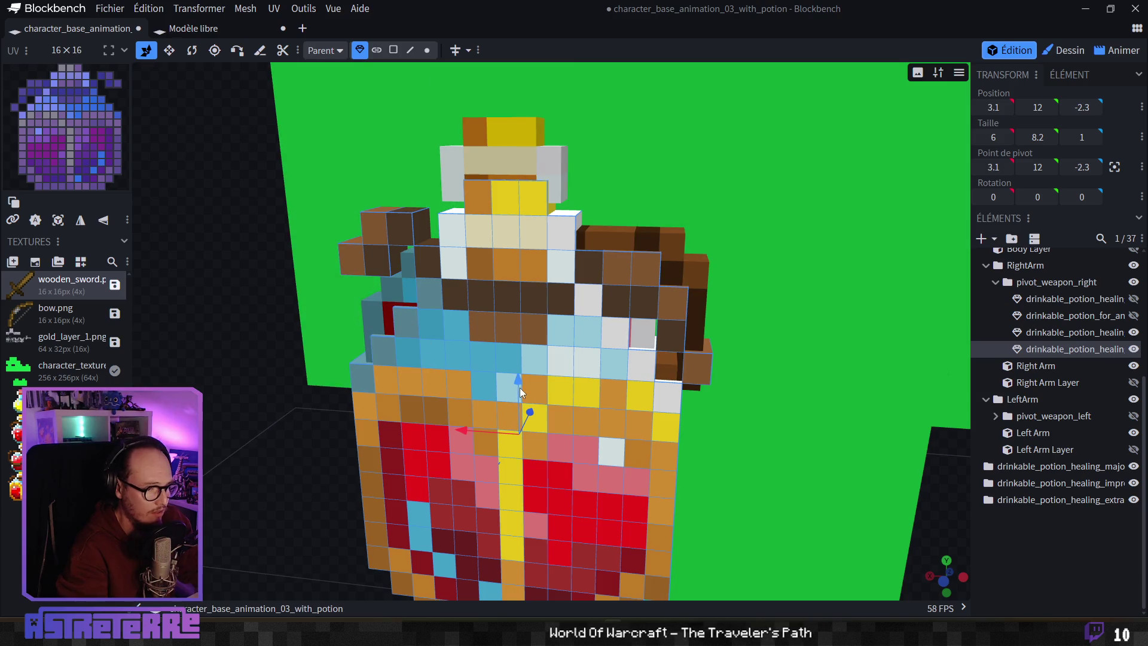
drag(510, 368, 505, 337)
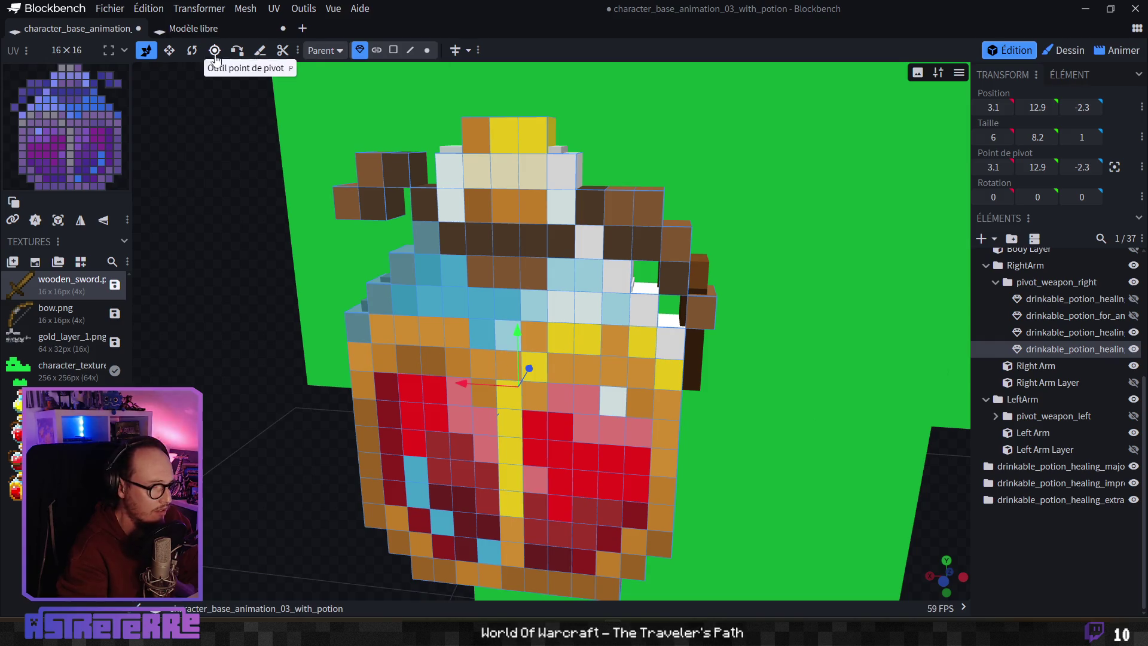
drag(212, 273, 232, 371)
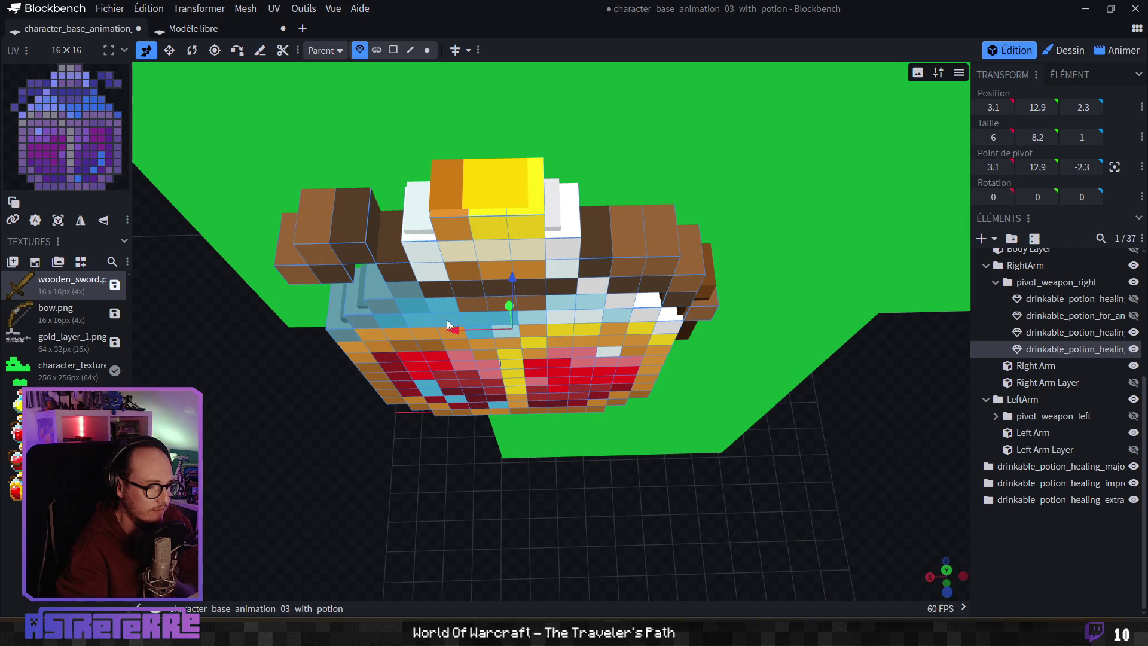
click(170, 51)
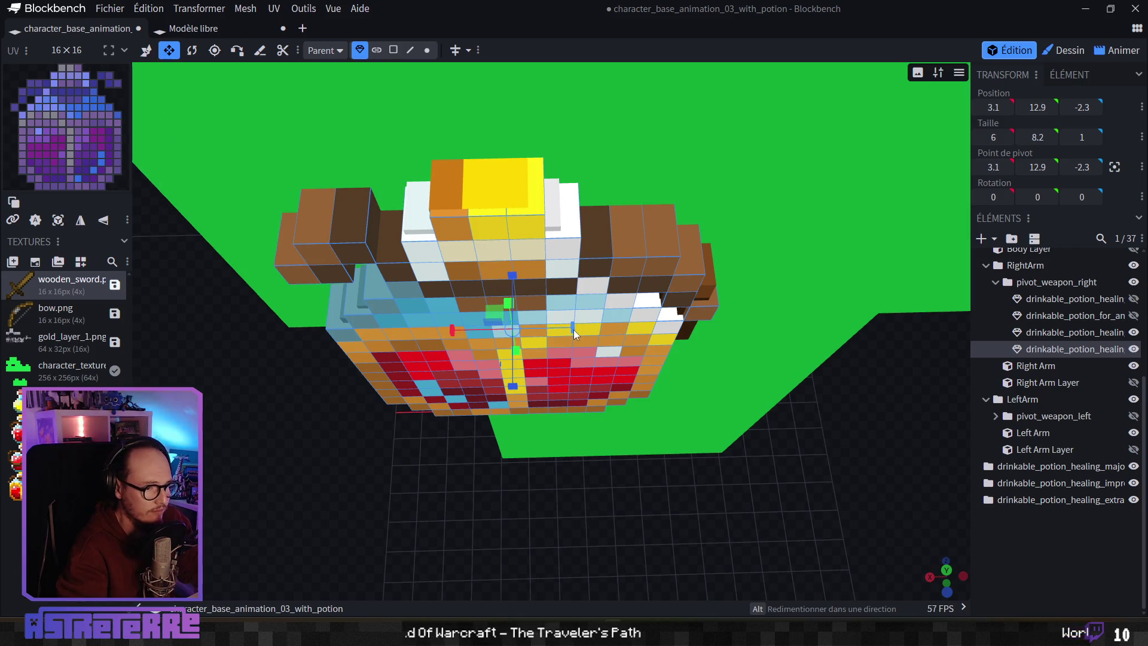
Step: Narrow the potion layer to 5.2 wide and shift it to X 3.2
drag(573, 329, 559, 330)
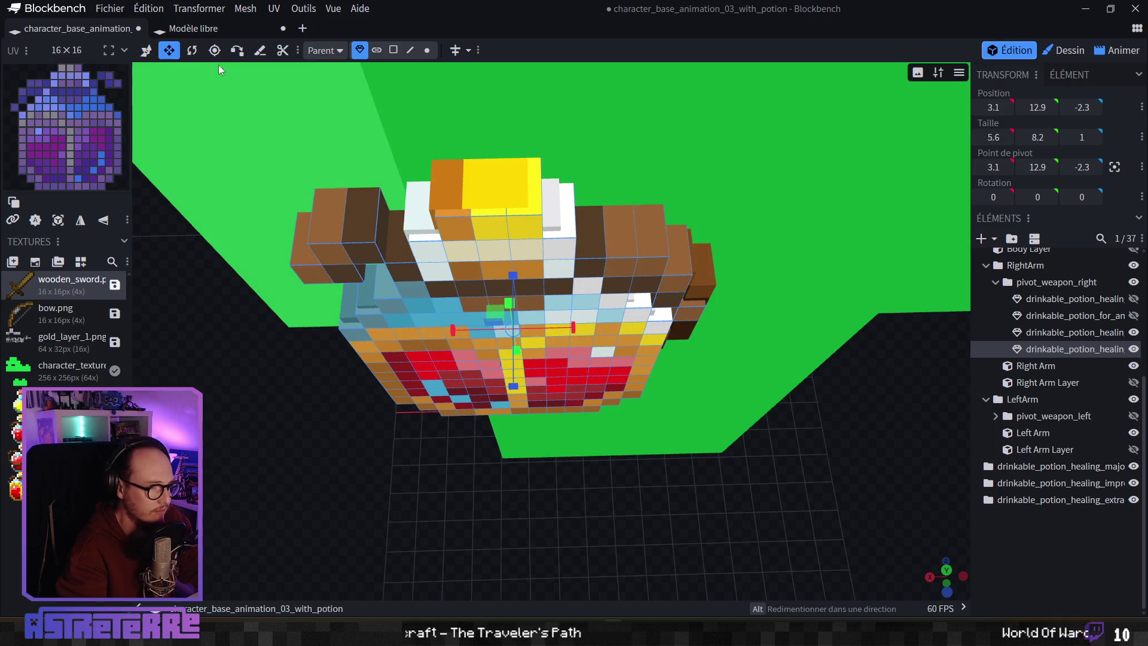
click(146, 51)
drag(481, 338, 475, 331)
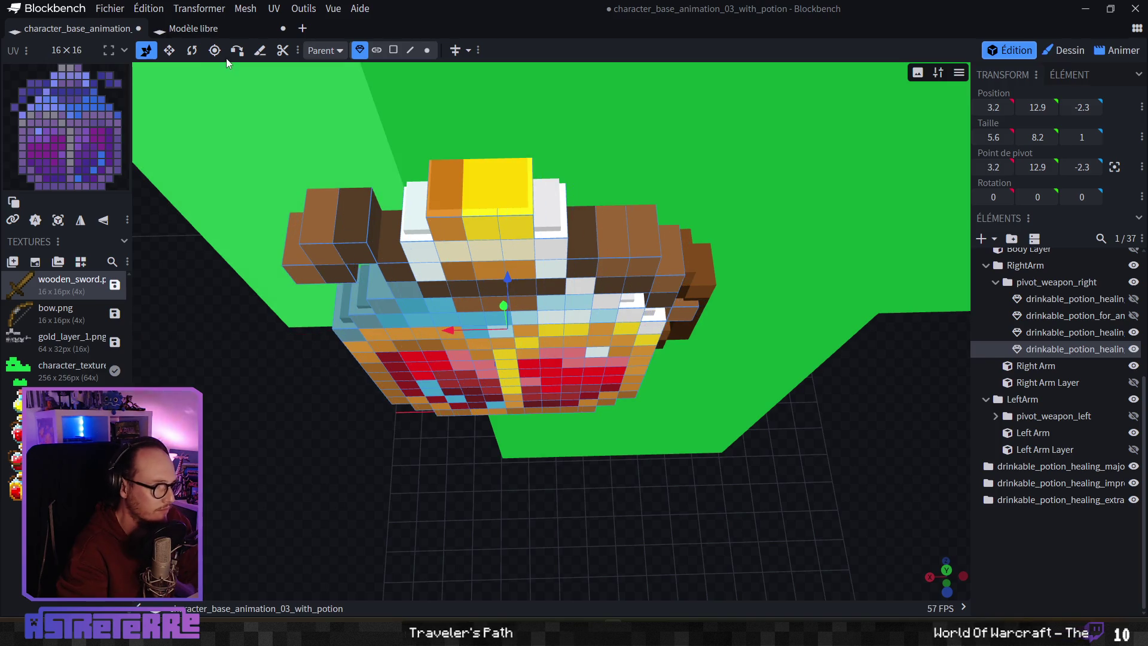
click(169, 50)
drag(567, 329, 557, 331)
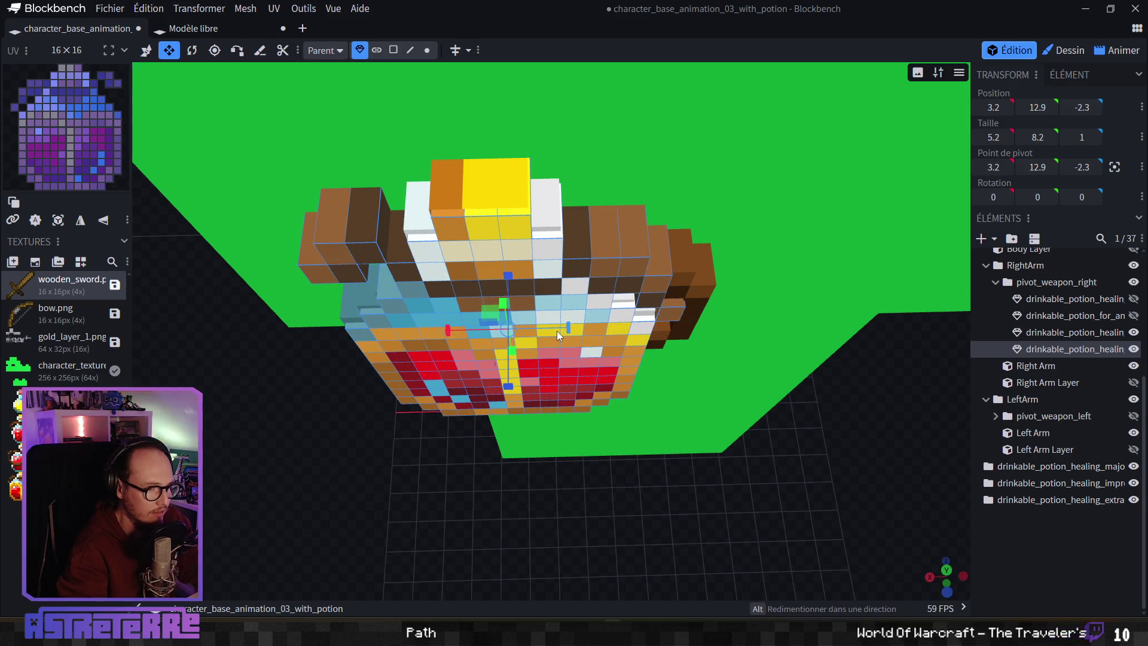
click(145, 52)
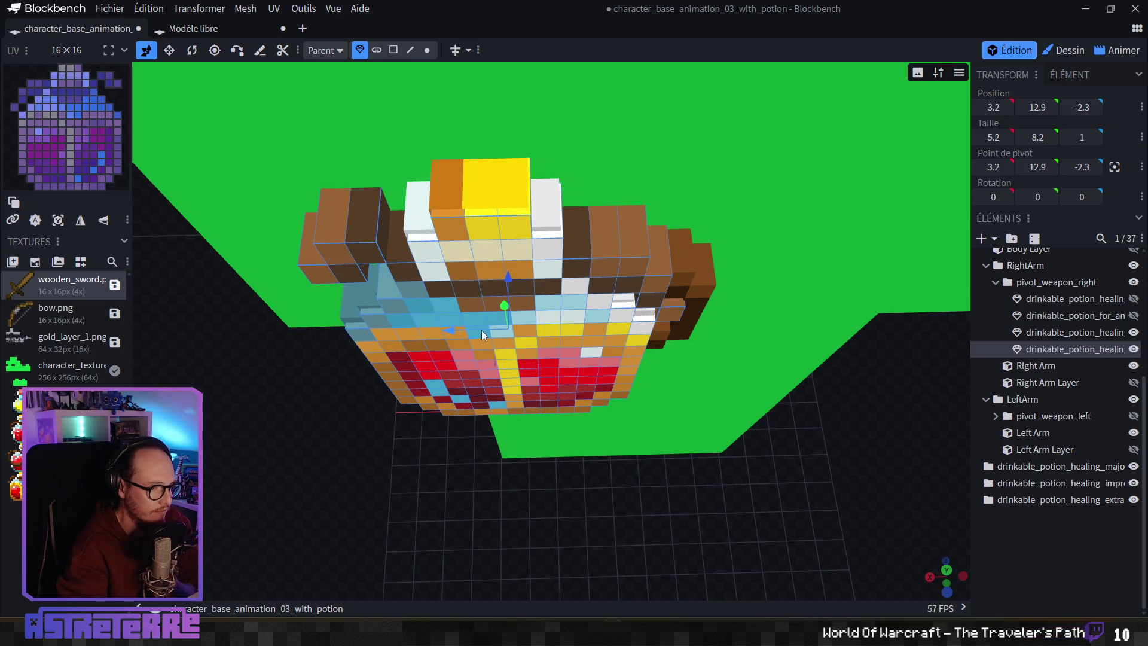
drag(482, 330, 482, 328)
Step: Shorten the potion layer to 7.2 tall and move it to Y 13.4, Z -2.2
mouse_move(683, 485)
mouse_down()
mouse_move(634, 414)
mouse_move(651, 400)
mouse_up()
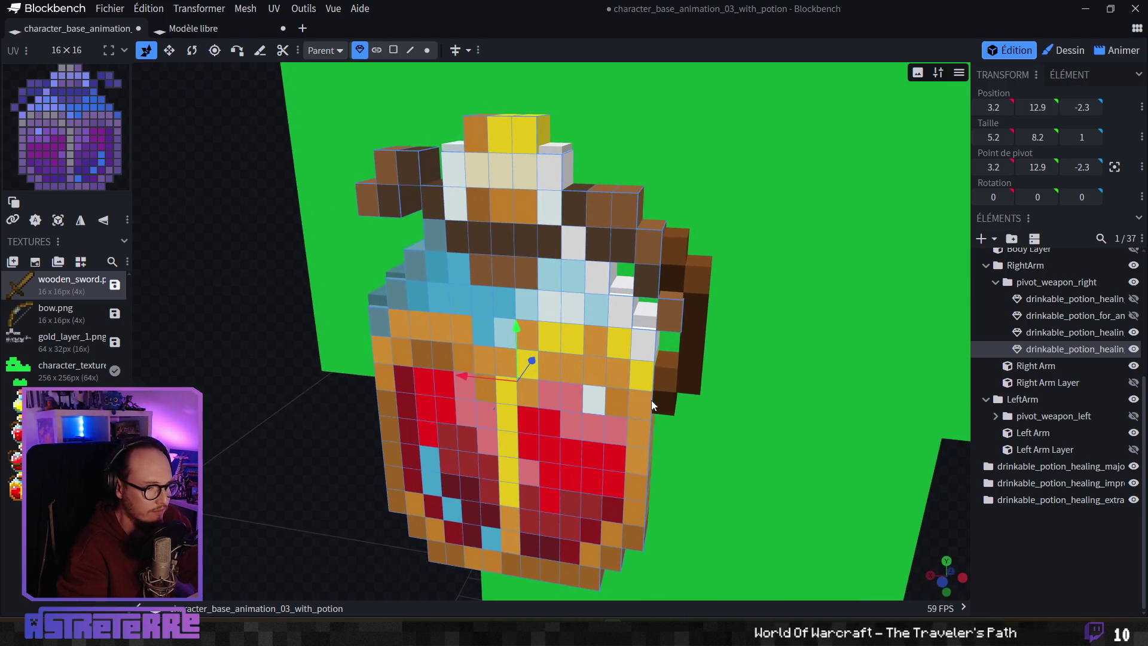
click(170, 50)
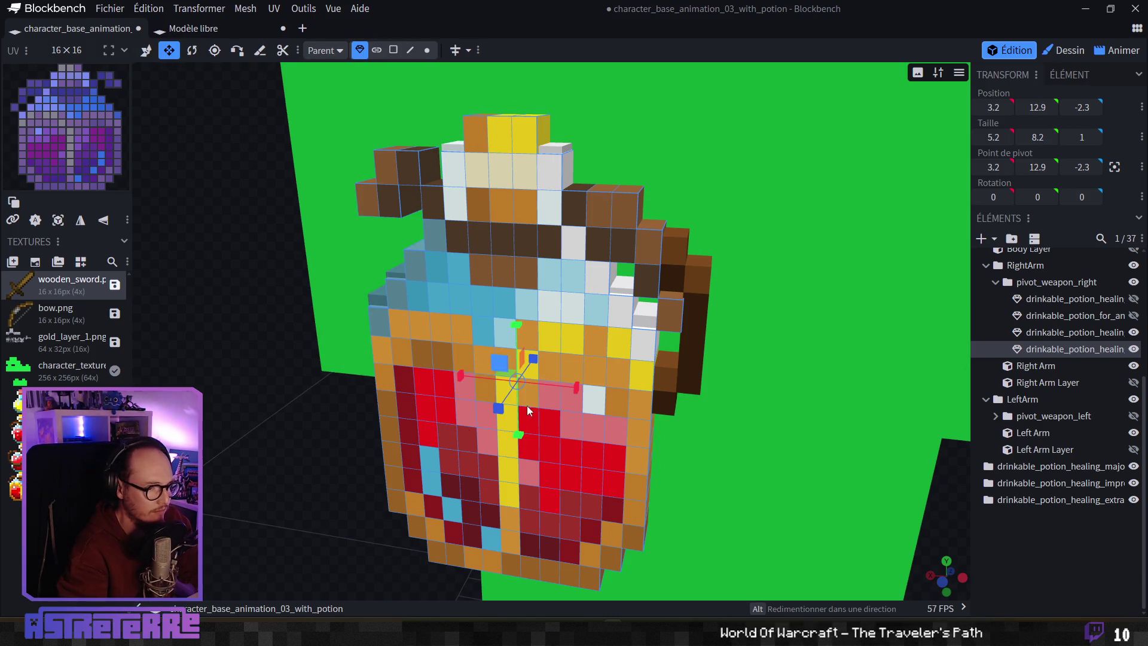
drag(520, 441, 519, 421)
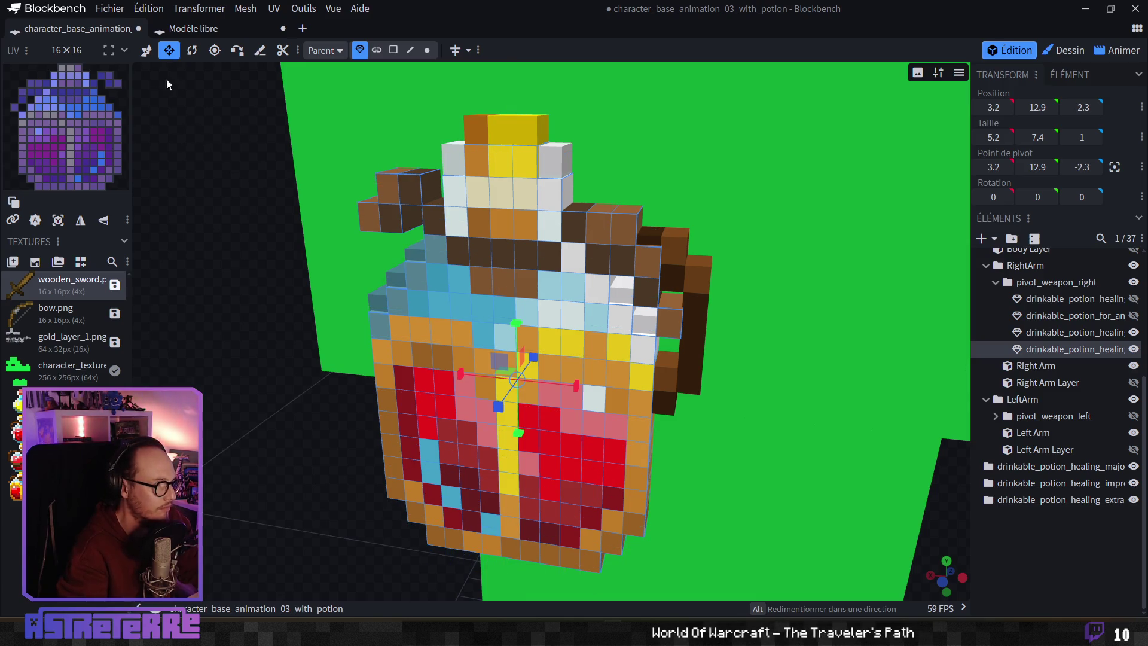
click(146, 50)
mouse_move(250, 336)
mouse_down()
mouse_move(267, 314)
mouse_move(263, 324)
mouse_move(306, 358)
mouse_move(453, 353)
mouse_move(496, 321)
mouse_up()
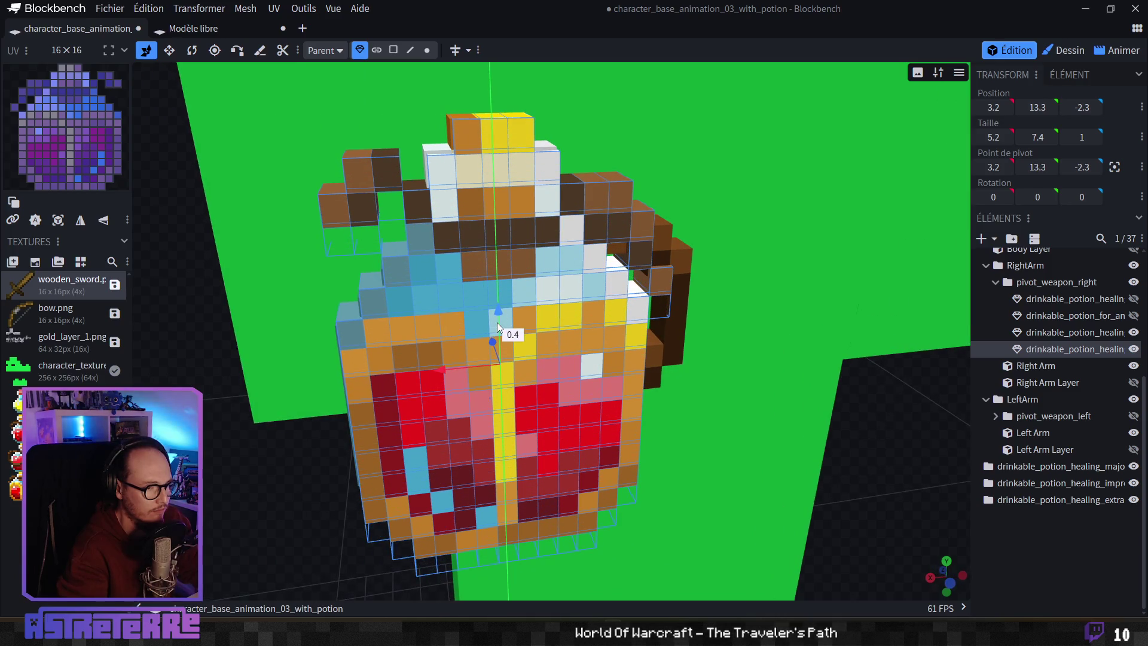
click(170, 62)
drag(502, 414, 508, 415)
click(146, 50)
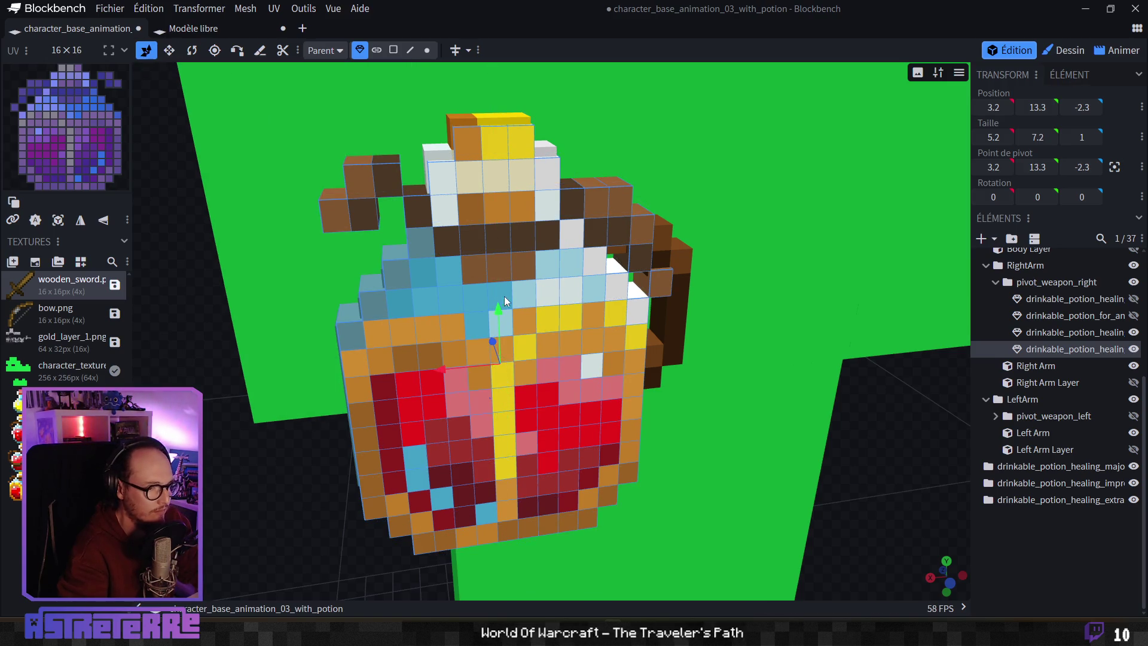
drag(497, 310, 497, 302)
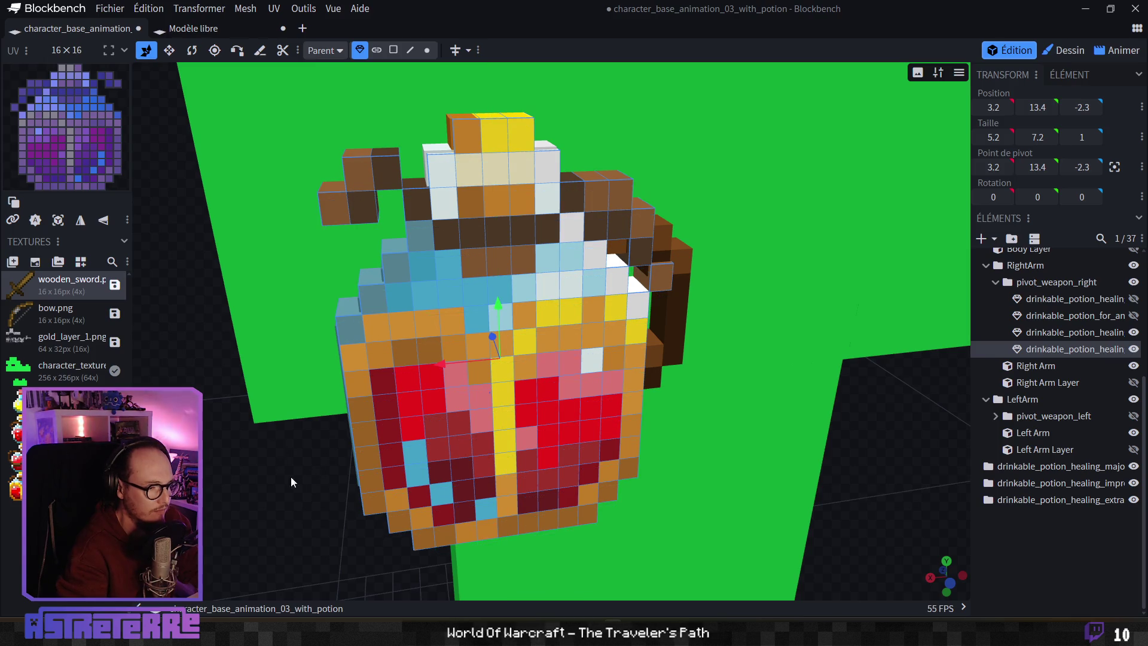
mouse_move(291, 476)
mouse_down()
mouse_move(422, 503)
mouse_move(440, 529)
mouse_move(526, 550)
mouse_move(490, 584)
mouse_move(472, 583)
mouse_move(514, 530)
mouse_move(523, 561)
mouse_move(470, 571)
mouse_move(476, 555)
mouse_move(483, 564)
mouse_move(482, 538)
mouse_up()
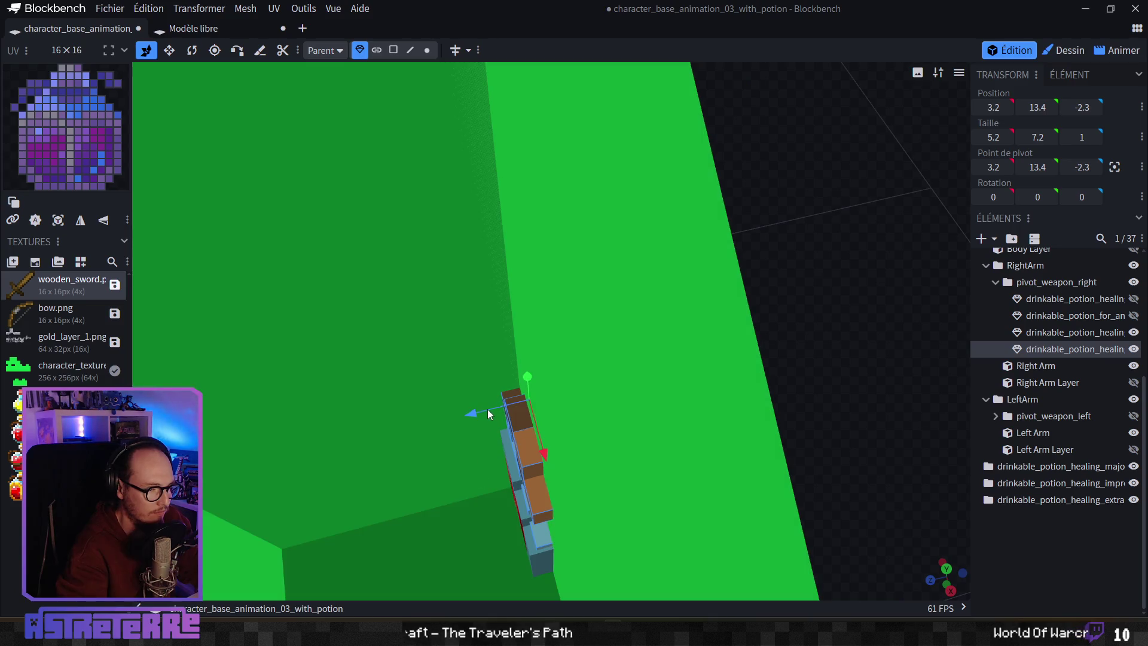
drag(487, 409, 484, 413)
Step: Hide the overlapping third potion and switch to the Animer workspace
click(822, 361)
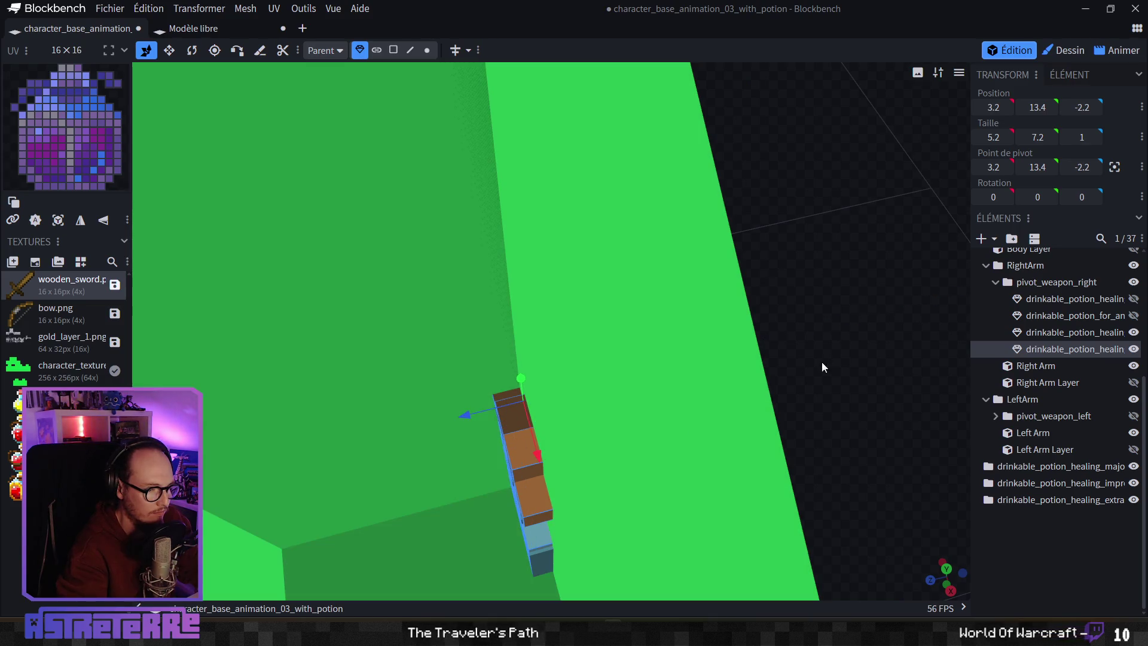
mouse_move(829, 365)
mouse_down()
mouse_move(651, 418)
mouse_move(612, 330)
mouse_move(556, 285)
mouse_move(610, 320)
mouse_move(688, 323)
mouse_move(574, 299)
mouse_up()
click(1134, 351)
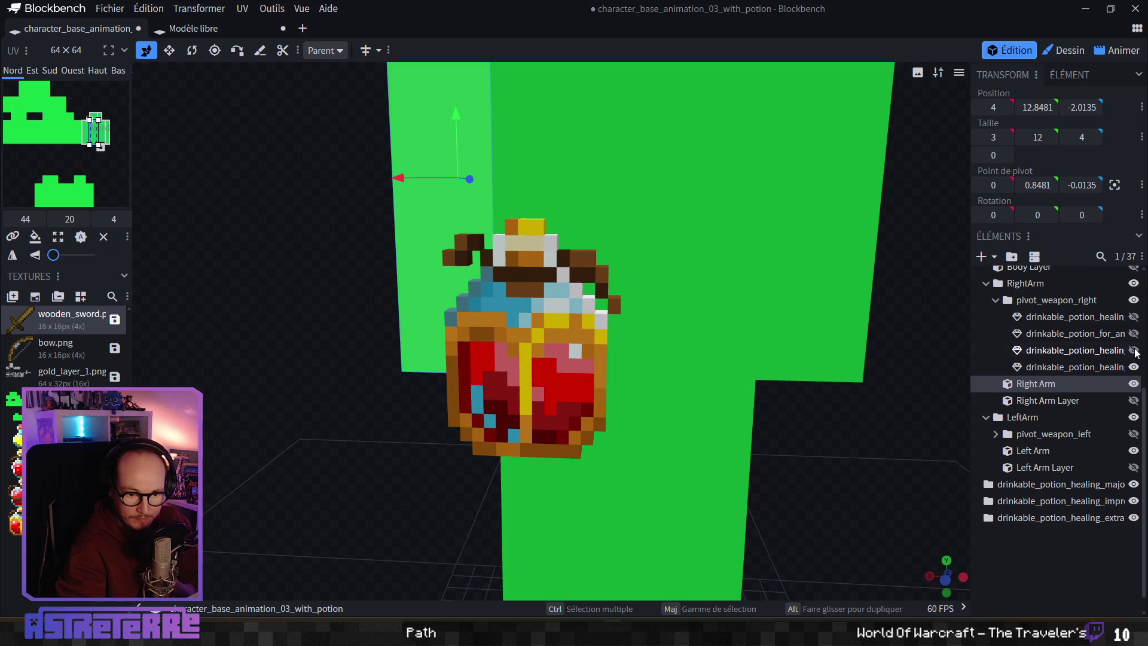
click(1134, 350)
click(1134, 350)
click(1134, 351)
click(1135, 350)
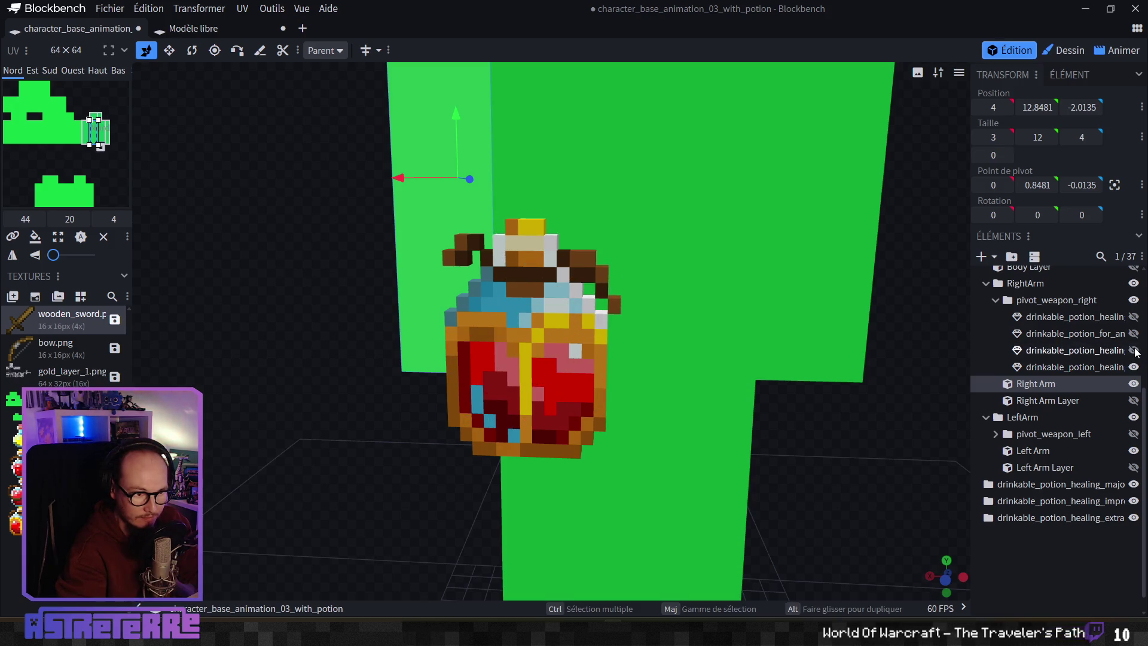
click(1134, 351)
click(1134, 350)
click(1134, 350)
click(1134, 350)
scroll(849, 448, down, 4)
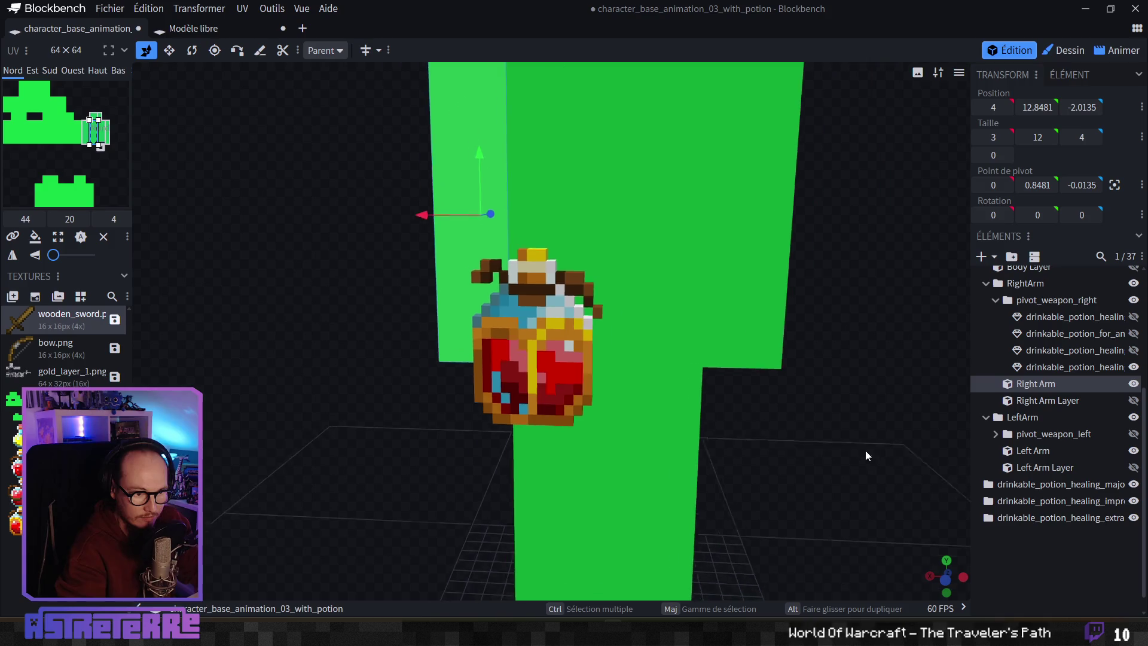
mouse_move(827, 441)
mouse_down()
mouse_move(738, 474)
mouse_move(730, 441)
mouse_move(715, 461)
mouse_move(723, 453)
mouse_move(697, 454)
mouse_move(728, 456)
mouse_up()
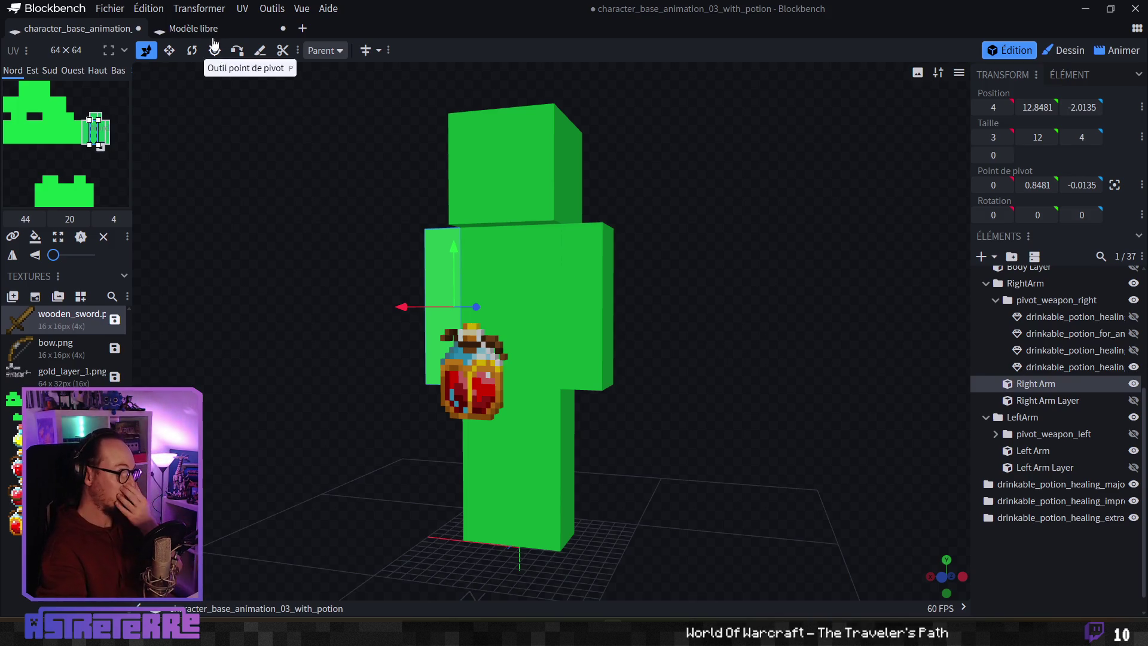
click(1117, 50)
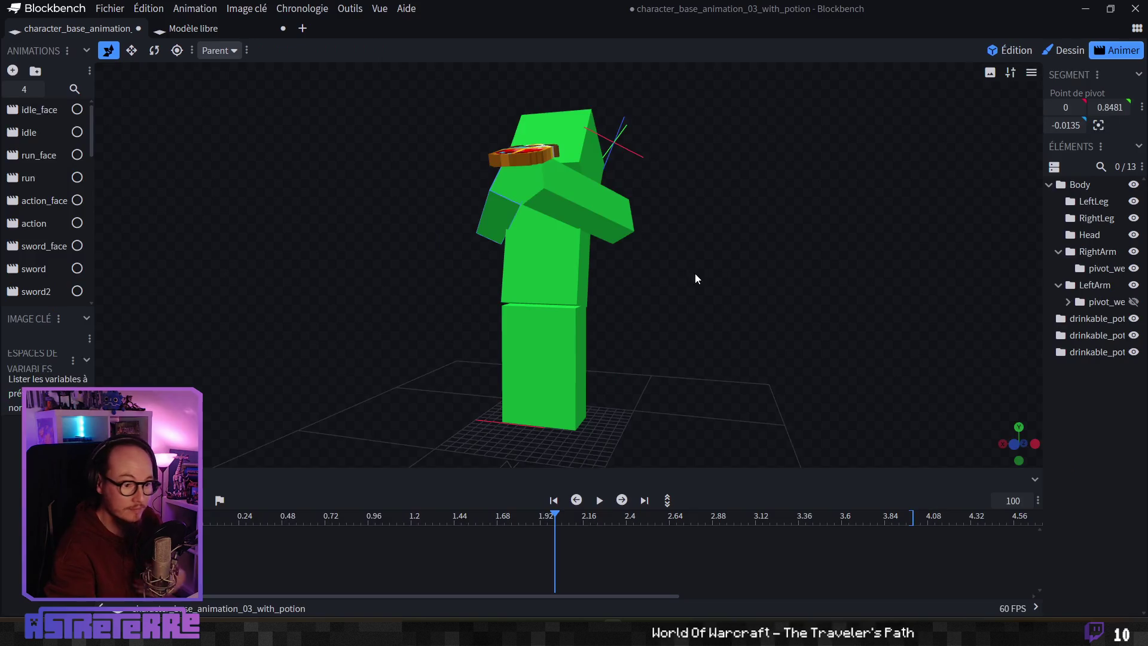
Step: Export the animated character as character_base_animation_03_with_potion.gltf, overwriting the existing file, and return to Blender
mouse_move(553, 516)
mouse_down()
mouse_move(206, 519)
mouse_move(667, 518)
mouse_move(207, 519)
mouse_move(255, 532)
mouse_move(664, 514)
mouse_move(217, 538)
mouse_move(311, 520)
mouse_move(676, 516)
mouse_move(206, 519)
mouse_up()
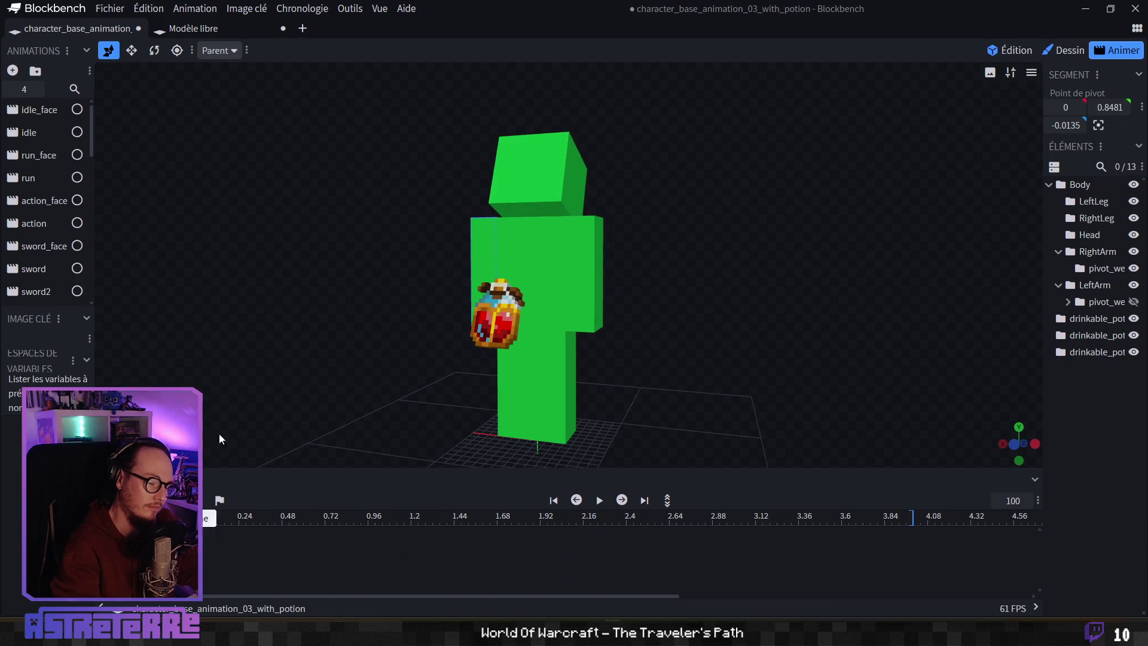
click(110, 8)
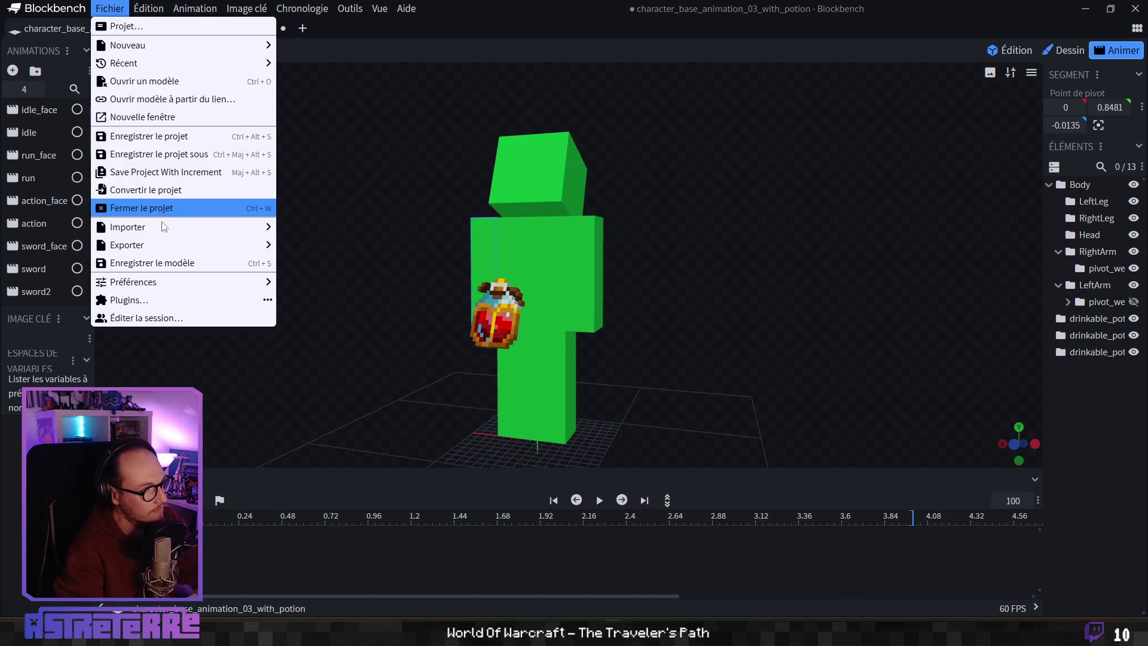
mouse_move(192, 245)
click(358, 247)
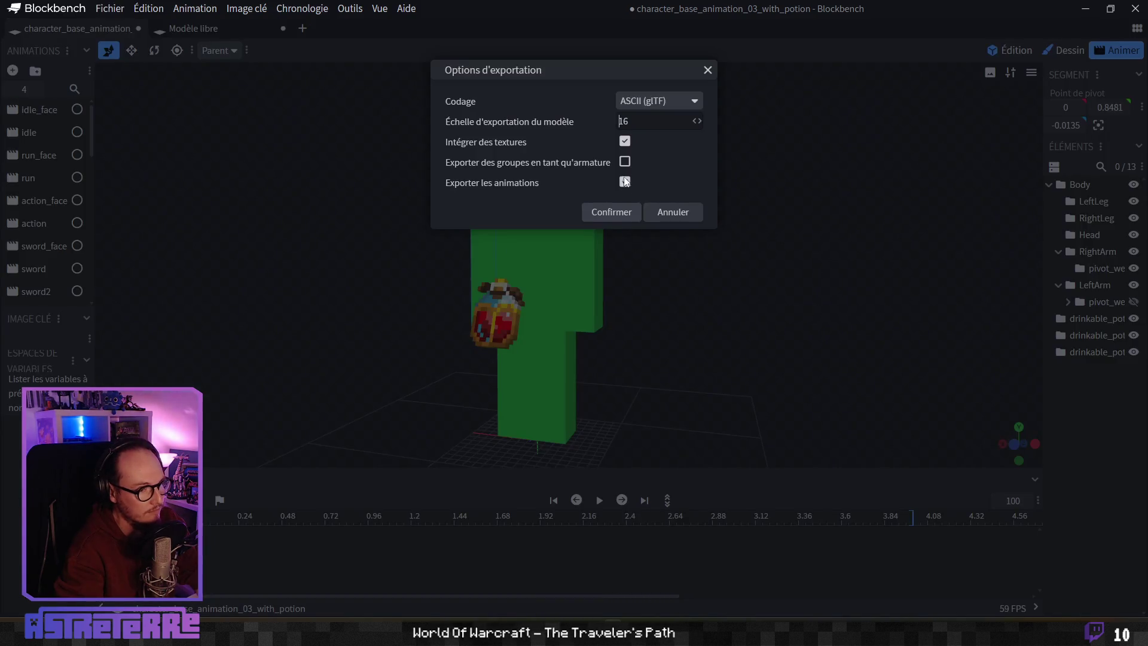
click(622, 214)
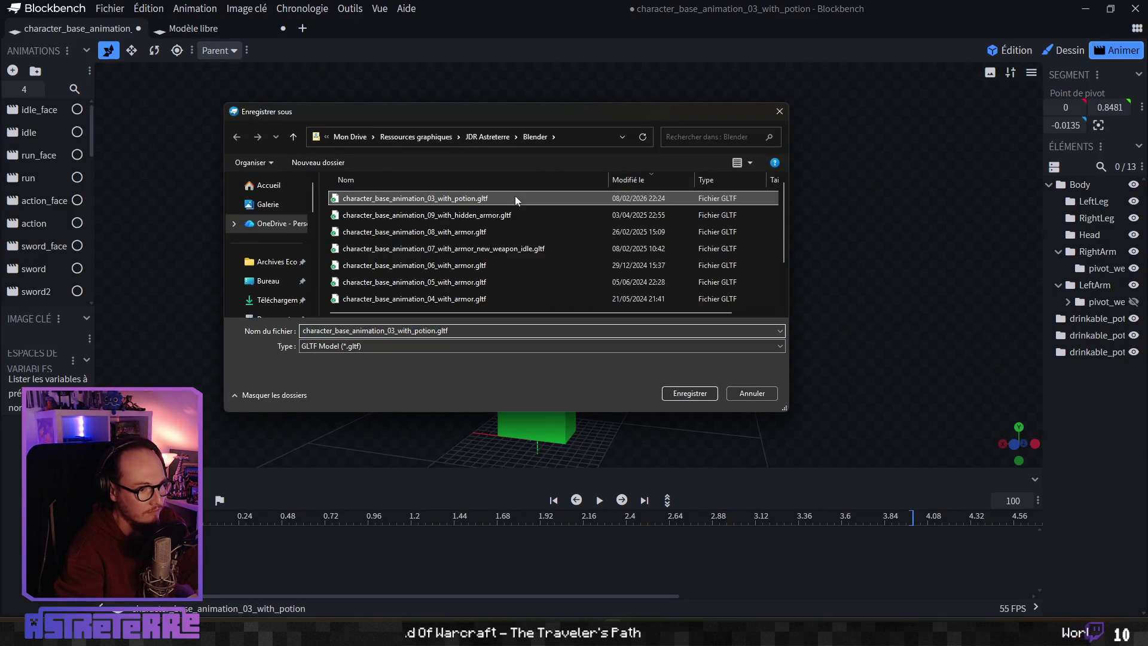
click(690, 393)
click(619, 319)
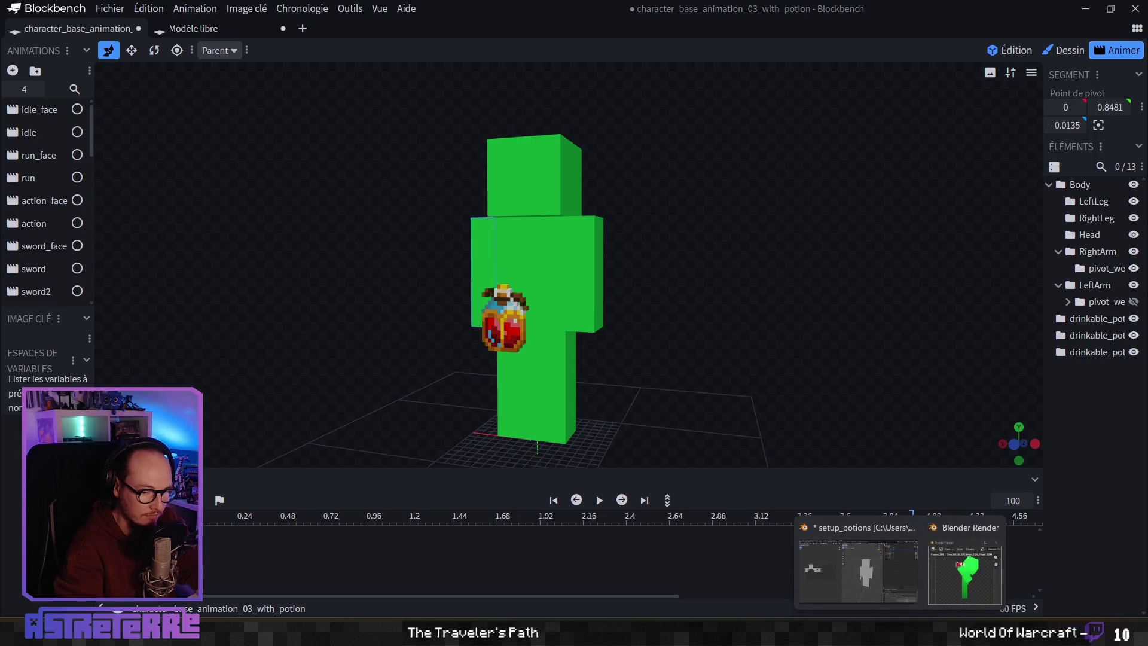
click(890, 522)
click(885, 75)
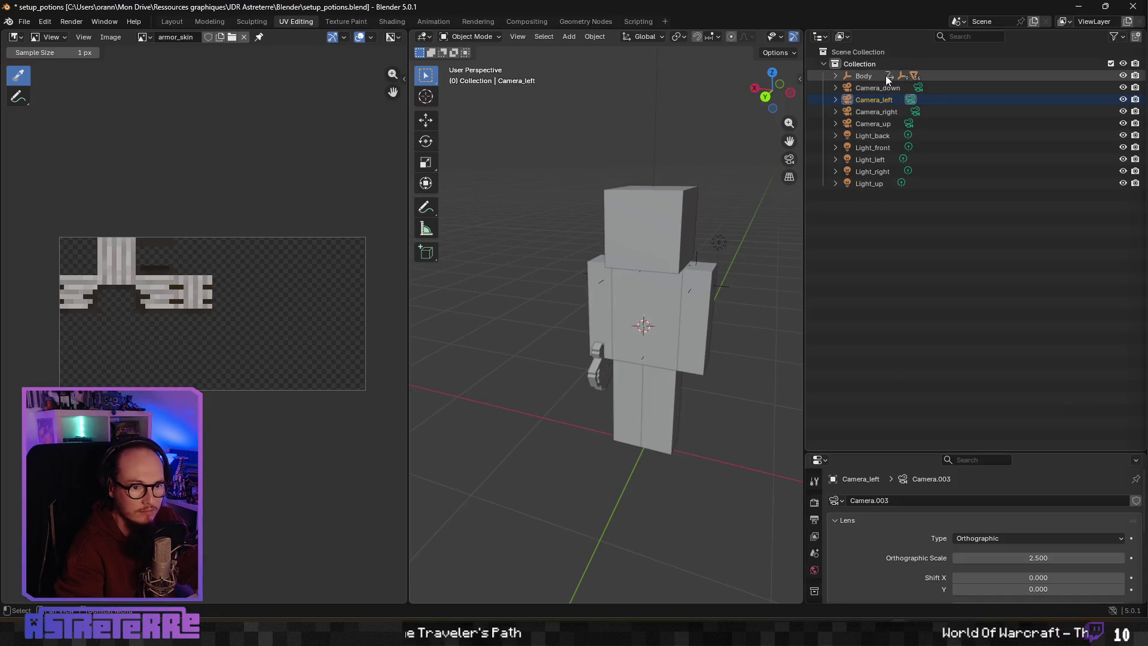
Step: Delete the old Body character together with its whole hierarchy from the Blender scene
shift+click(837, 74)
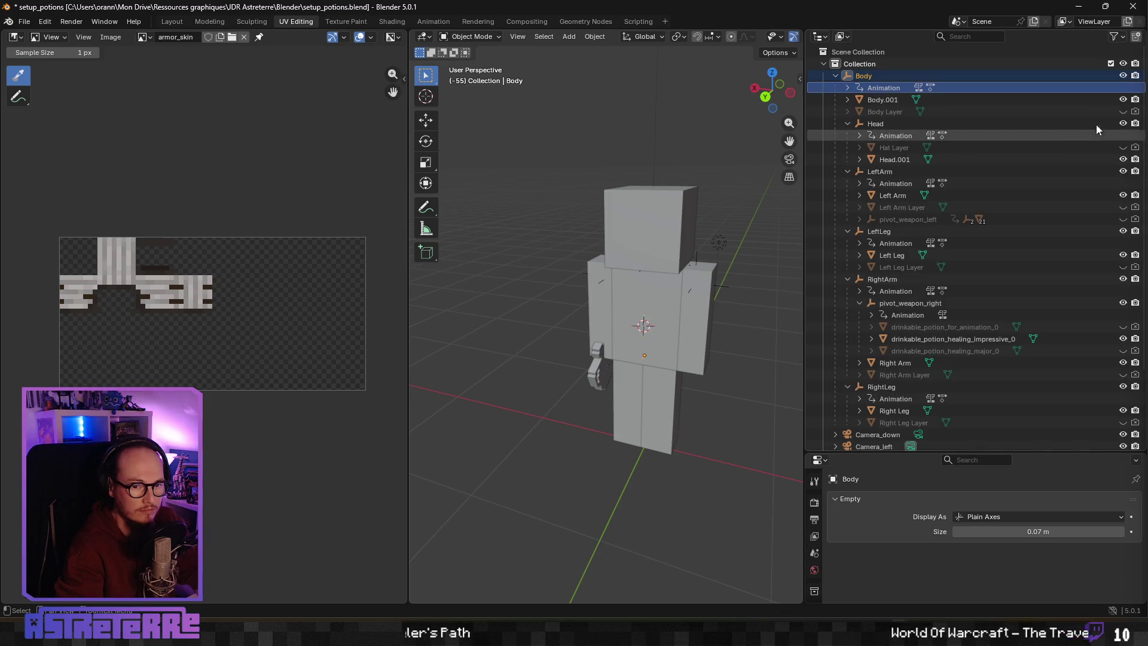
click(1123, 112)
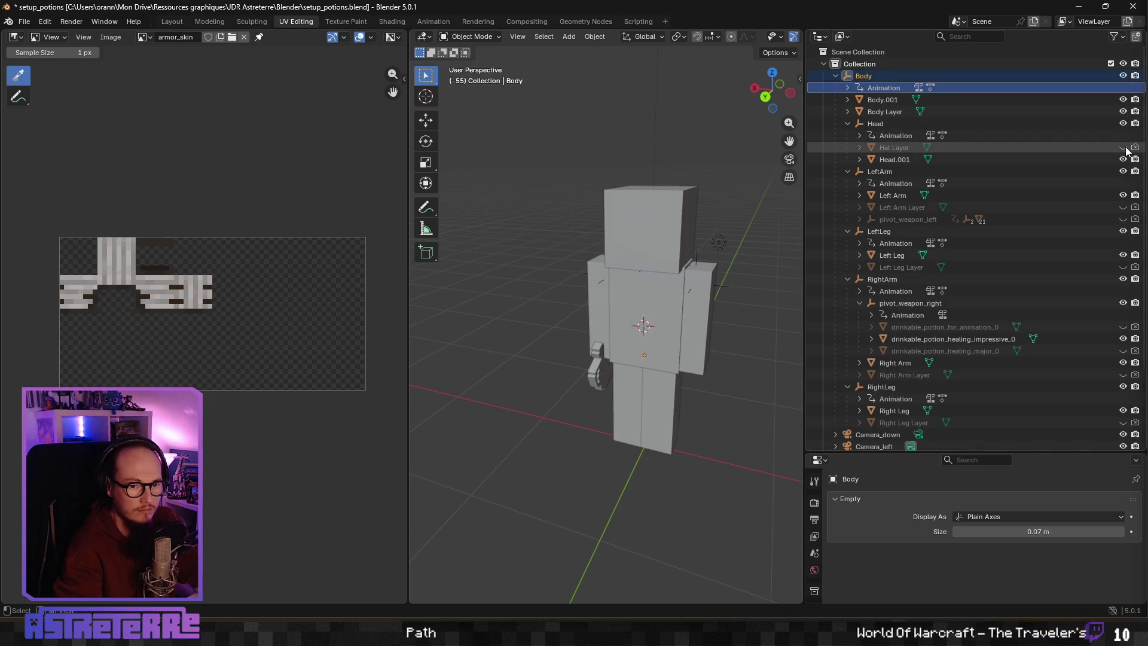
click(846, 76)
right_click(867, 75)
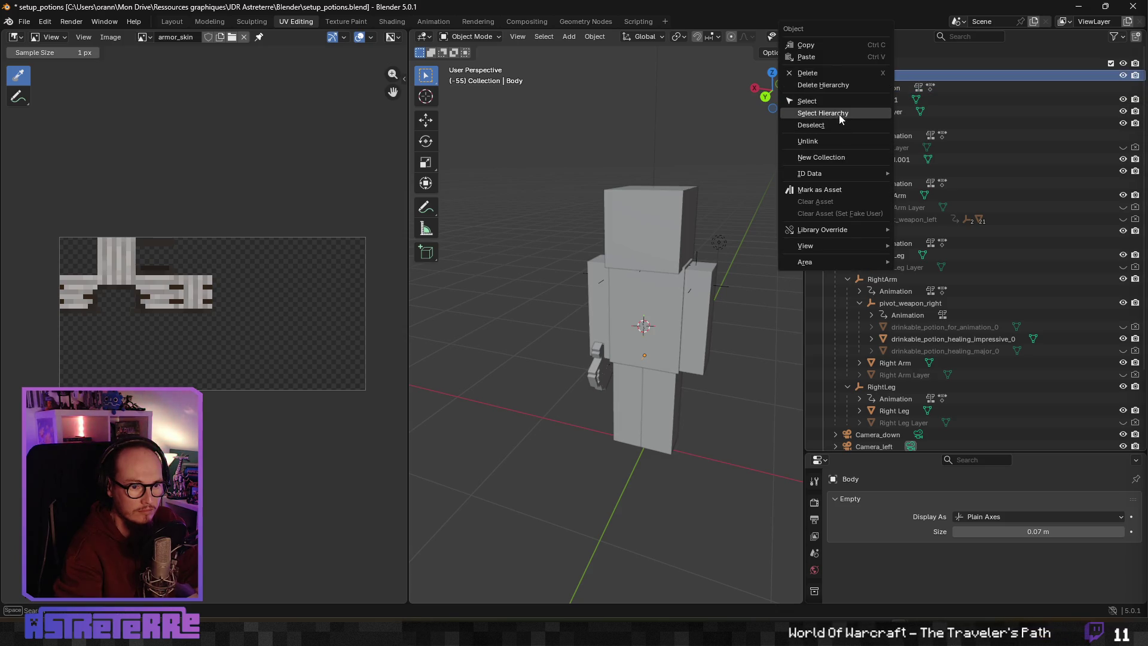
click(843, 85)
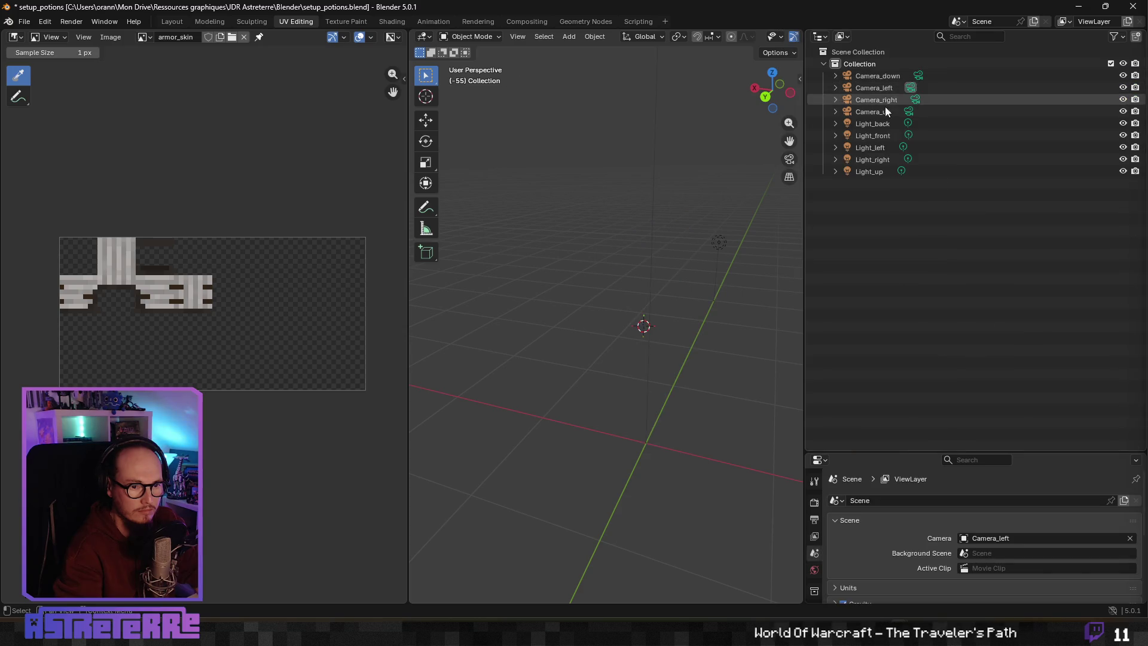
click(861, 63)
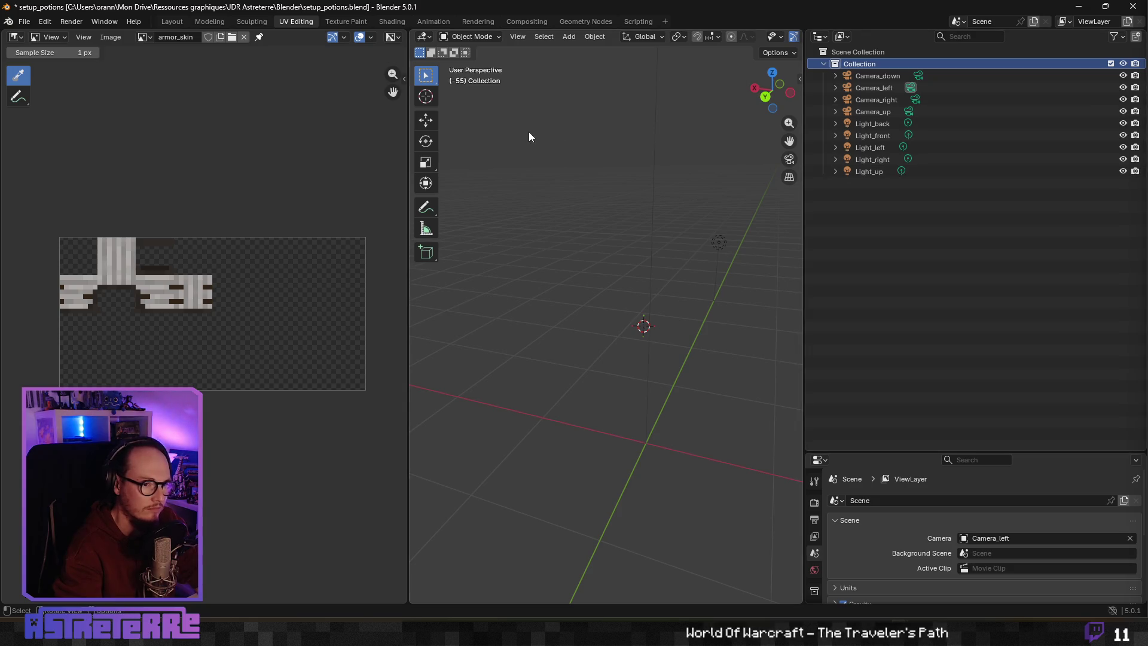
Step: Import character_base_animation_03_with_potion.gltf as a glTF 2.0 file into the main collection
click(24, 21)
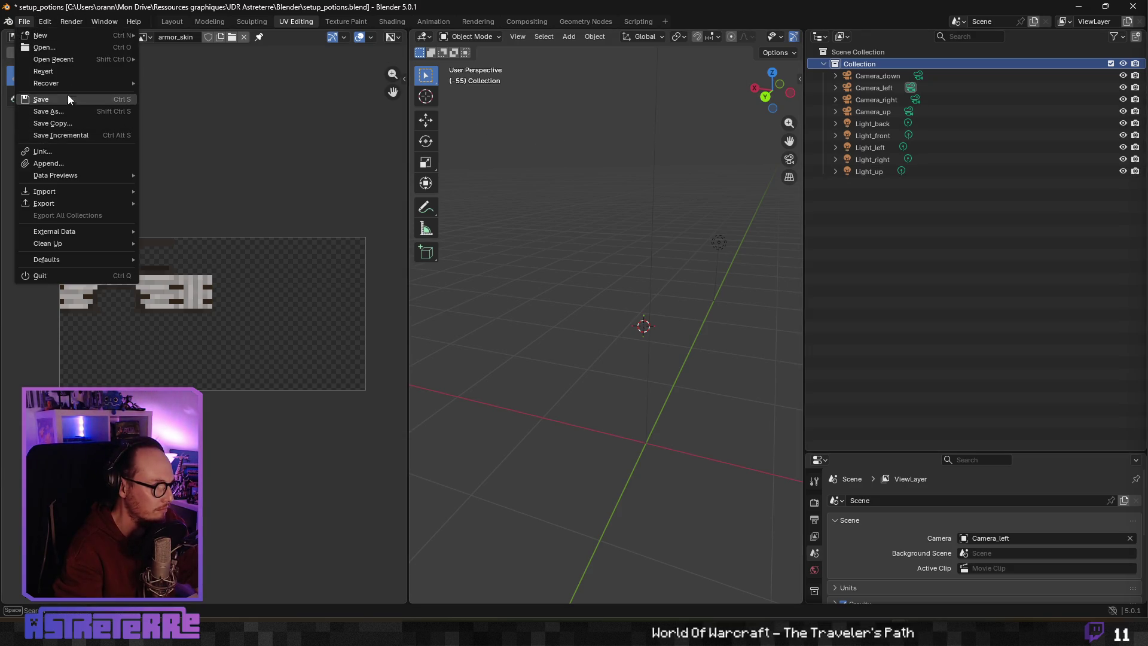
mouse_move(119, 188)
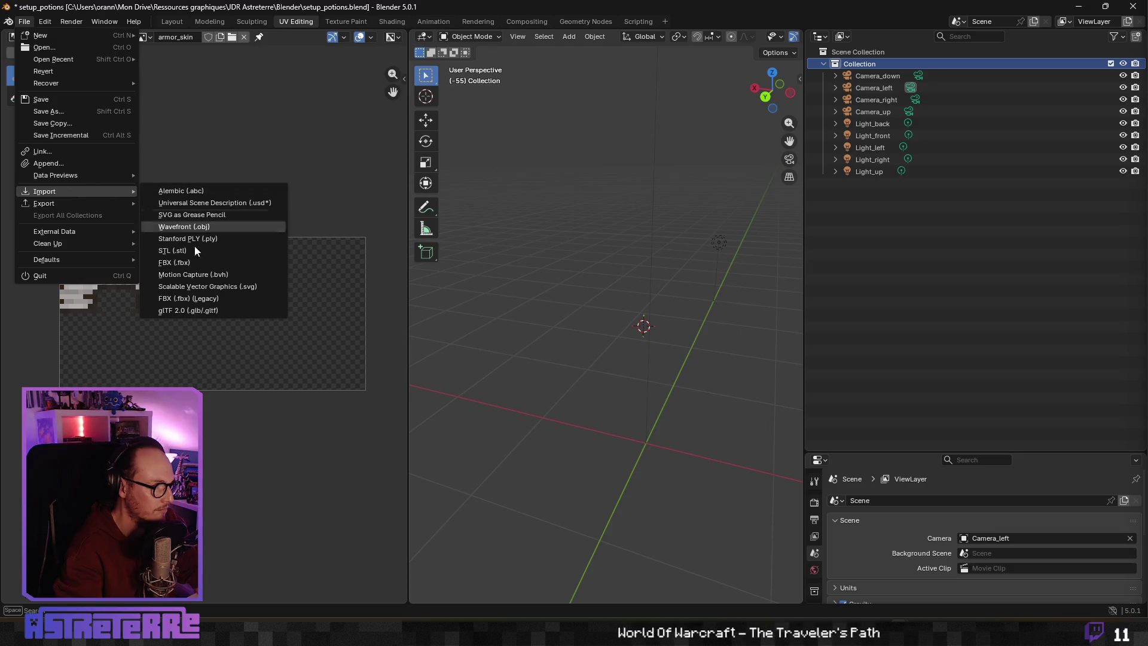
click(218, 311)
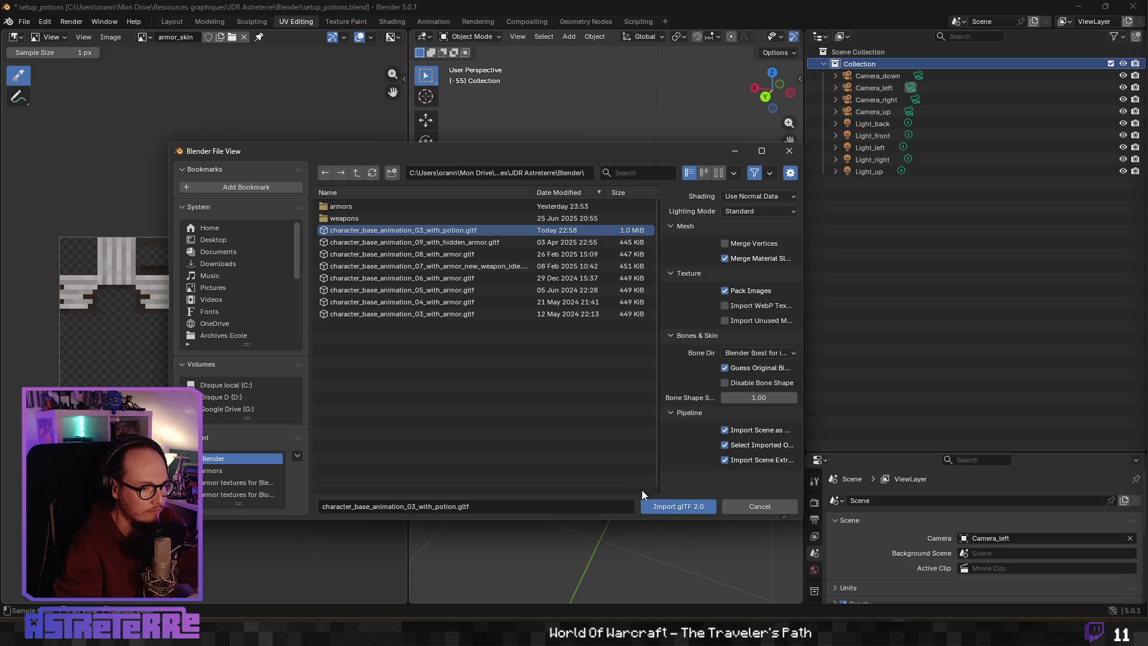
click(666, 508)
click(887, 128)
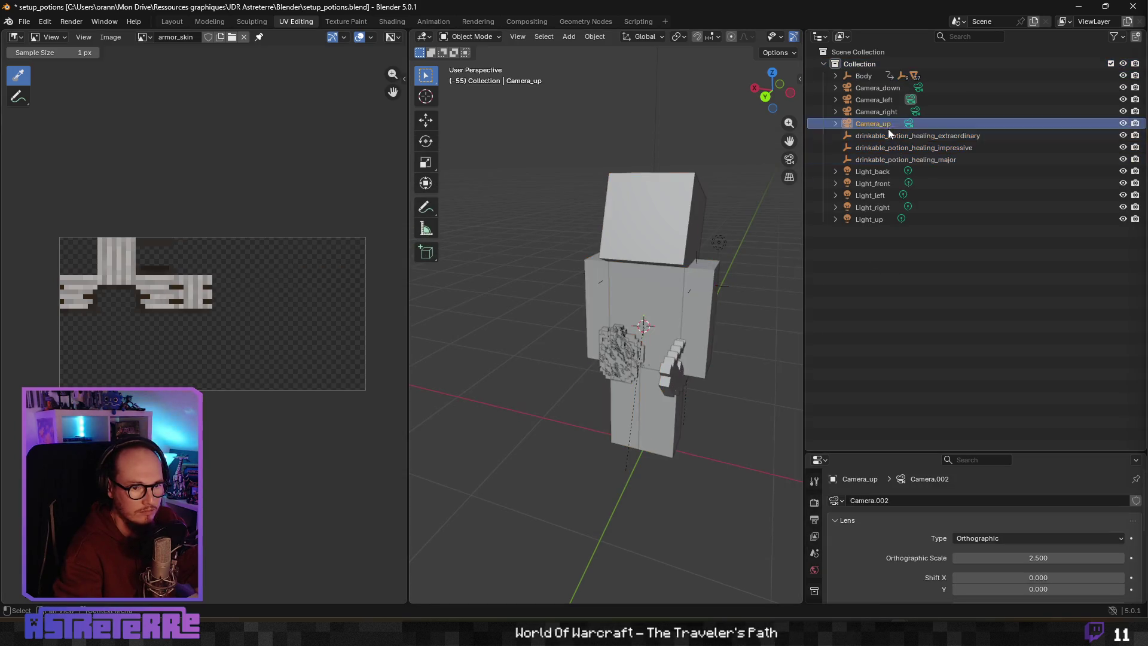
Step: Delete the three loose imported potion objects
click(887, 136)
shift+click(884, 158)
key(Delete)
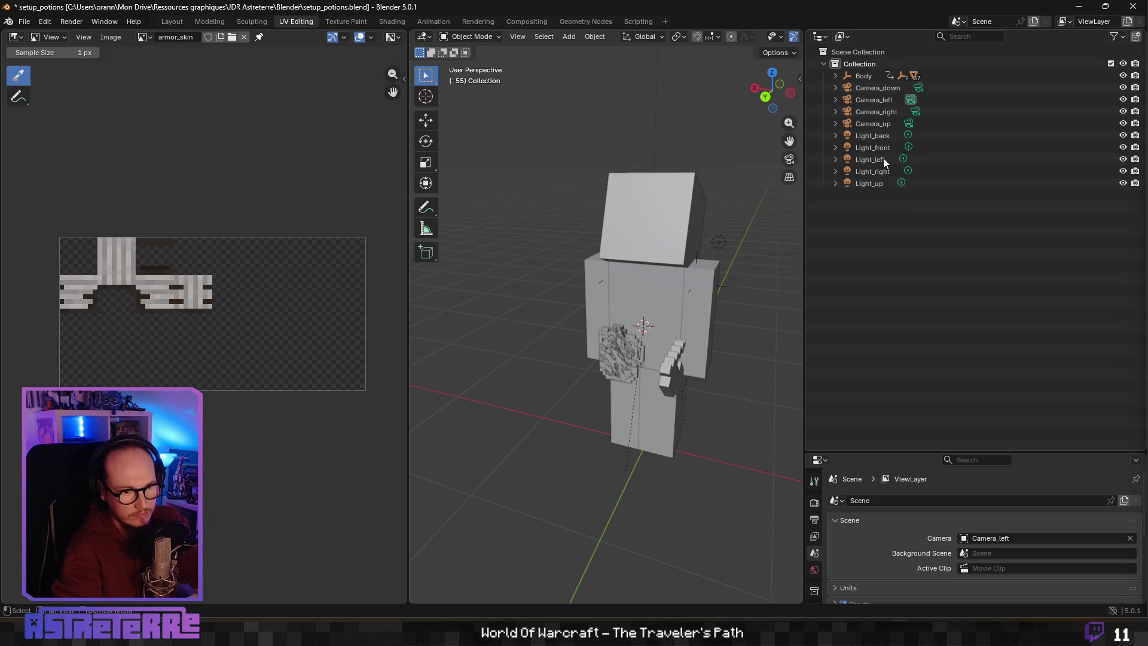
Step: Hide the body outer layer, Hat Layer, Left Arm Layer and the pivot_weapon_left
click(836, 76)
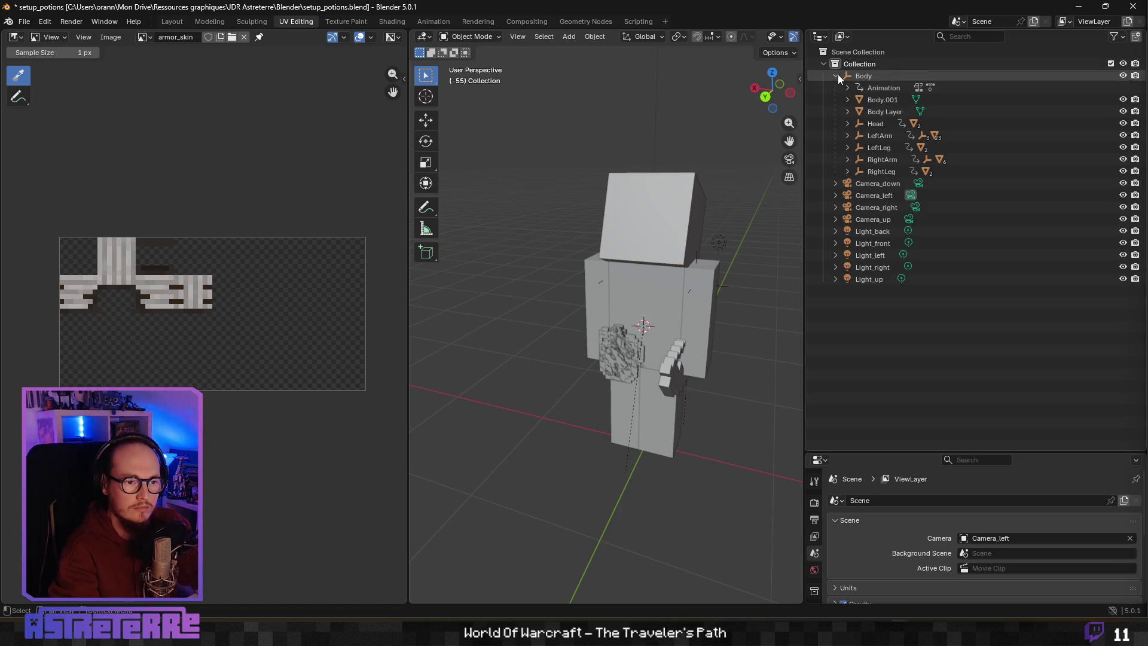
click(1122, 112)
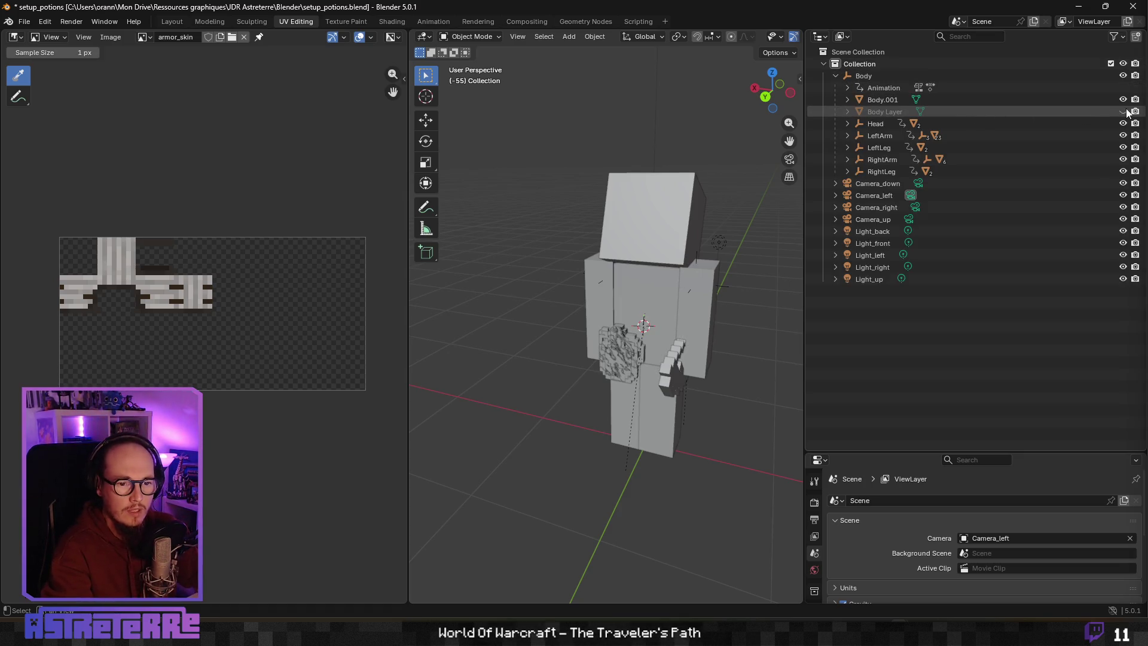
click(848, 124)
click(1123, 148)
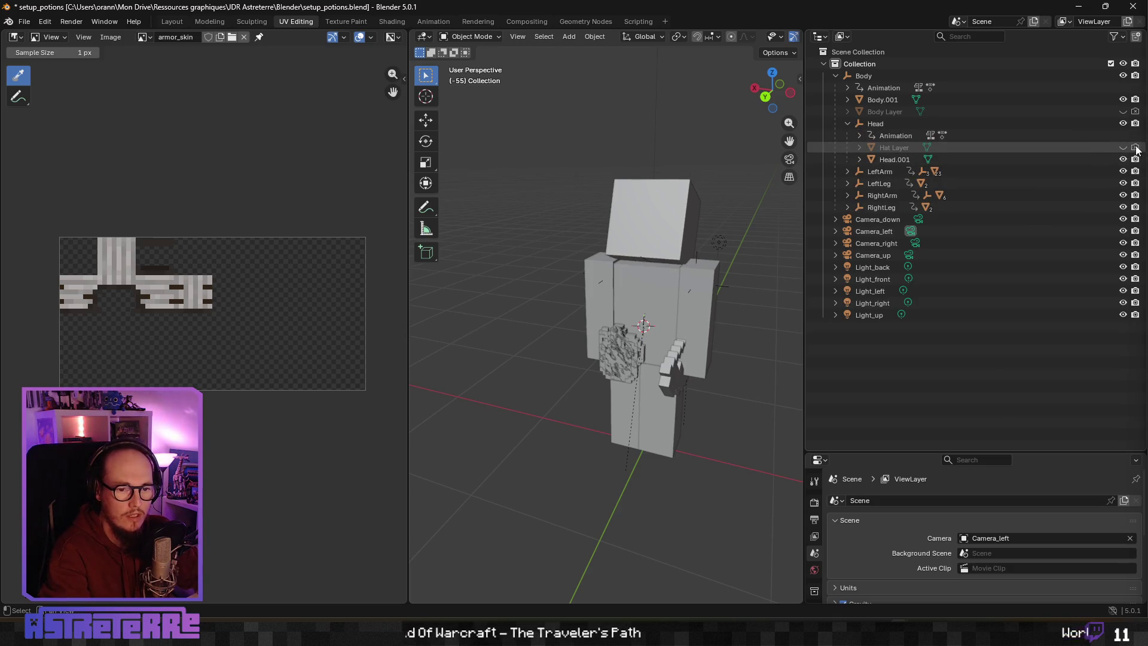
click(848, 171)
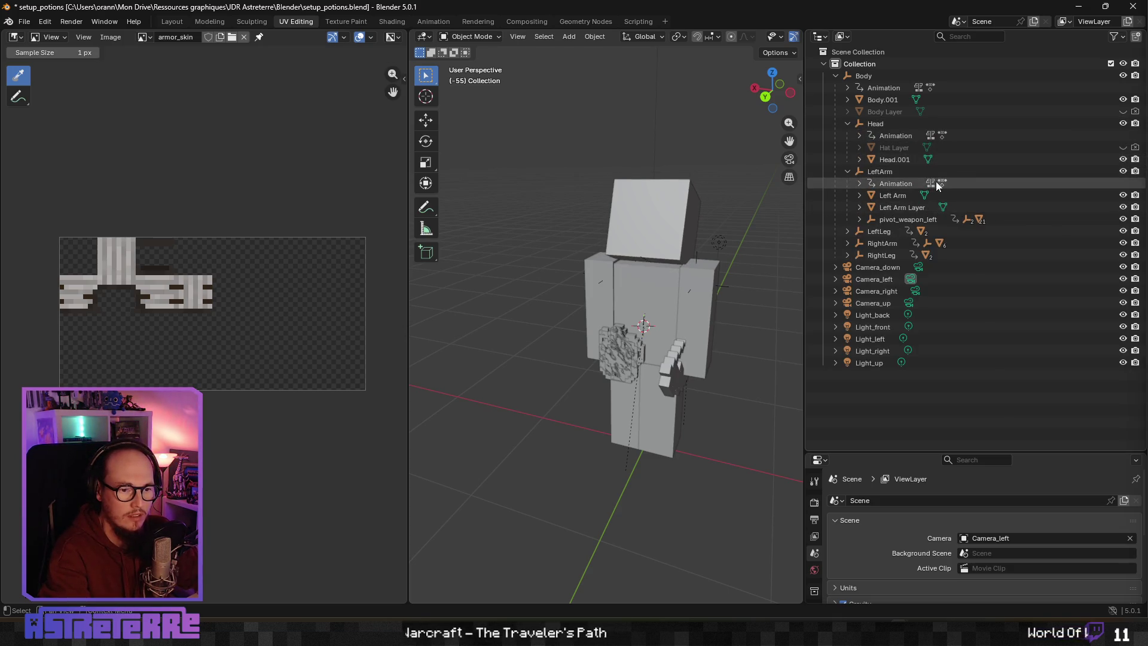
click(1123, 207)
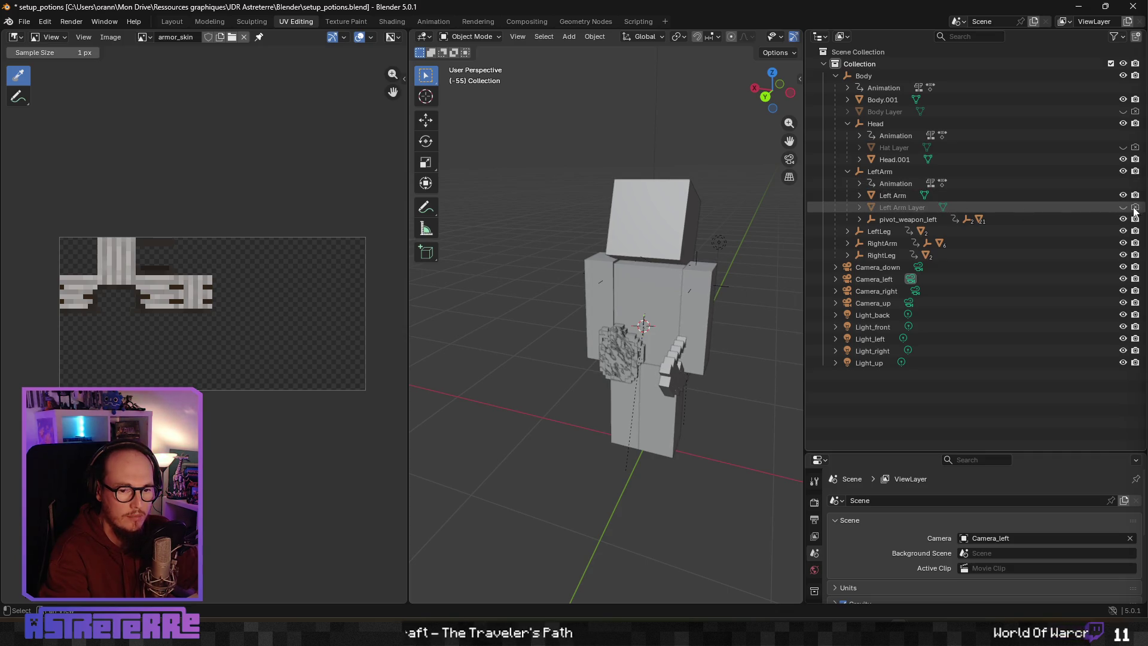
click(1123, 219)
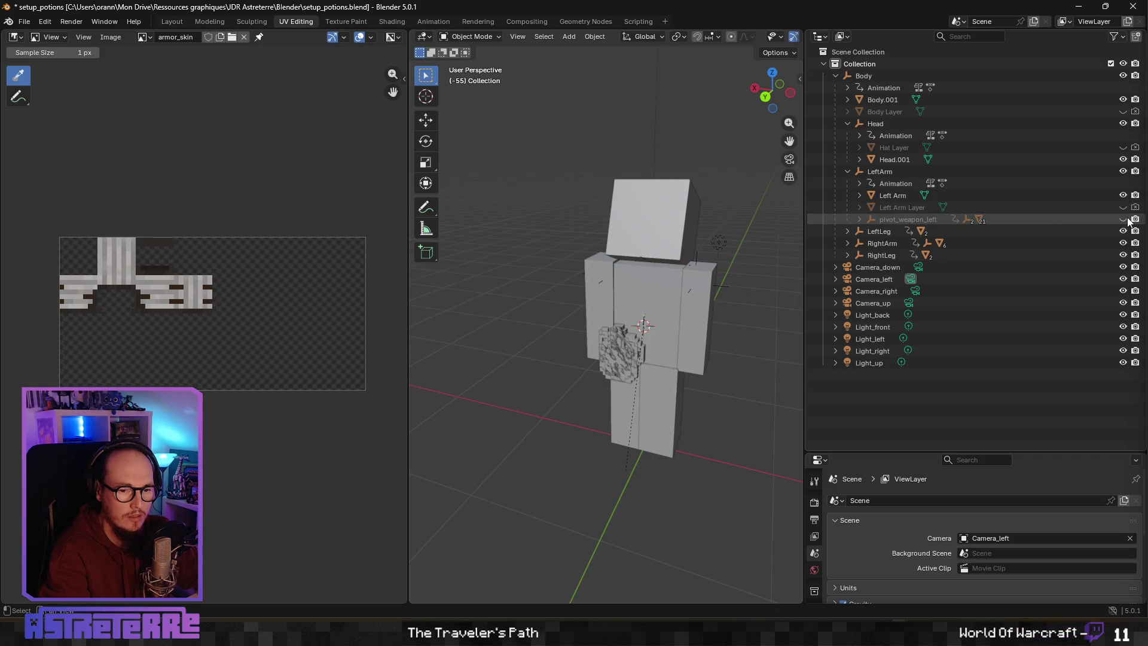
click(847, 231)
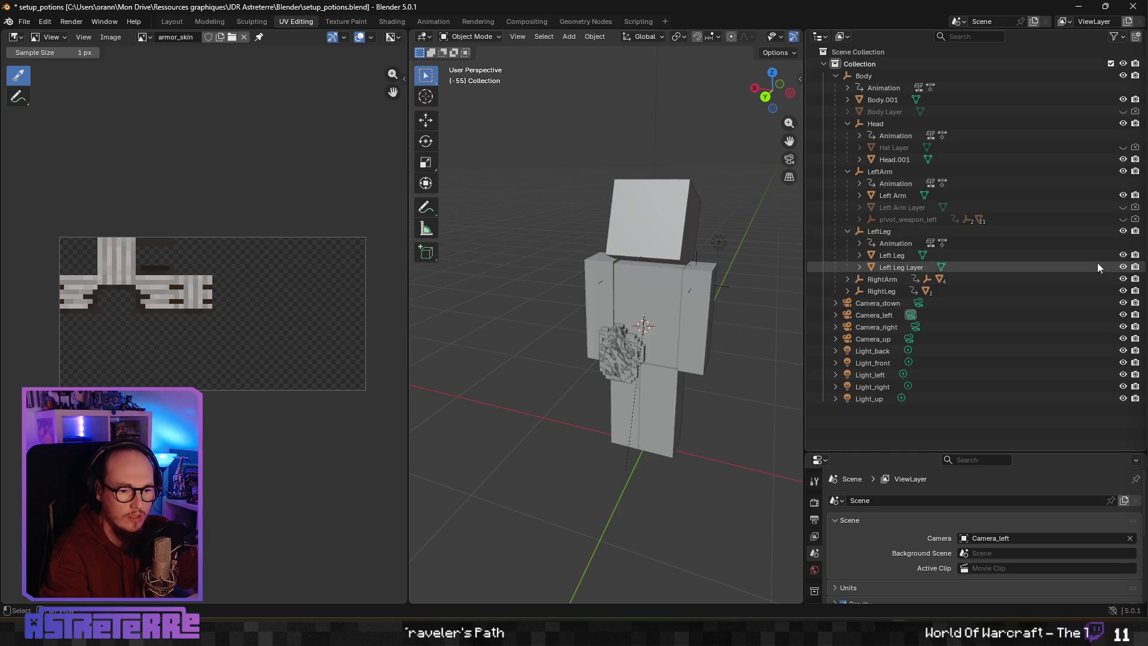
Step: Hide the for_animation, impressive and major potions under pivot_weapon_right, keeping only extraordinary healing visible
click(855, 278)
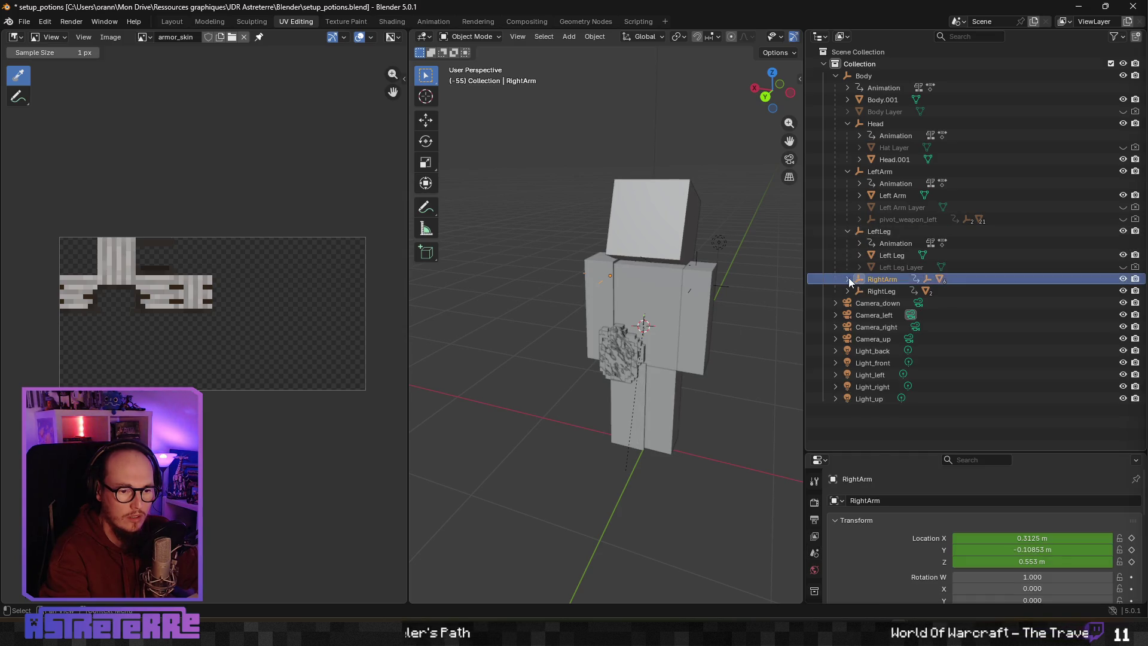
click(847, 279)
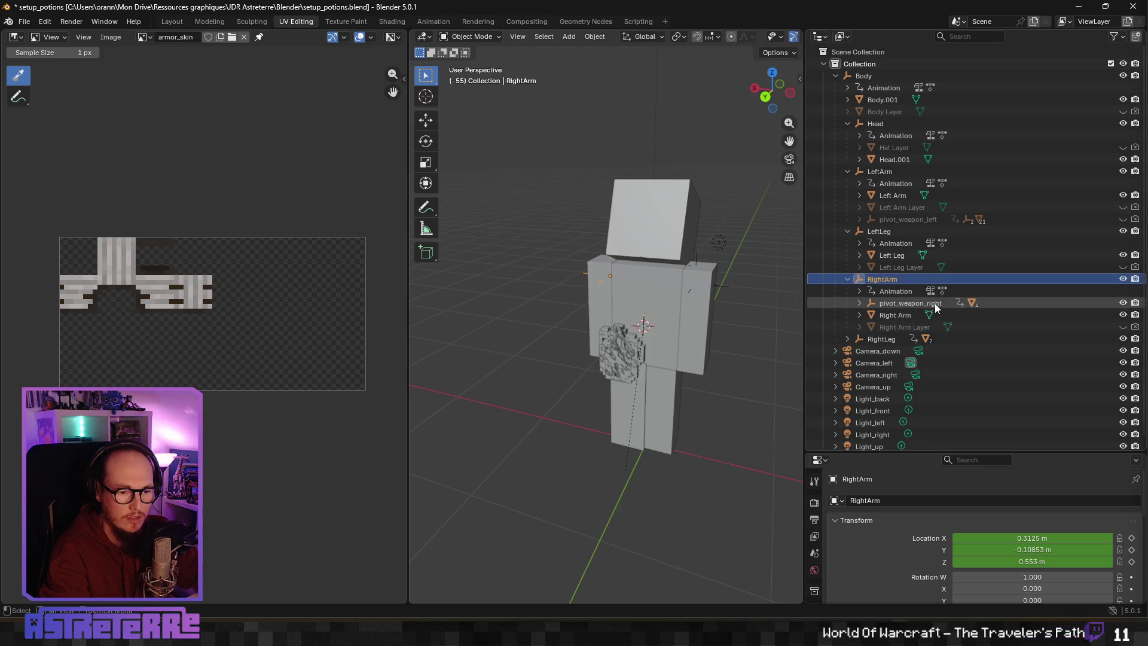
click(860, 303)
click(998, 328)
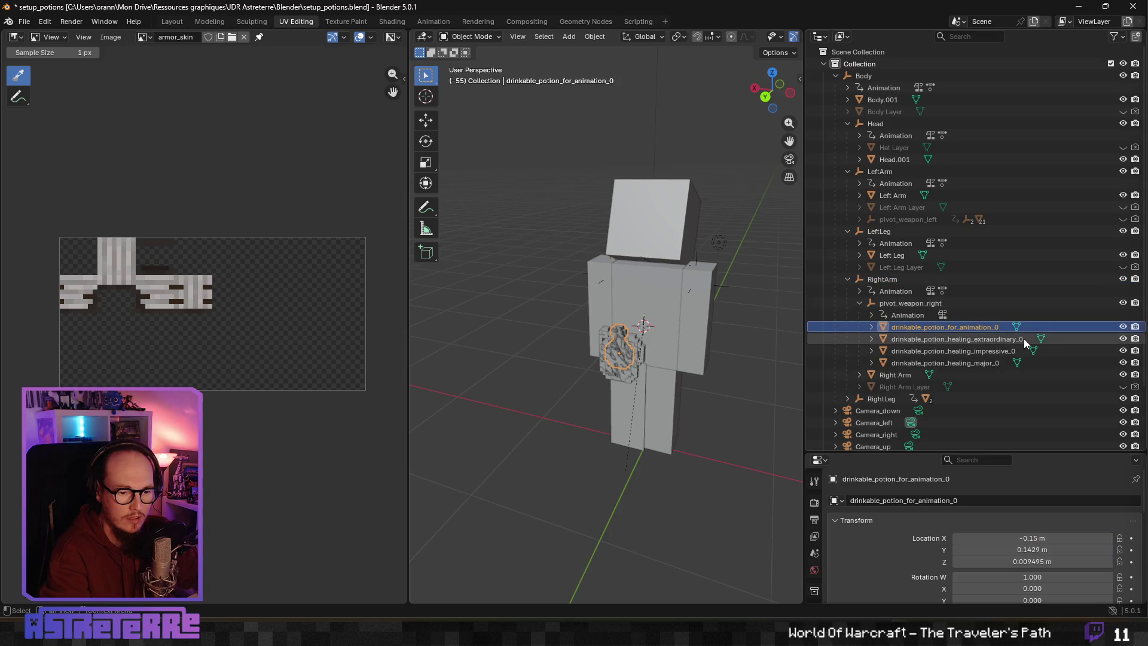
click(1123, 327)
click(1122, 350)
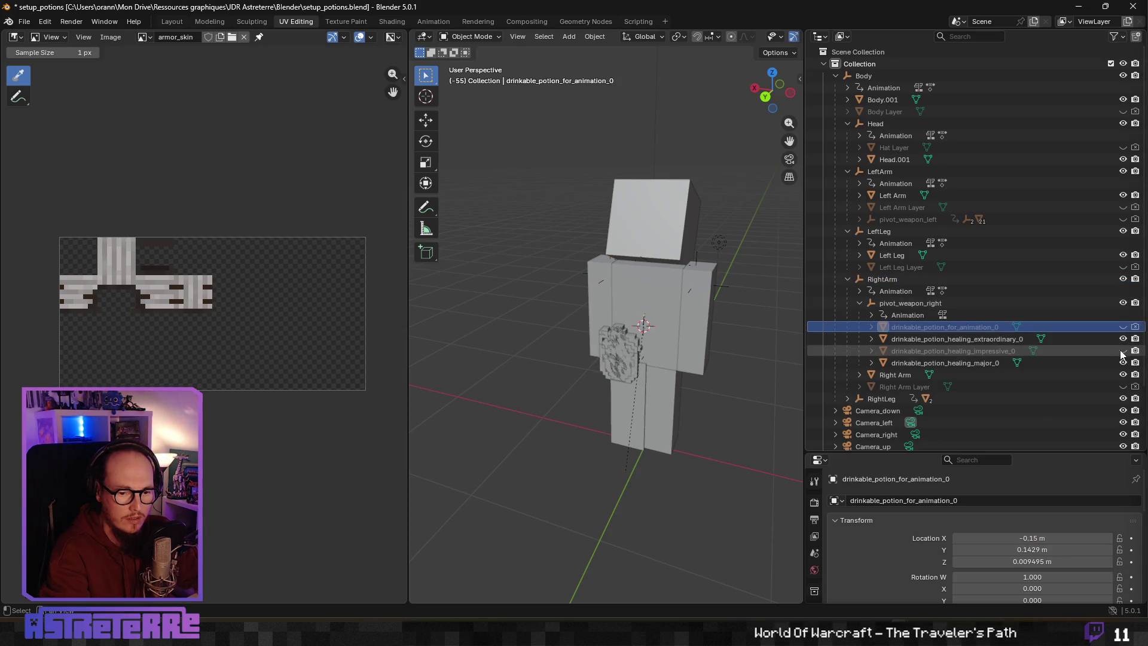
click(1122, 363)
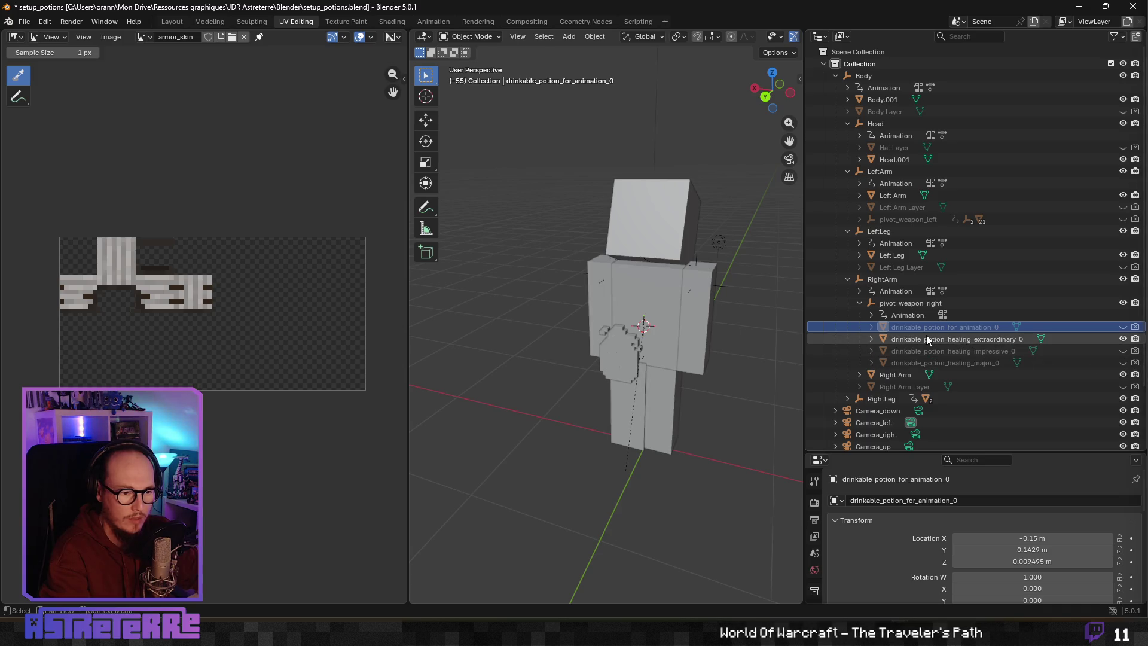
scroll(925, 338, down, 3)
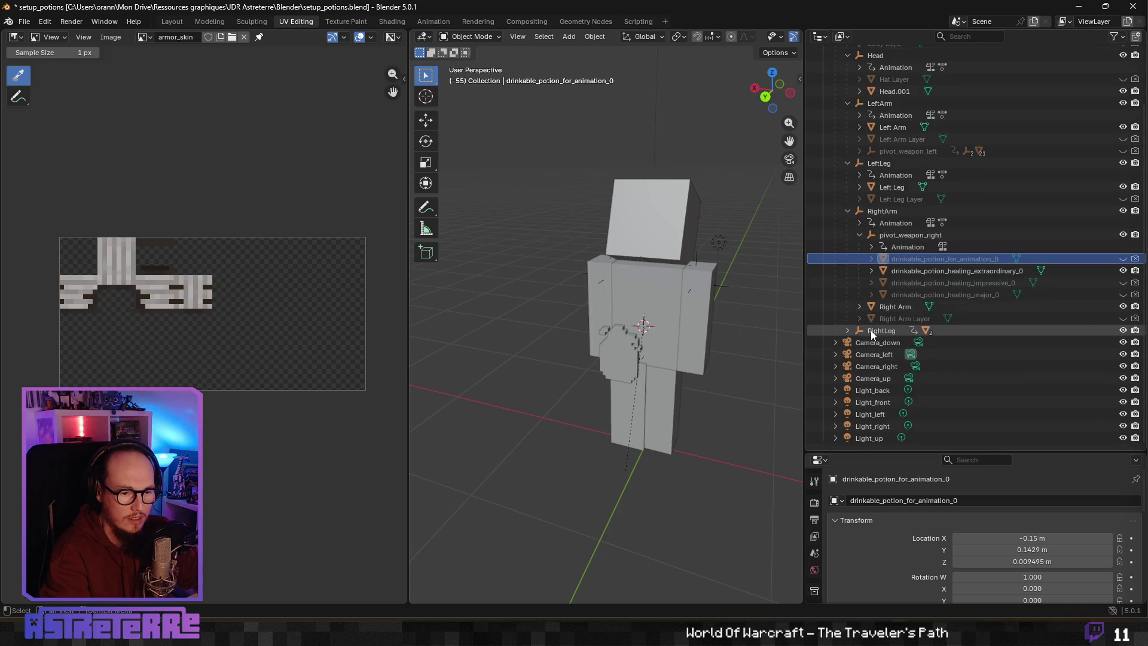
click(847, 330)
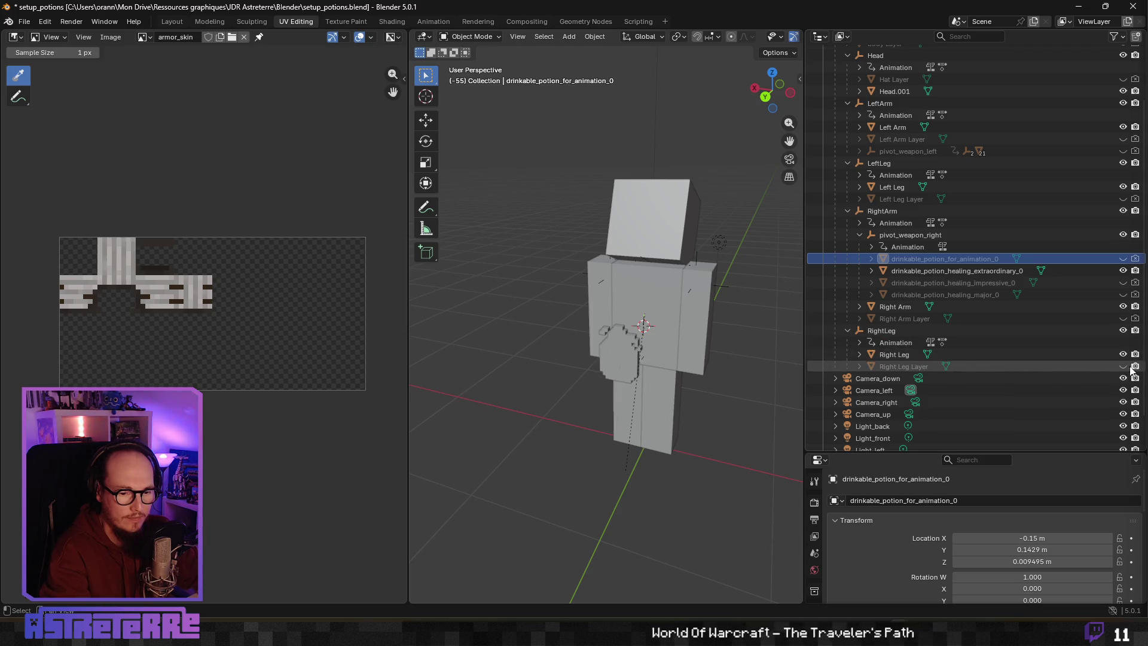
key(F12)
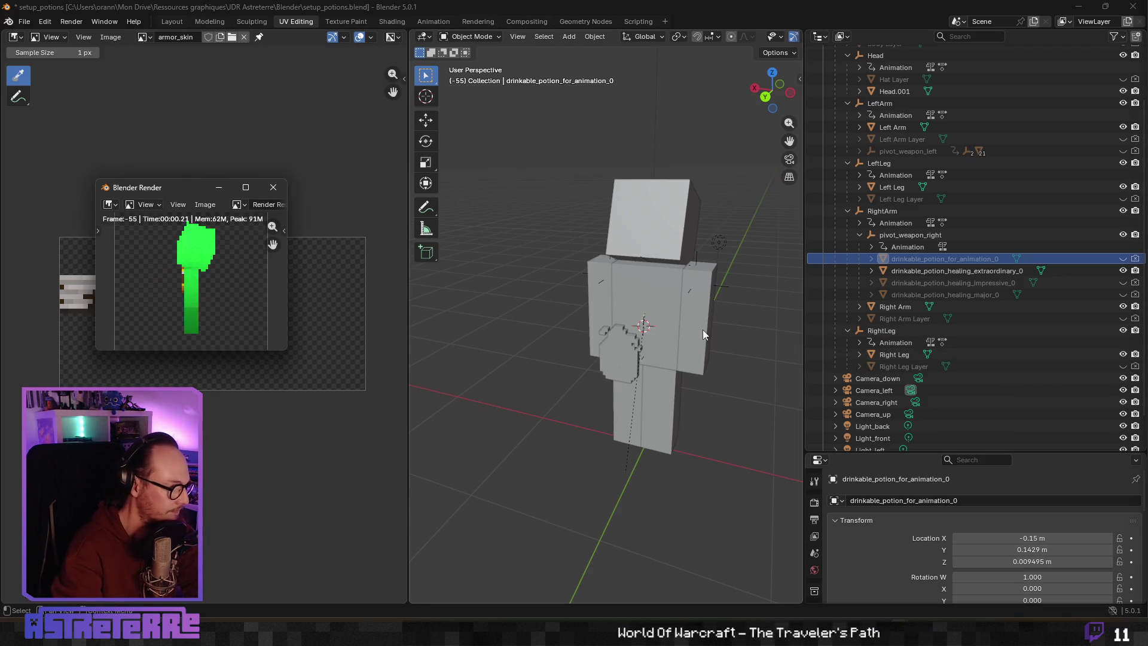
scroll(1030, 170, up, 3)
click(837, 74)
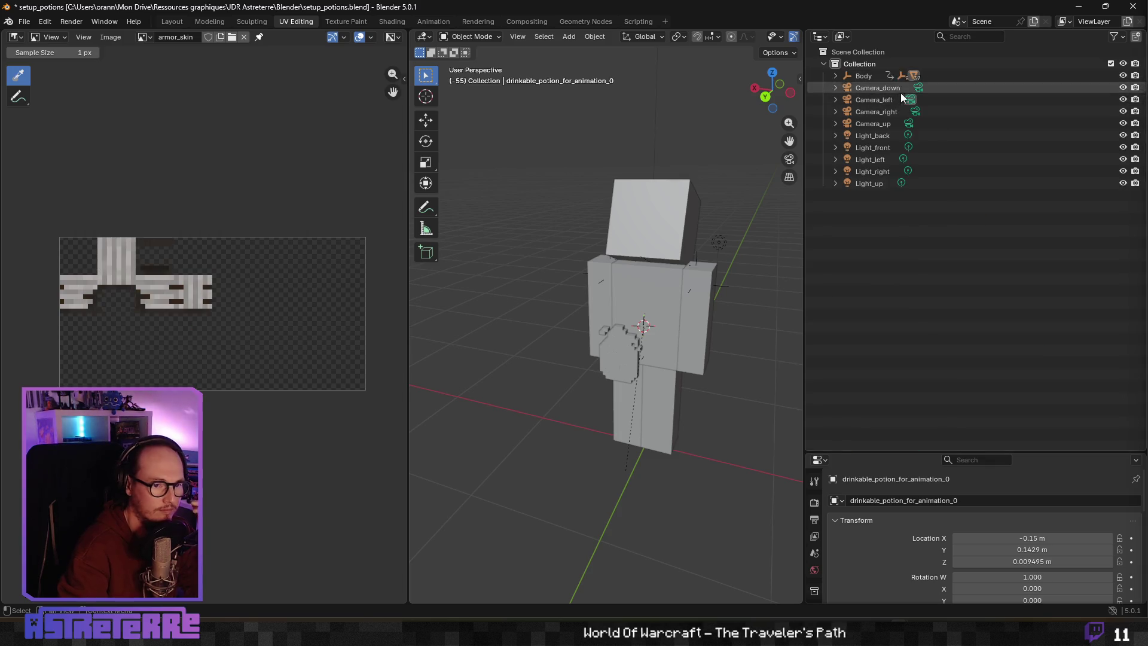
click(919, 88)
key(F12)
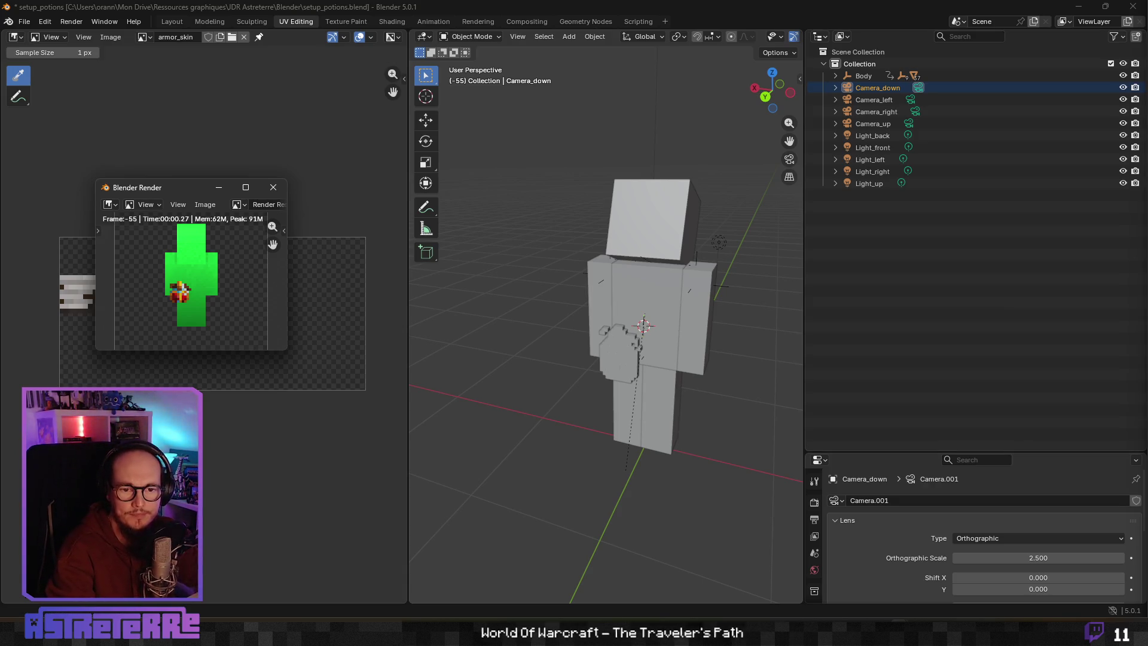
key(Escape)
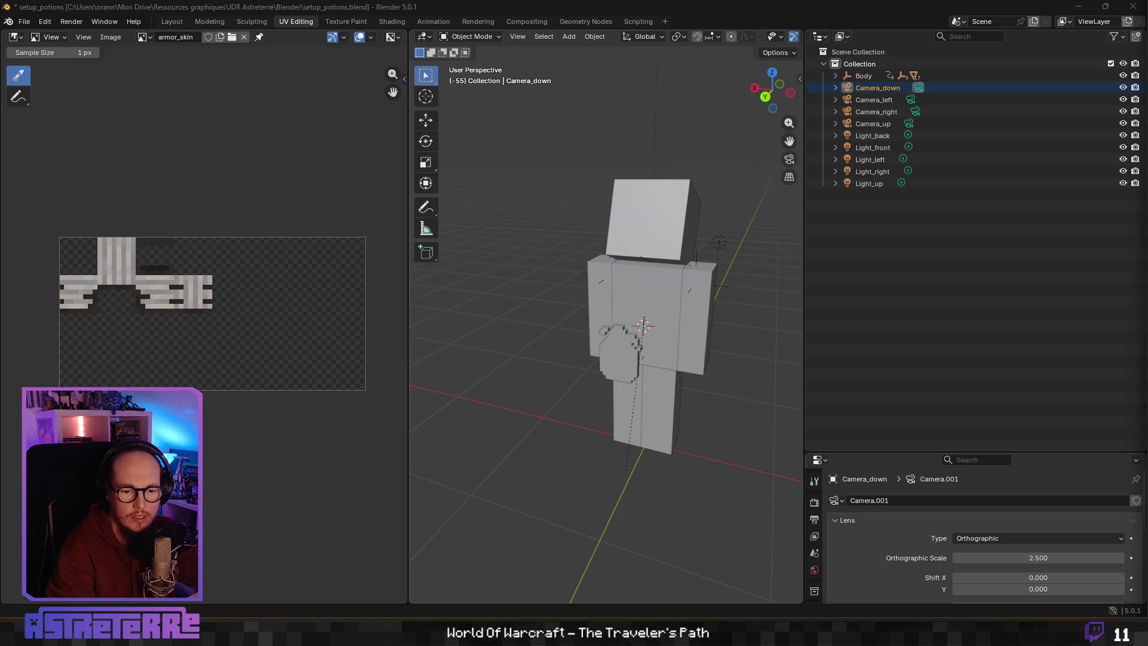
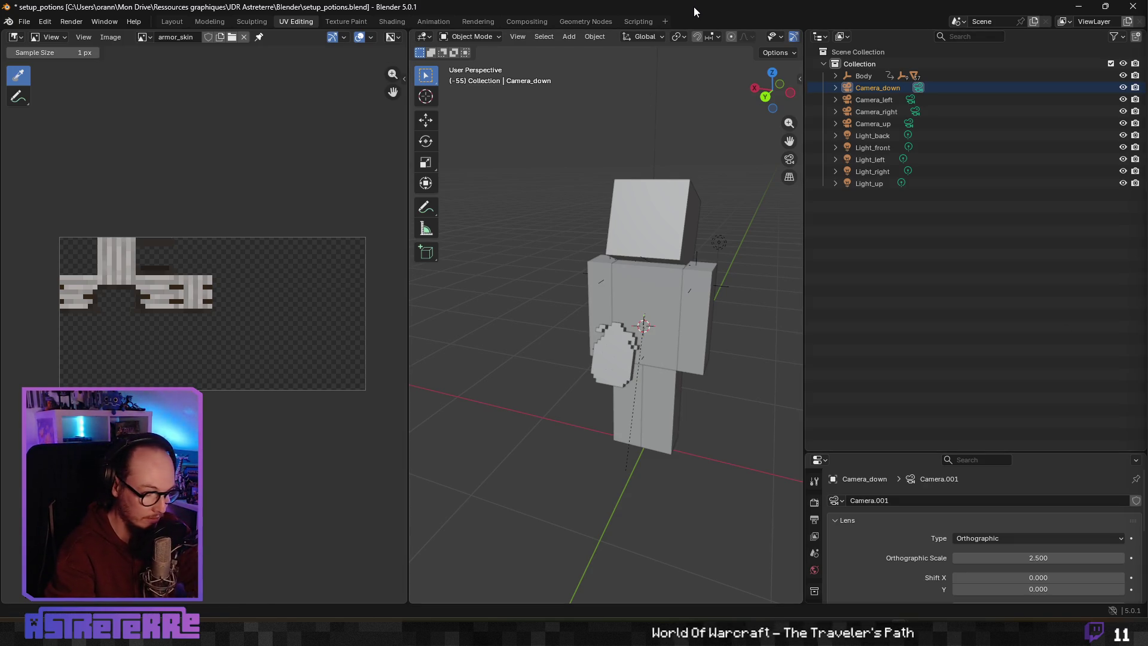
Step: Render the Camera_down view of the figure with the red potion in Blender, then bring up Aseprite's Home page
key(F12)
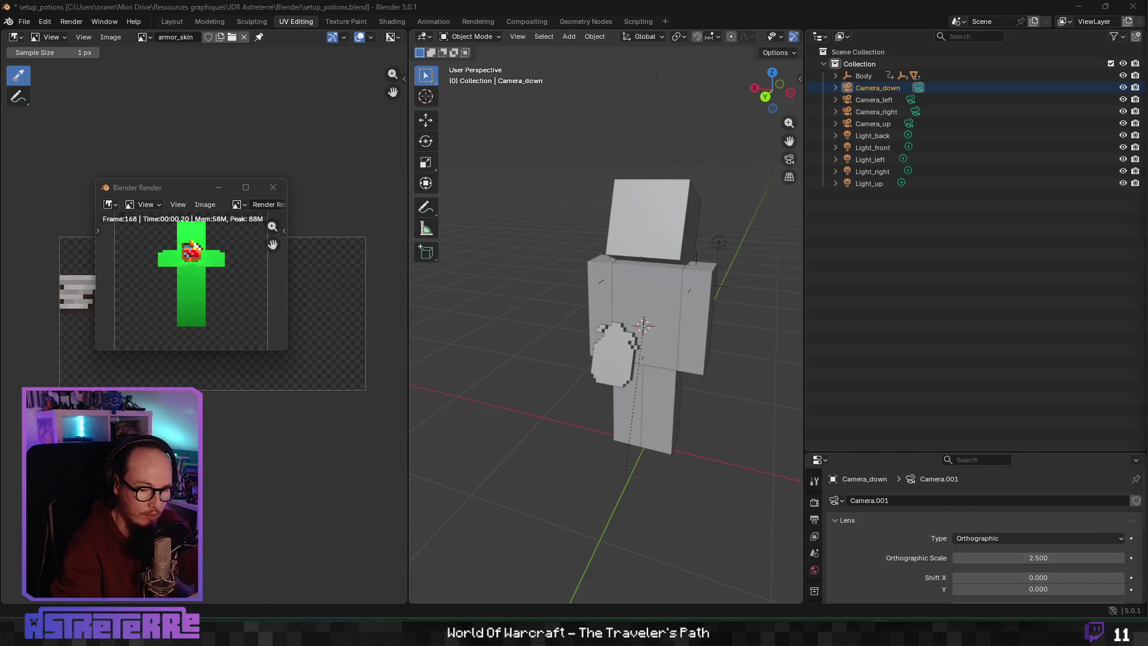
key(alt+Tab)
click(53, 36)
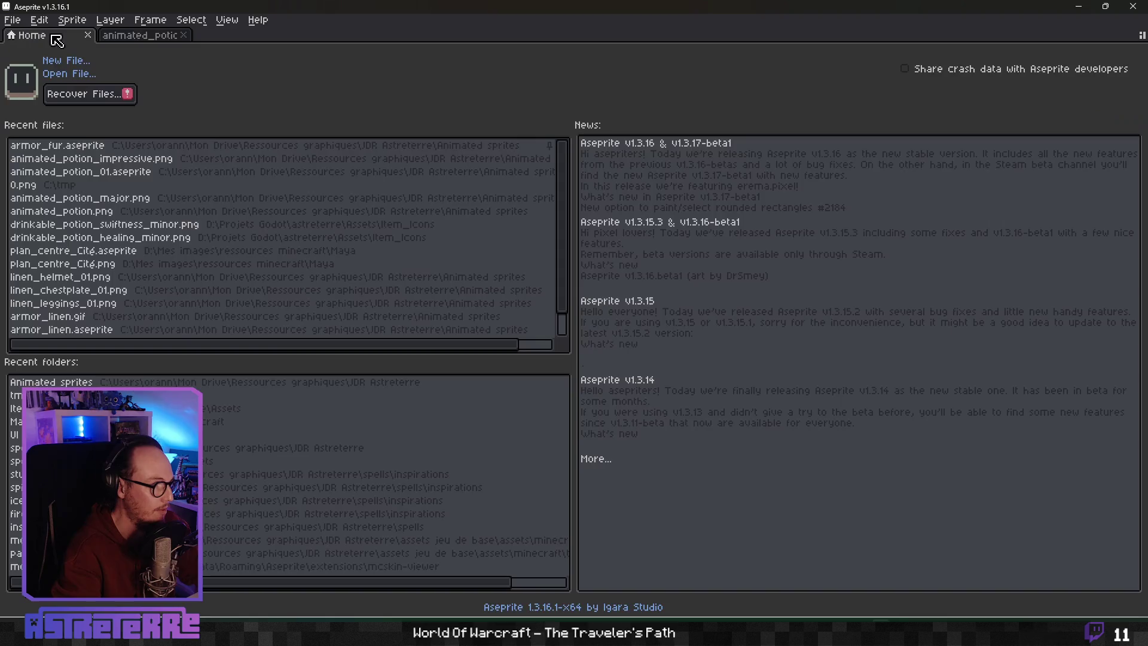
Step: Open 0.png from C:\tmp as a frame sequence and copy all eight rendered frames
click(64, 186)
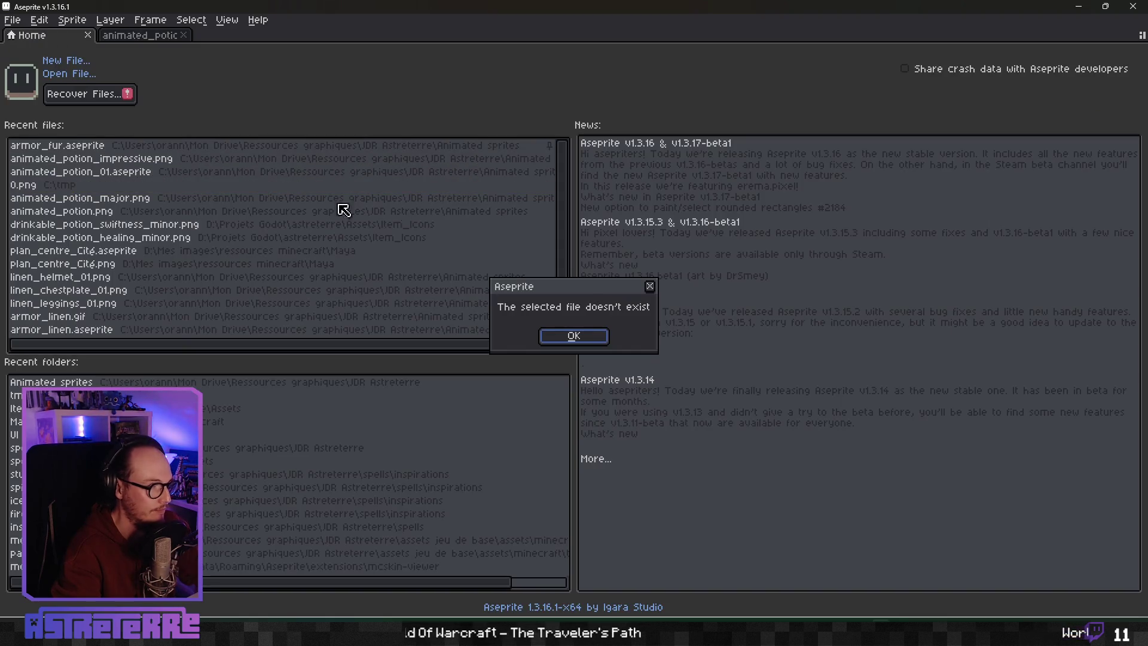
click(585, 330)
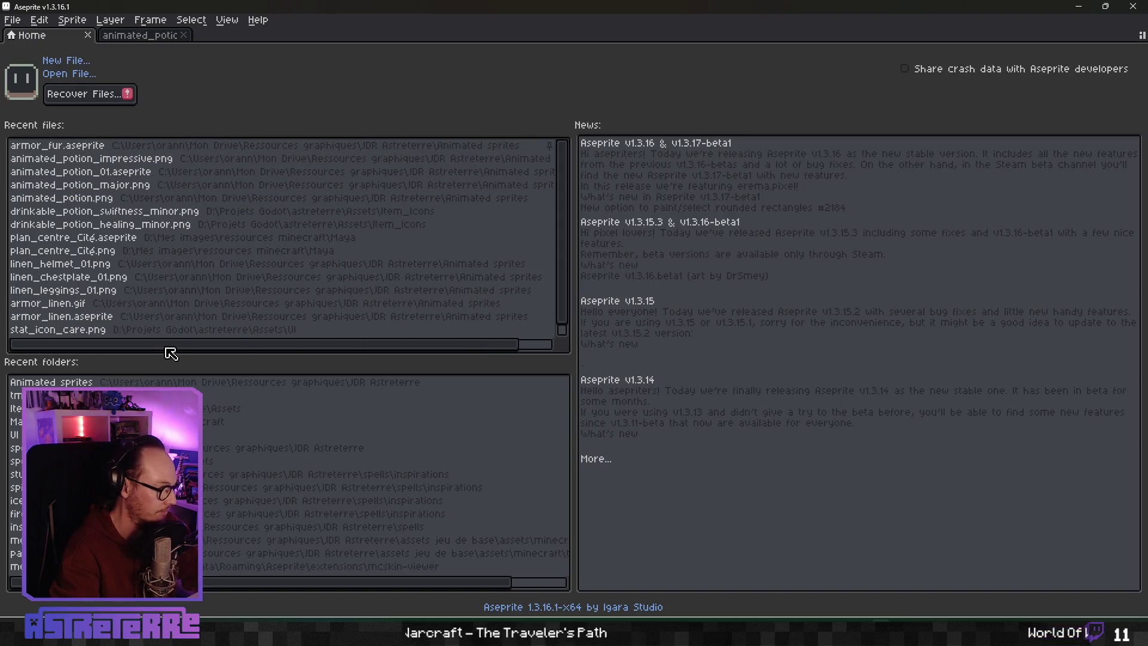
click(389, 395)
click(335, 197)
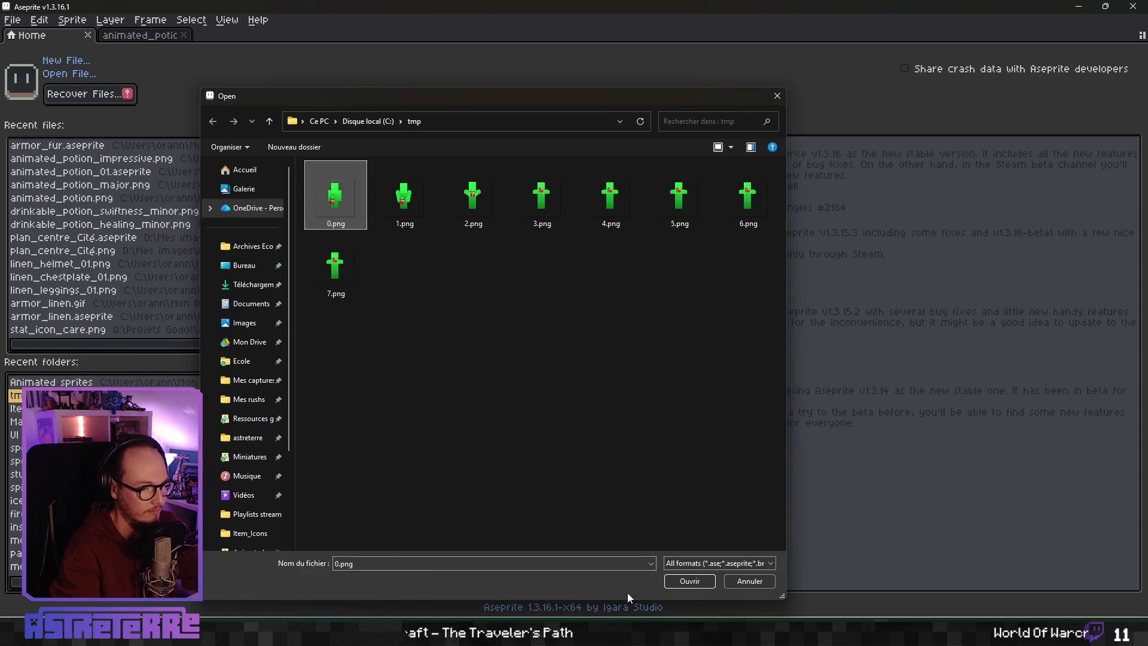
click(690, 581)
drag(378, 471, 415, 476)
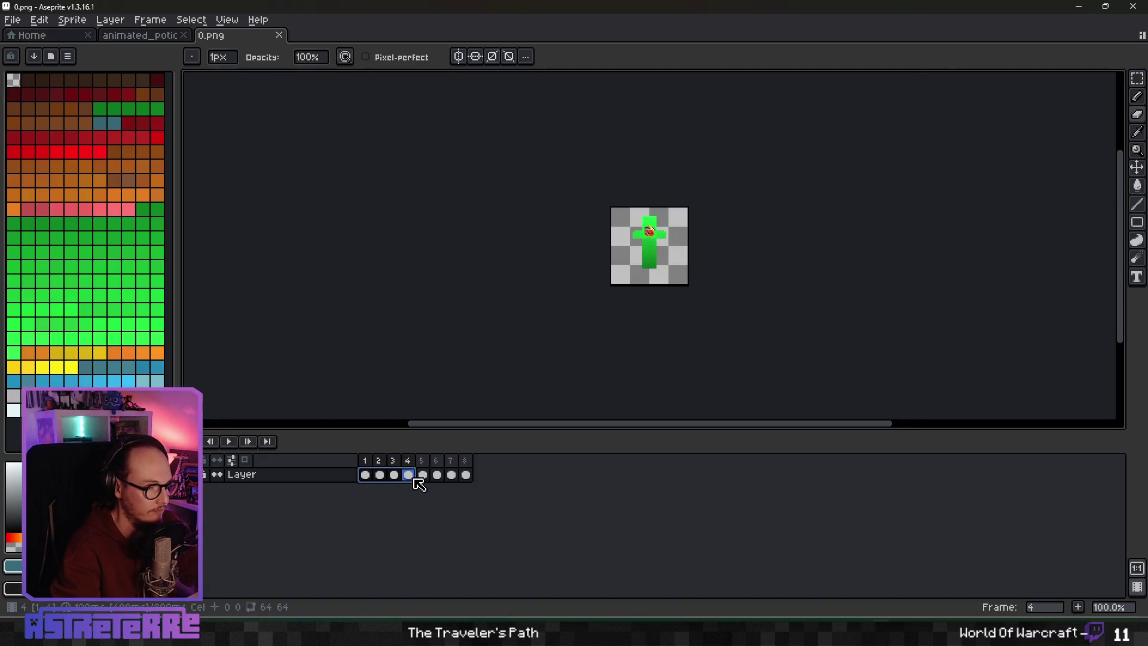
key(v)
Step: In animated_potion, add a new layer above potion_impressive named potion_extraordinary
key(ctrl+shift+Tab)
key(b)
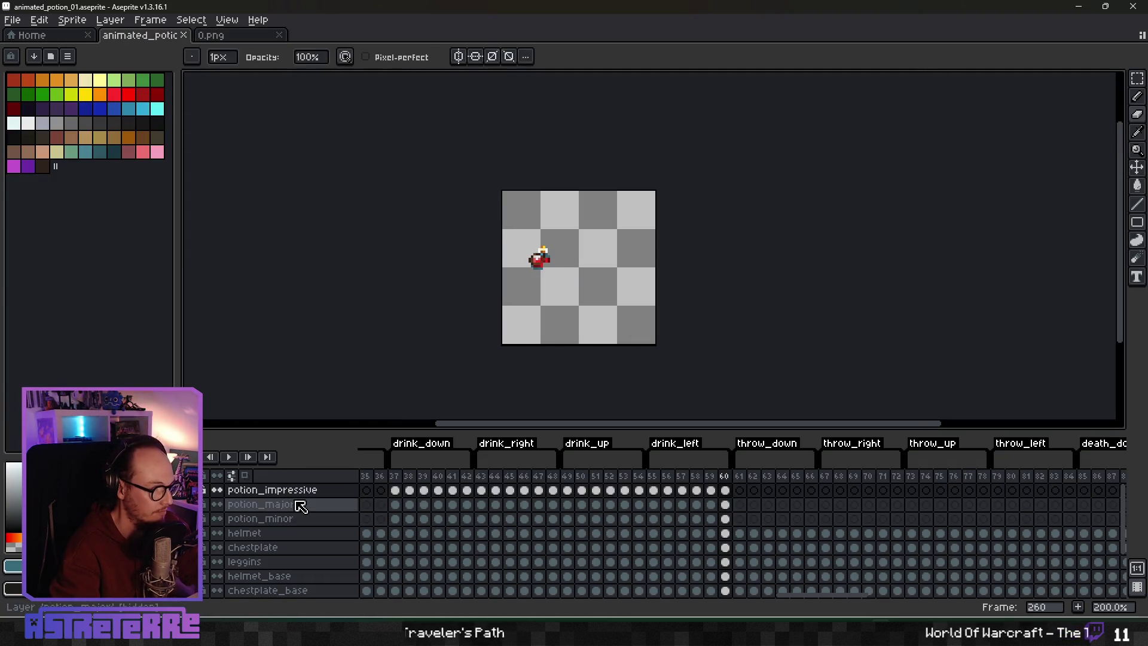
click(302, 489)
right_click(303, 491)
mouse_move(329, 518)
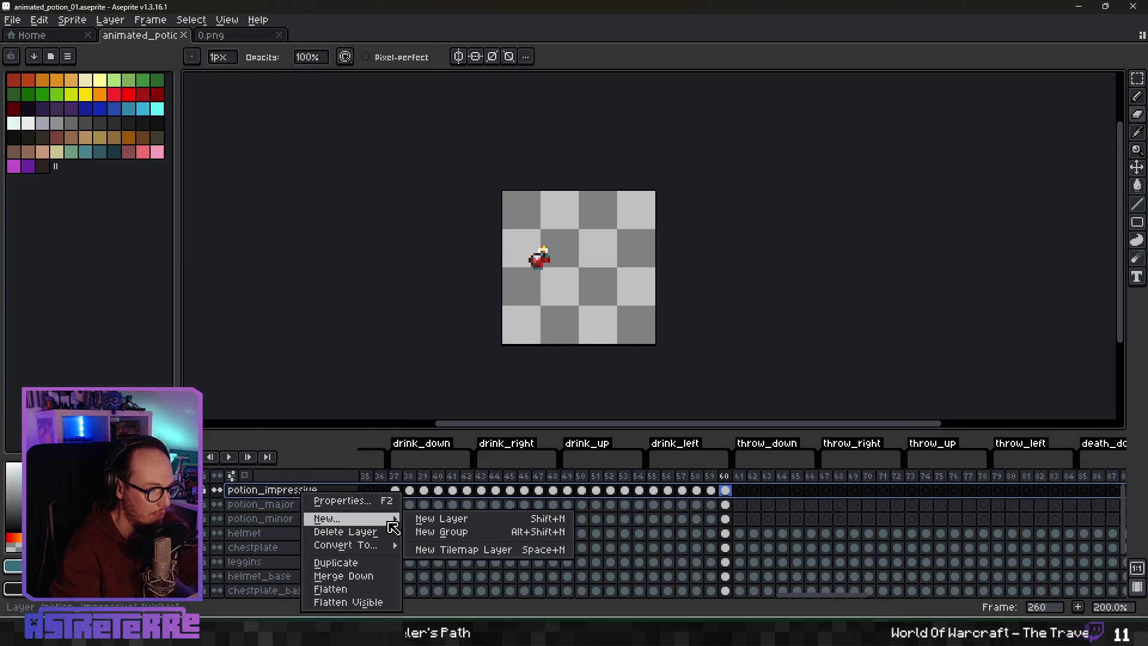
click(430, 518)
double_click(263, 491)
text(potion_extraordinary)
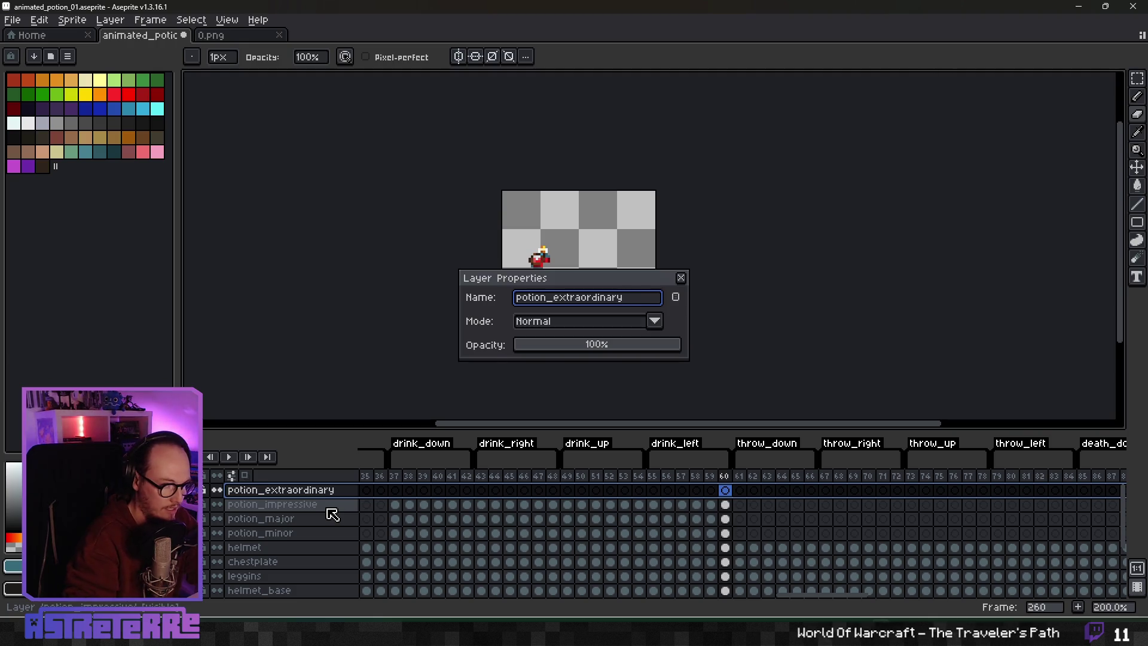
key(Return)
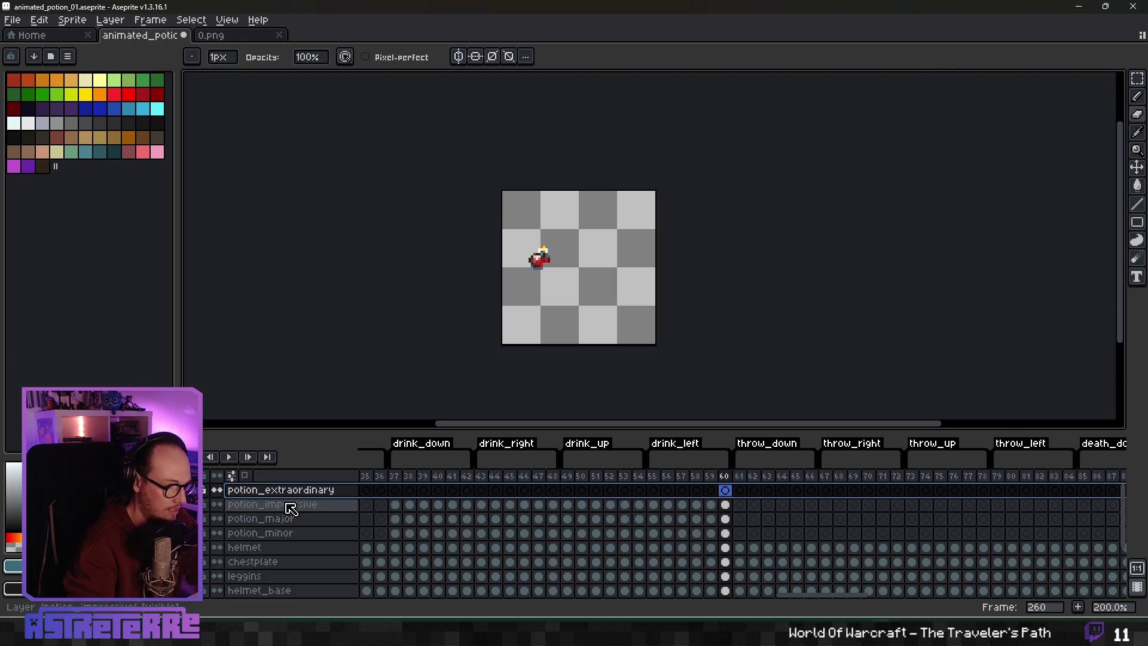
scroll(465, 515, left, 2)
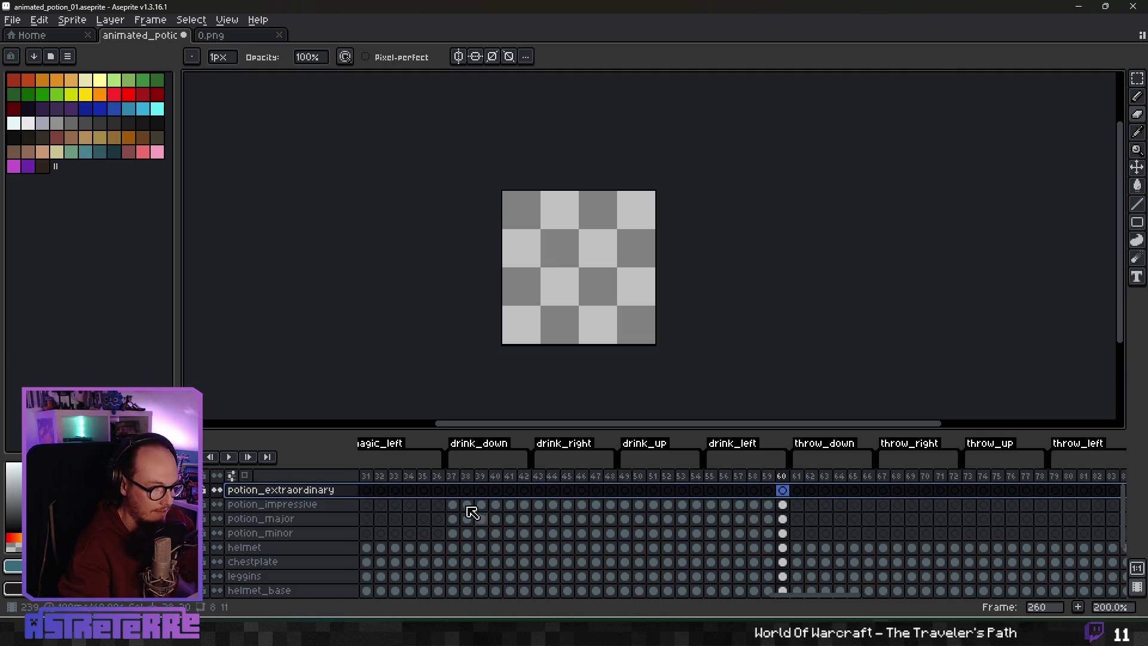
Step: Paste the rendered frames into potion_extraordinary starting at the first drink_down frame
click(452, 490)
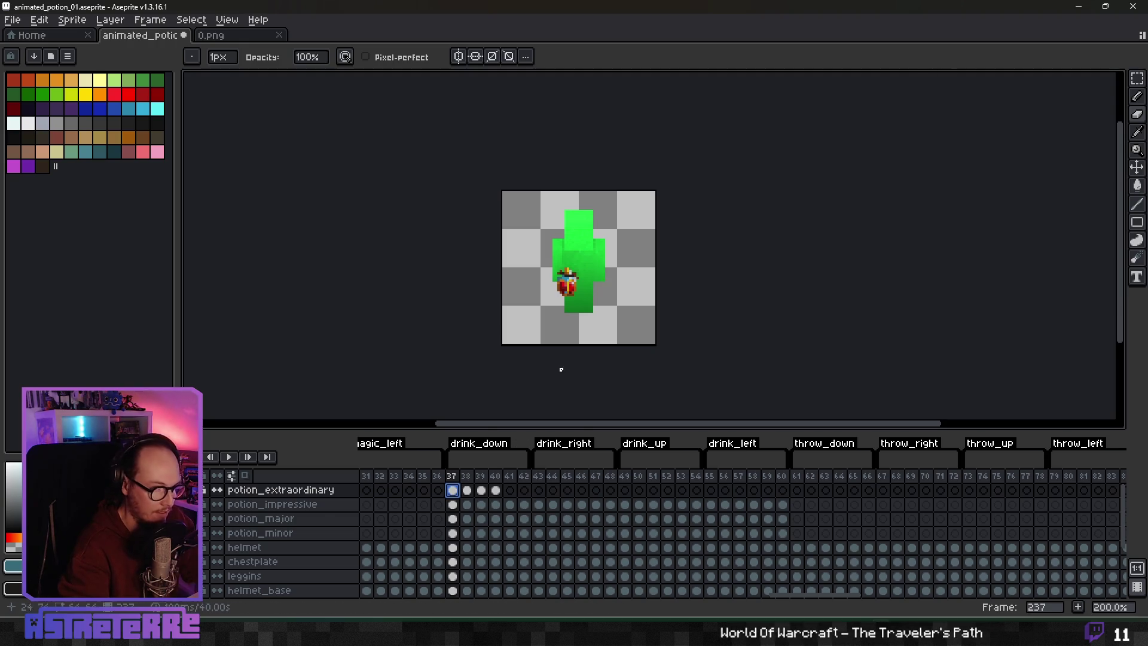
key(plus)
key(plus)
key(plus)
scroll(218, 571, down, 2)
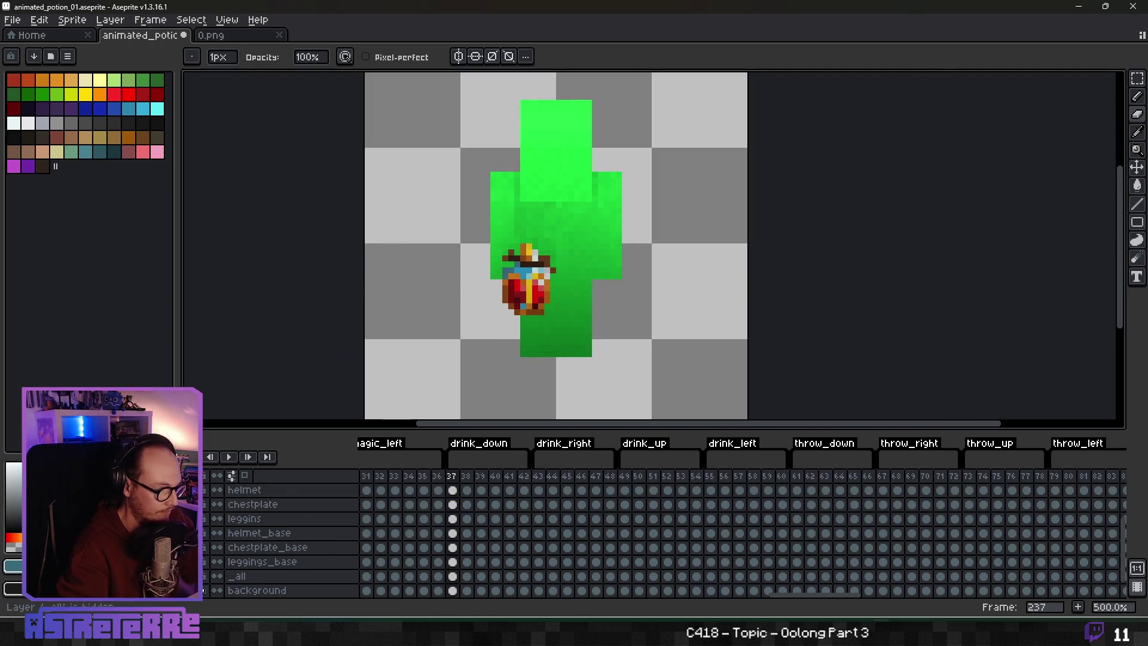
scroll(513, 536, up, 2)
mouse_move(494, 273)
mouse_down()
mouse_move(490, 301)
mouse_move(476, 296)
mouse_up()
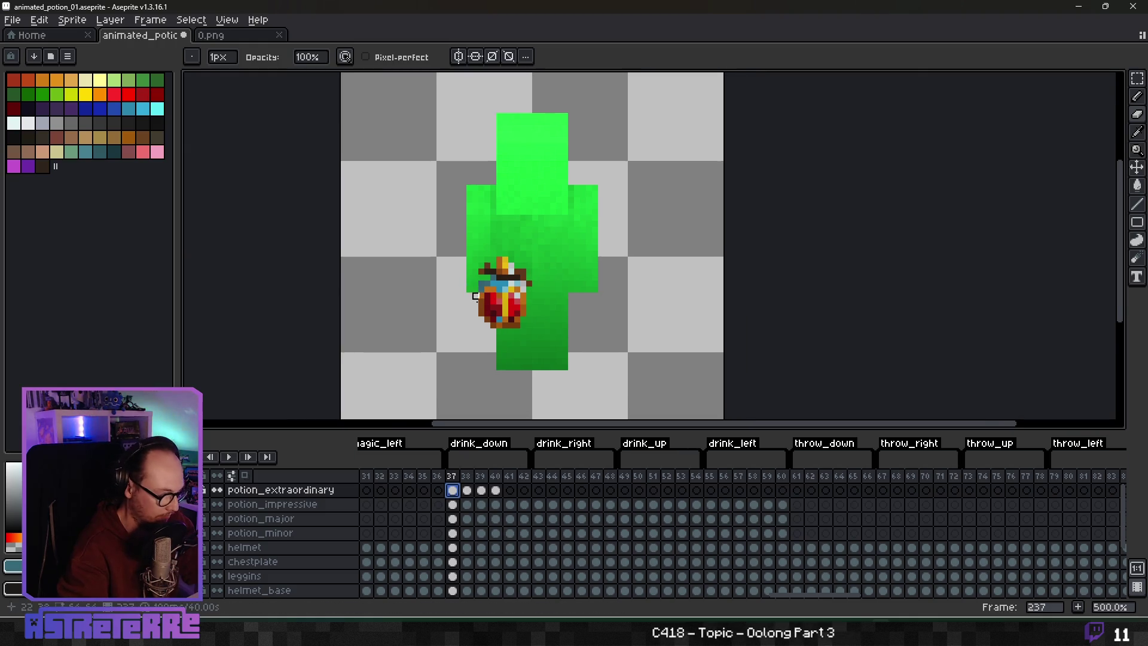
Step: Magic-wand and delete the green body areas in frames 237 and 238
key(w)
click(566, 263)
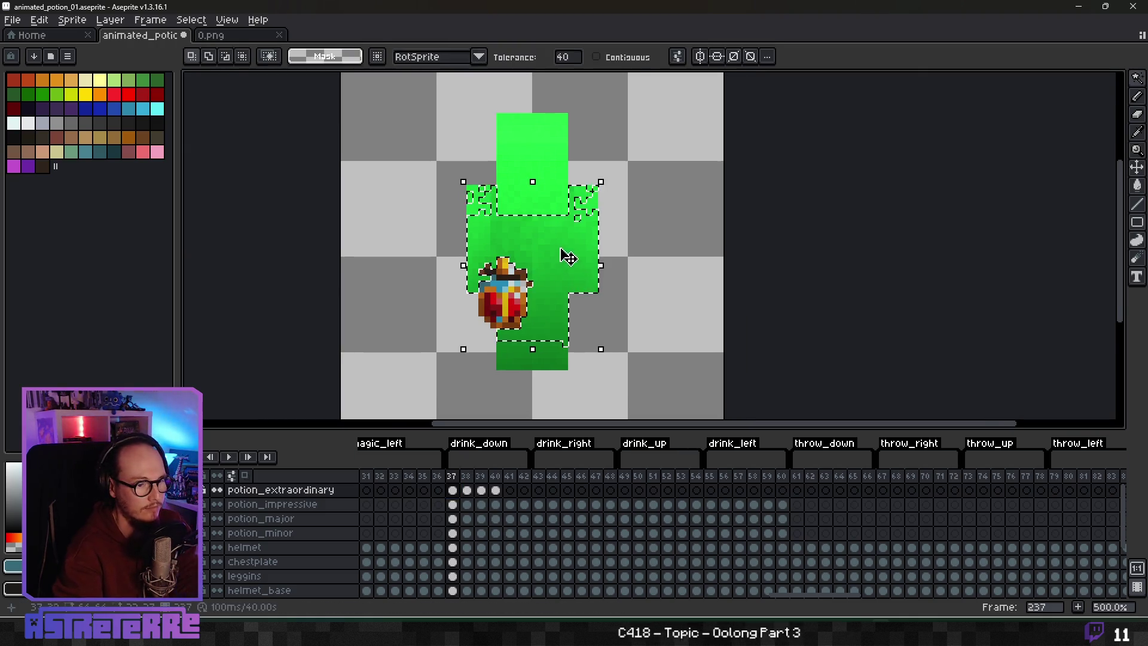
key(Delete)
key(period)
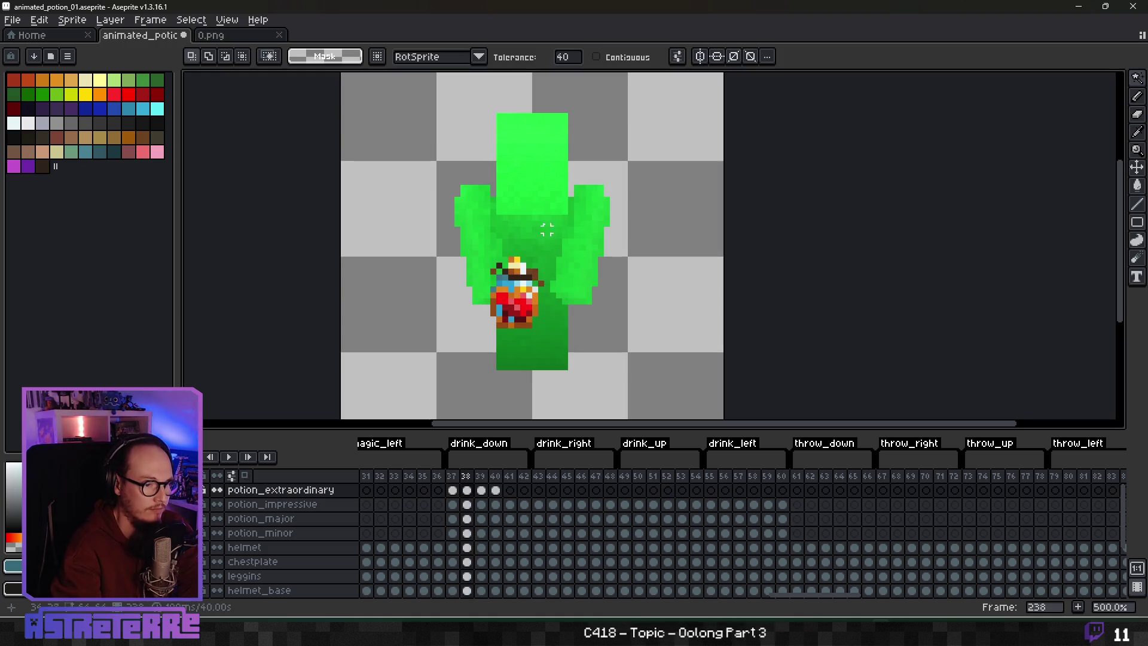
click(541, 255)
key(Delete)
click(530, 335)
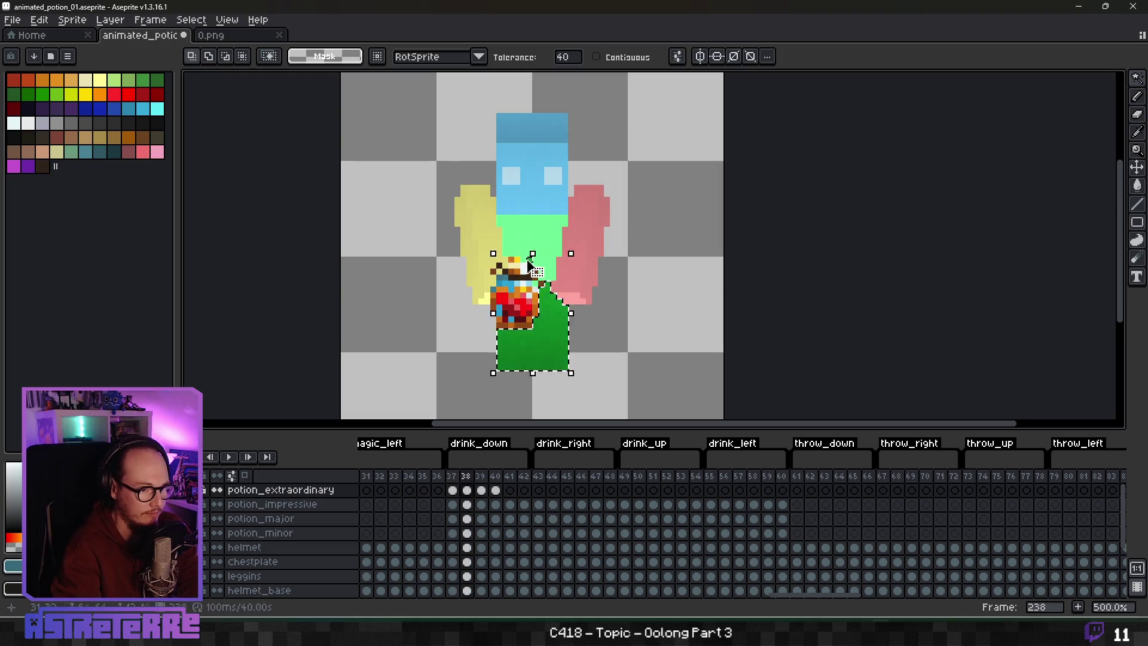
key(Delete)
Step: Remove the green overlay, arm and top regions from frames 239 and 240
key(period)
click(534, 304)
key(Delete)
click(495, 225)
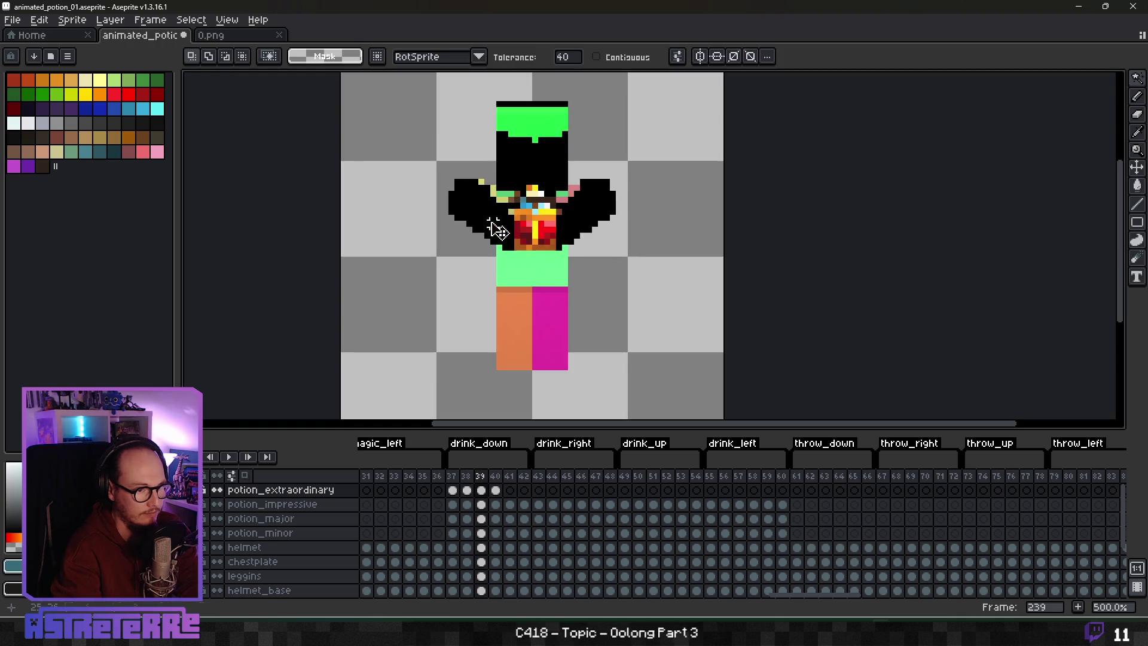
key(Delete)
click(532, 120)
key(Delete)
key(period)
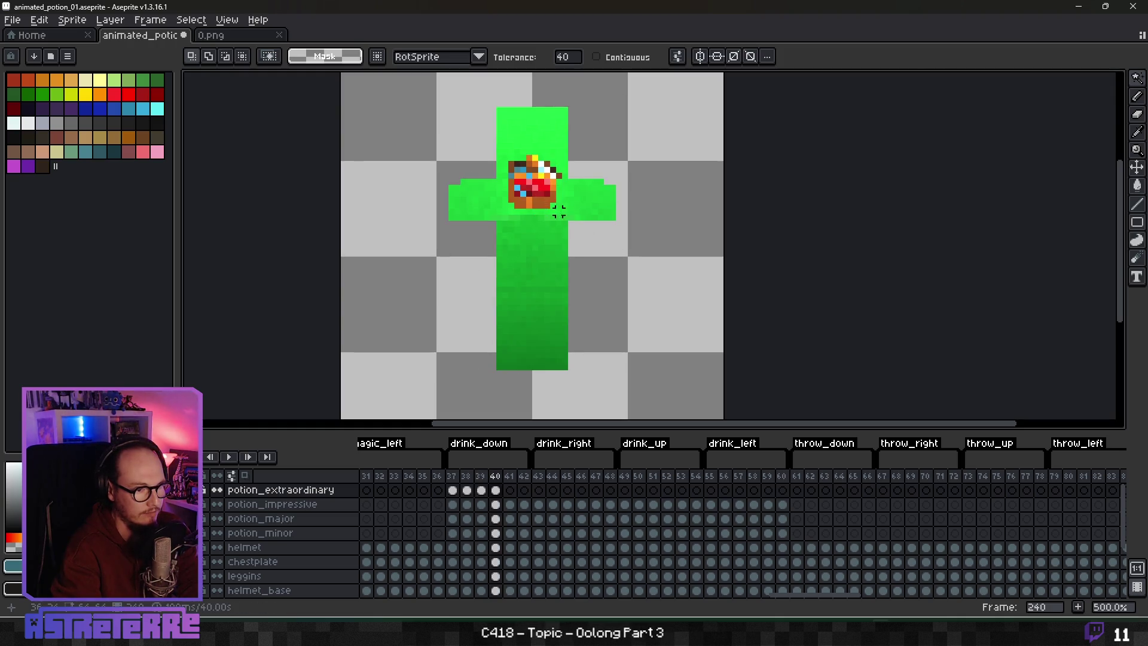
click(558, 210)
key(Delete)
click(526, 320)
key(Delete)
click(545, 133)
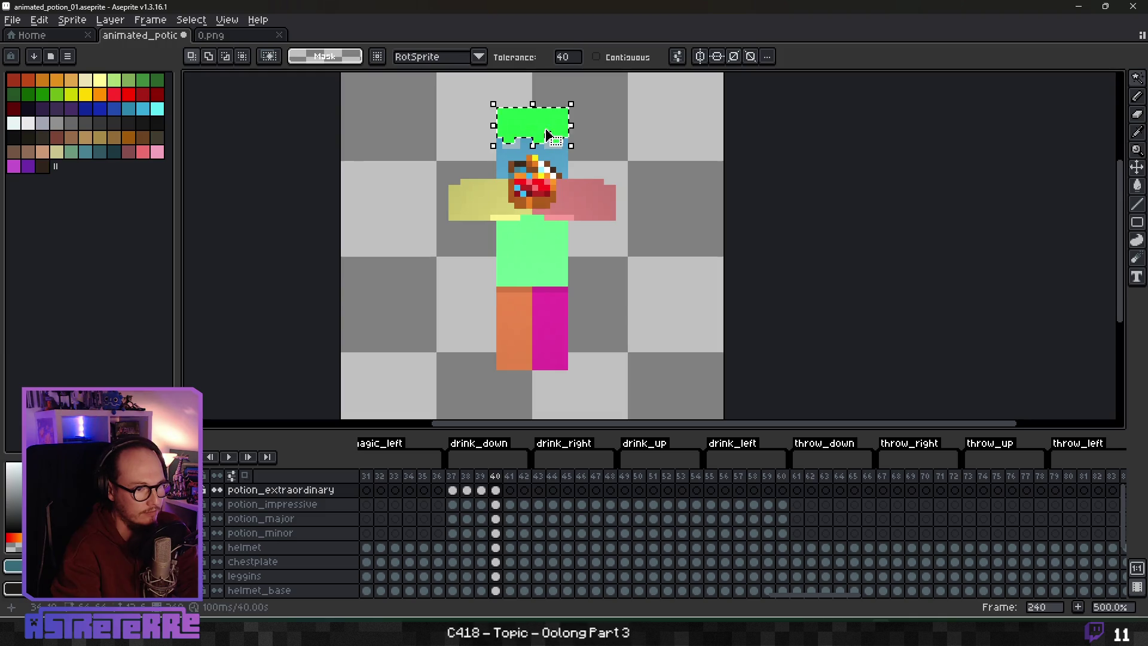
key(Delete)
Step: Check frame 241, then return to frame 237 and zoom in on the potion
key(period)
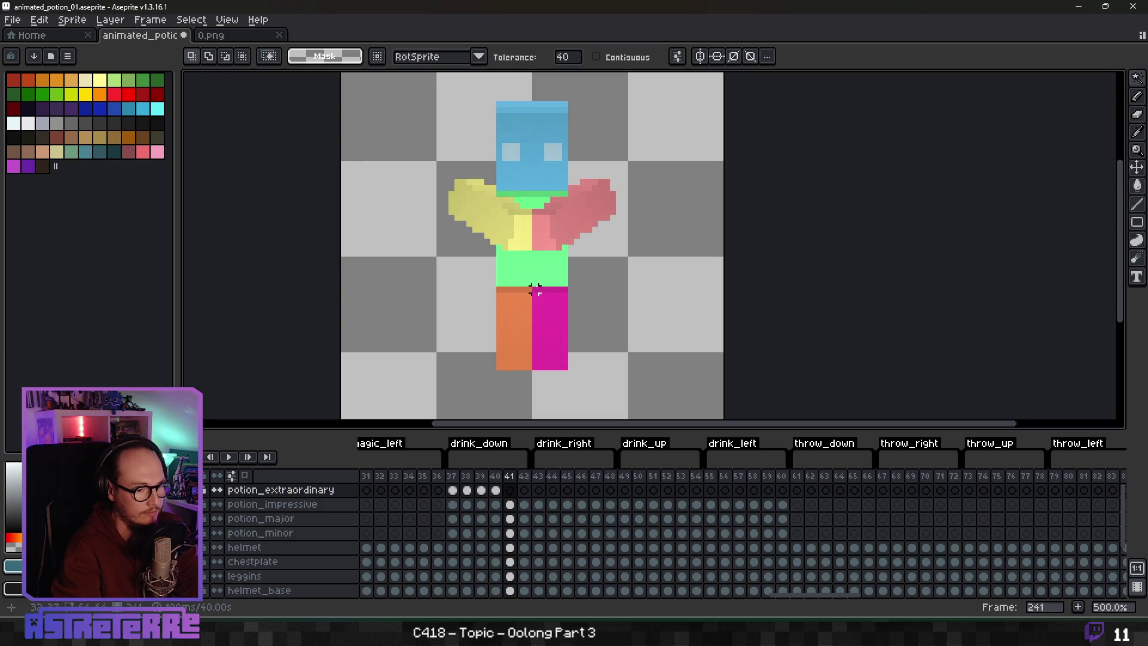
key(comma)
key(comma)
key(comma)
scroll(534, 293, up, 5)
drag(520, 355, 557, 305)
Step: Erase a dark pixel at the potion's top, sampling light grey and dark brown
key(b)
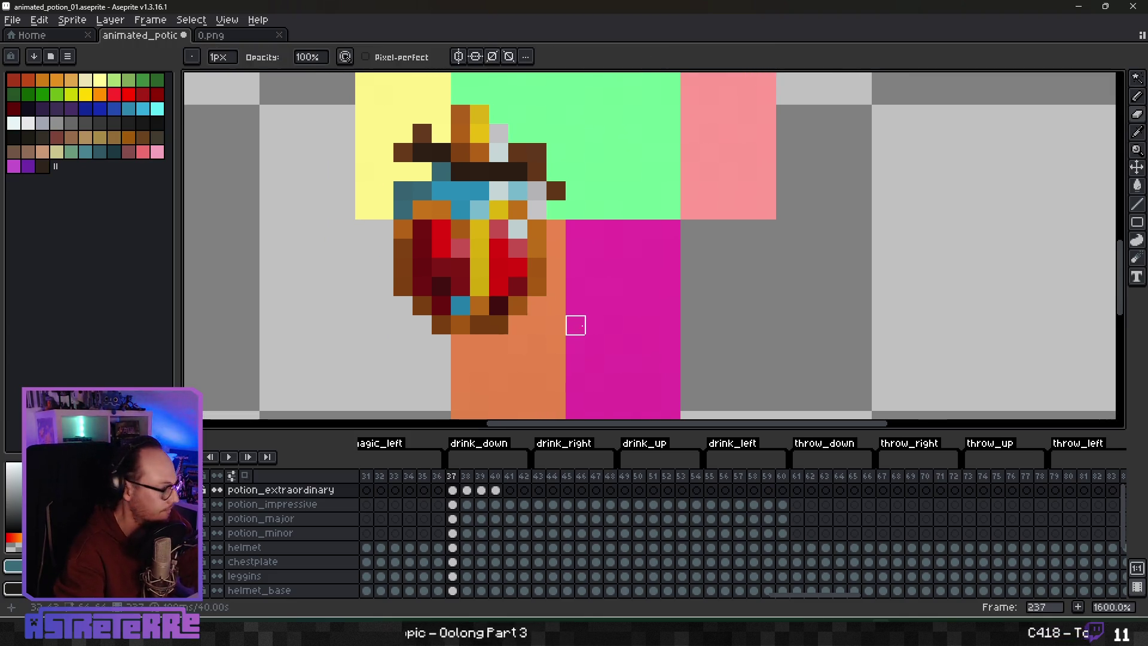
drag(556, 229, 555, 272)
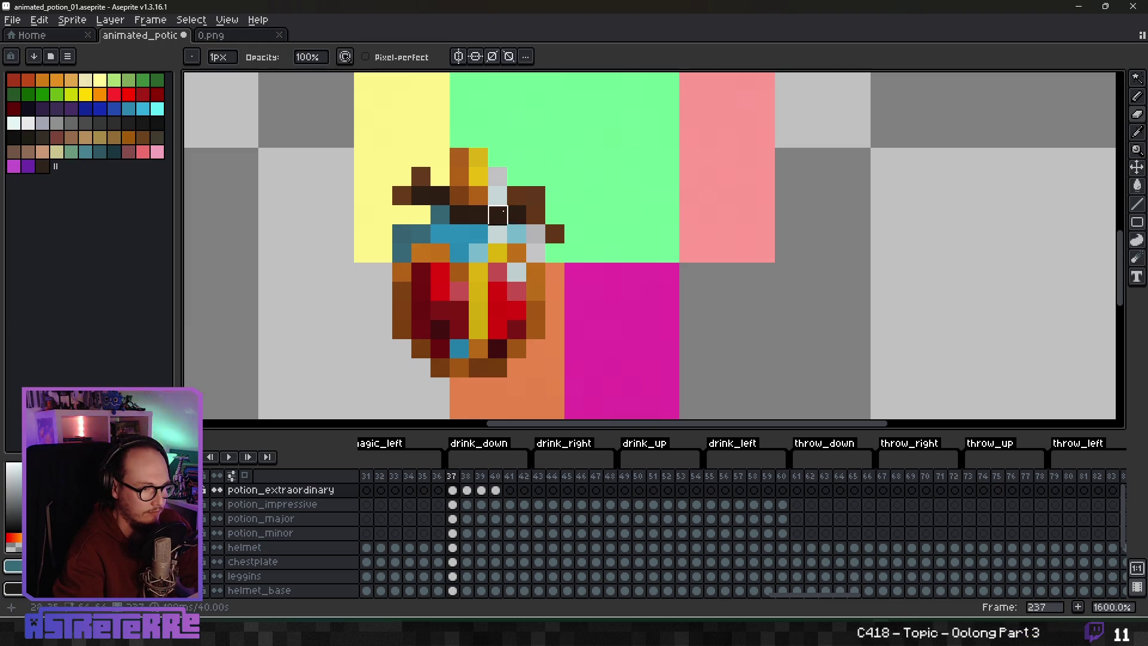
drag(498, 214, 526, 205)
key(i)
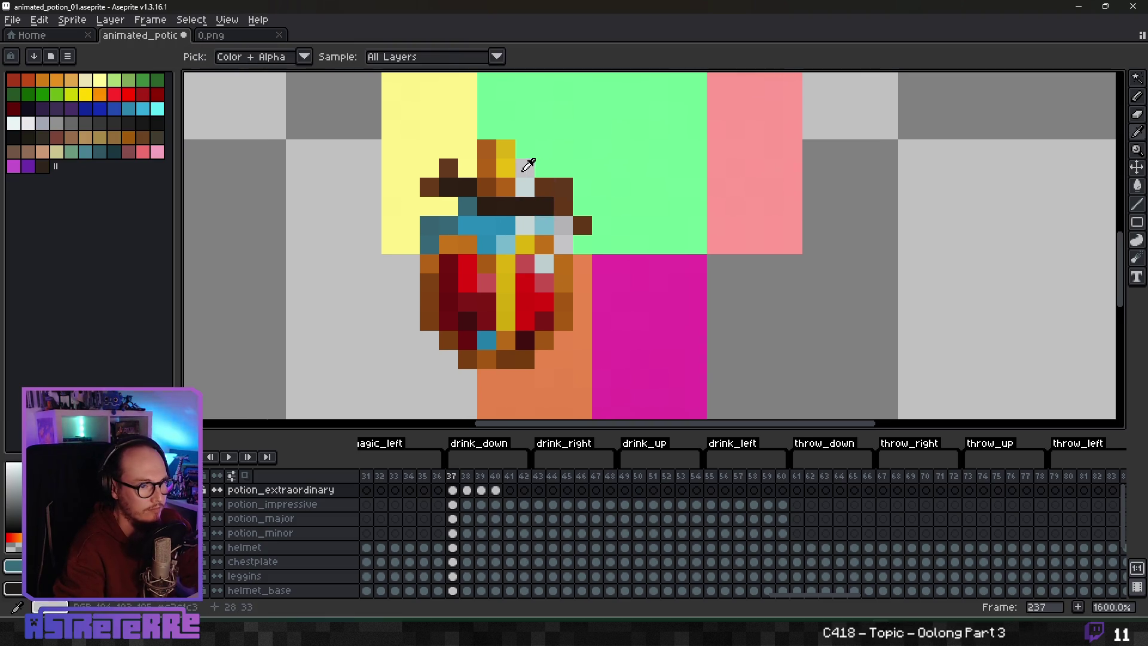
alt+click(523, 170)
scroll(492, 223, down, 4)
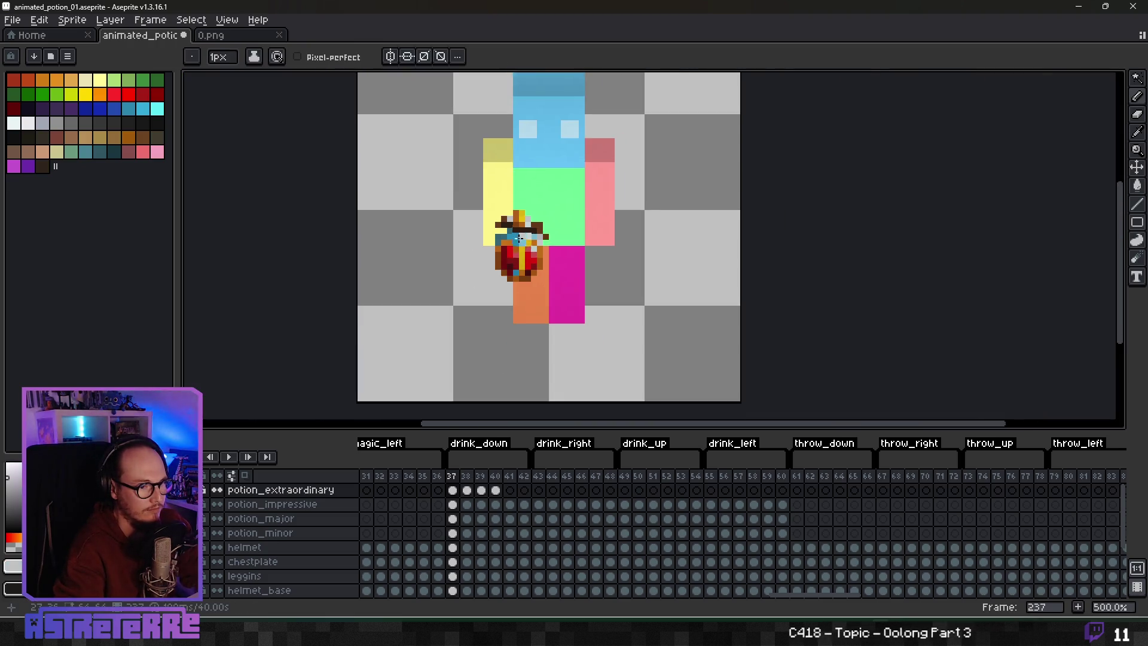
scroll(495, 225, up, 4)
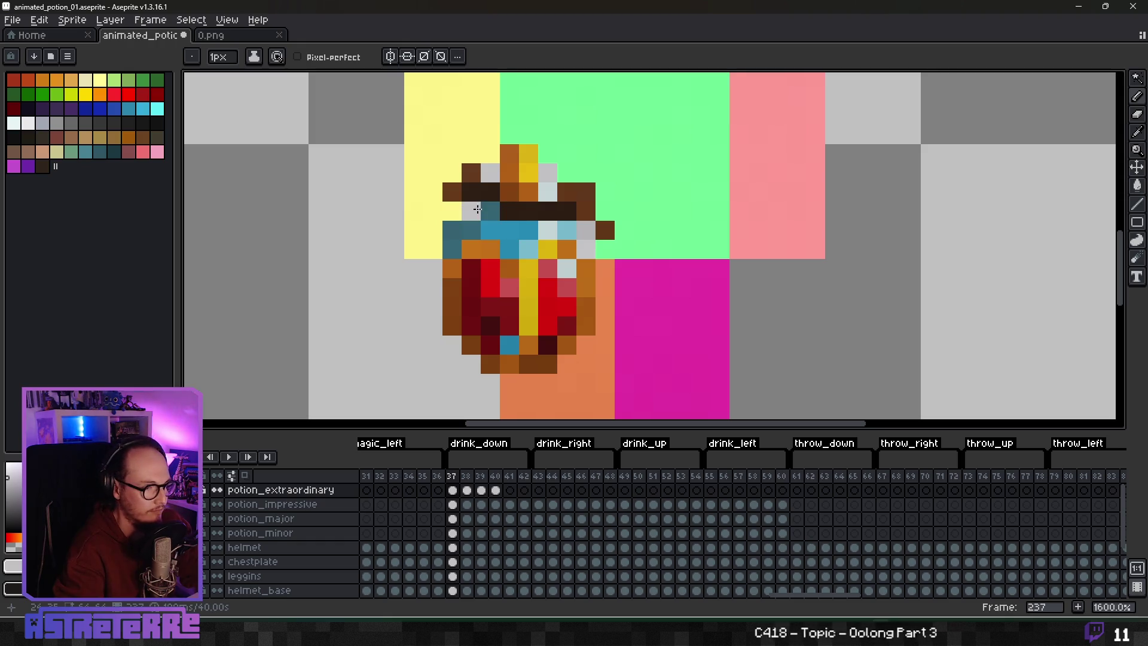
key(e)
click(471, 192)
alt+click(490, 211)
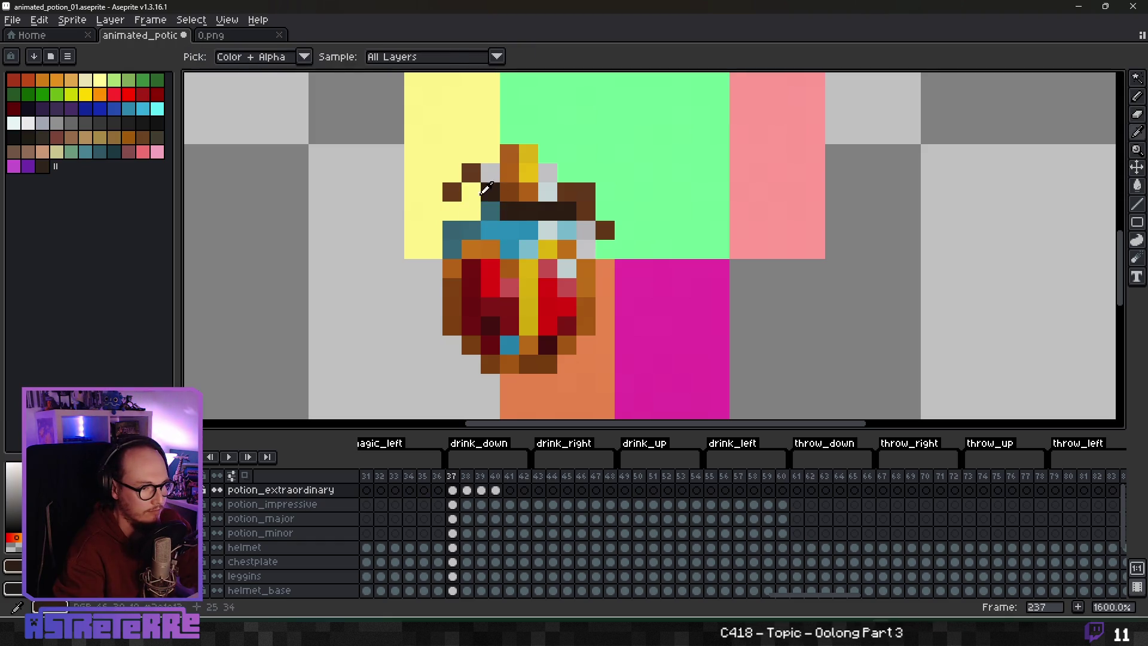
key(b)
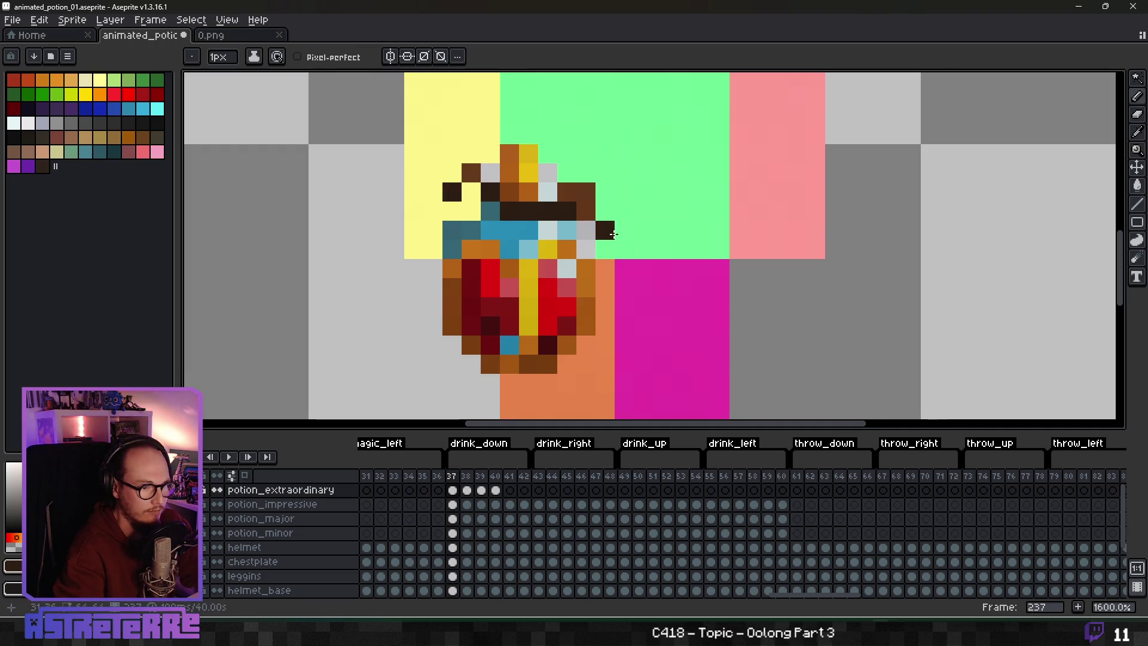
Step: Erase a stray pixel by the potion's neck and add a dark brown pixel at its bottom-right
key(e)
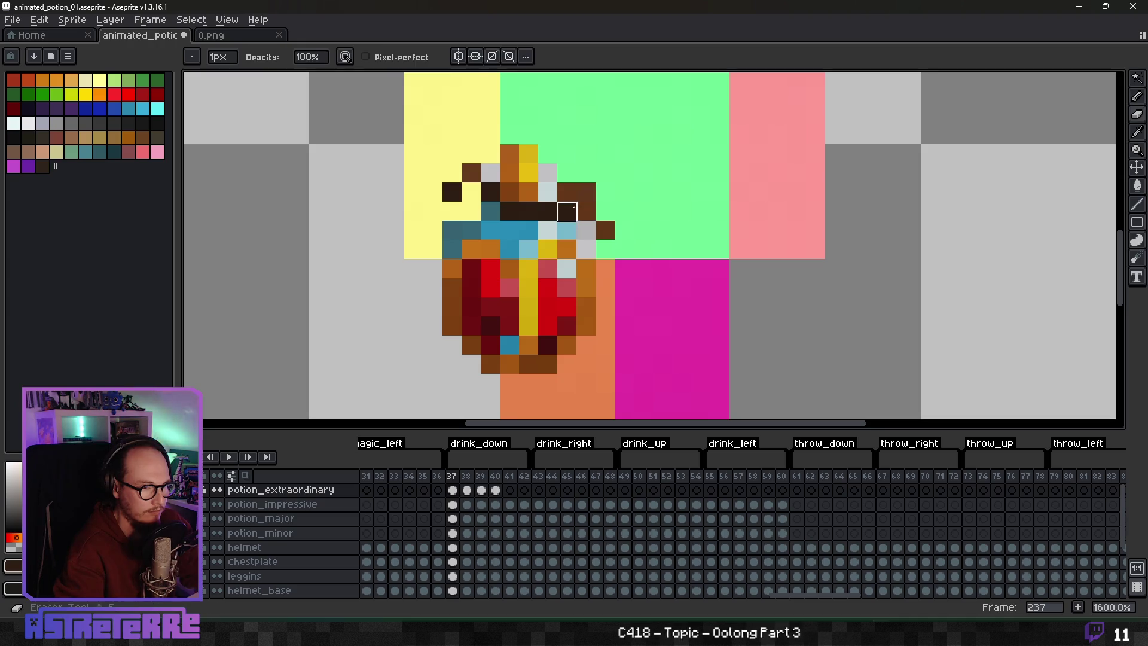
click(567, 211)
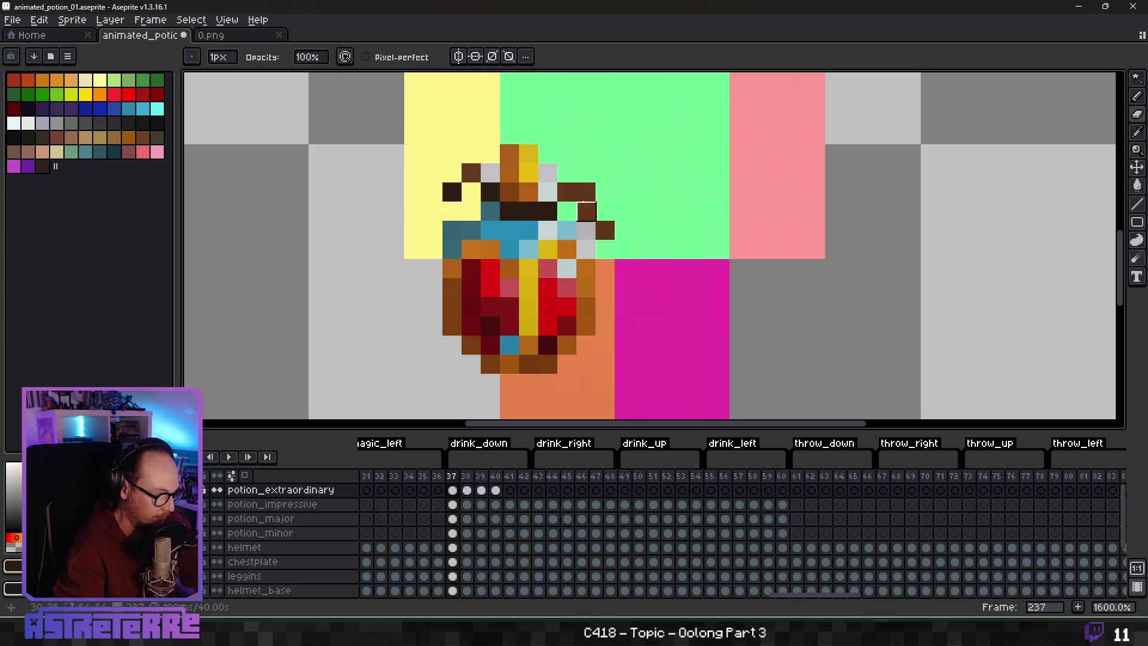
key(b)
click(566, 191)
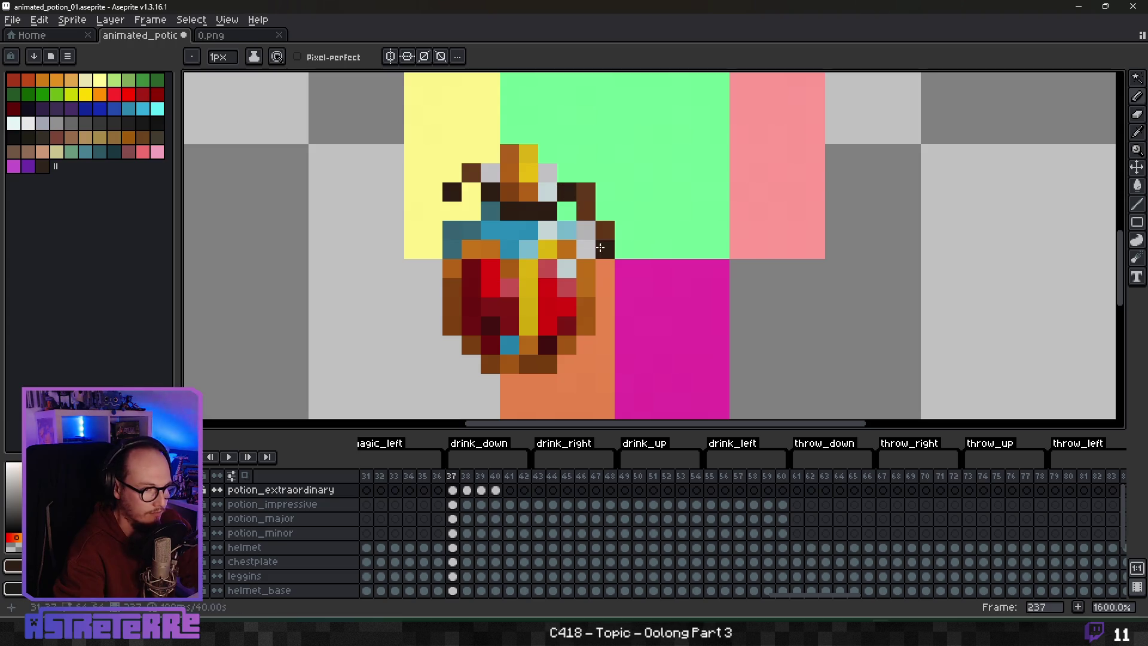
key(ctrl+z)
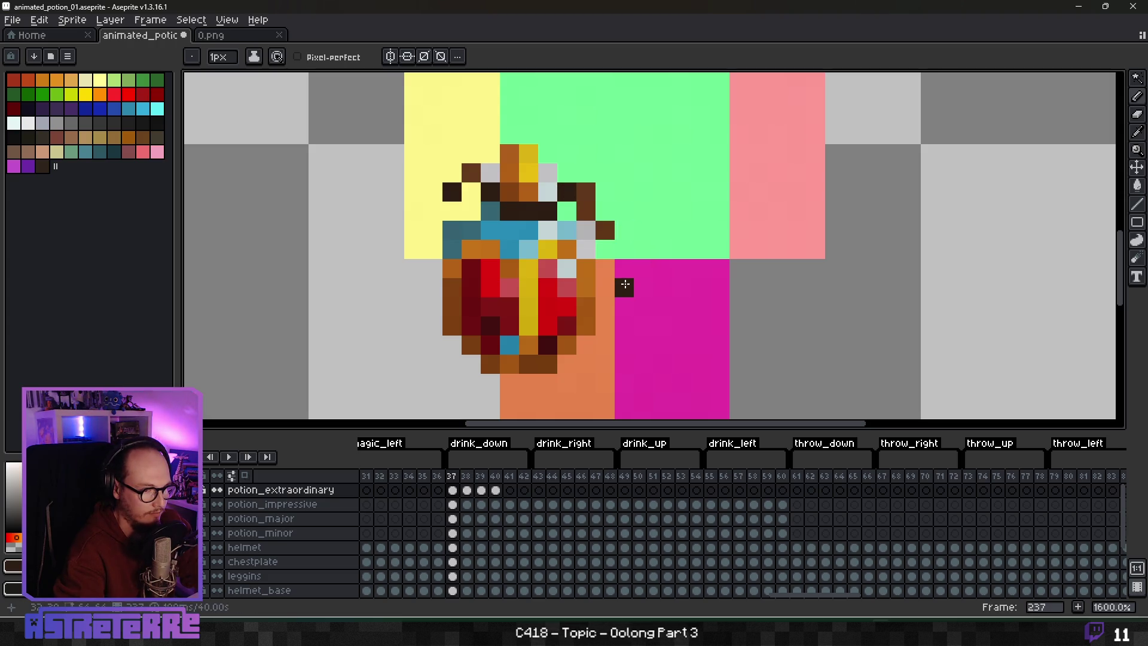
scroll(625, 278, down, 2)
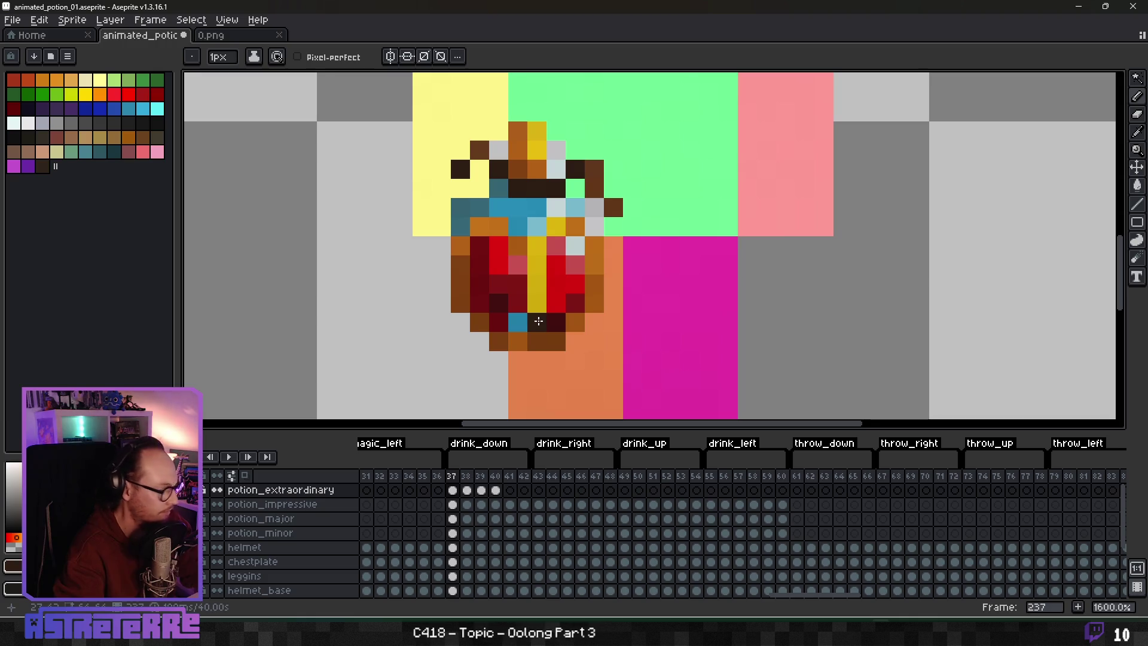
scroll(614, 328, down, 4)
scroll(615, 329, up, 4)
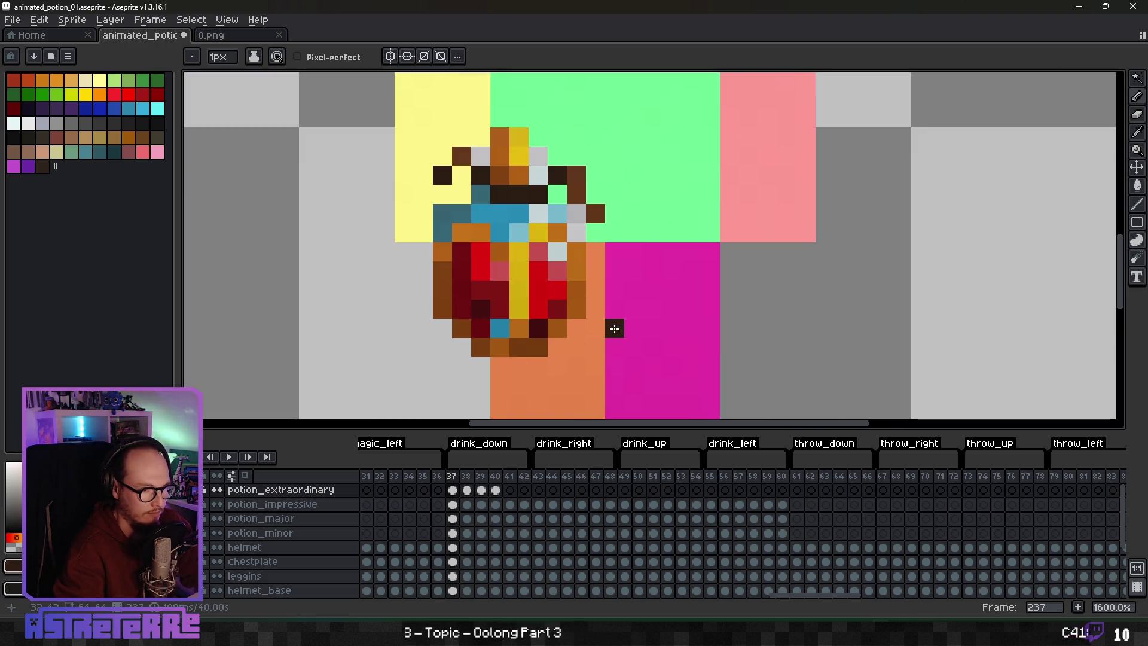
click(571, 352)
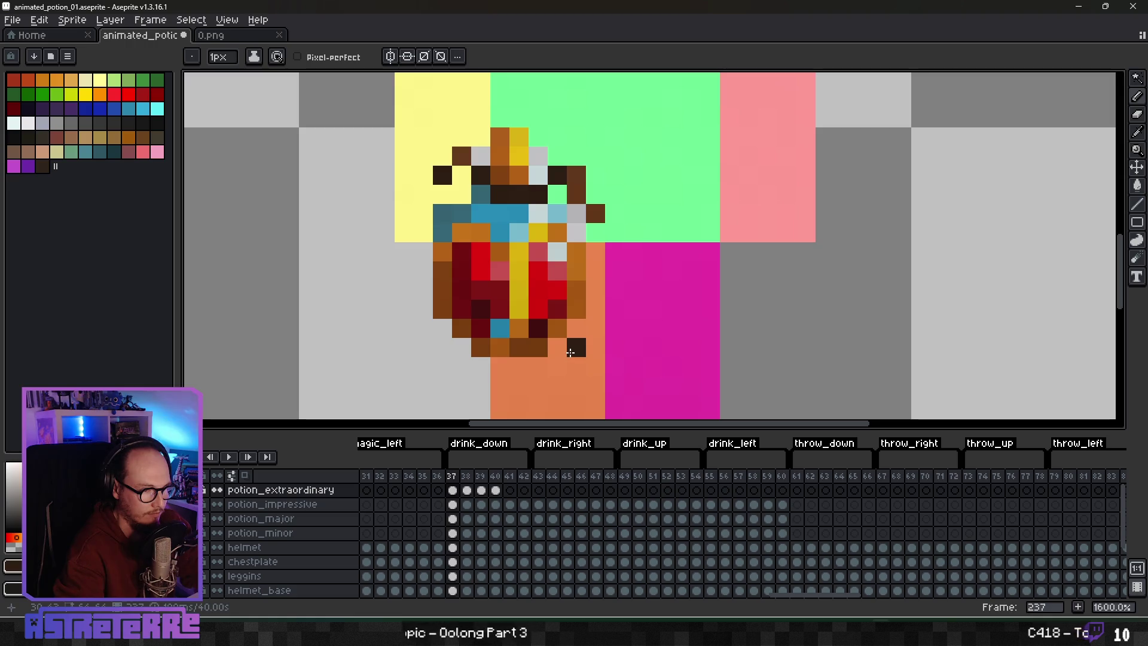
Step: Sample cream from the next frame and erase a stray dark teal pixel on the potion
key(Right)
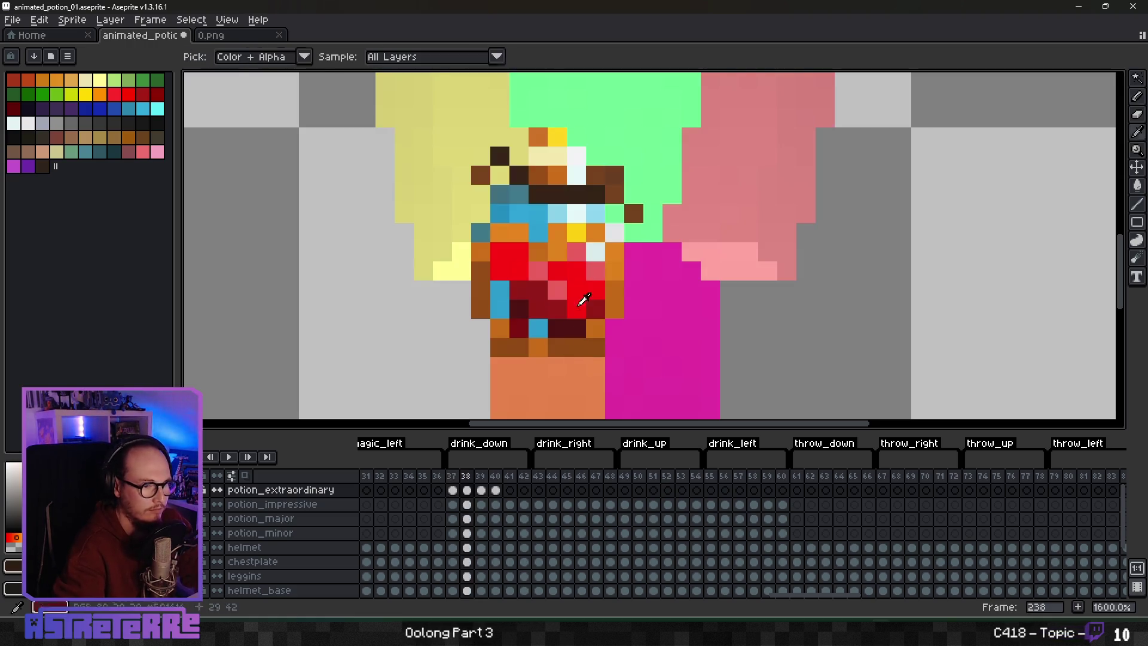
alt+click(545, 166)
key(Left)
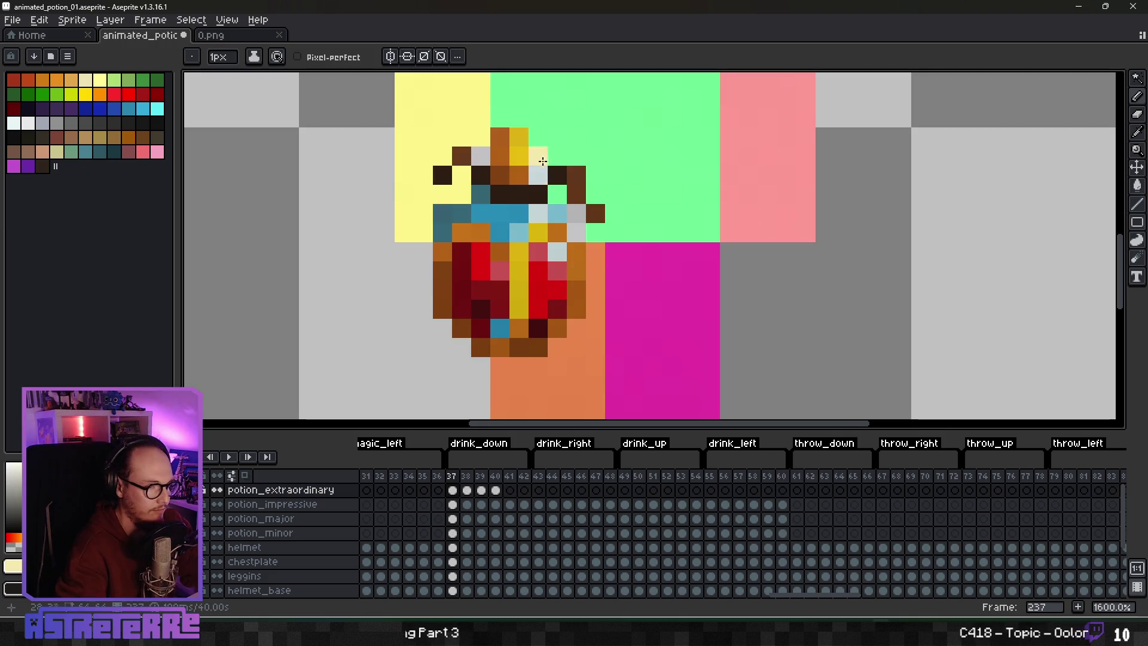
scroll(501, 160, down, 5)
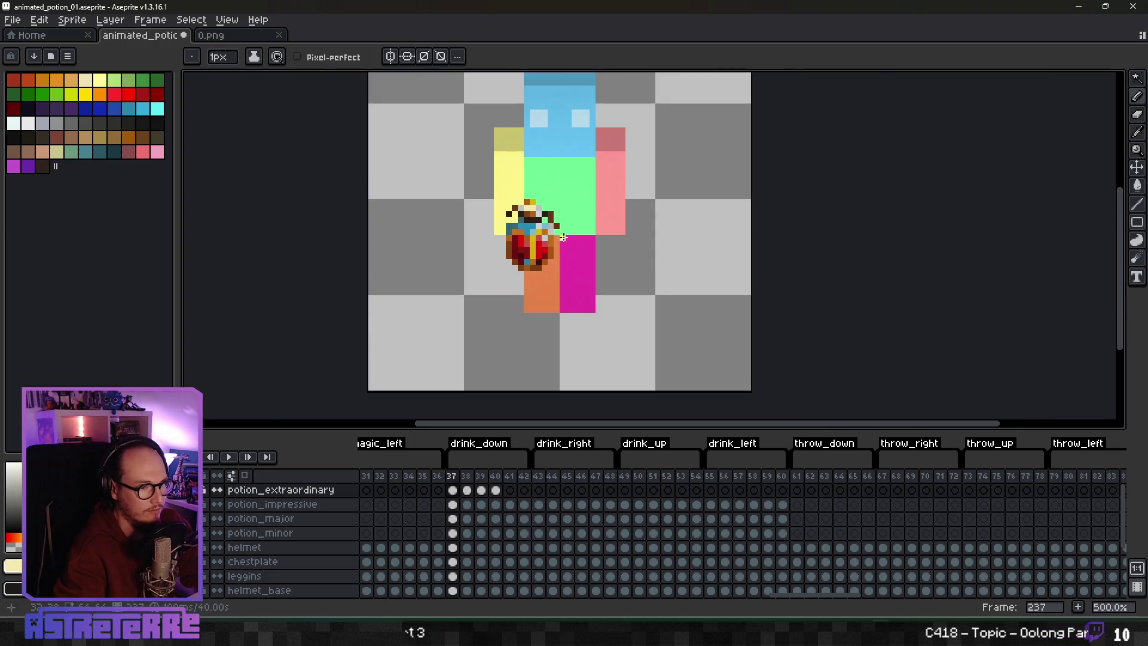
scroll(537, 231, up, 5)
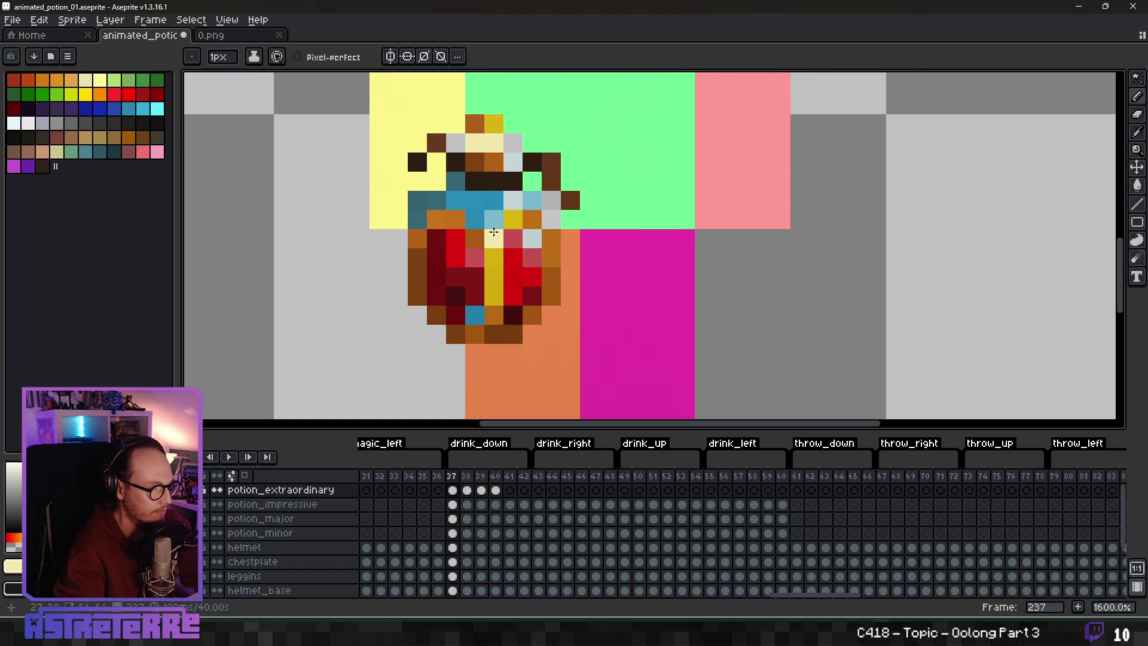
key(e)
click(418, 201)
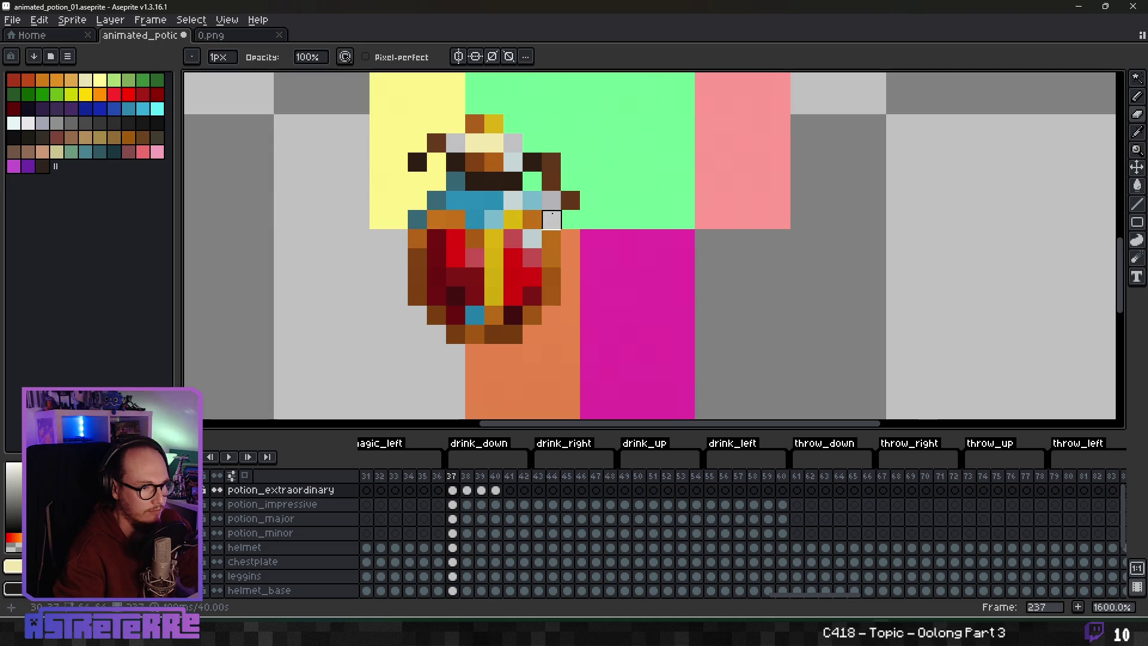
scroll(616, 295, down, 4)
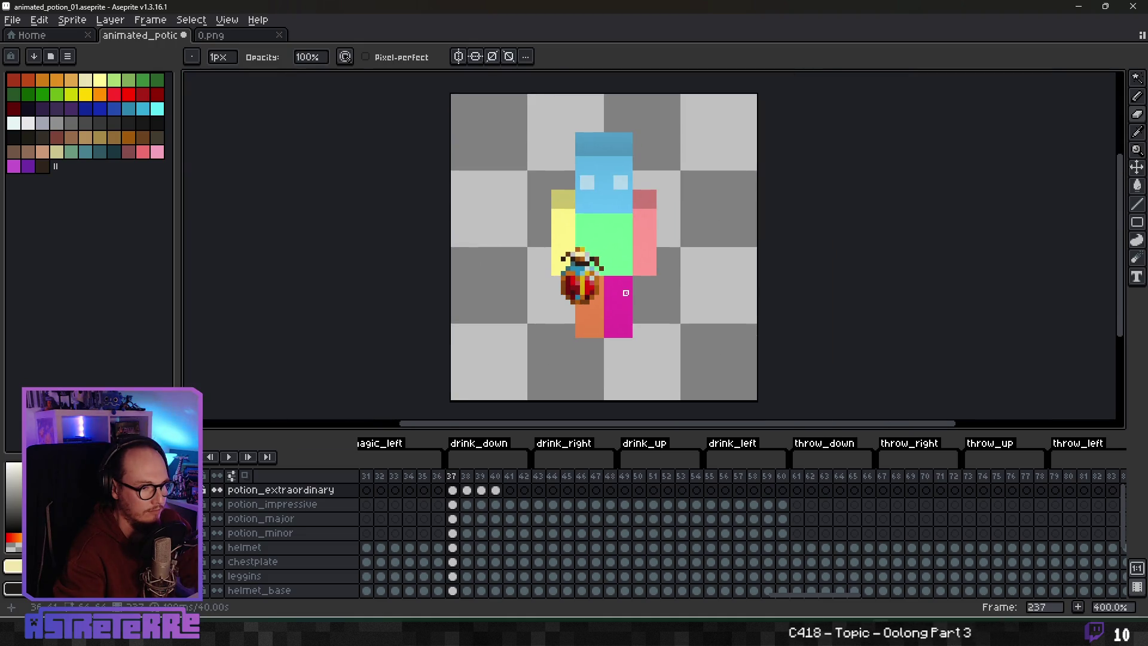
scroll(626, 293, up, 5)
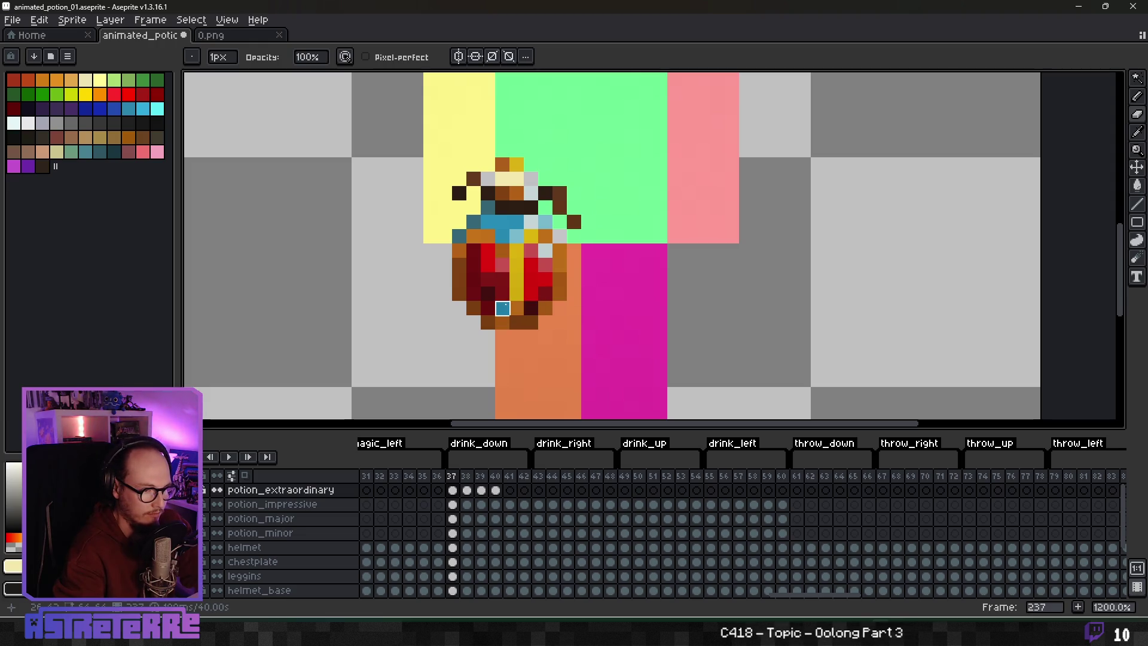
scroll(502, 308, up, 3)
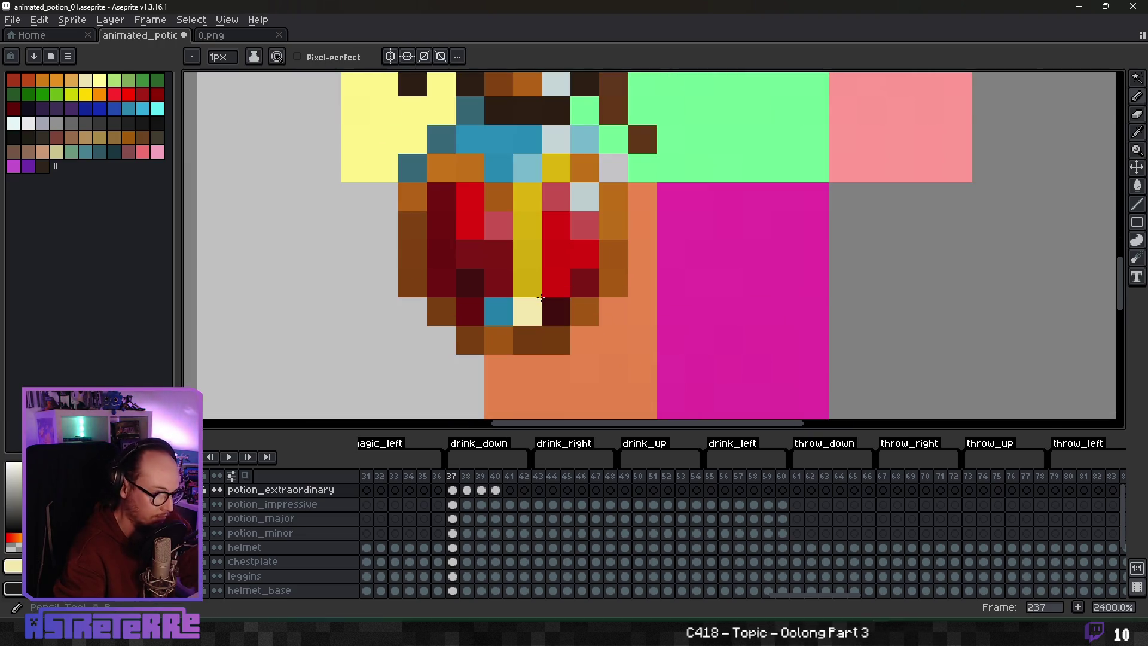
key(alt)
scroll(577, 290, down, 1)
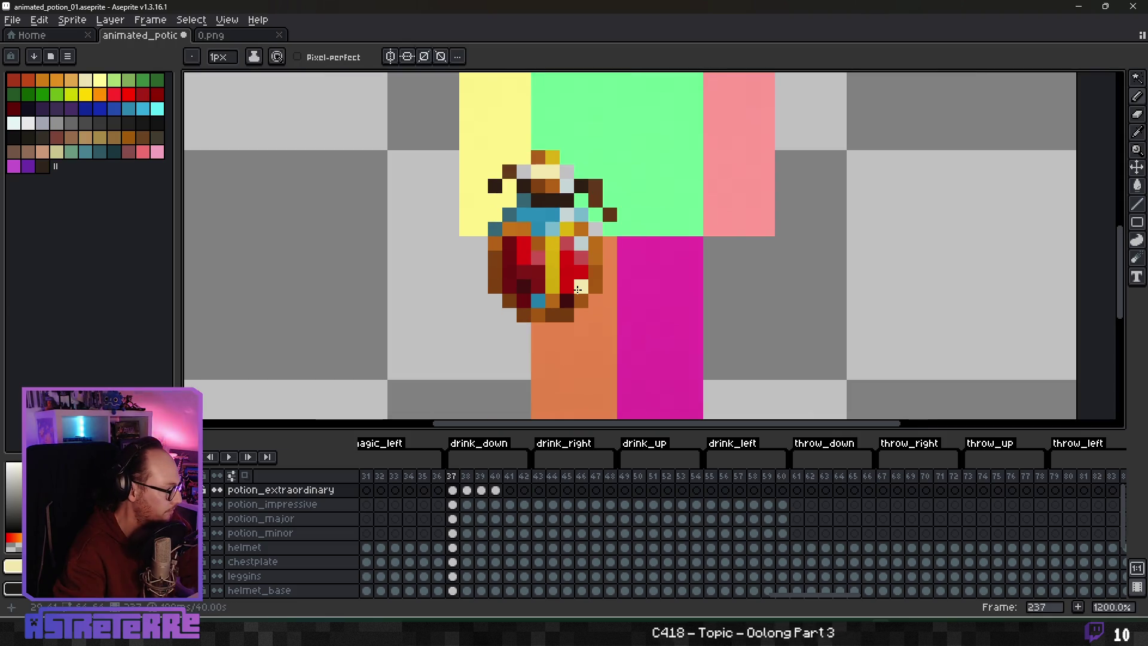
scroll(577, 290, down, 3)
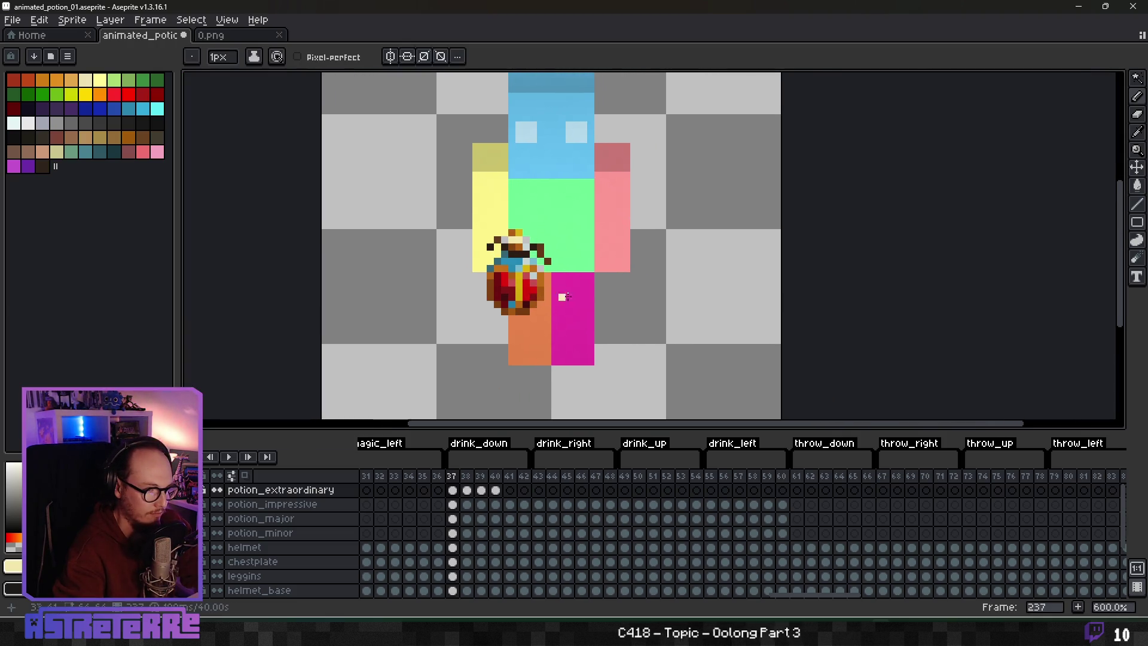
Step: Preview the animation, then view the first and second drink_down frames
key(Return)
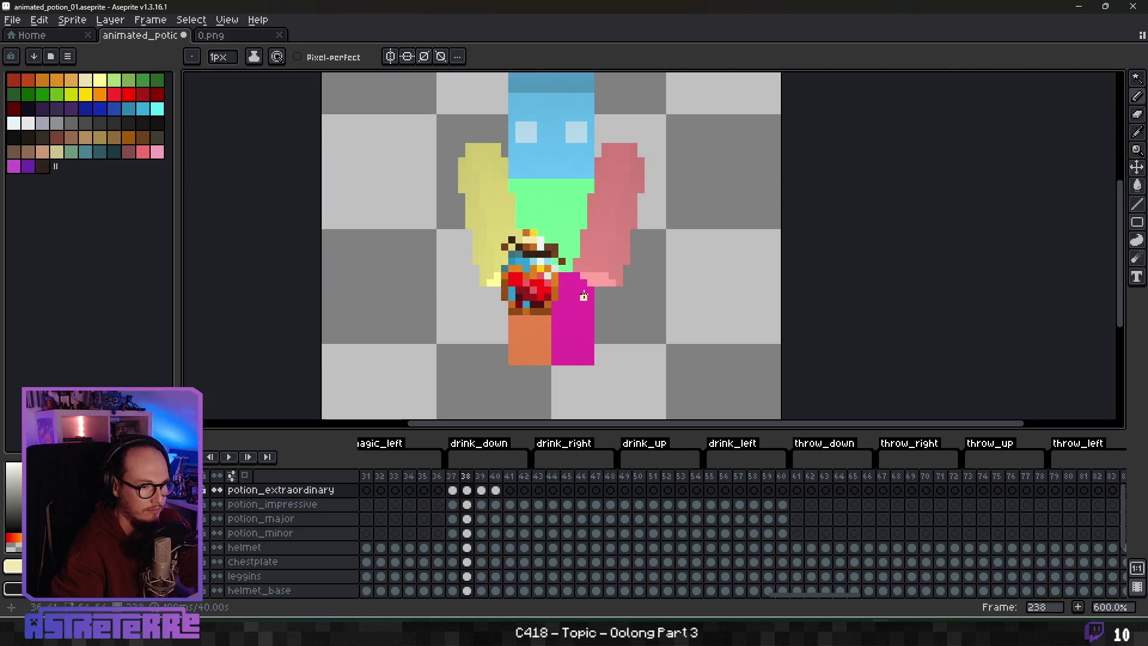
scroll(583, 296, up, 3)
scroll(544, 341, up, 1)
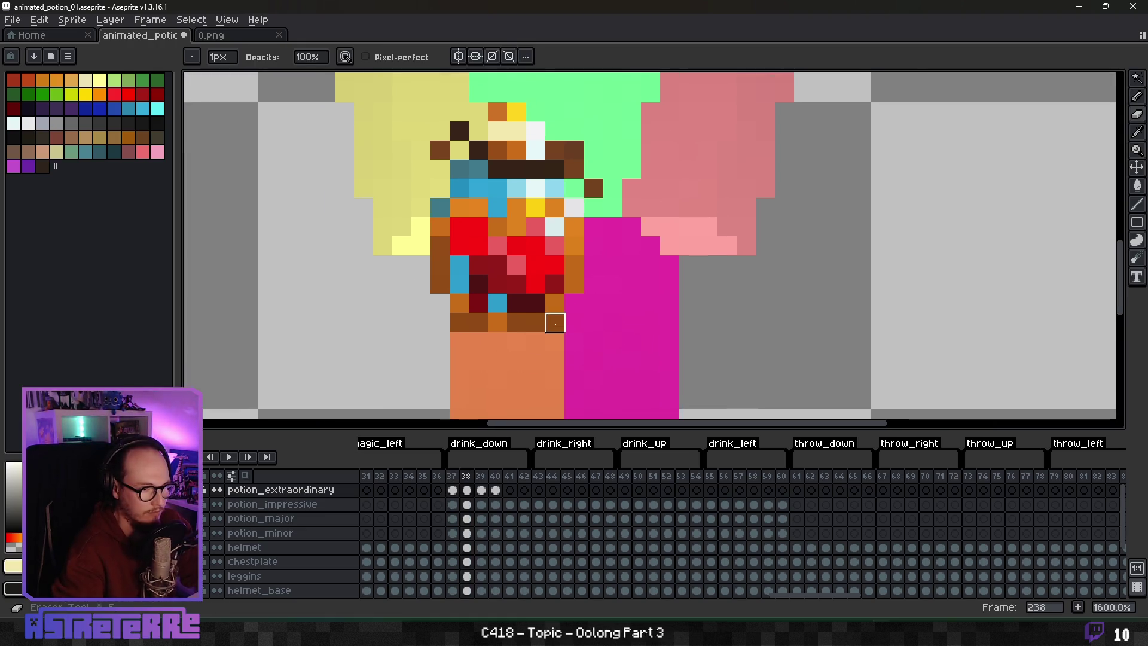
scroll(512, 342, up, 1)
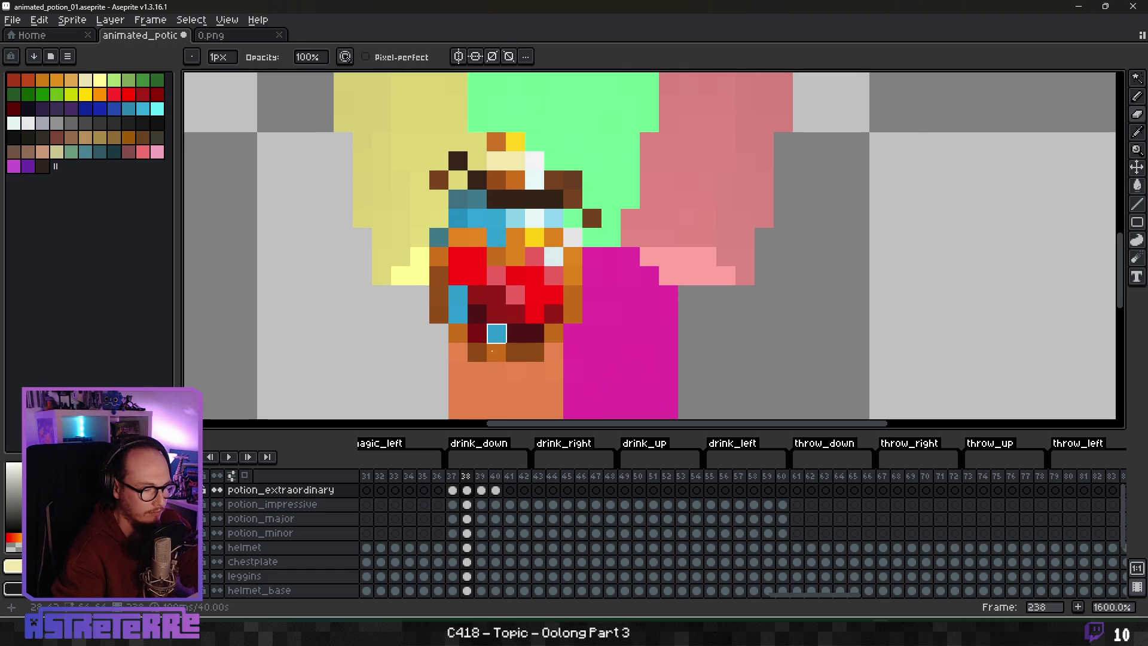
click(456, 491)
click(469, 490)
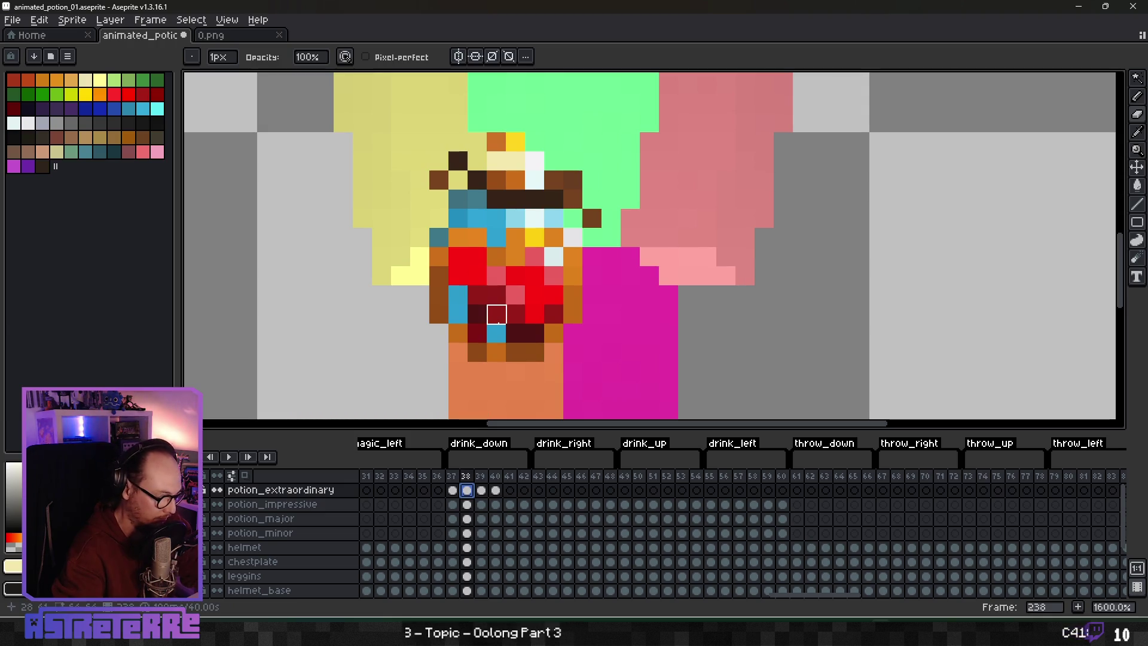
Step: Paint dark red shading down the potion's left side on frame 238
key(b)
alt+click(478, 293)
click(516, 314)
drag(458, 310, 458, 257)
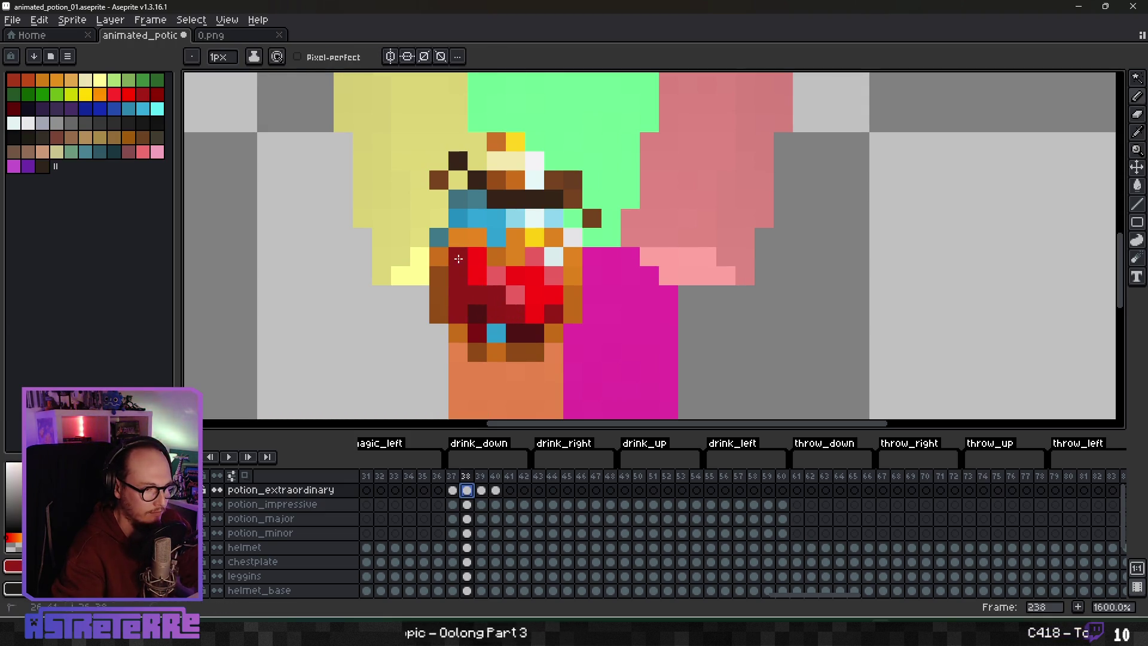
click(452, 490)
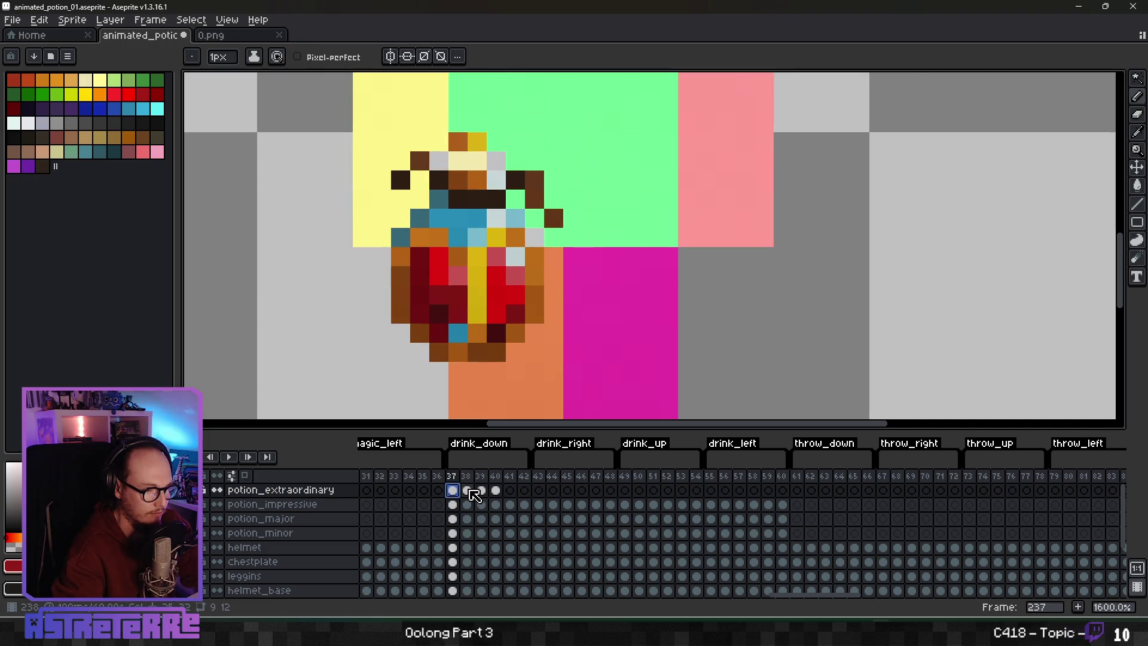
click(469, 491)
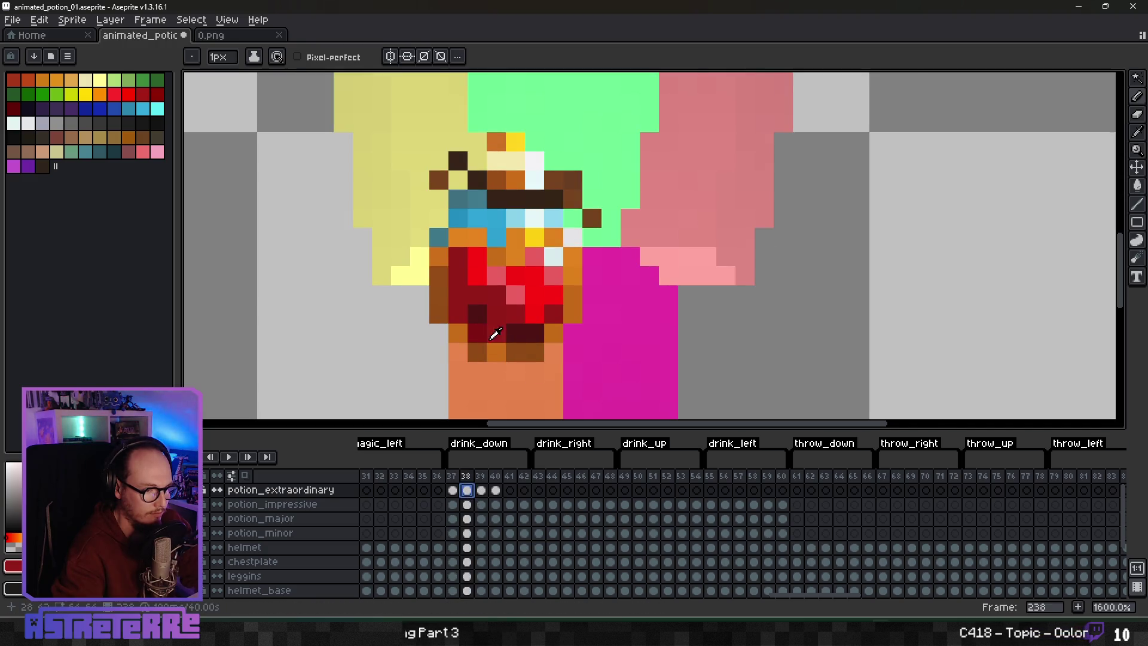
scroll(526, 290, down, 2)
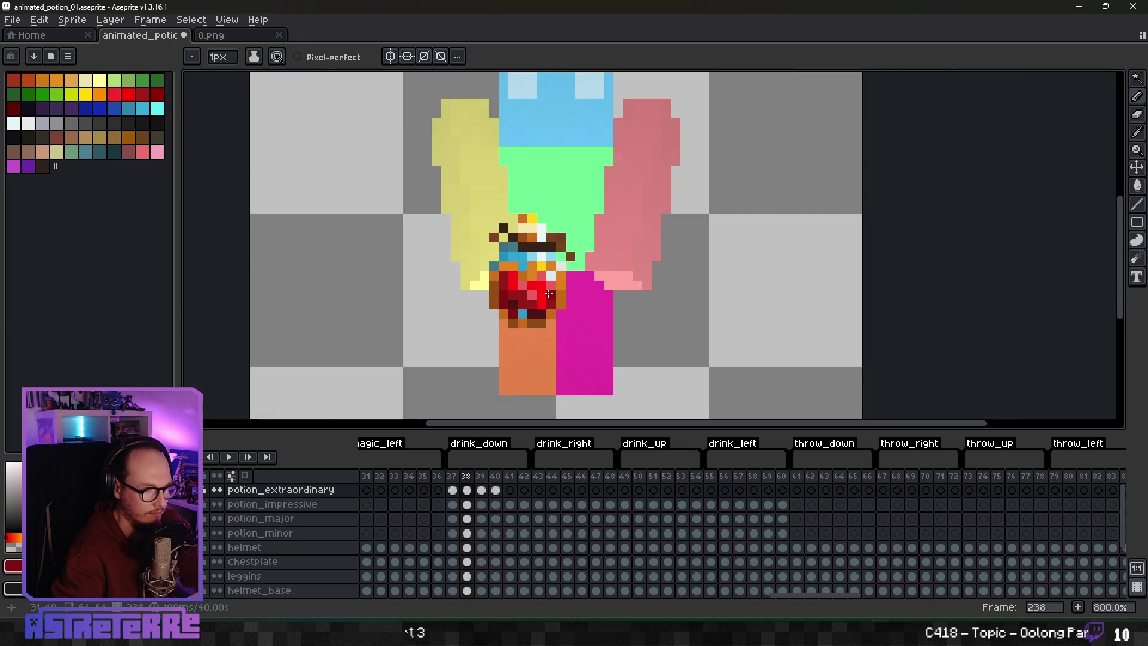
scroll(527, 288, up, 2)
drag(526, 288, 510, 314)
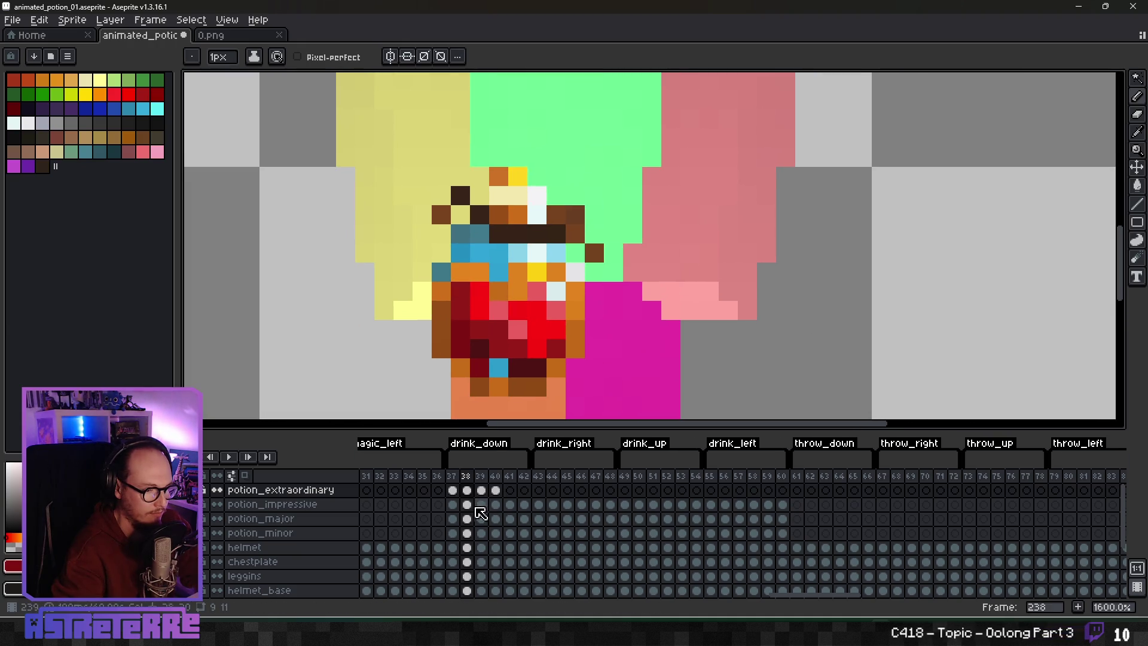
click(467, 490)
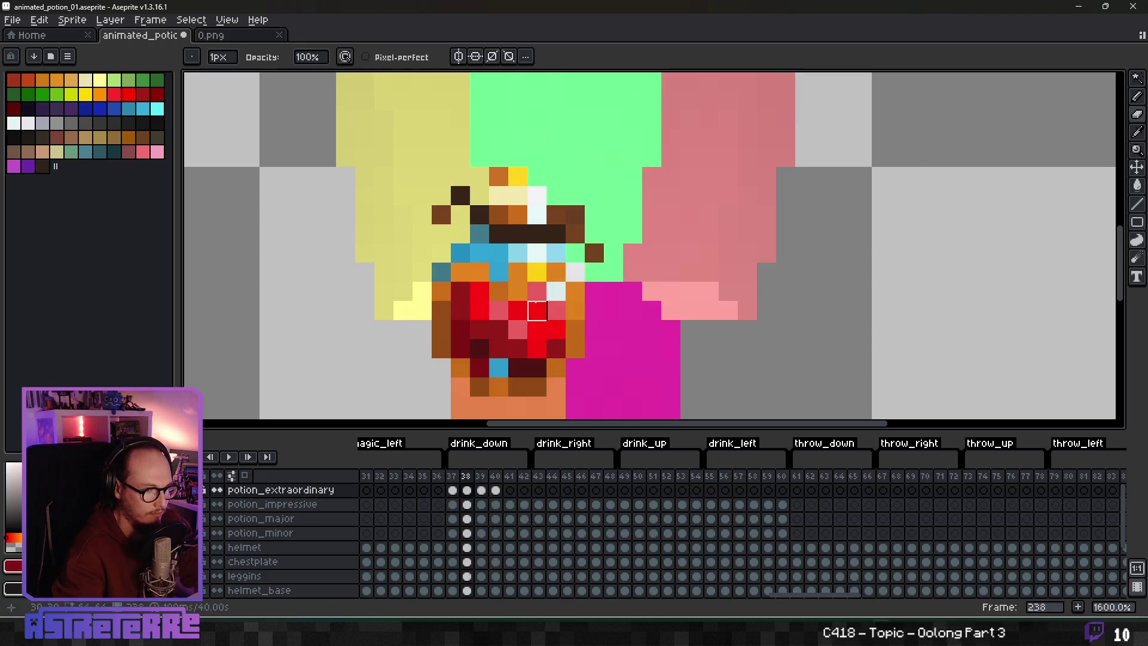
drag(588, 293, 566, 309)
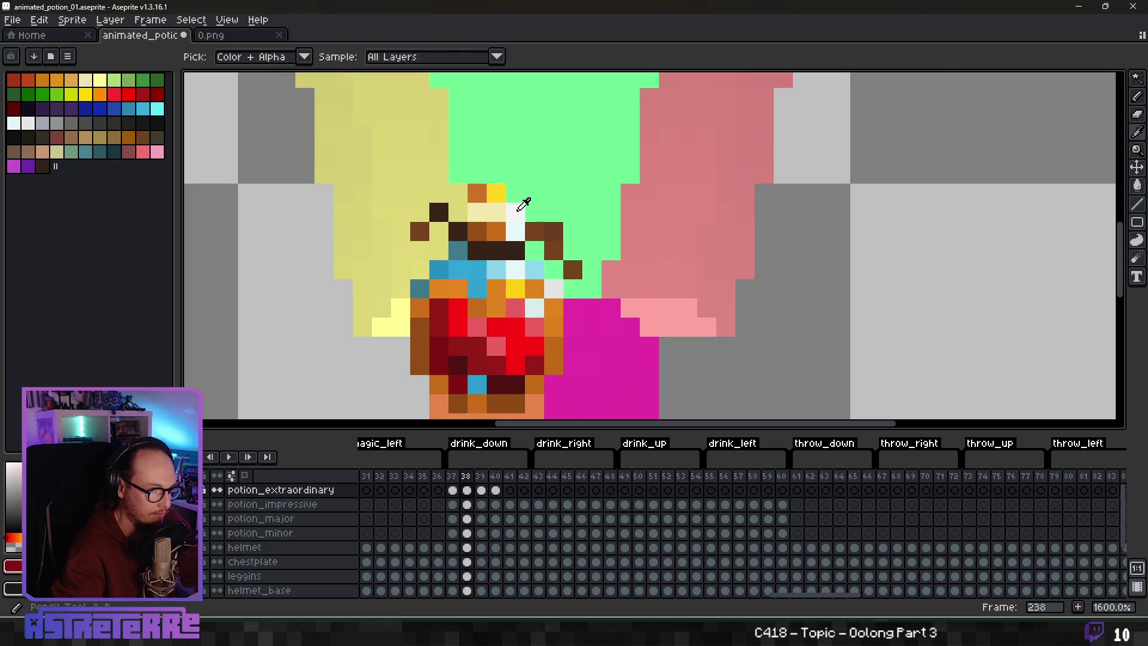
Step: Add a white highlight pixel to the potion and flip between frames 237 and 238 to compare
alt+click(516, 210)
click(463, 215)
key(comma)
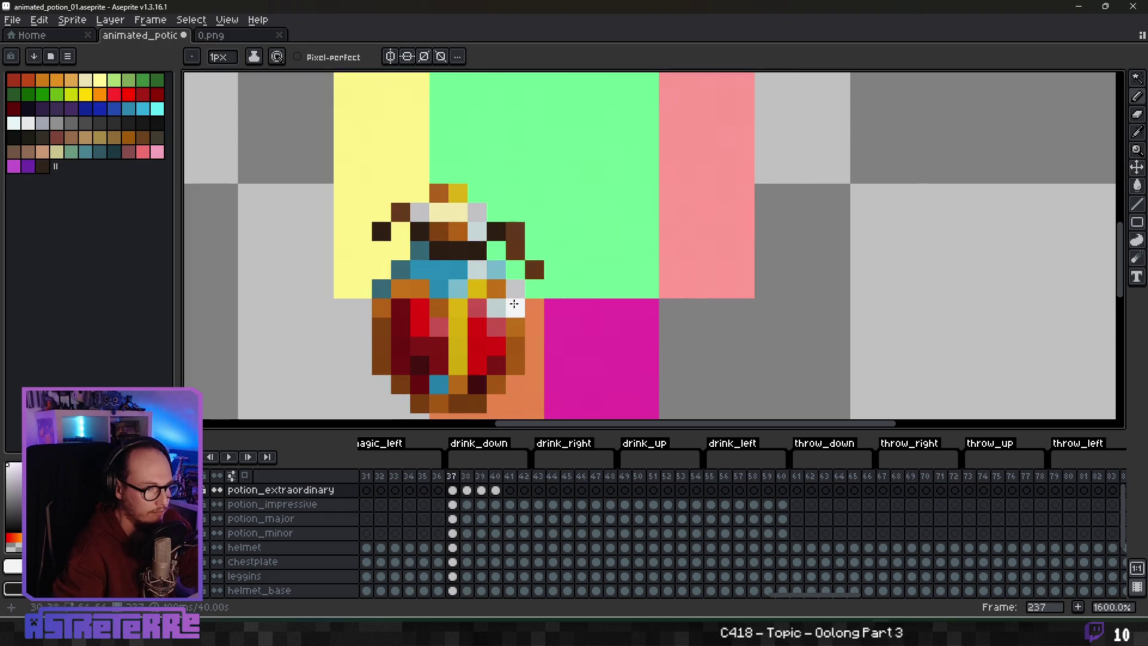
key(period)
key(comma)
key(period)
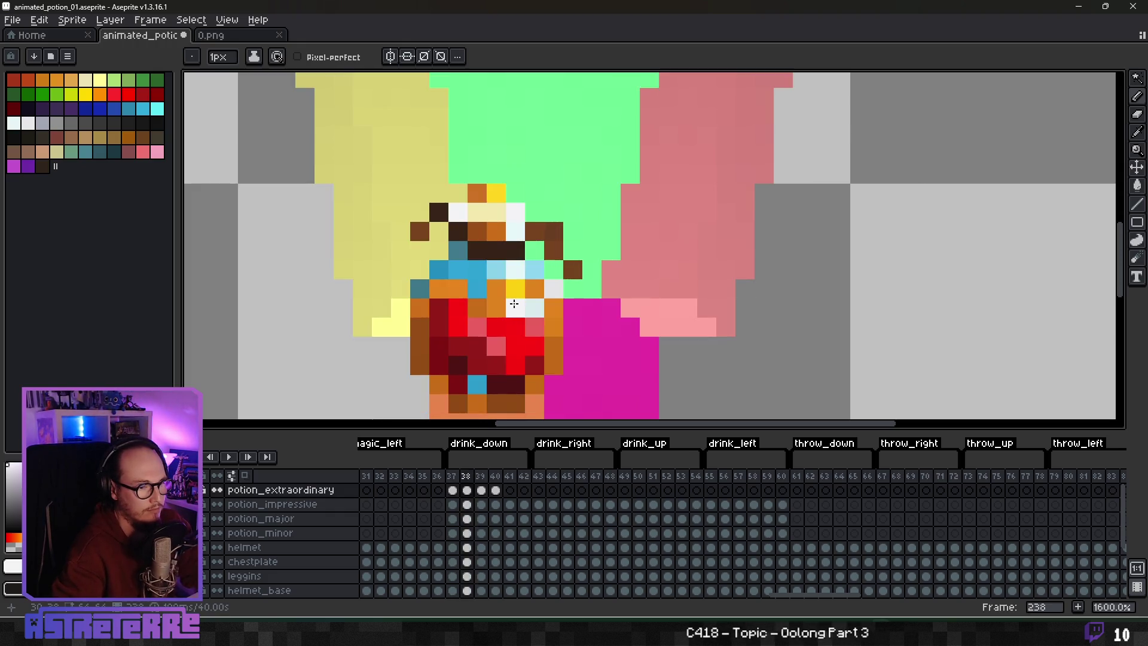
key(comma)
key(period)
key(comma)
key(period)
key(comma)
key(period)
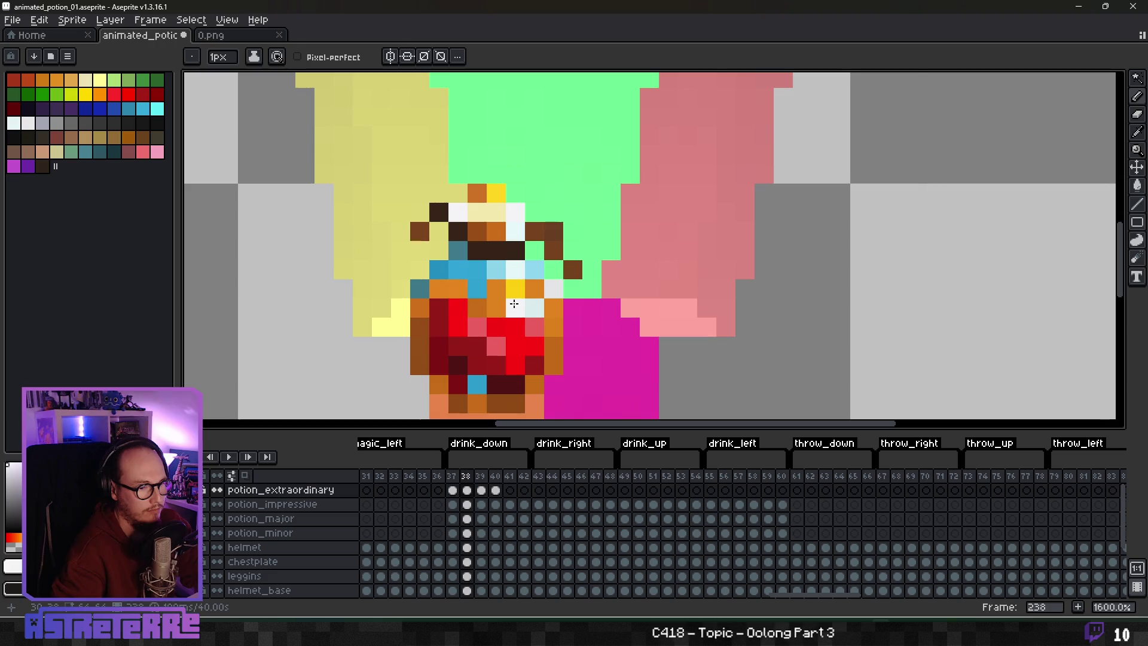
key(comma)
key(period)
key(comma)
key(period)
key(comma)
key(period)
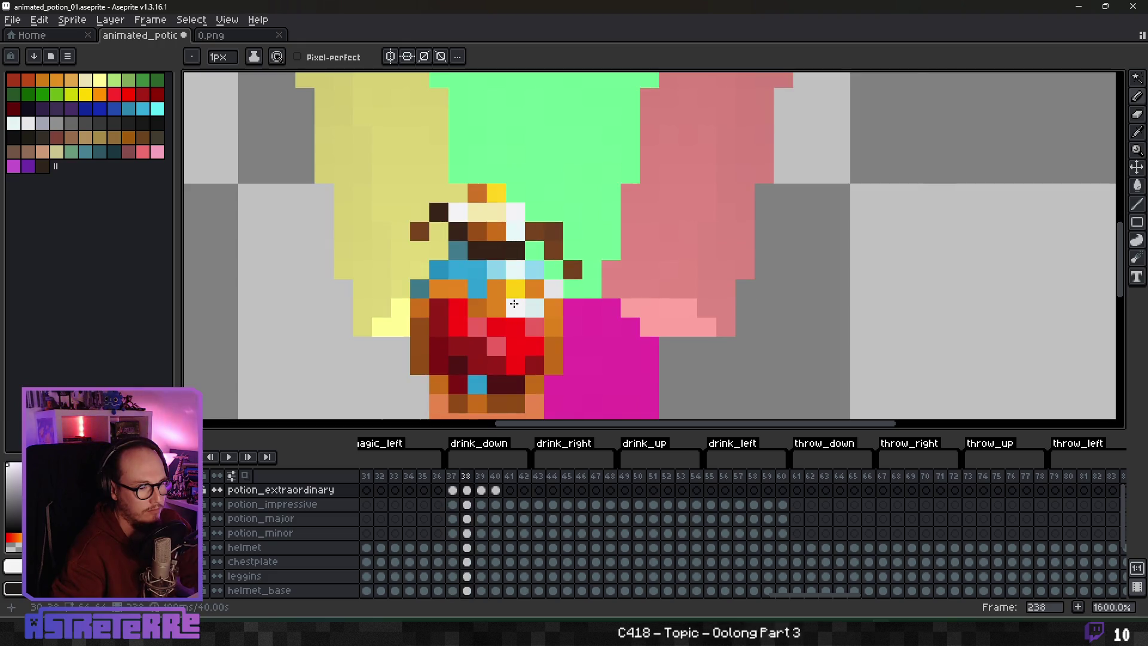
key(comma)
key(period)
key(comma)
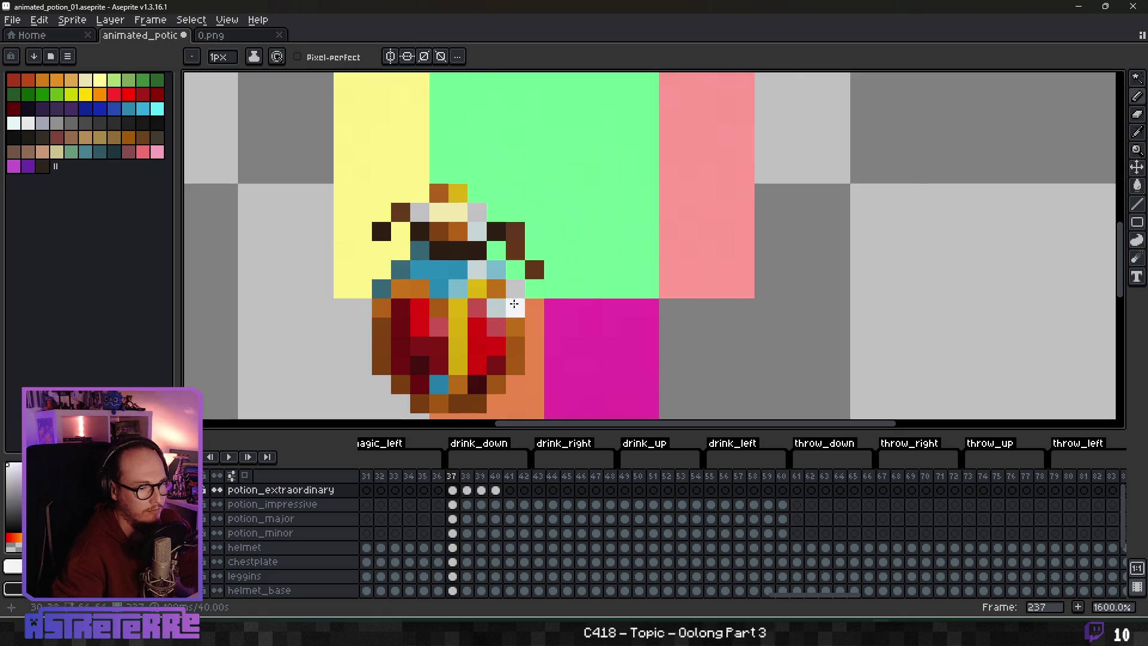
key(period)
Step: Paint a gold vertical stroke down the potion's middle on frame 238 and flip frames to check it
alt+click(514, 293)
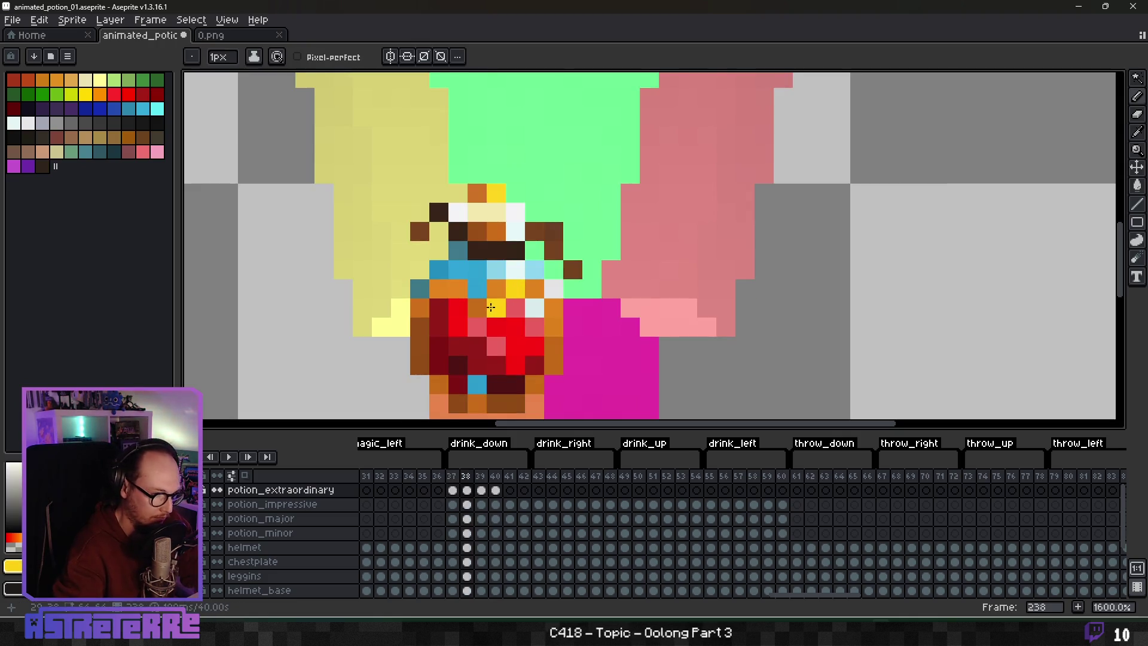
drag(497, 289, 496, 385)
key(comma)
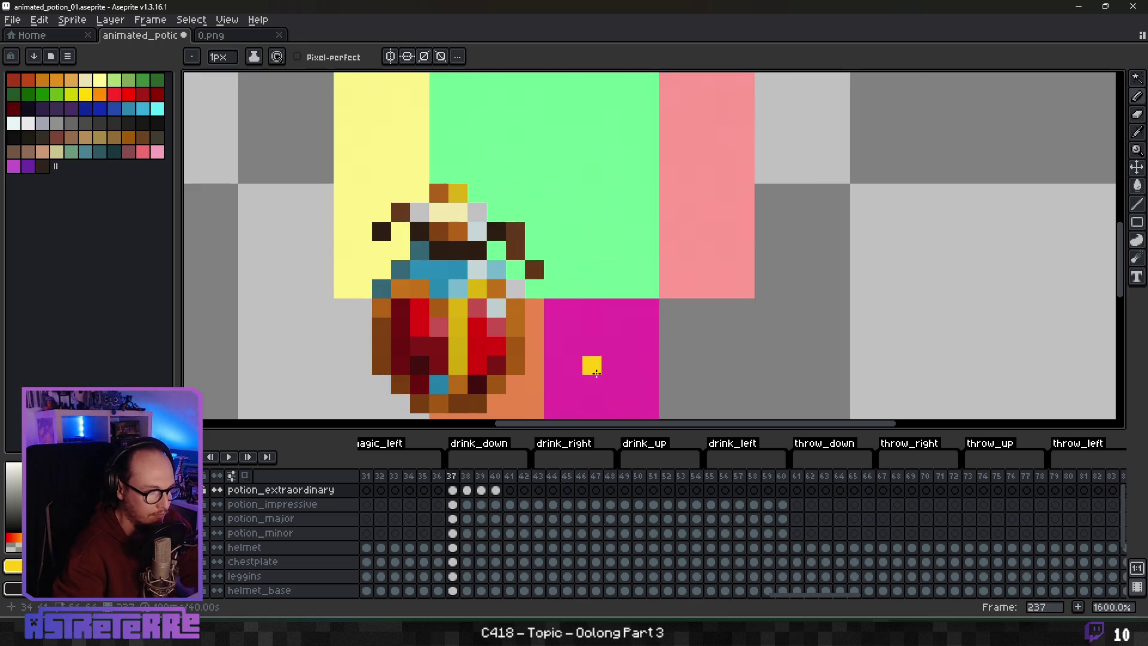
key(alt)
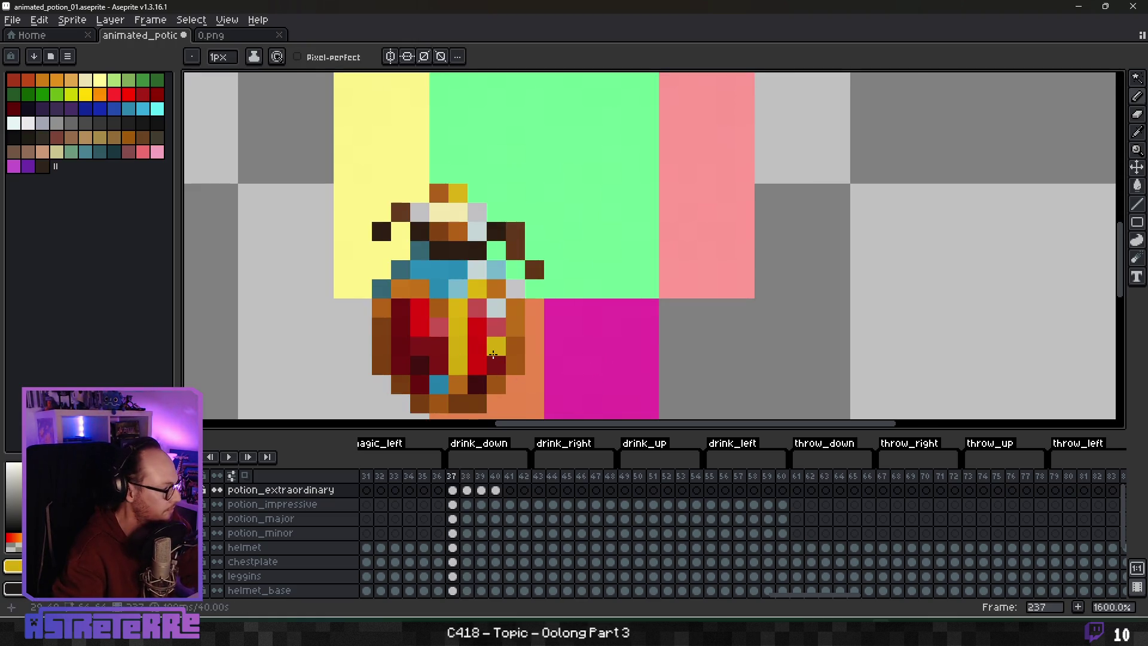
key(period)
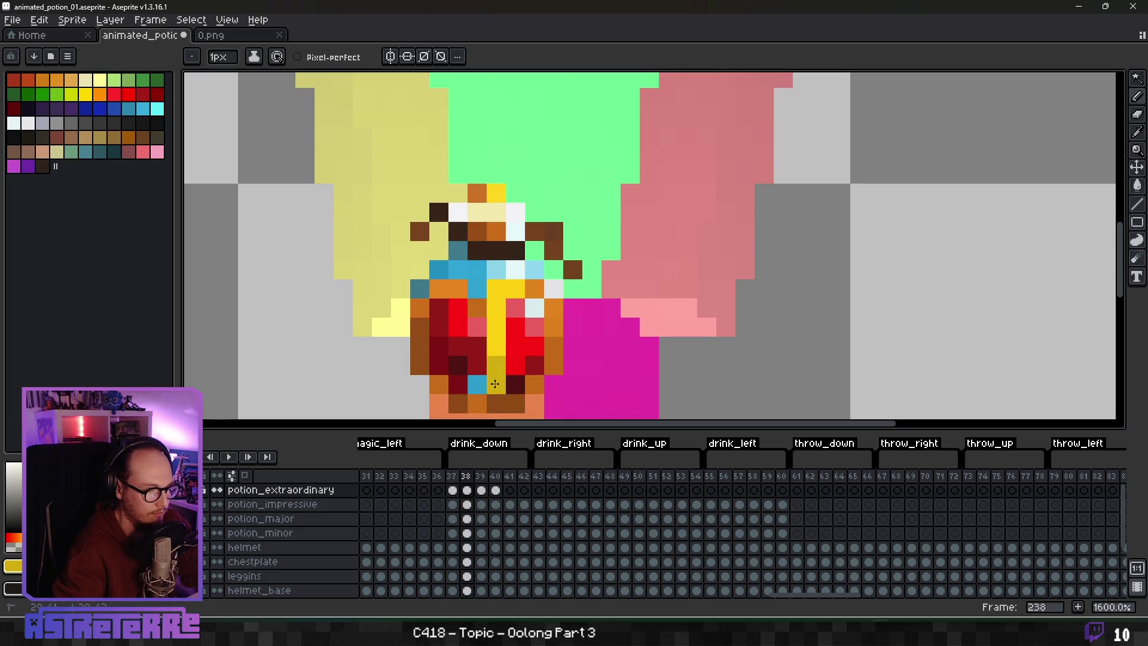
key(comma)
scroll(494, 384, down, 3)
scroll(552, 333, up, 2)
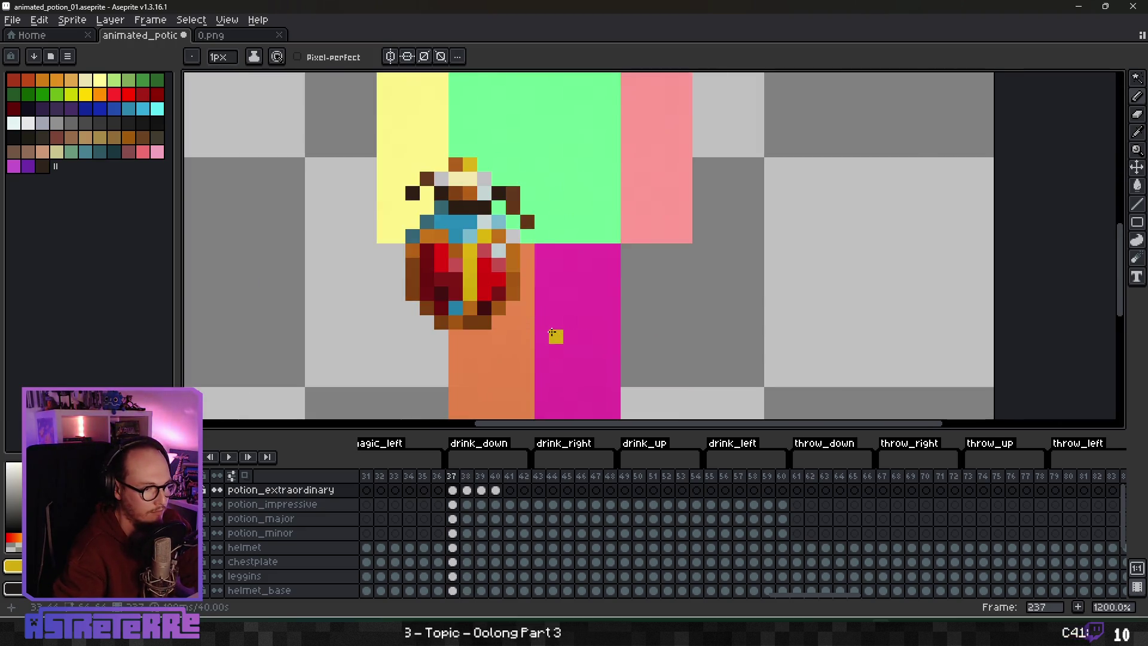
key(period)
key(comma)
key(period)
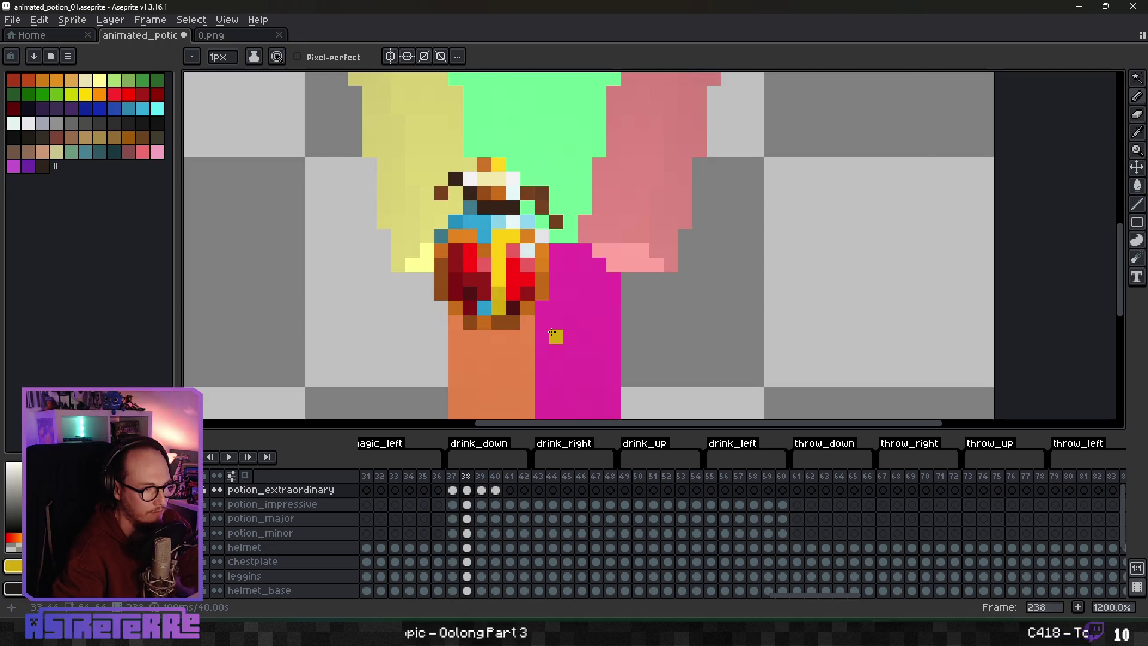
scroll(552, 333, up, 3)
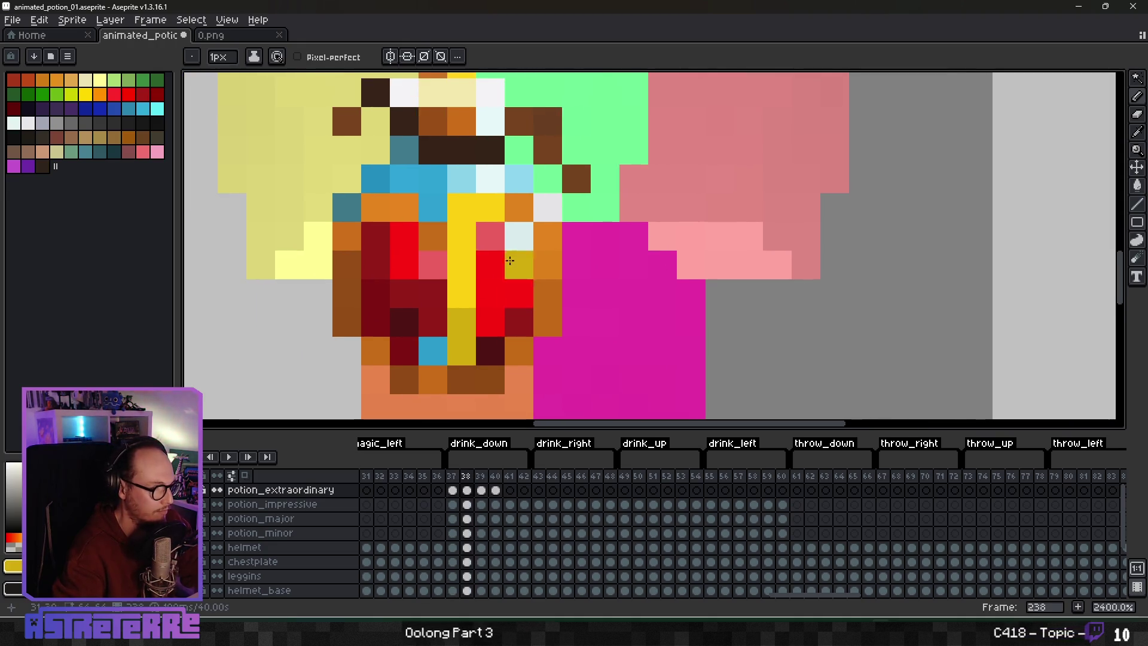
Step: Eyedrop the light blue colour from the sprite
key(alt)
alt+click(524, 174)
scroll(589, 330, down, 6)
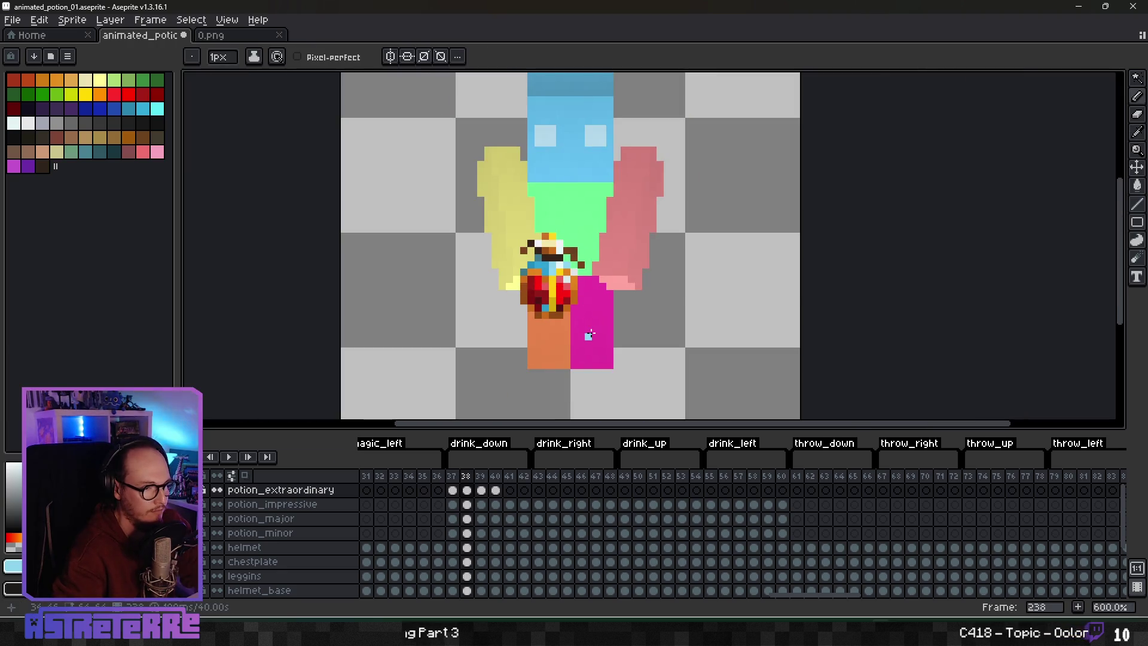
key(comma)
key(period)
key(comma)
key(period)
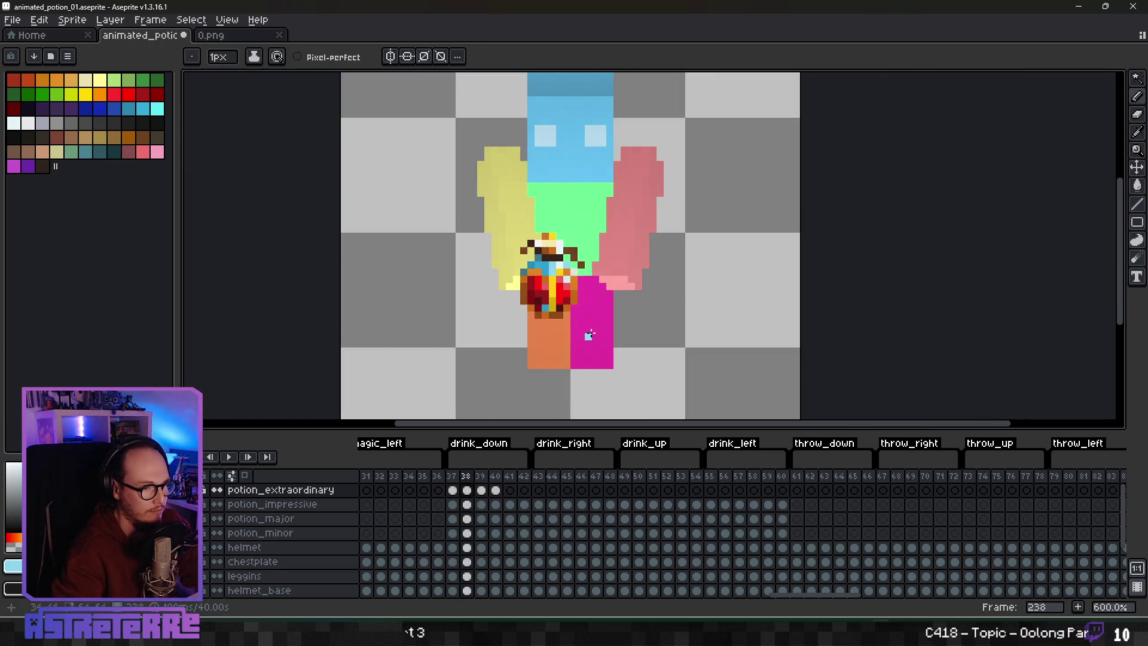
key(comma)
key(period)
key(comma)
key(period)
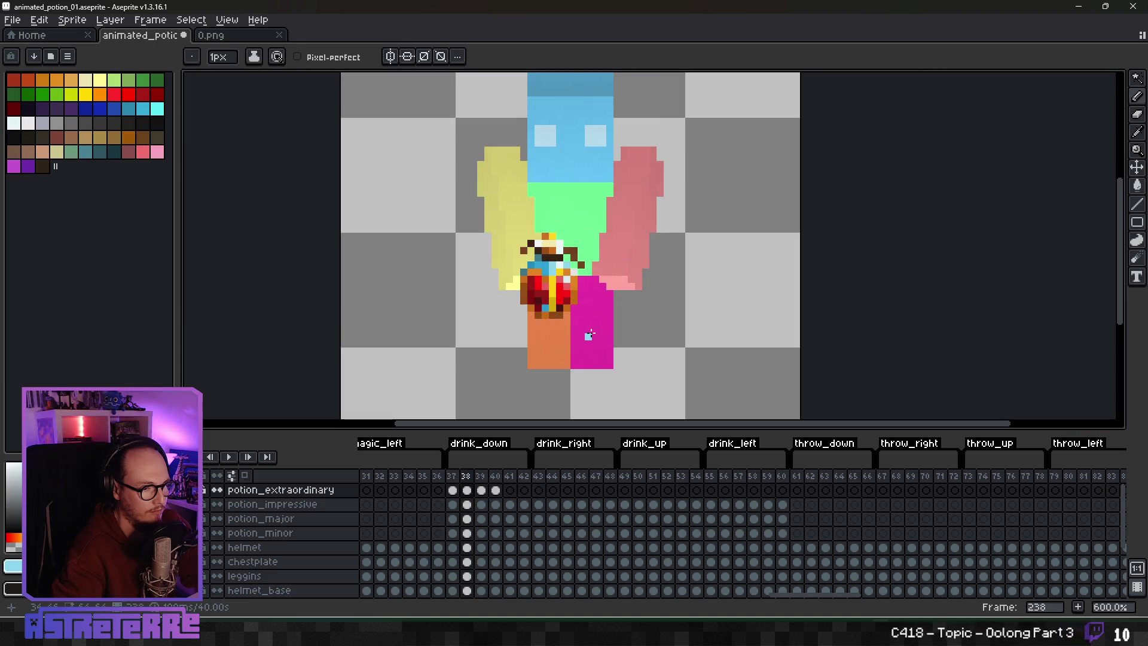
key(comma)
key(period)
key(comma)
key(period)
key(comma)
key(period)
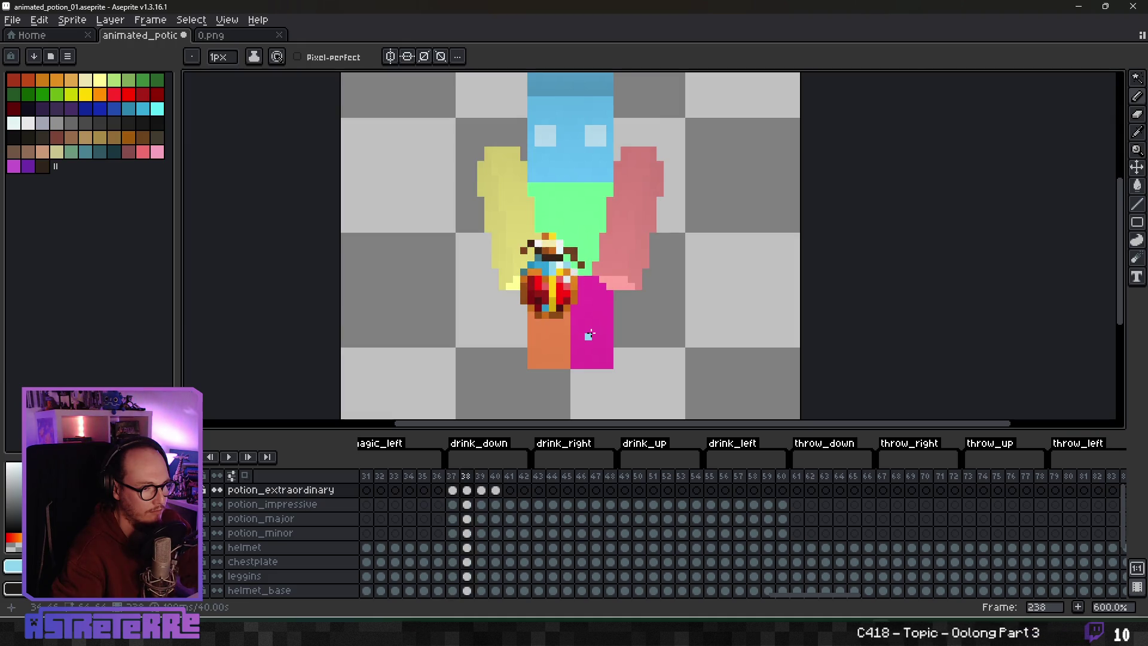
key(comma)
key(period)
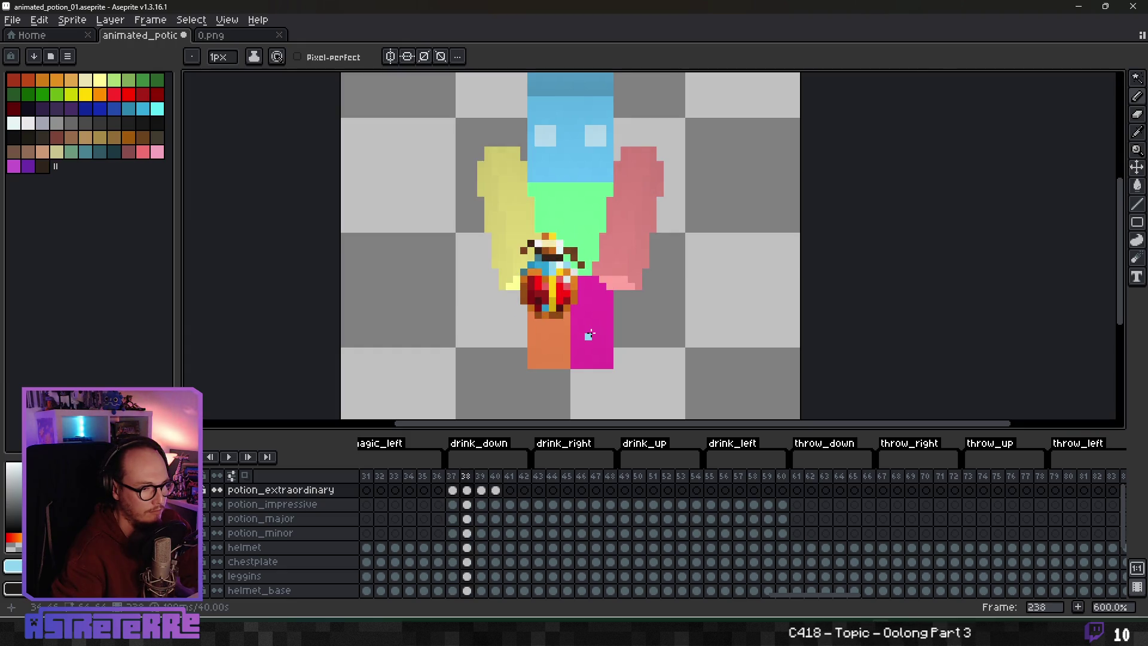
scroll(590, 335, down, 3)
scroll(589, 317, up, 6)
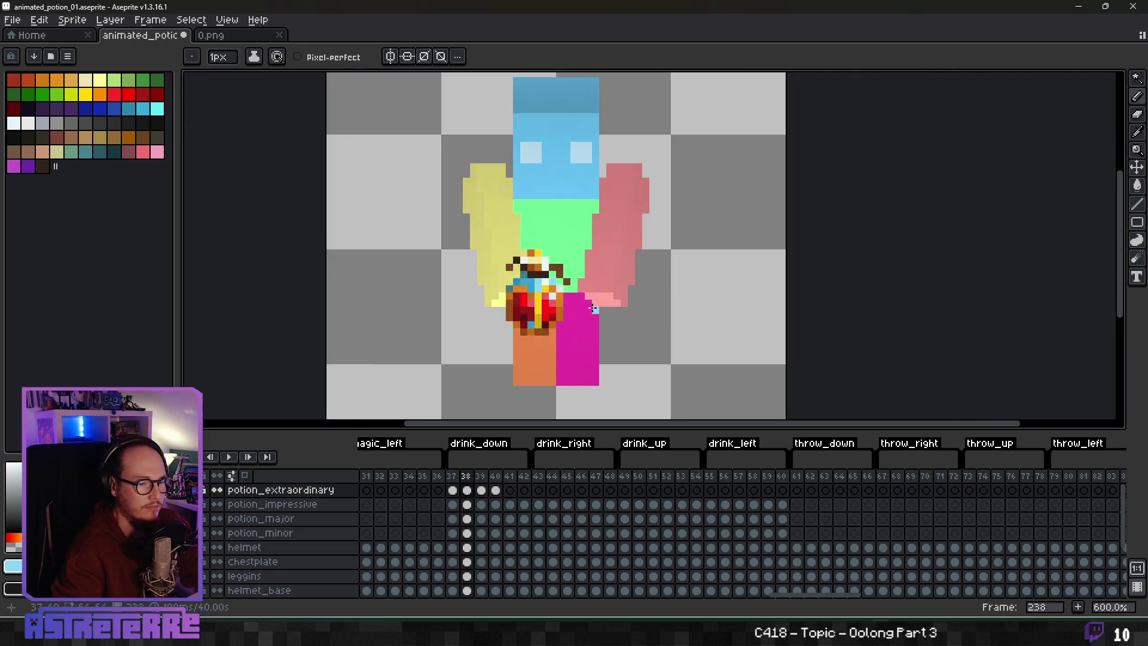
drag(589, 310, 622, 332)
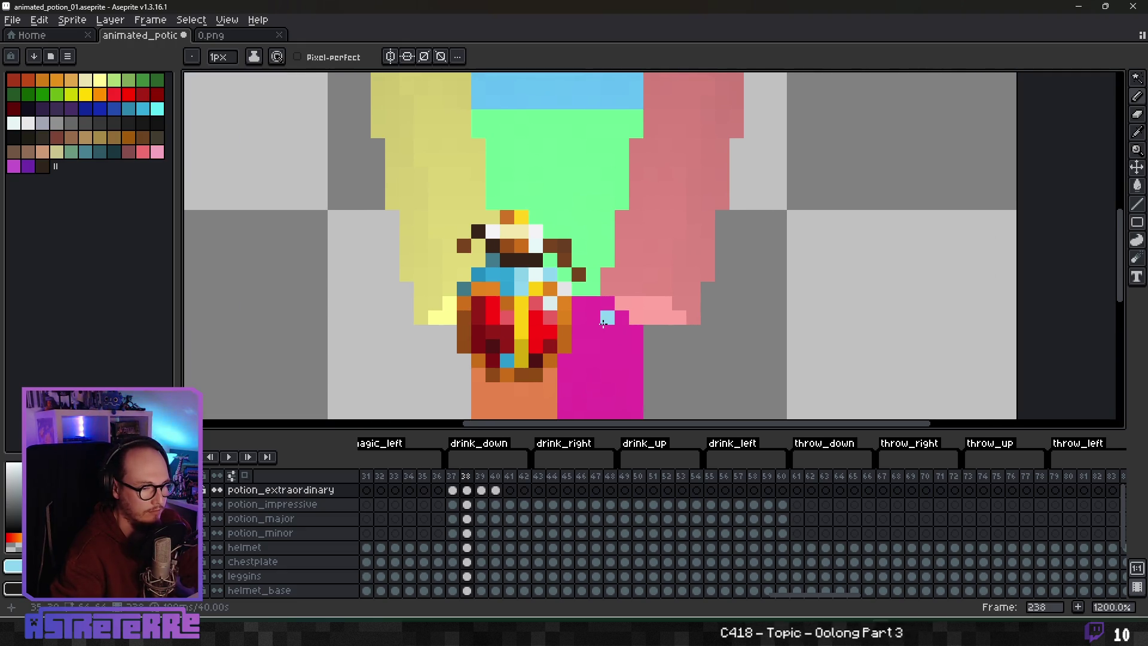
Step: On the third drink_down frame, recolour the potion's lower-left pixel with sampled pale yellow
key(period)
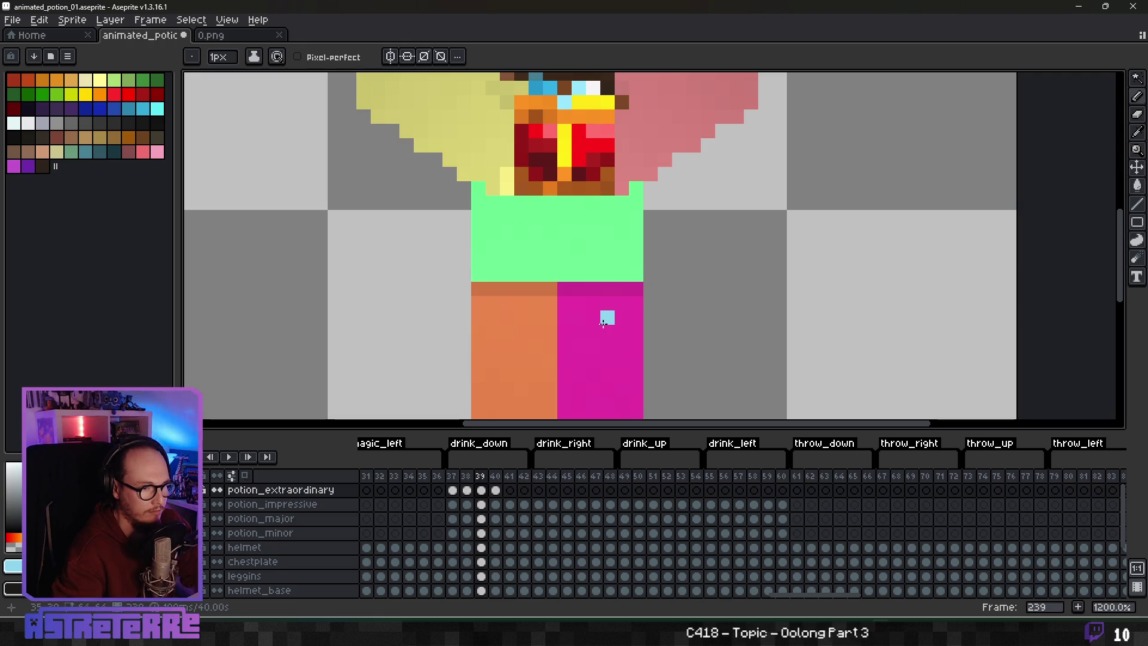
scroll(604, 321, up, 3)
key(alt)
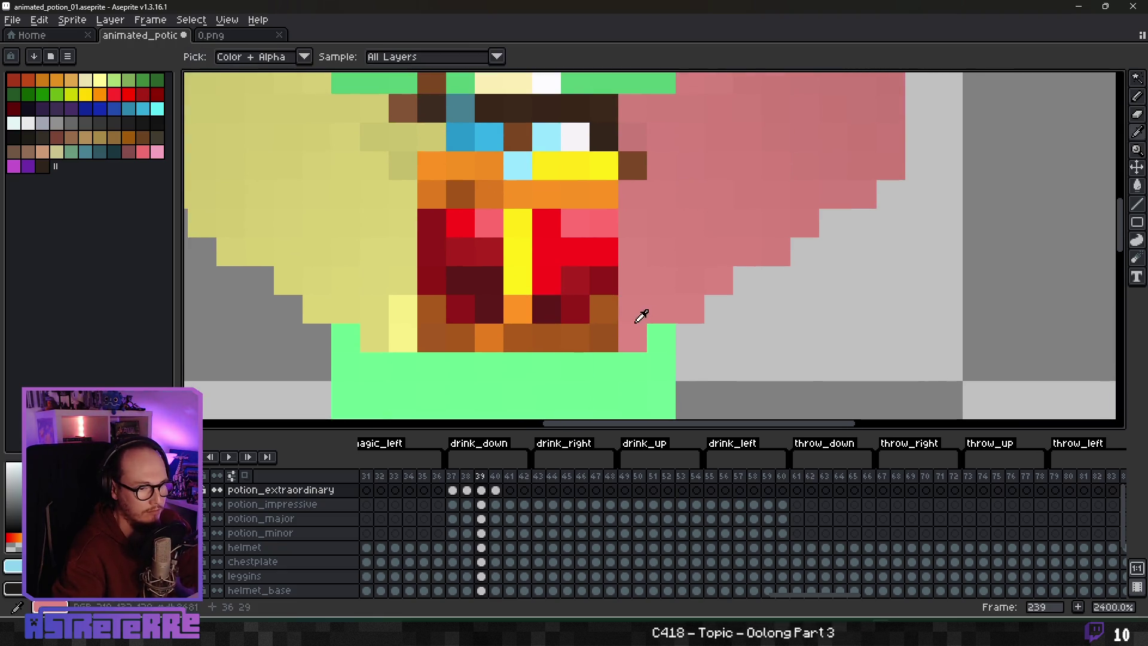
alt+click(403, 338)
click(432, 338)
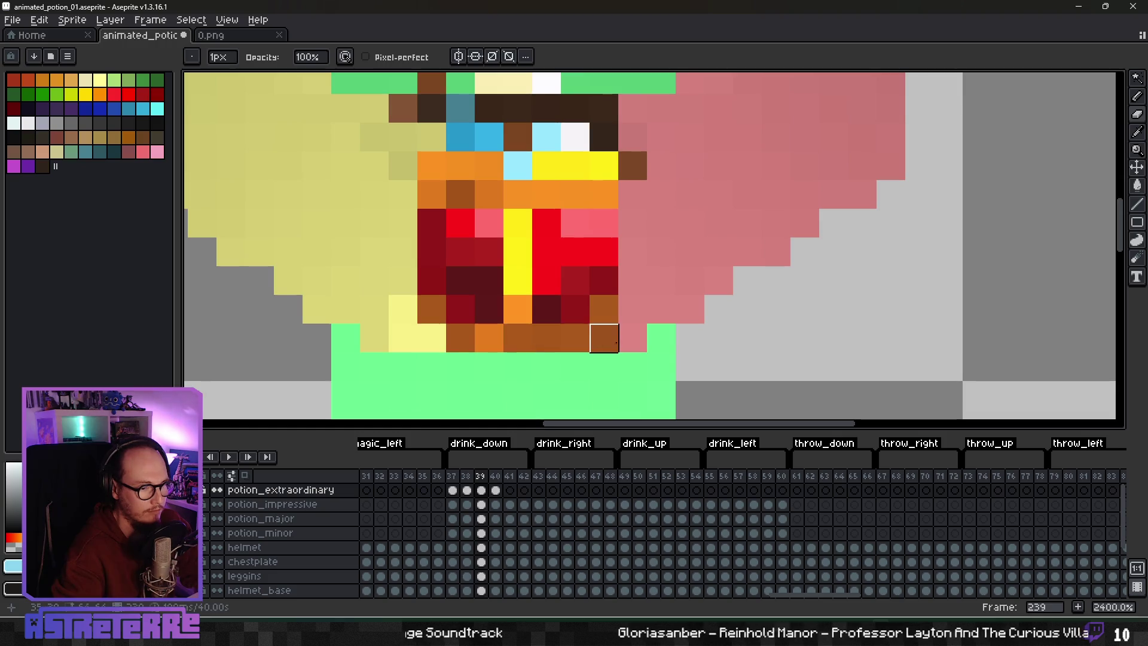
Step: Check the potion's top, then go back to the second drink_down frame
scroll(648, 307, down, 4)
scroll(622, 351, up, 2)
scroll(610, 299, down, 1)
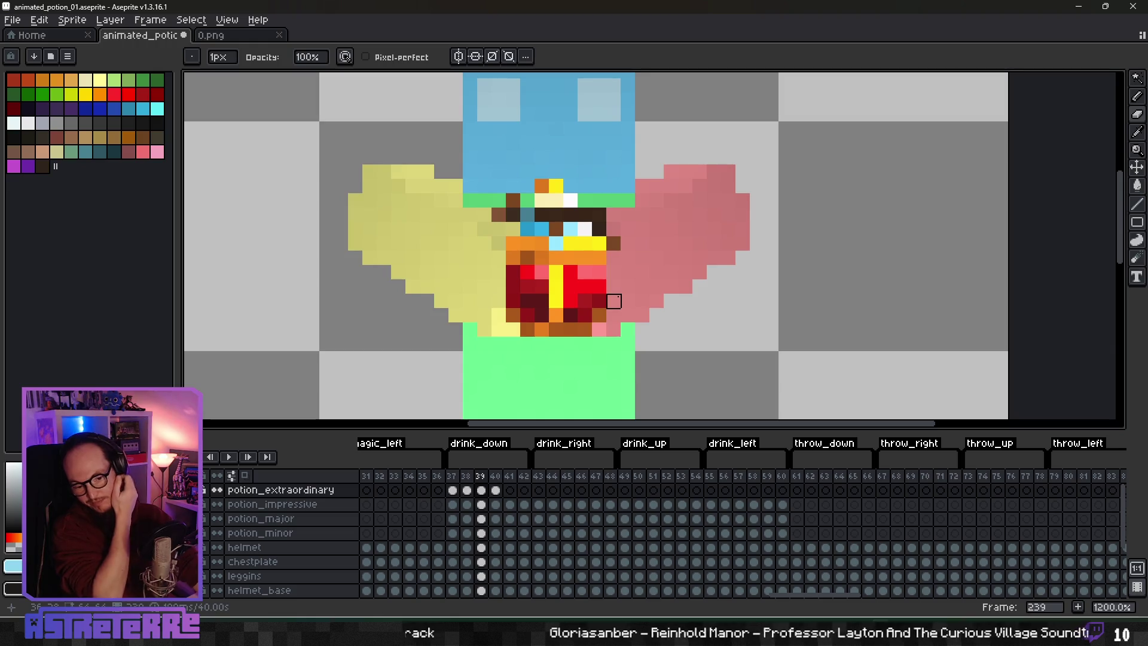
scroll(605, 242, up, 1)
drag(605, 241, 597, 245)
key(comma)
scroll(568, 248, down, 5)
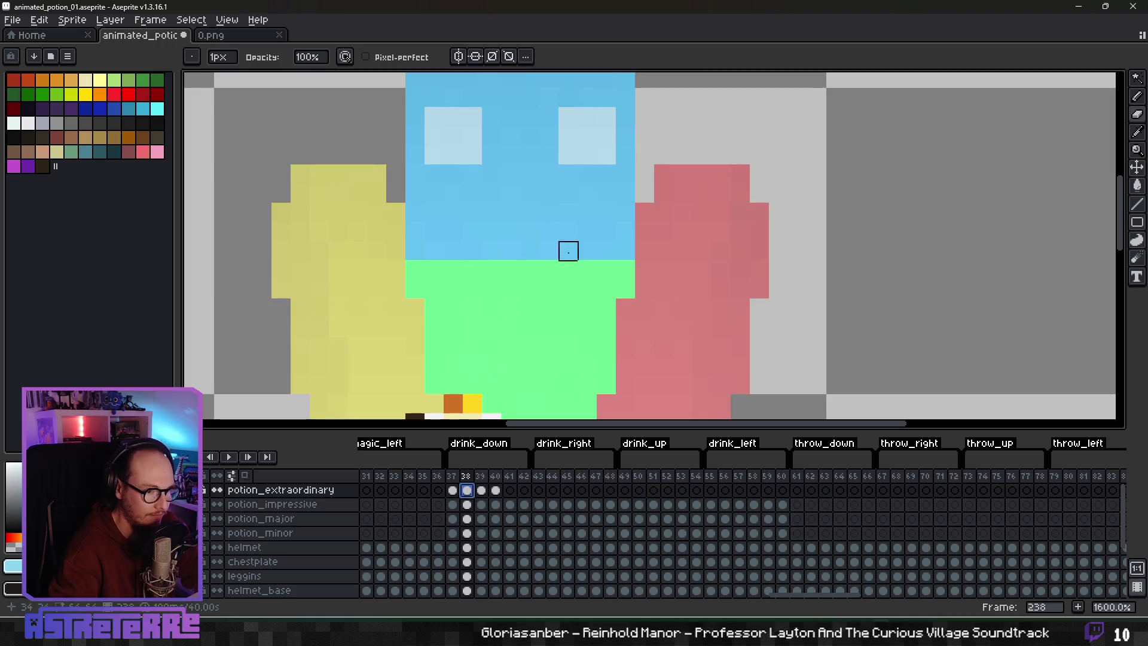
Step: Select the stopper, paste it onto frame 239, and set it atop the potion one pixel higher
key(m)
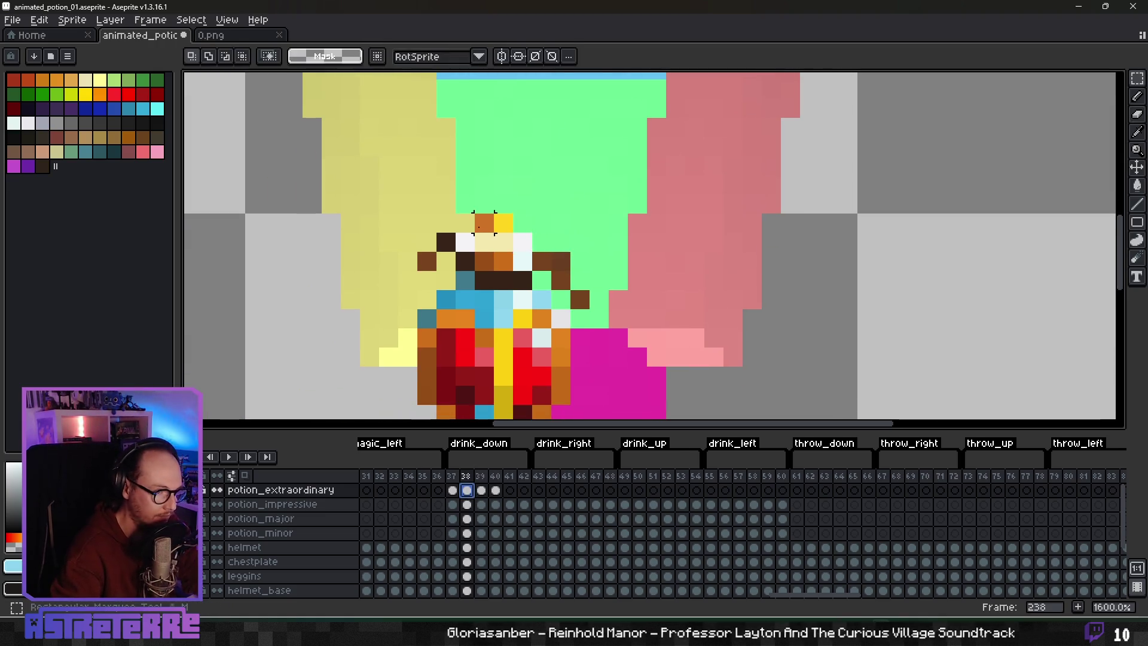
drag(452, 211, 535, 274)
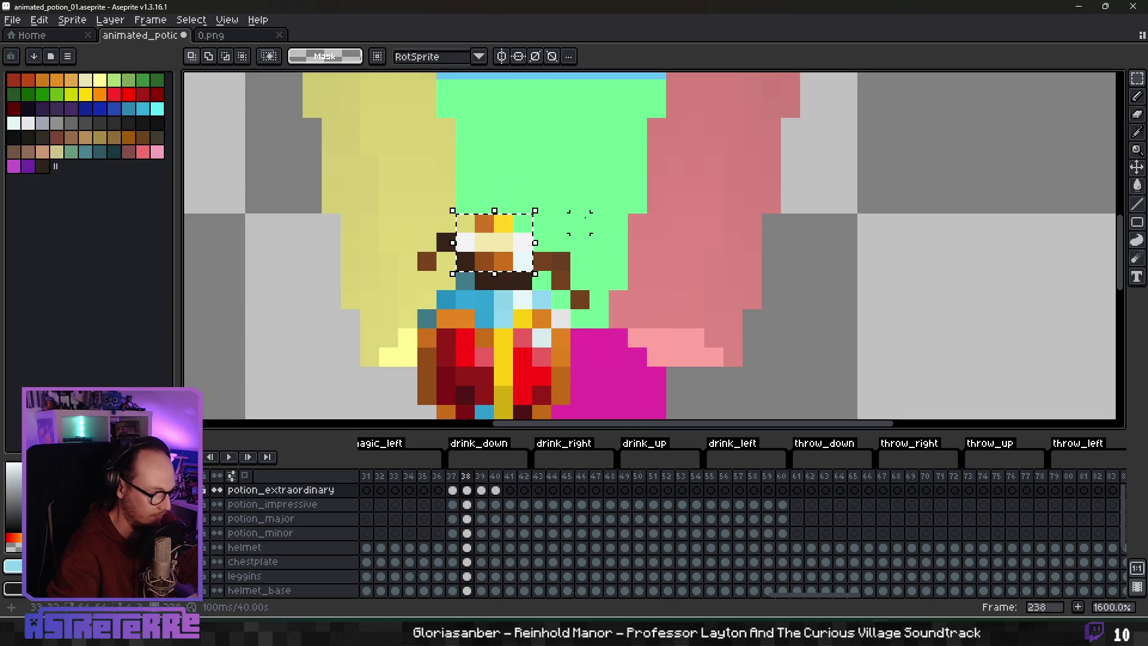
click(481, 490)
scroll(539, 379, up, 5)
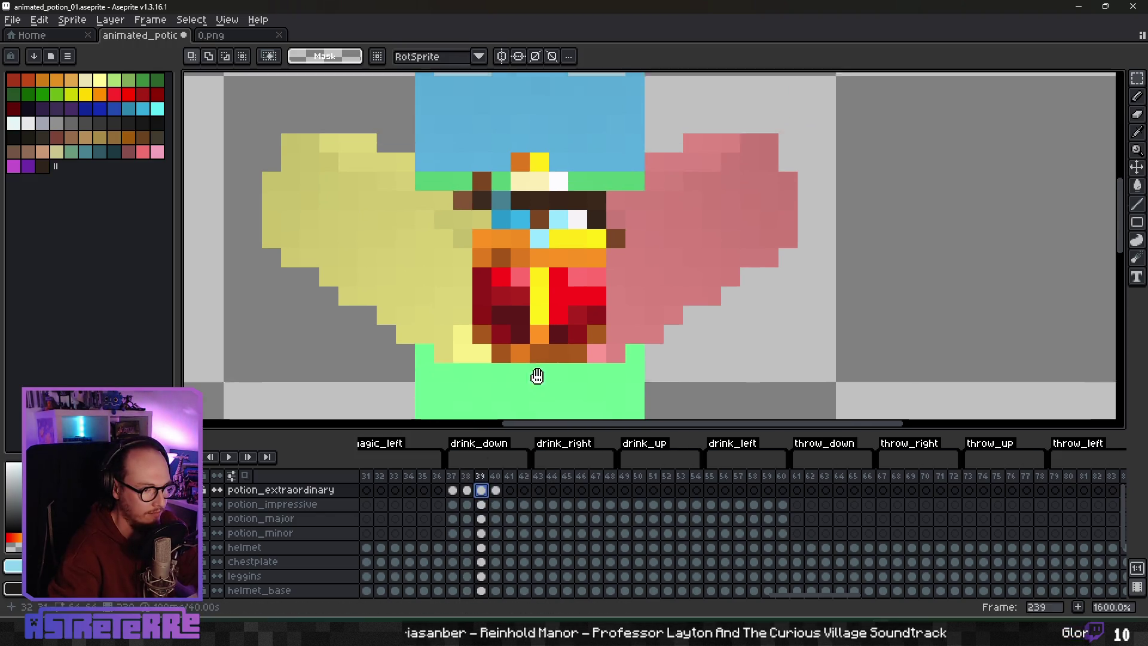
key(ctrl+v)
mouse_move(568, 236)
mouse_down()
mouse_move(515, 231)
mouse_move(556, 235)
mouse_up()
key(ctrl+z)
mouse_move(483, 248)
mouse_down()
mouse_move(544, 208)
mouse_move(693, 162)
mouse_move(551, 191)
mouse_move(616, 185)
mouse_move(532, 195)
mouse_move(538, 187)
mouse_move(540, 203)
mouse_up()
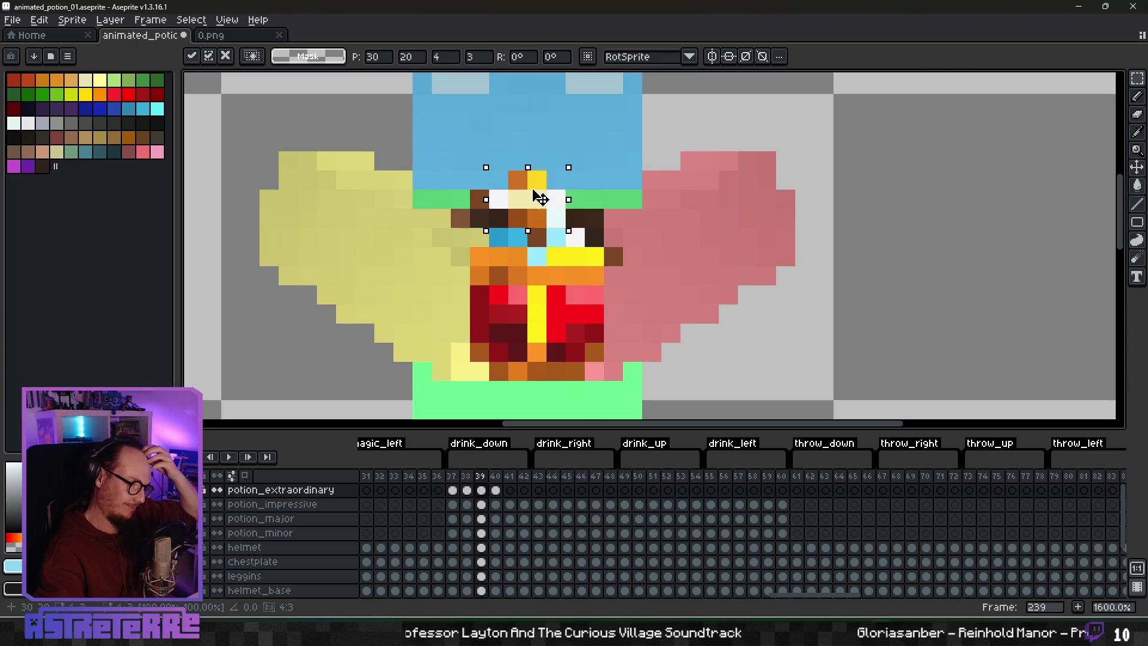
mouse_move(538, 197)
mouse_down()
mouse_move(740, 170)
mouse_move(558, 189)
mouse_move(545, 209)
mouse_up()
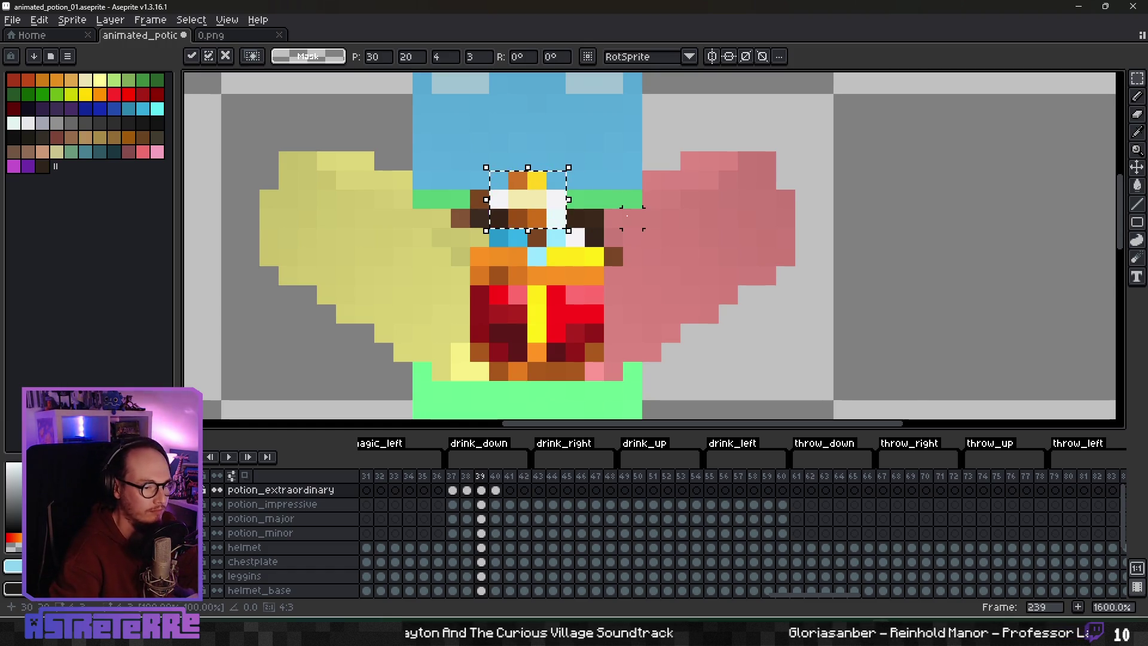
click(555, 255)
Step: Paint dark brown pixels beside the stopper and erase the stray orange pixel left of the potion
key(b)
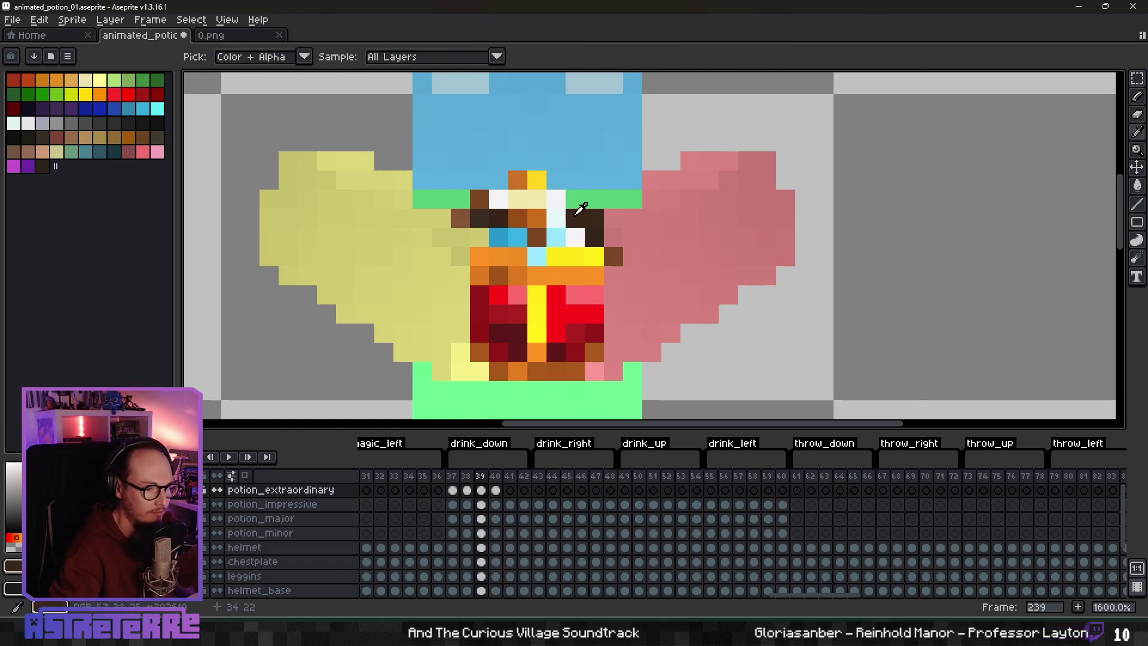
alt+click(574, 218)
drag(556, 238, 532, 237)
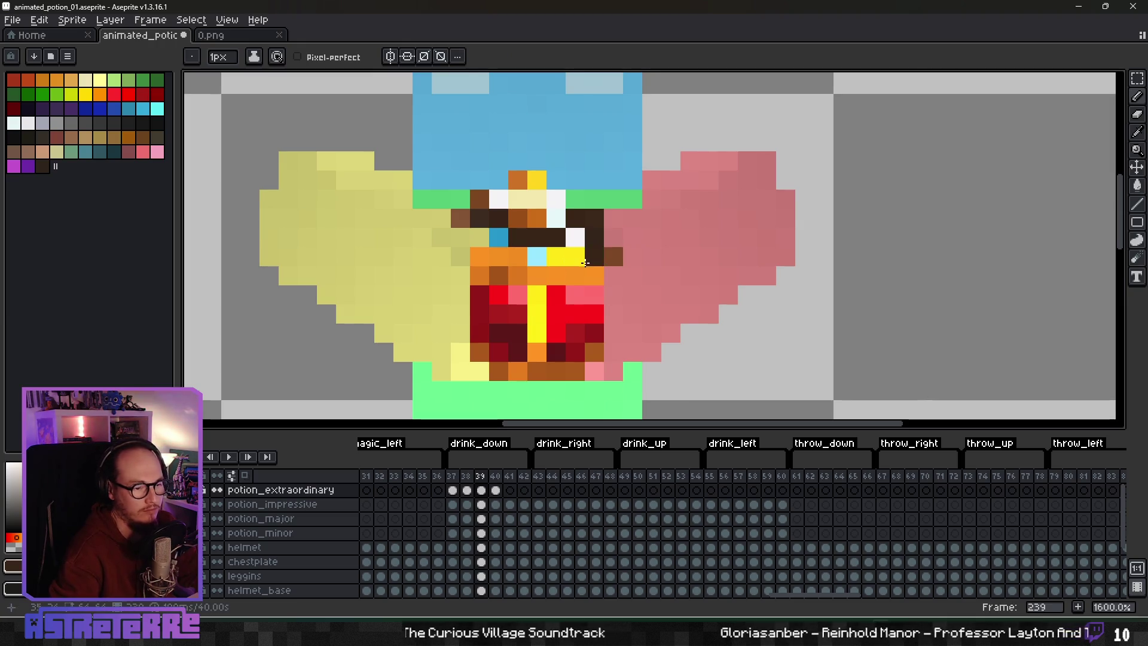
key(e)
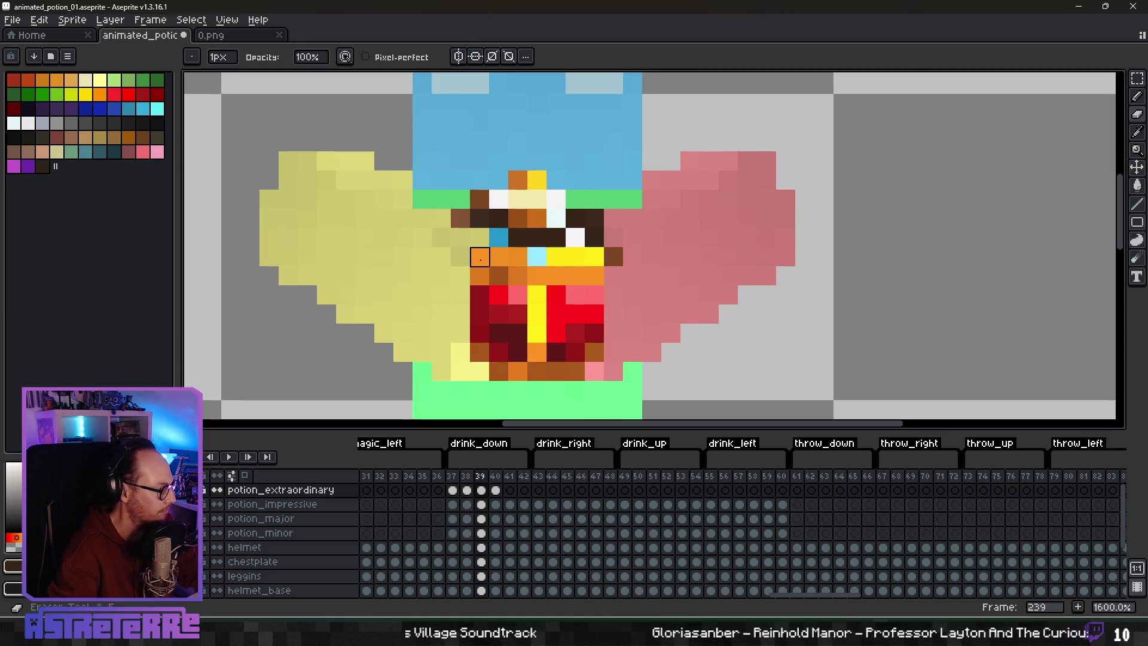
click(480, 257)
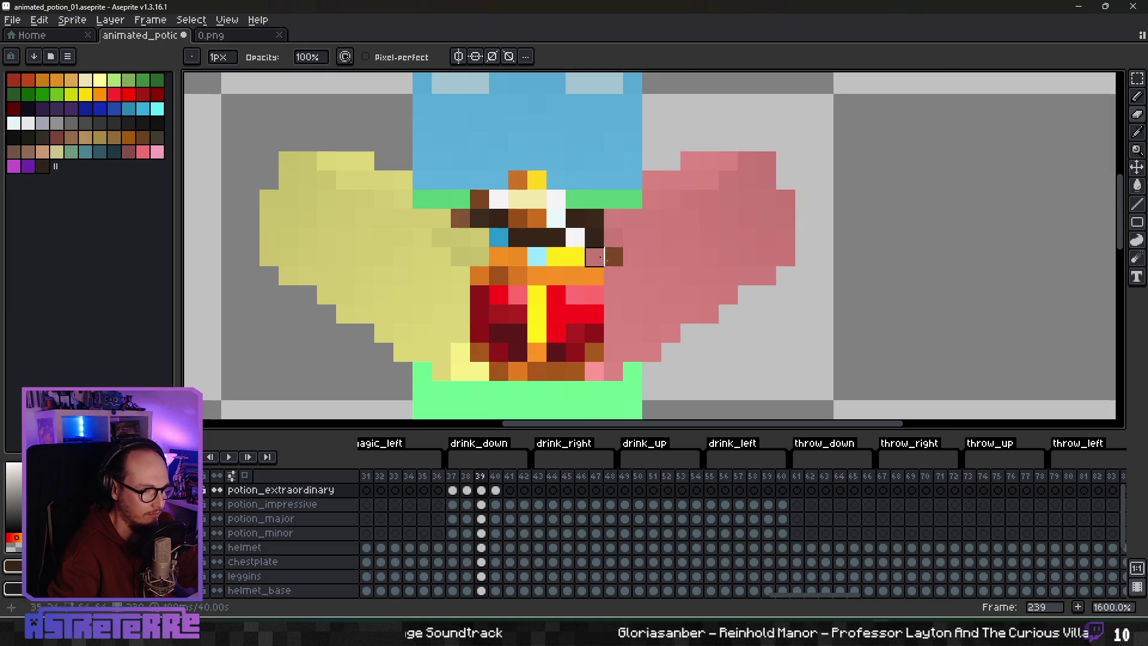
scroll(670, 296, down, 2)
scroll(615, 280, up, 4)
Step: Paint a dark pixel on the potion, then cover it with yellow
key(b)
click(579, 276)
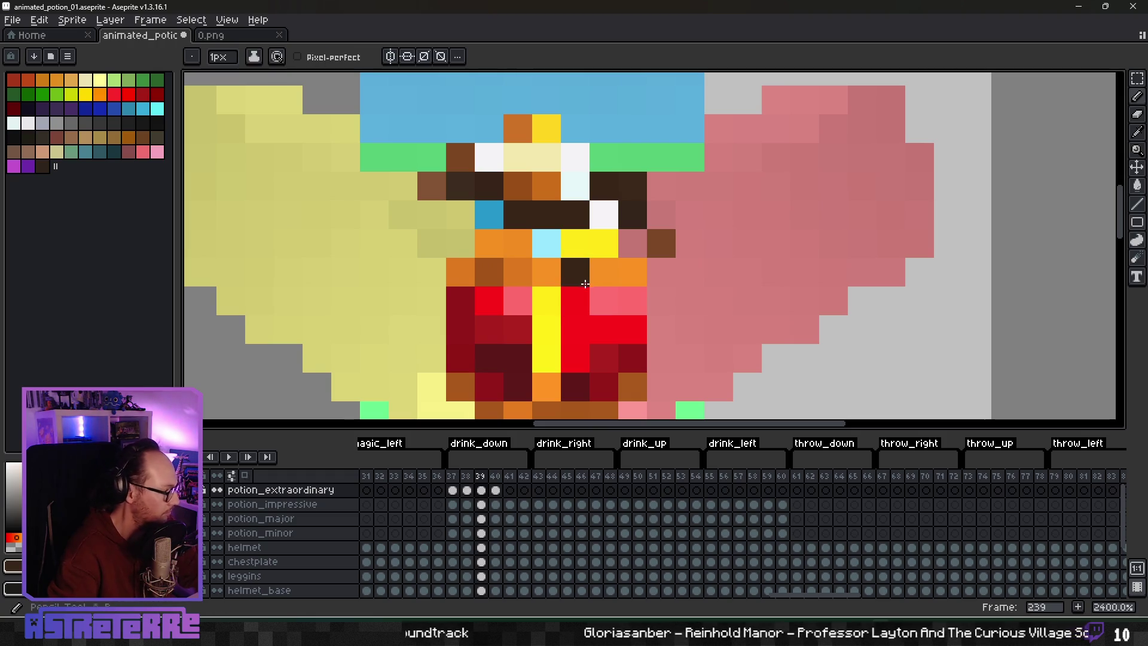
scroll(584, 283, up, 2)
drag(569, 279, 546, 234)
scroll(576, 257, down, 4)
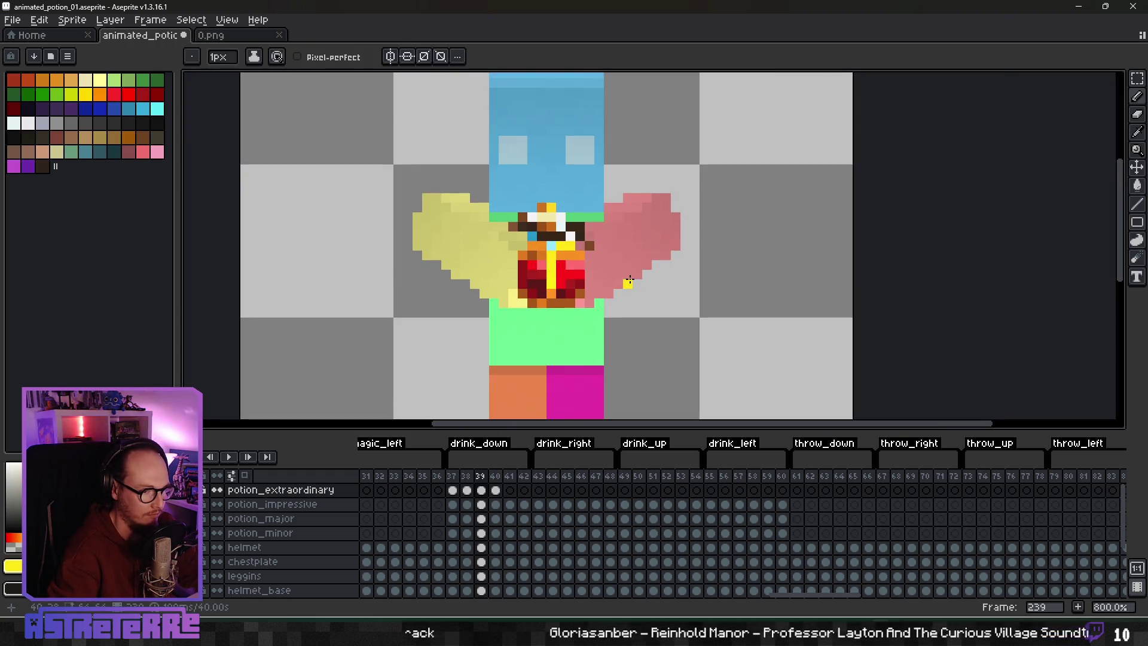
Step: After comparing with the previous frame, paint a blue pixel left of the orange band
key(comma)
scroll(583, 287, up, 3)
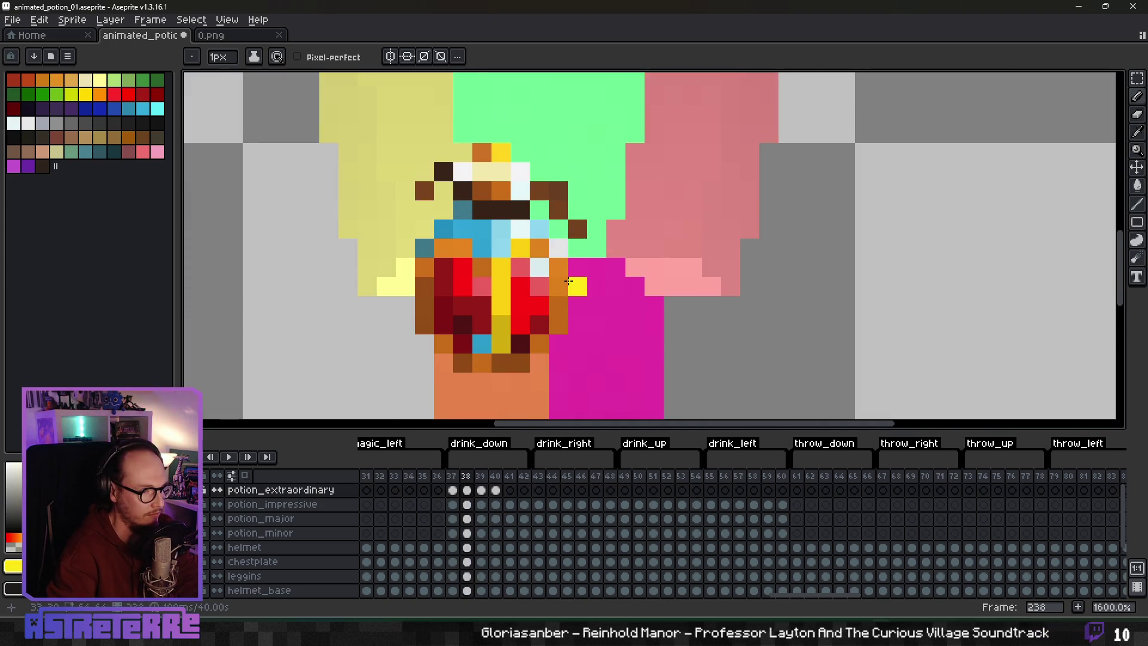
scroll(568, 280, down, 2)
scroll(567, 285, up, 4)
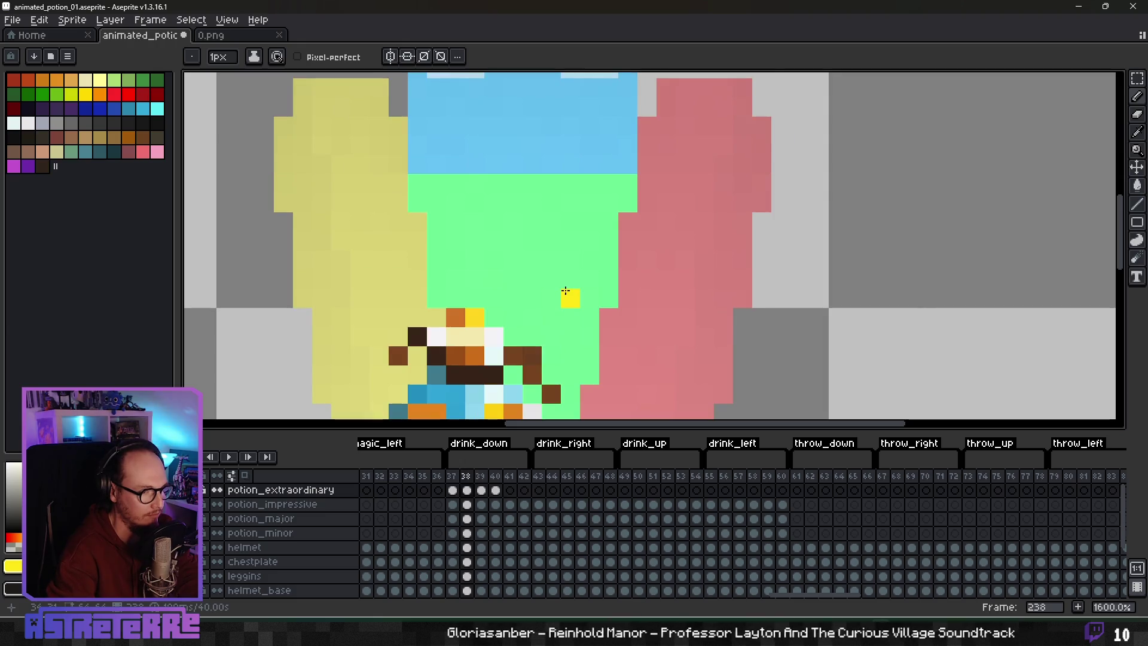
key(period)
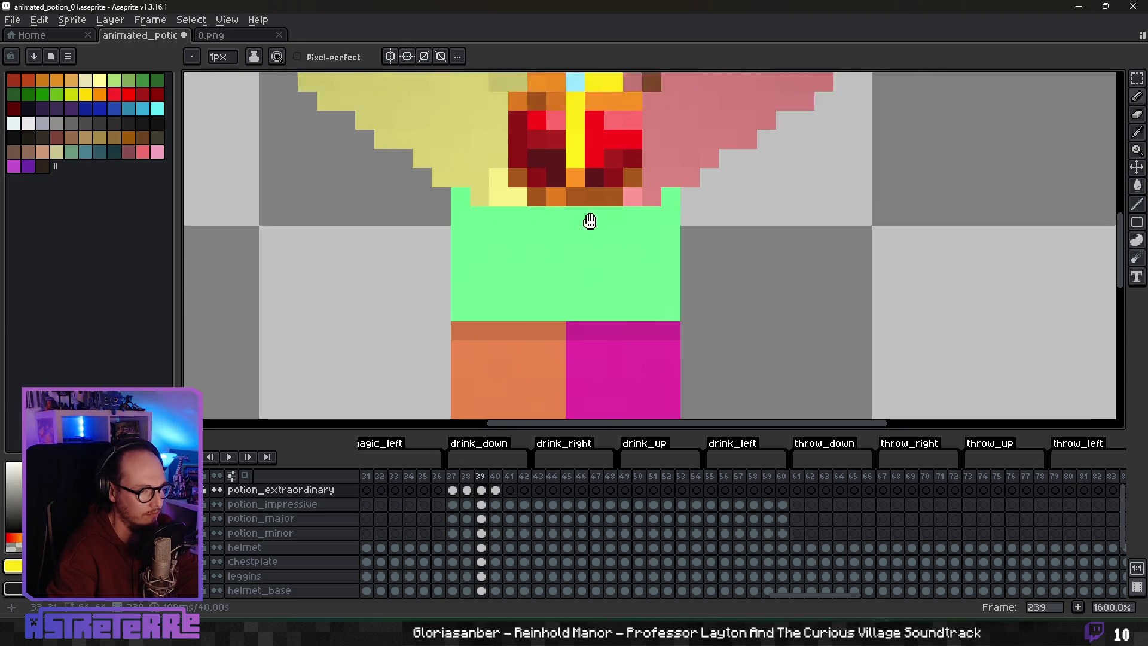
scroll(553, 238, up, 2)
scroll(554, 238, up, 2)
alt+click(488, 185)
click(458, 213)
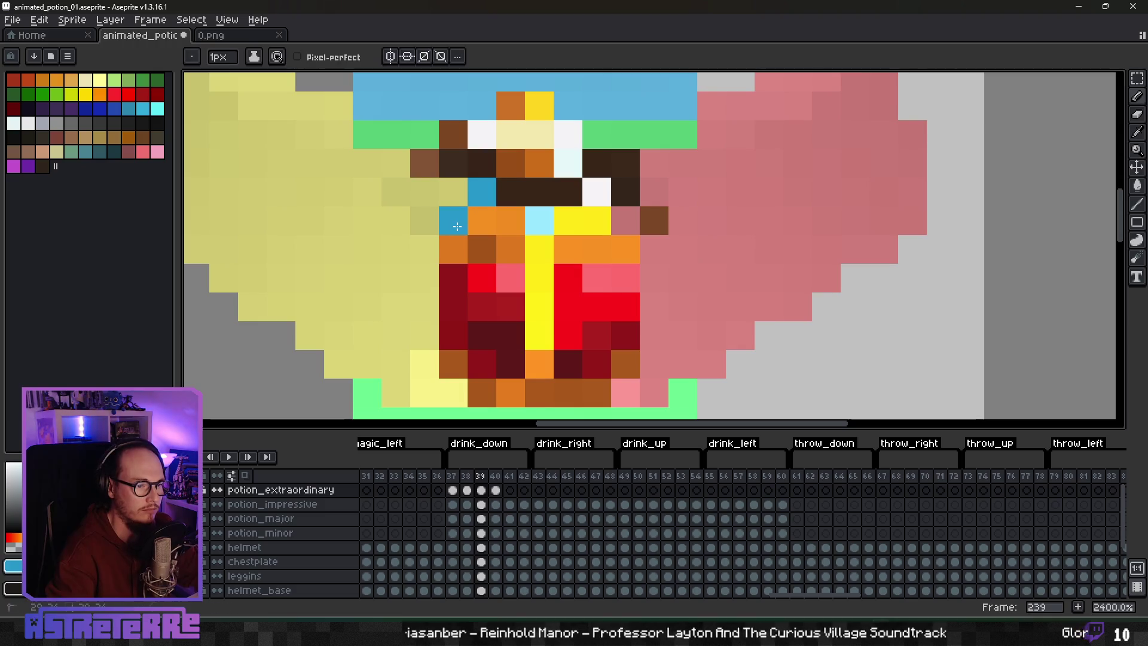
Step: Add a white highlight pixel beside the potion's yellow pixels
drag(654, 258, 650, 266)
alt+click(587, 199)
click(610, 237)
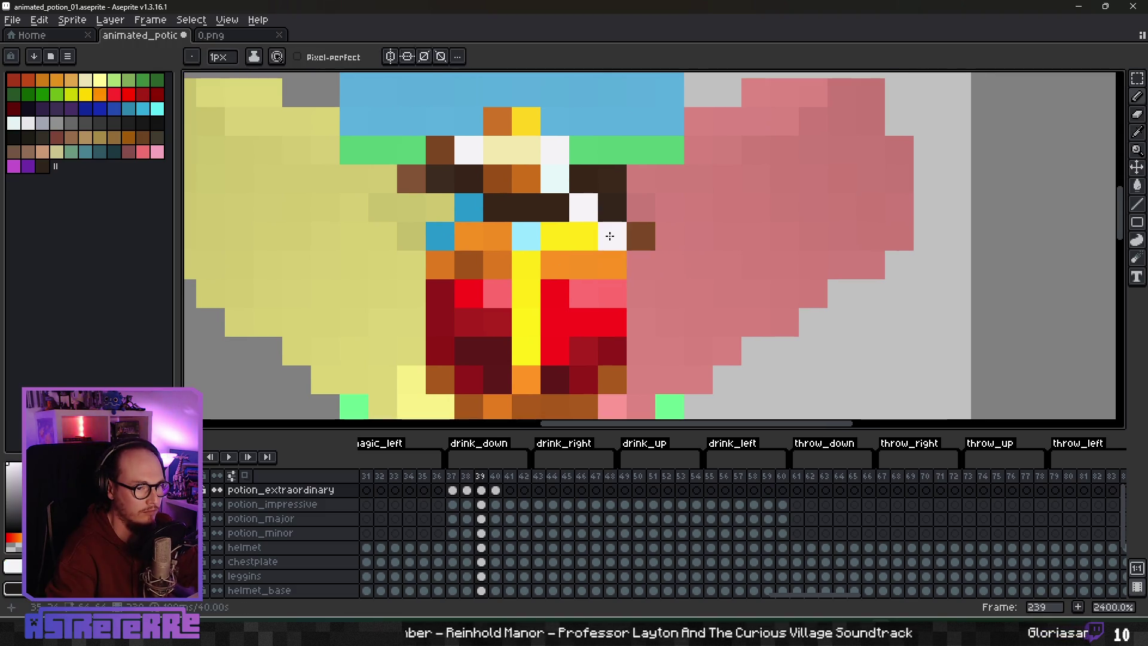
scroll(640, 263, down, 3)
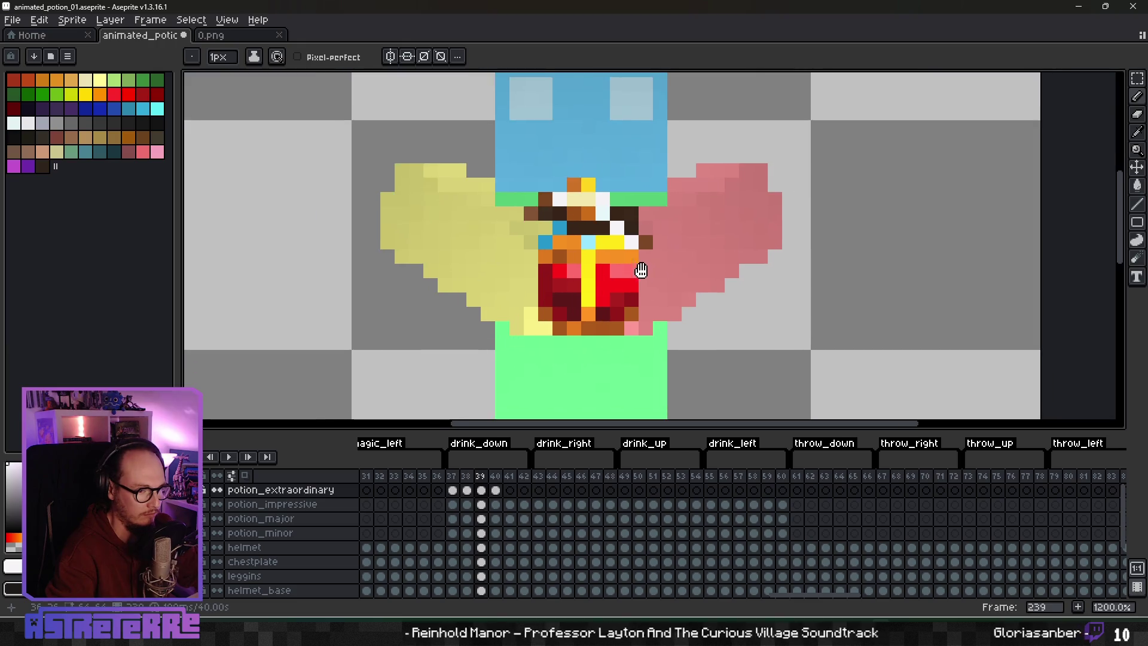
Step: Paint orange pixels down the potion's left side, plus a brown and another shading pixel
key(Left)
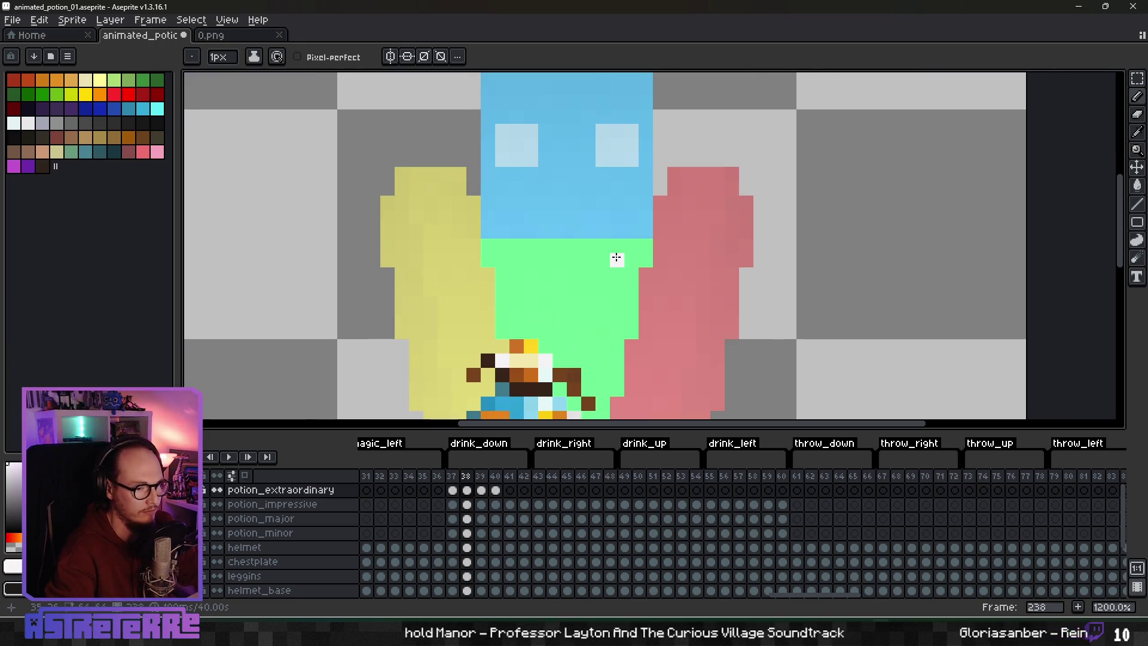
scroll(616, 257, down, 3)
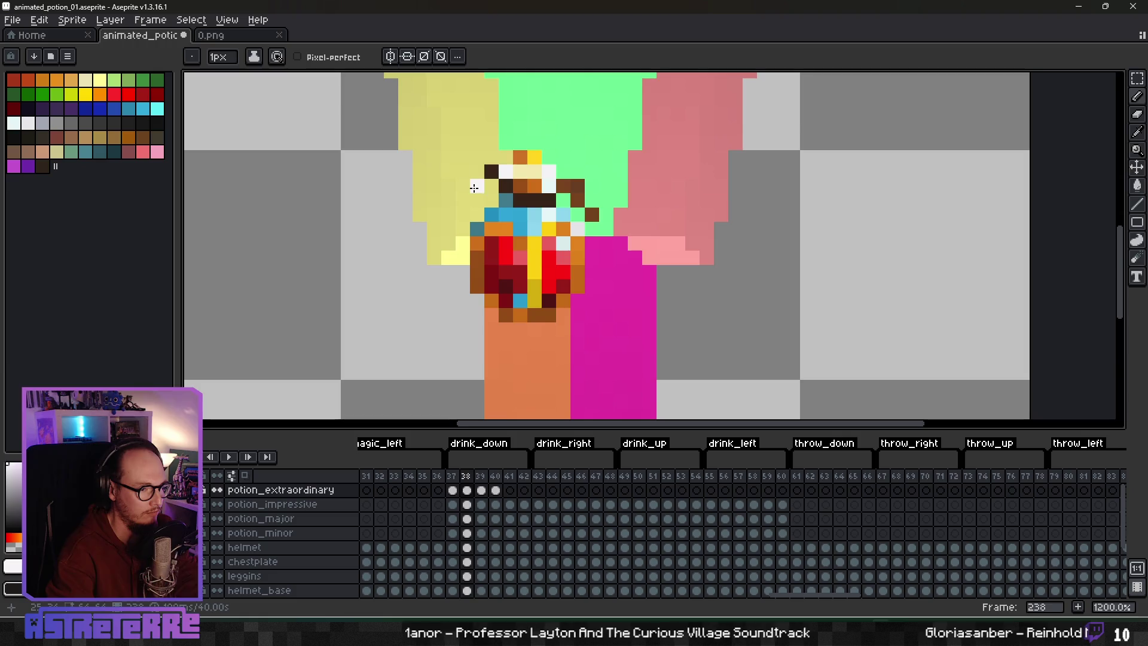
scroll(474, 188, down, 2)
key(Right)
scroll(568, 322, up, 1)
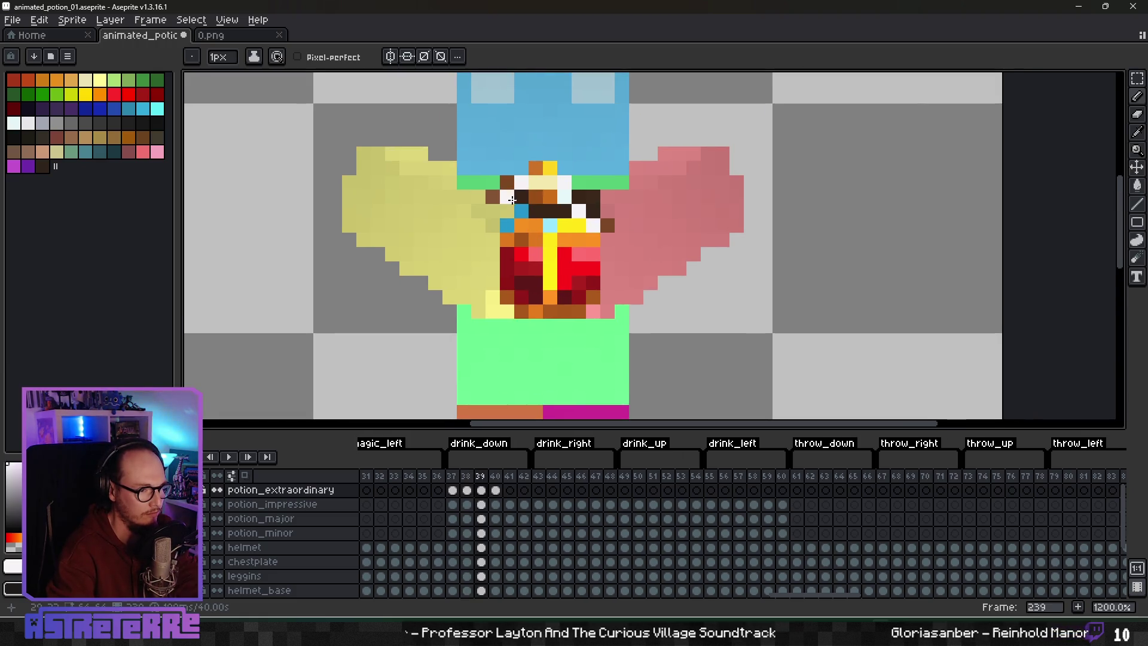
scroll(512, 237, up, 2)
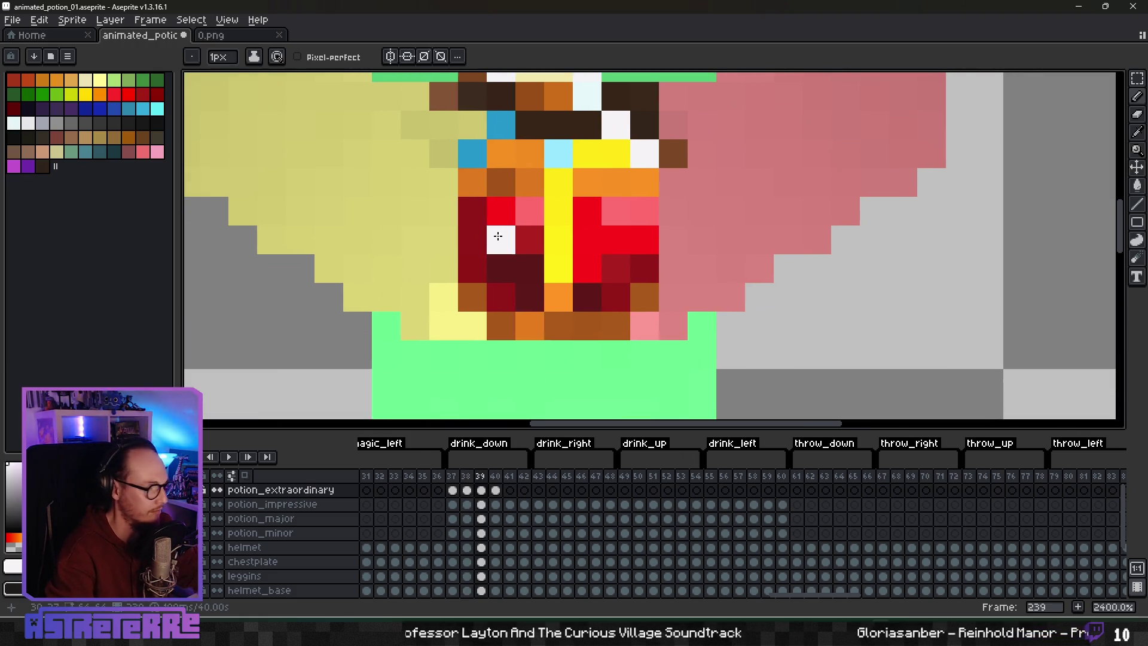
alt+click(474, 182)
drag(444, 211, 444, 269)
alt+click(473, 293)
click(616, 267)
scroll(639, 262, right, 2)
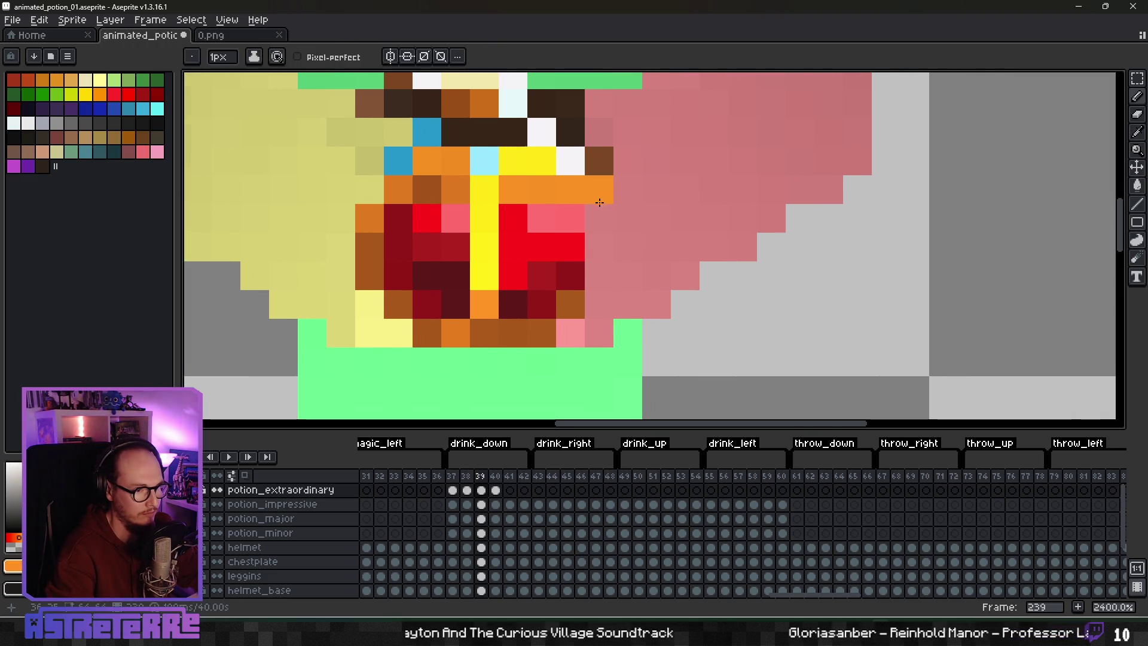
Step: Sample the potion's brown and orange for its right-side edge
alt+click(578, 295)
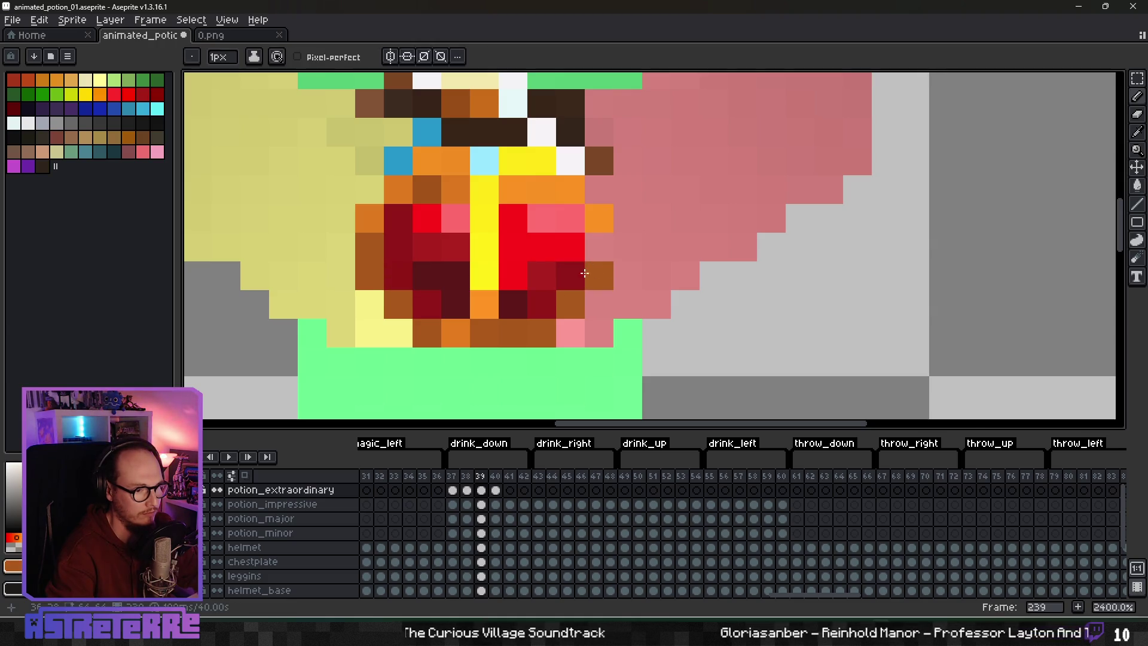
alt+click(451, 328)
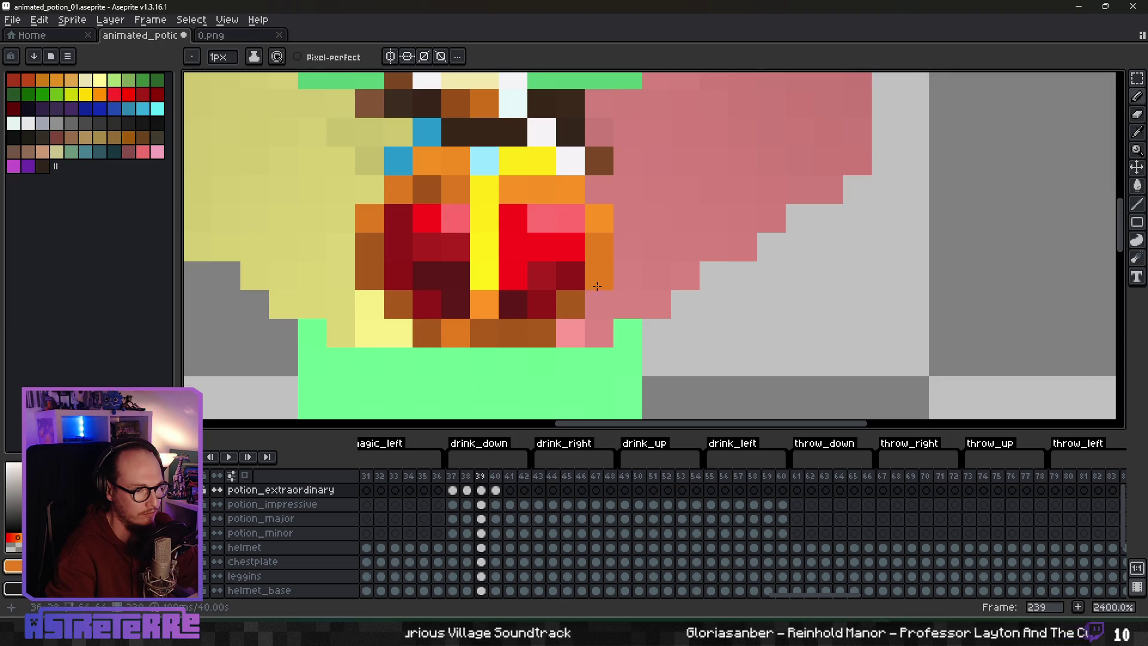
scroll(595, 281, down, 3)
scroll(694, 252, up, 3)
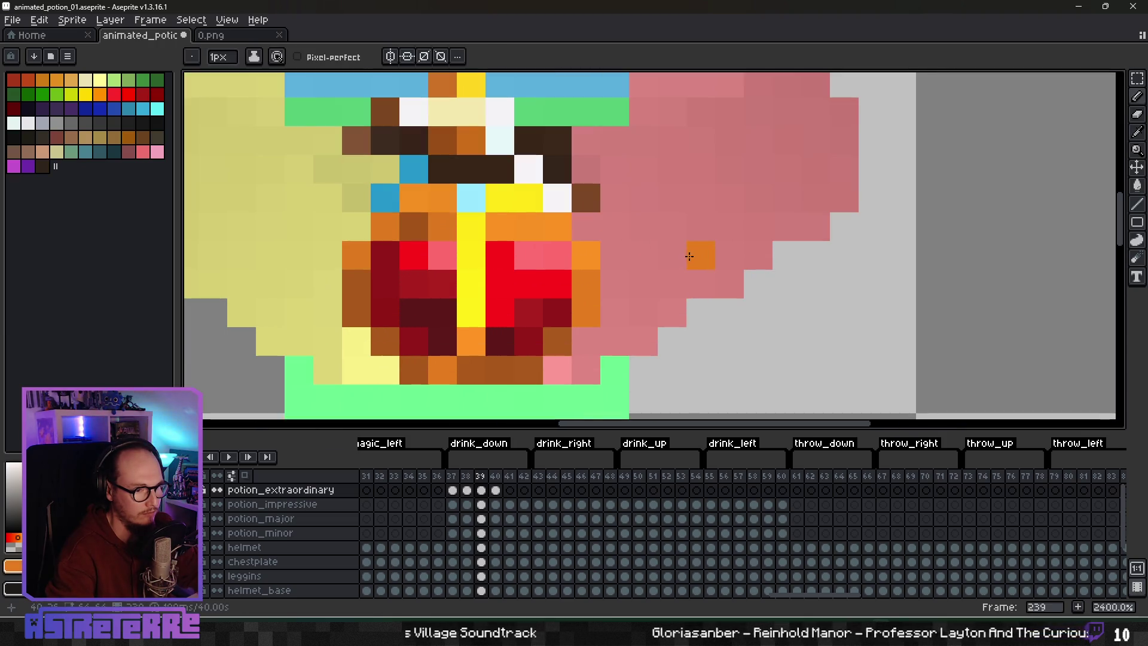
scroll(641, 246, down, 5)
scroll(626, 234, up, 4)
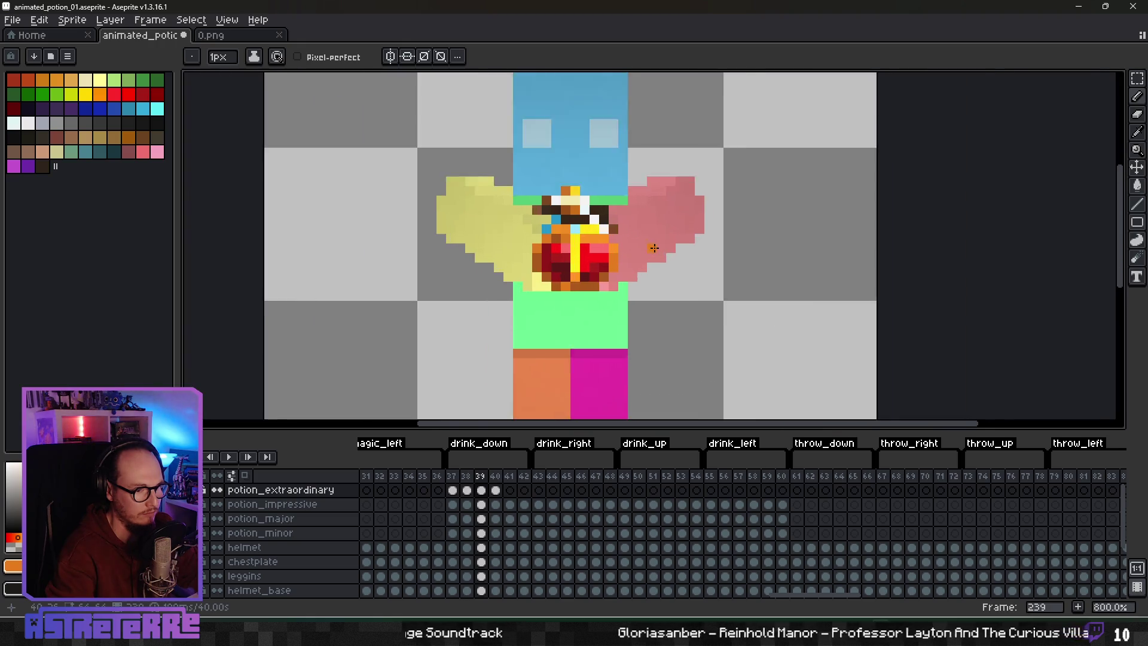
scroll(621, 234, down, 1)
scroll(624, 232, up, 1)
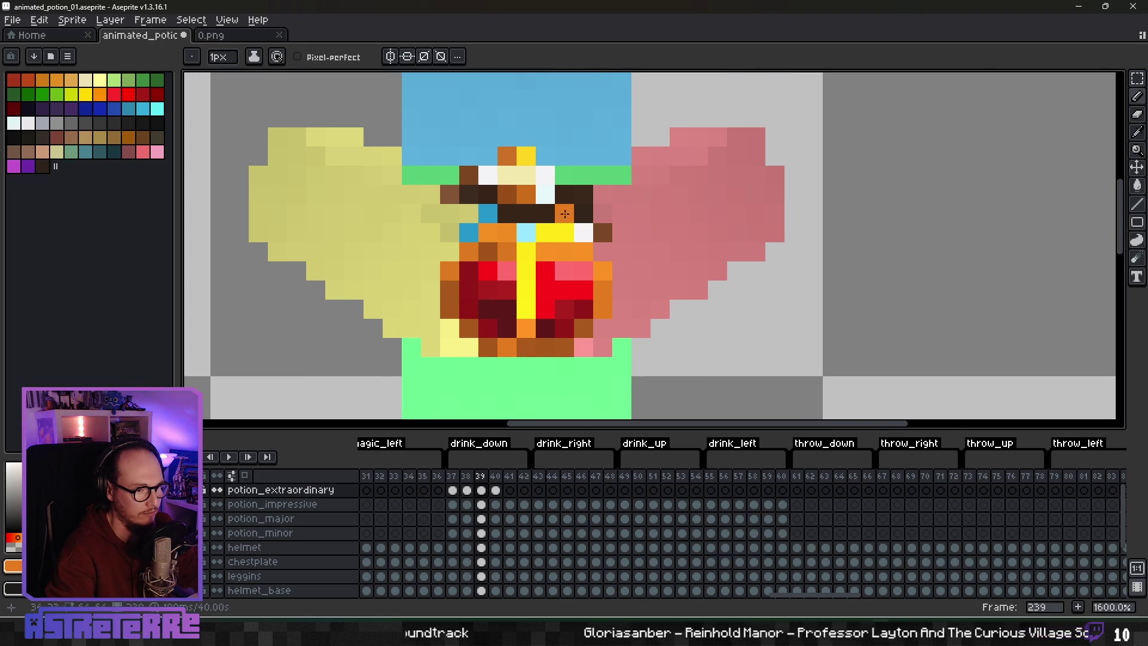
Step: Flip between frames 238 and 239 to compare the potion, then sample its blue
key(comma)
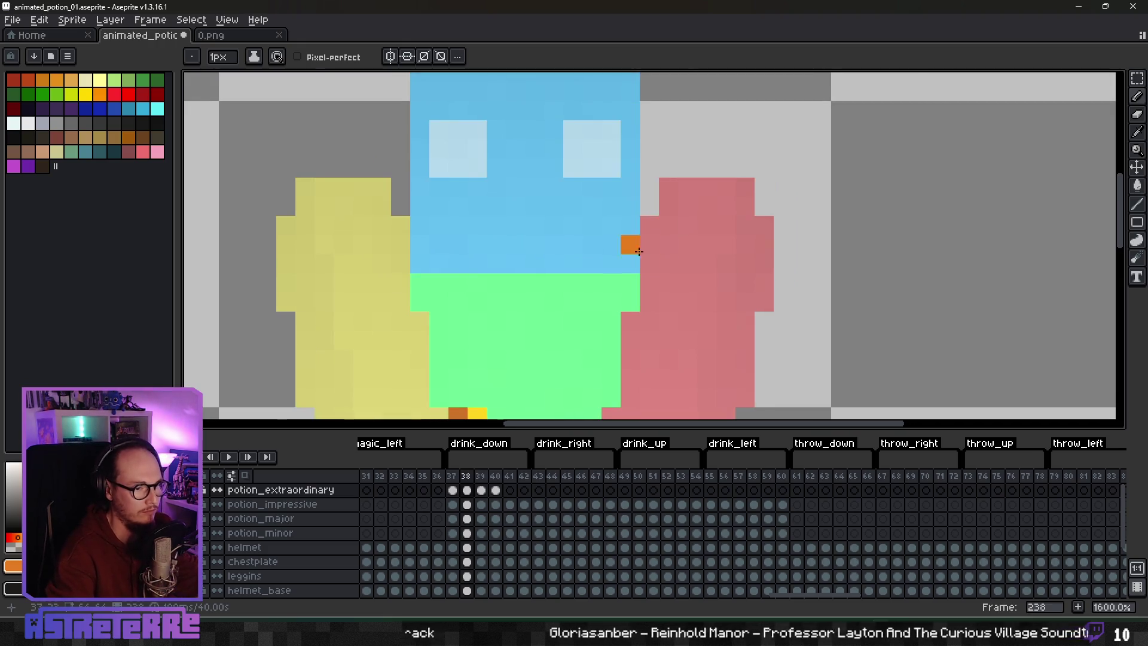
scroll(598, 239, down, 1)
key(period)
key(comma)
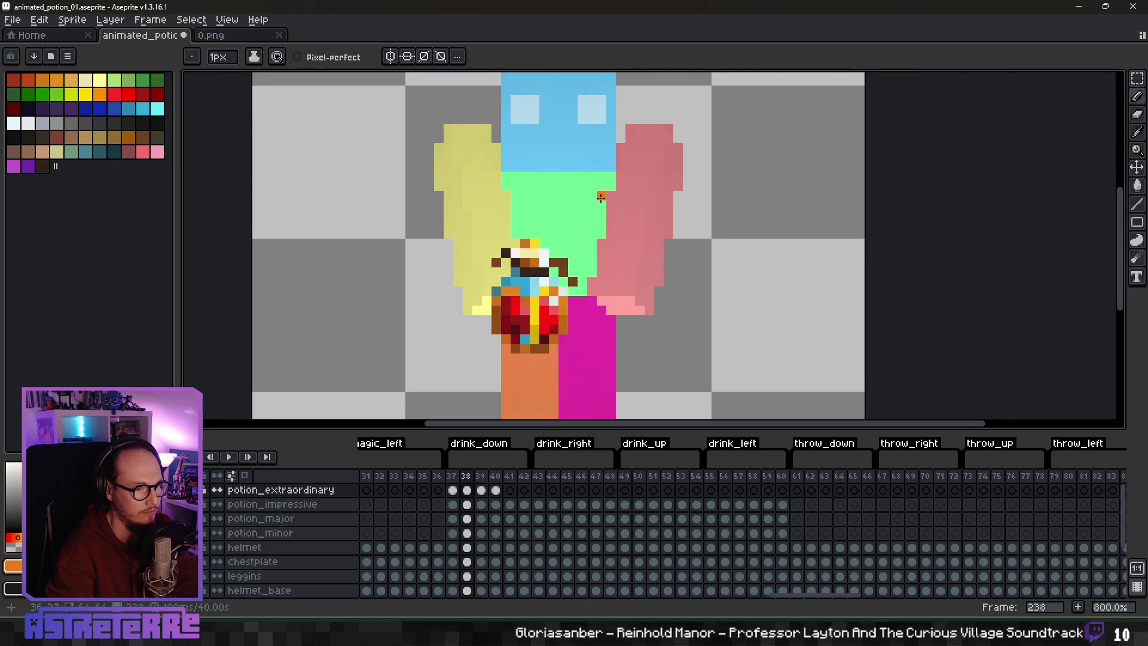
key(period)
drag(581, 197, 570, 257)
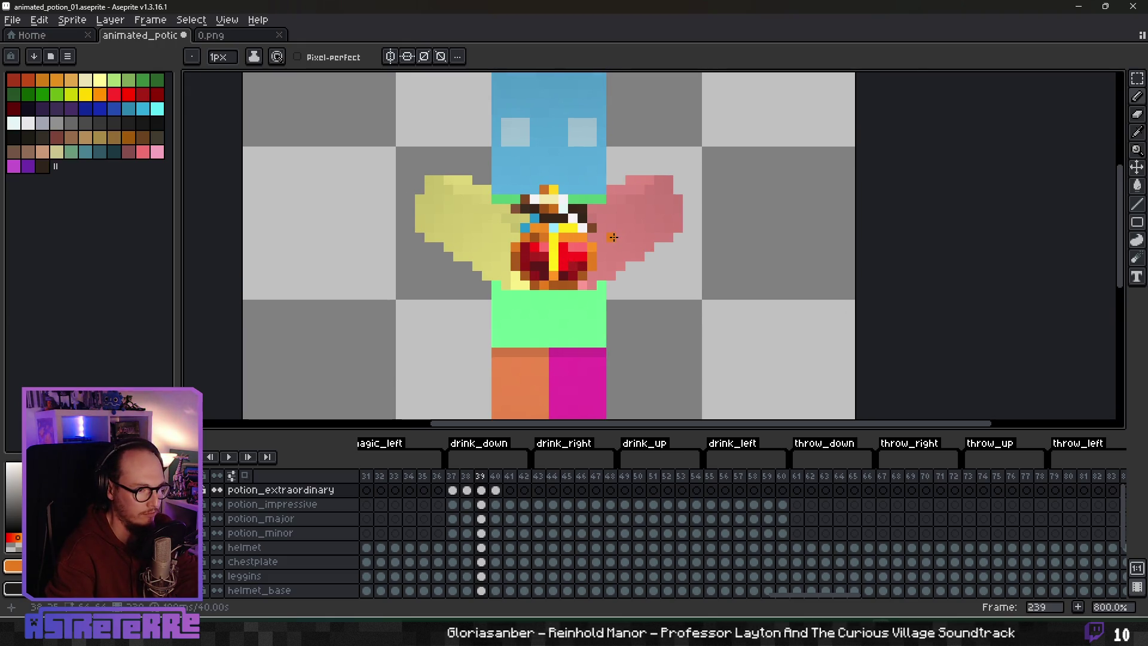
scroll(544, 241, up, 1)
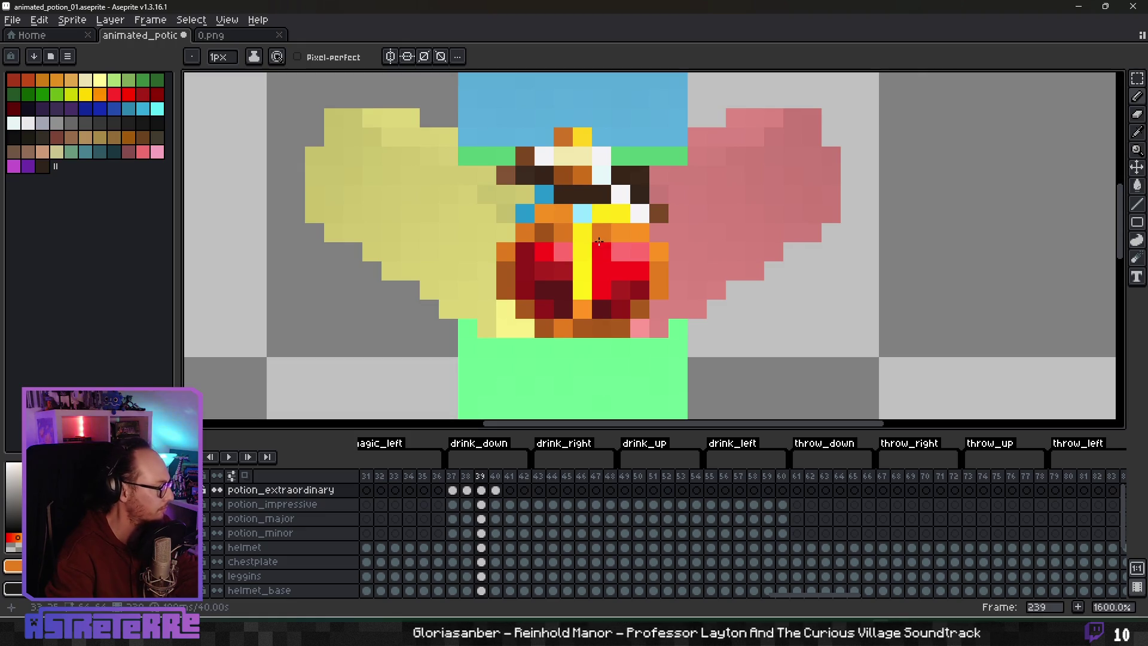
scroll(594, 235, up, 1)
alt+click(632, 197)
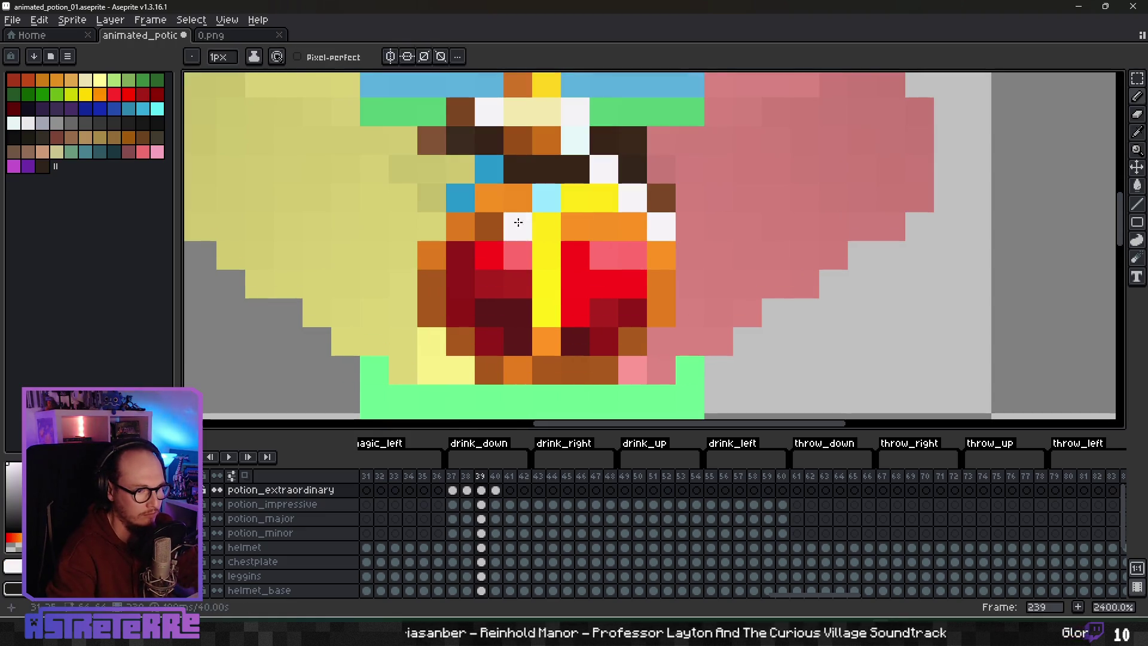
alt+click(461, 200)
scroll(614, 239, down, 3)
key(Left)
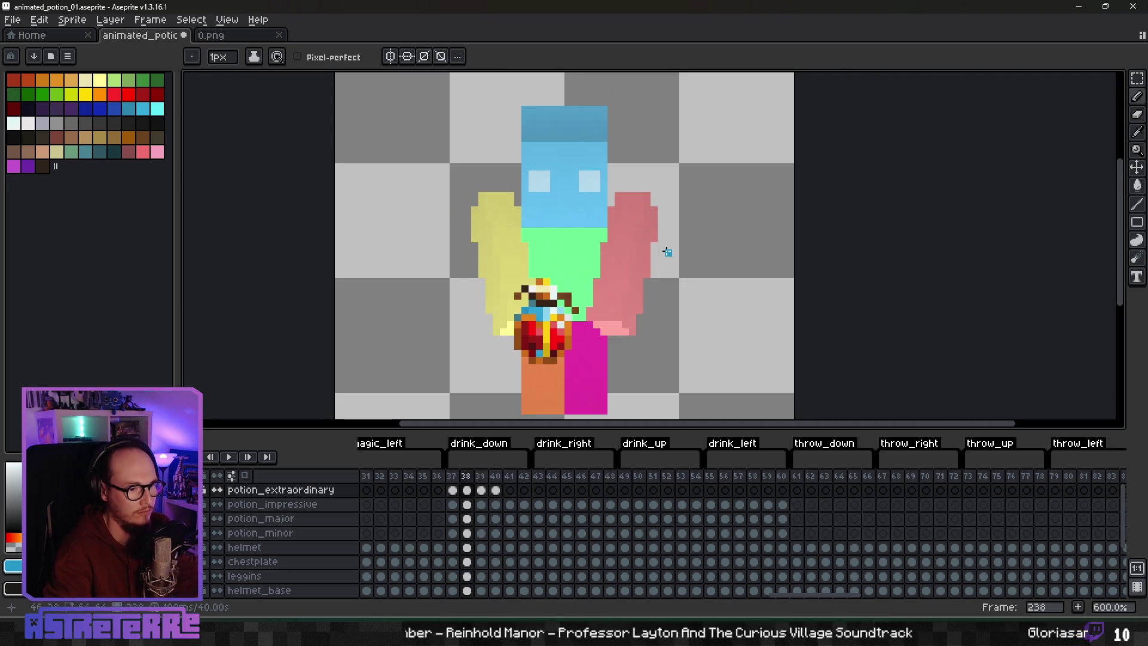
Step: Step back and forth through frames 237–240 to preview the drink, ending on frame 240
key(Right)
key(Left)
key(Left)
key(Right)
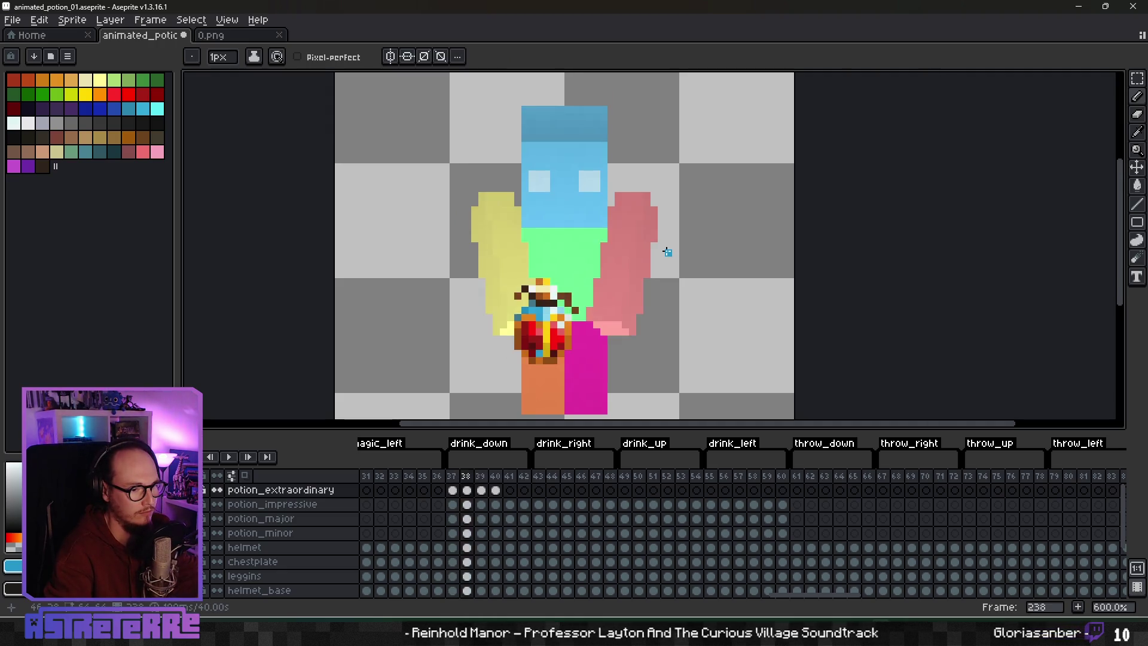
key(Right)
scroll(647, 251, down, 4)
key(Left)
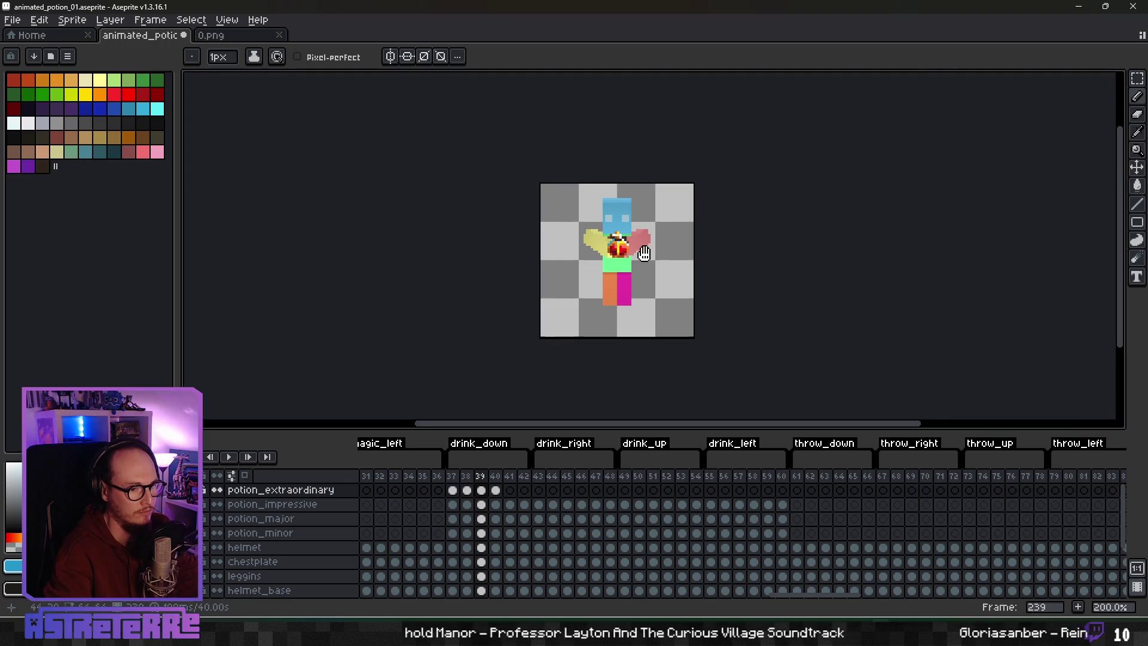
key(Right)
key(Left)
key(Left)
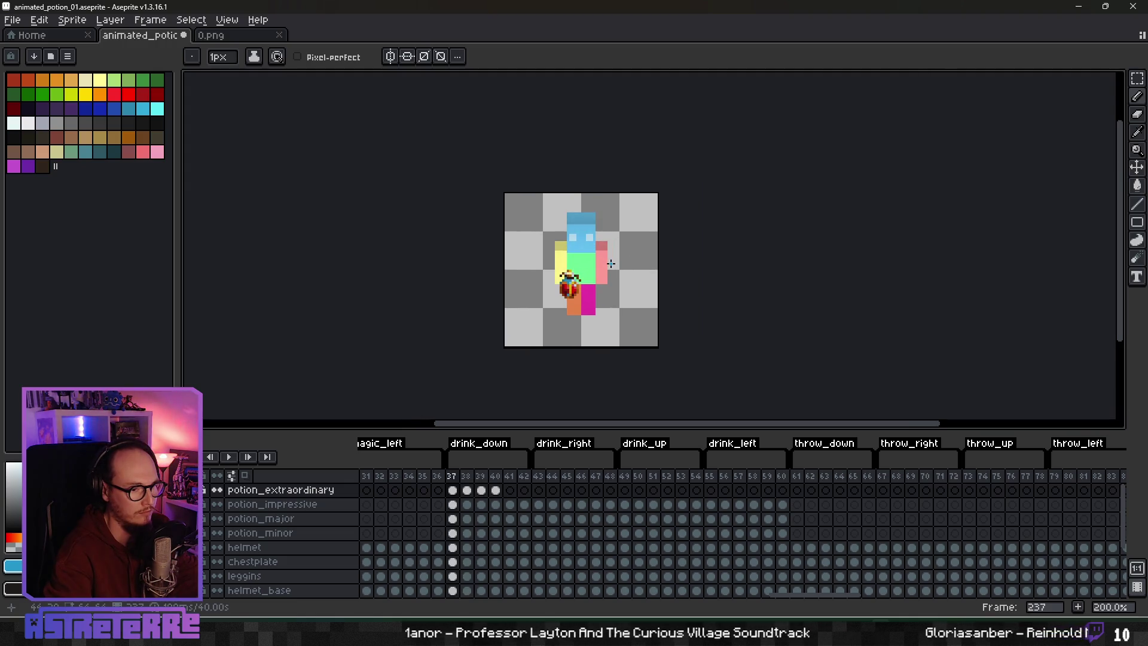
key(Right)
key(Right)
scroll(611, 262, up, 4)
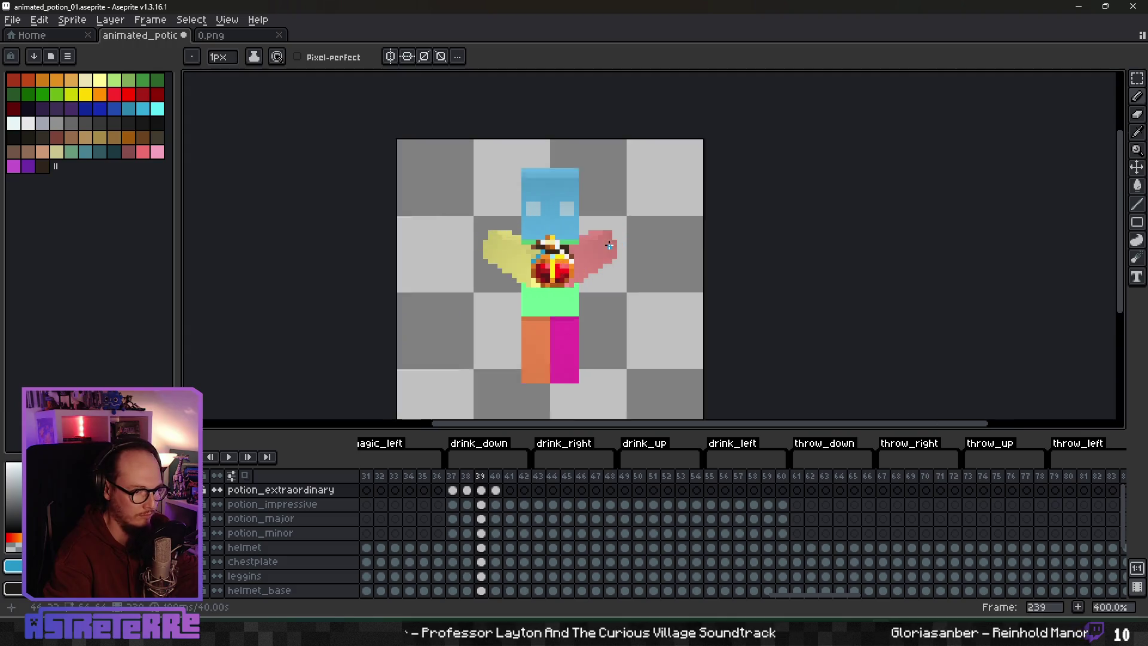
key(Right)
scroll(573, 231, up, 3)
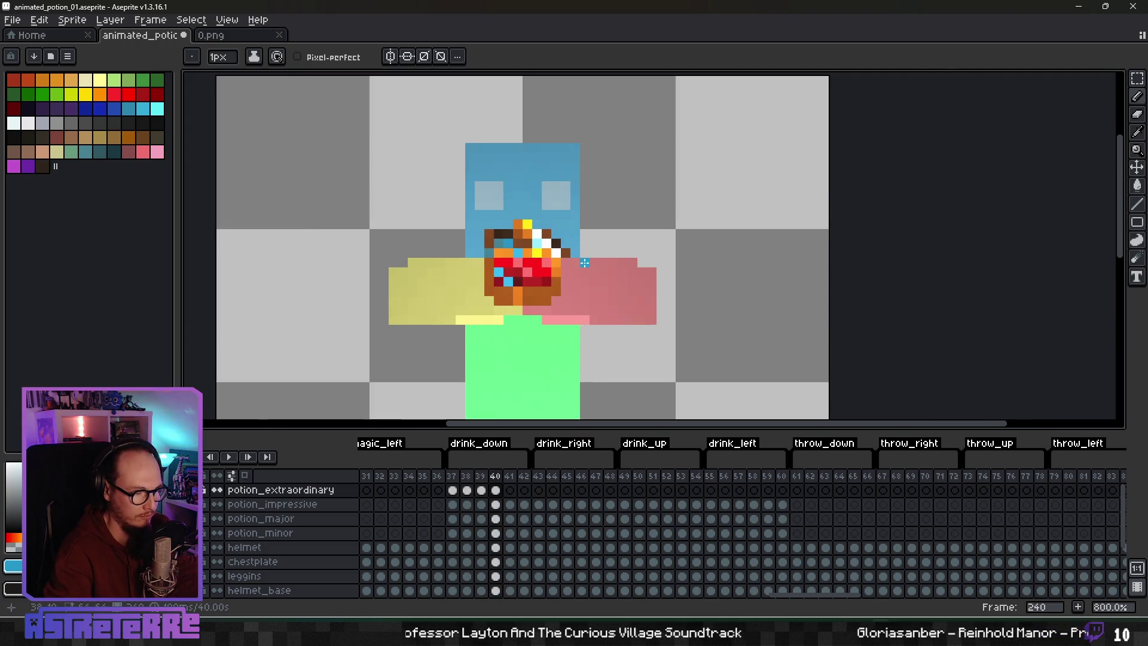
Step: Toggle potion_extraordinary's visibility to compare, then paint a yellow stripe down the potion
scroll(584, 256, down, 1)
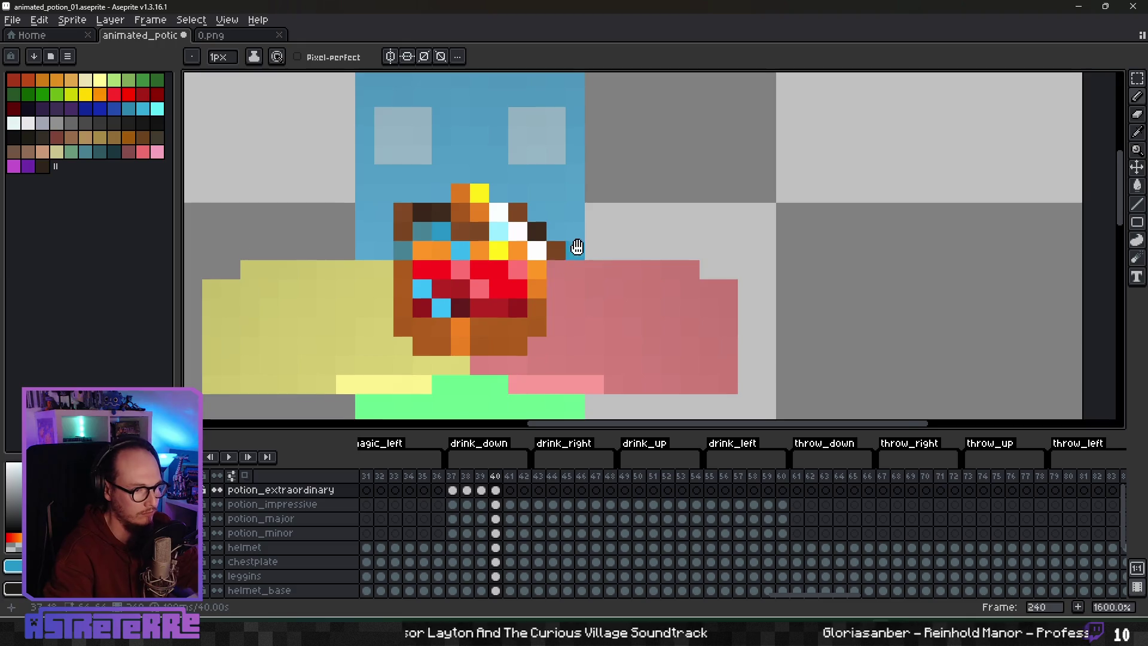
scroll(577, 245, up, 2)
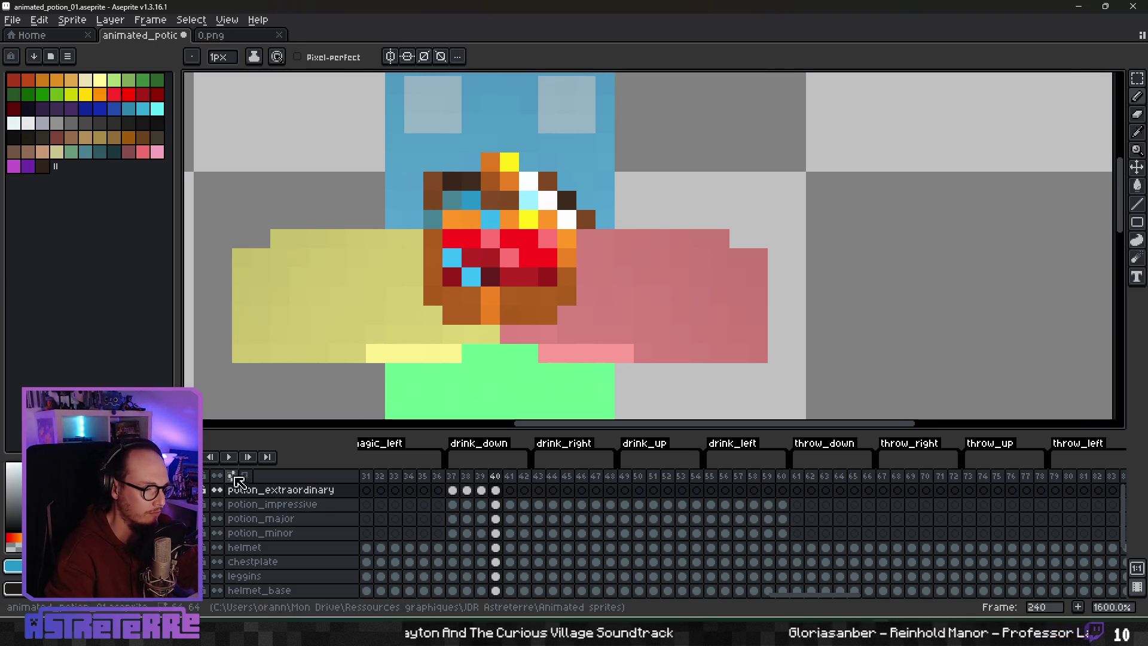
click(217, 489)
click(217, 490)
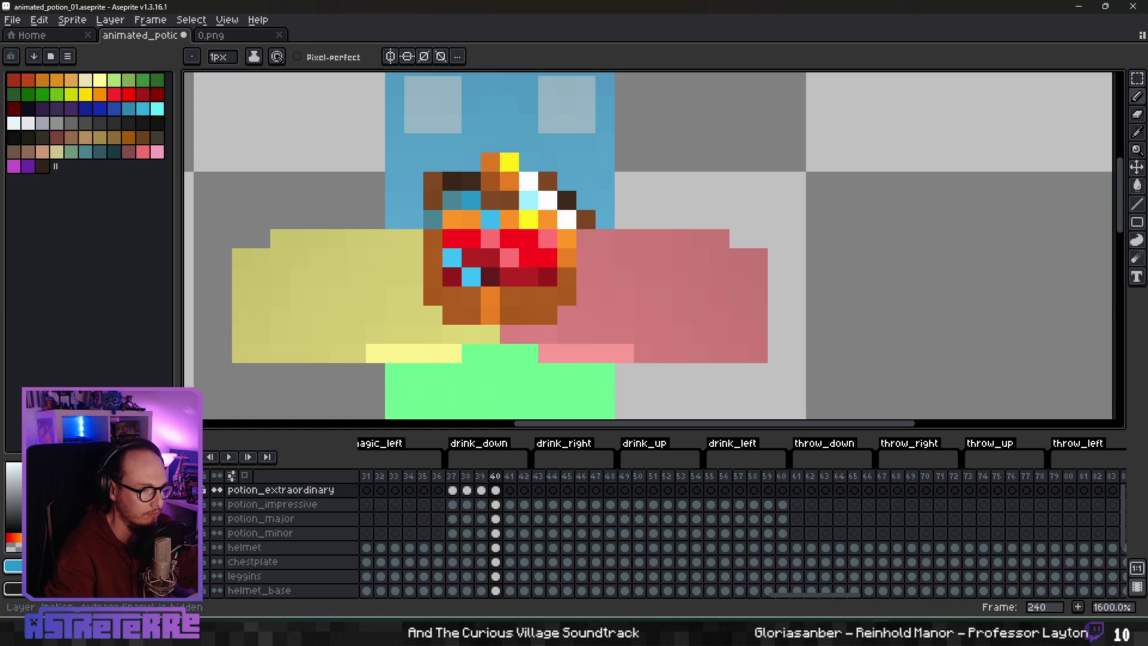
drag(510, 316, 484, 354)
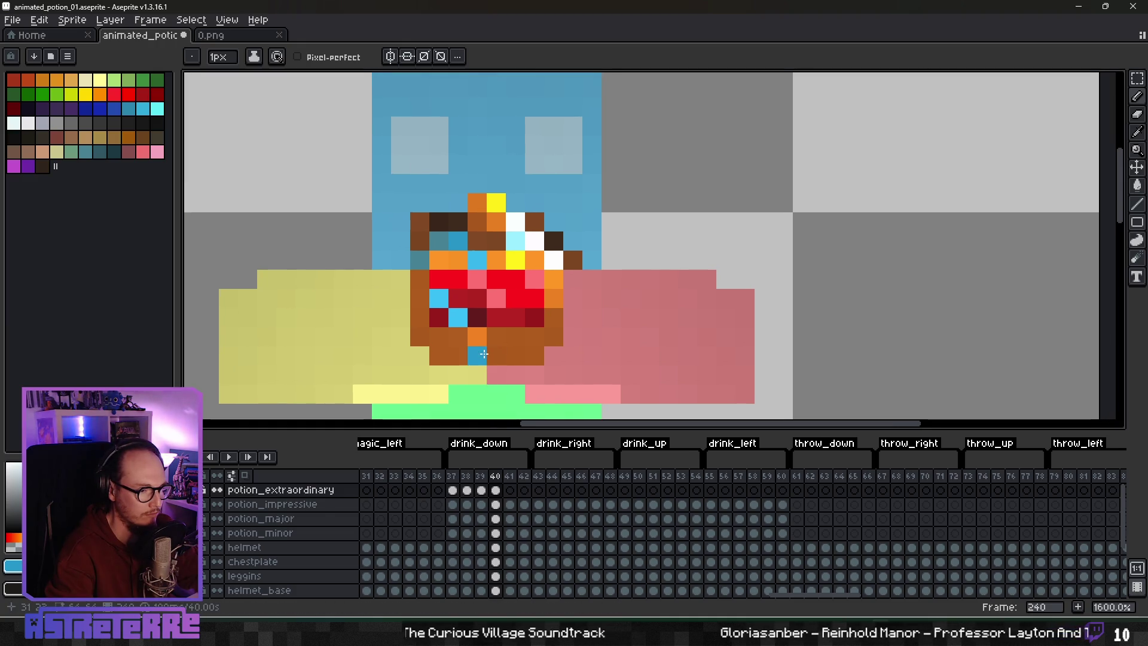
alt+click(515, 259)
drag(490, 306, 505, 322)
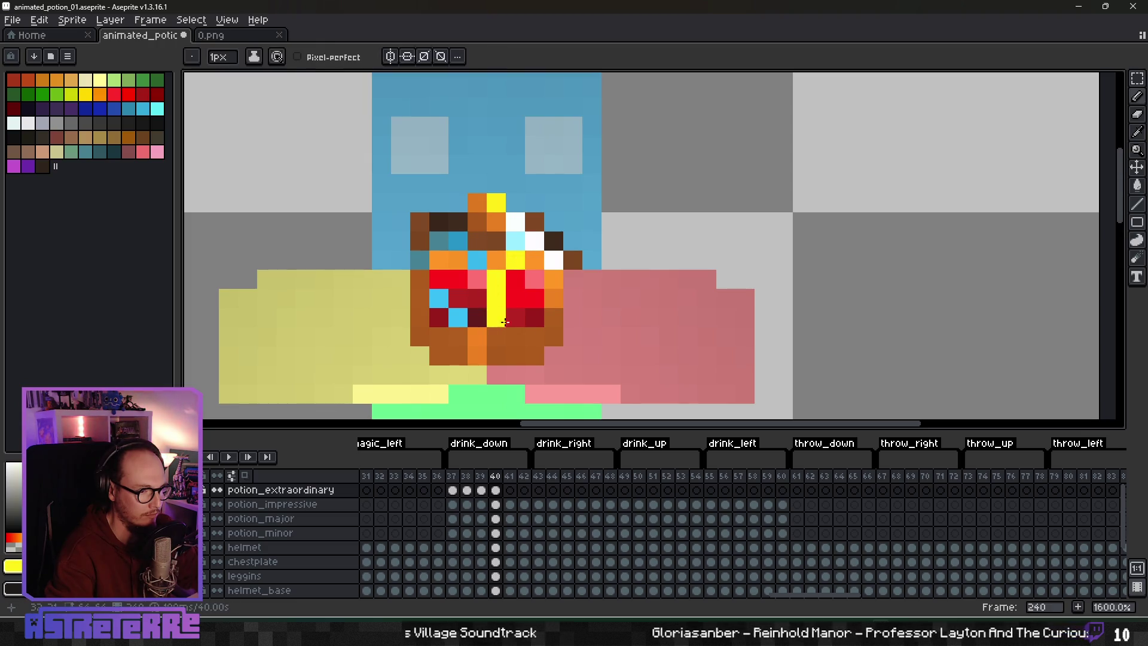
Step: Compare the striped potion with the neighbouring frame
scroll(562, 324, down, 5)
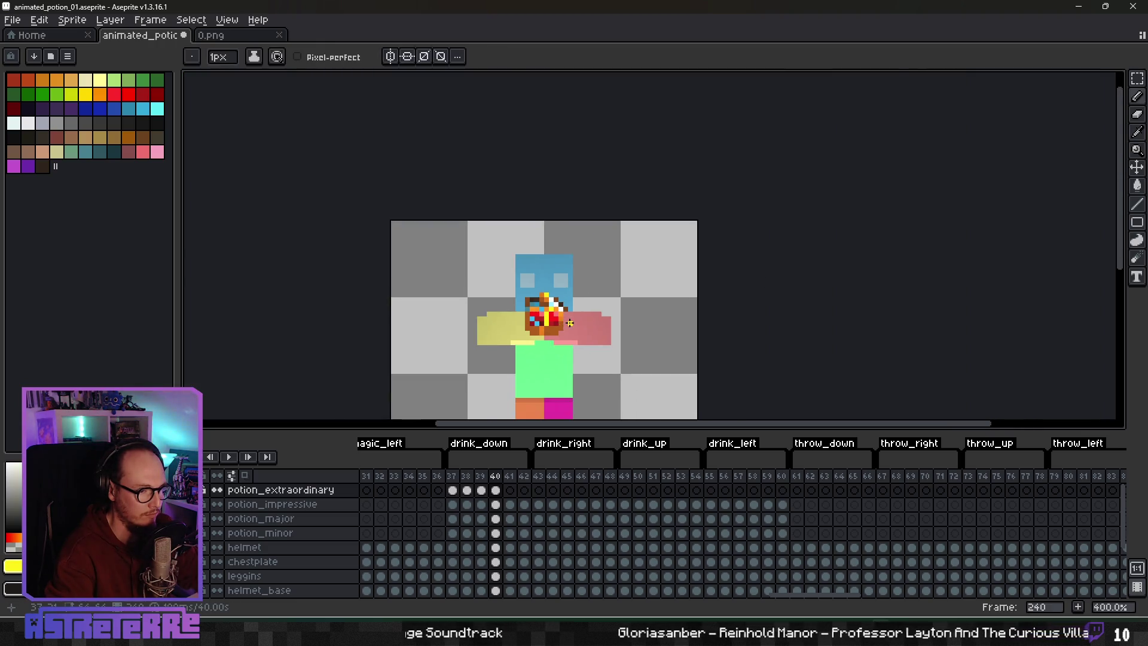
scroll(568, 323, up, 3)
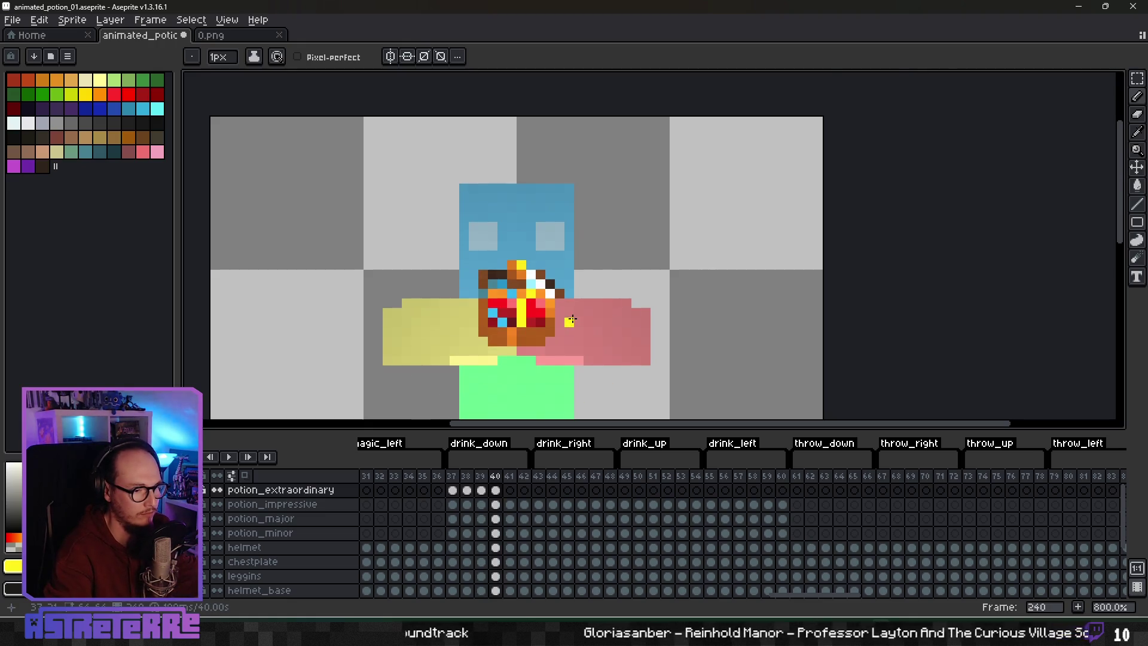
scroll(523, 314, up, 3)
key(Left)
key(Right)
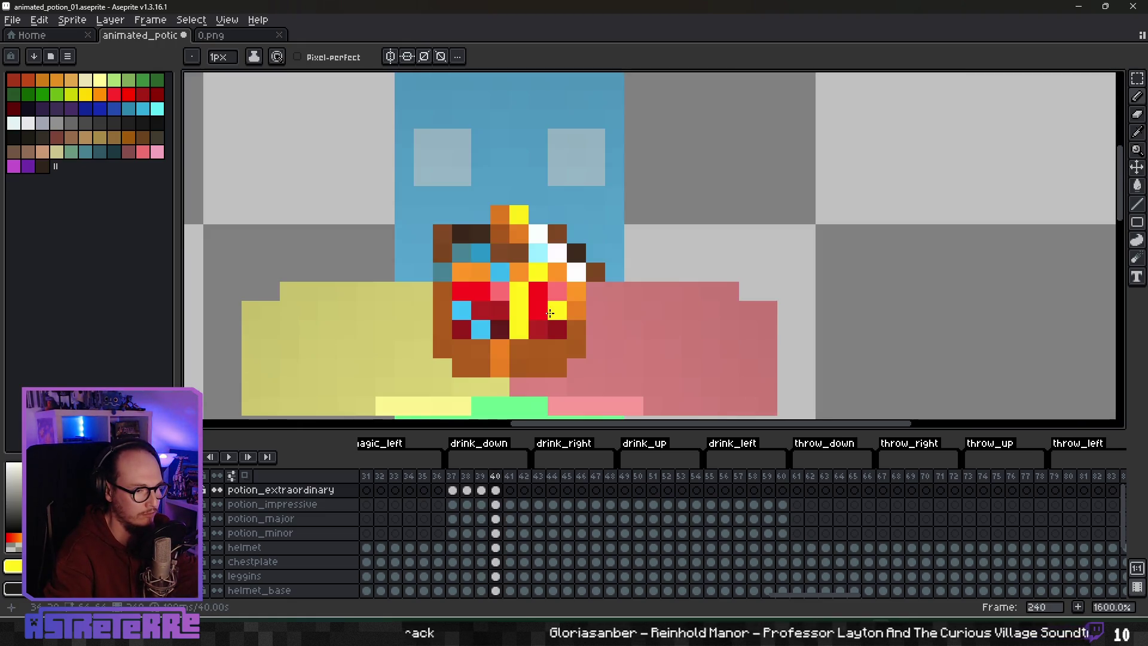
click(439, 240)
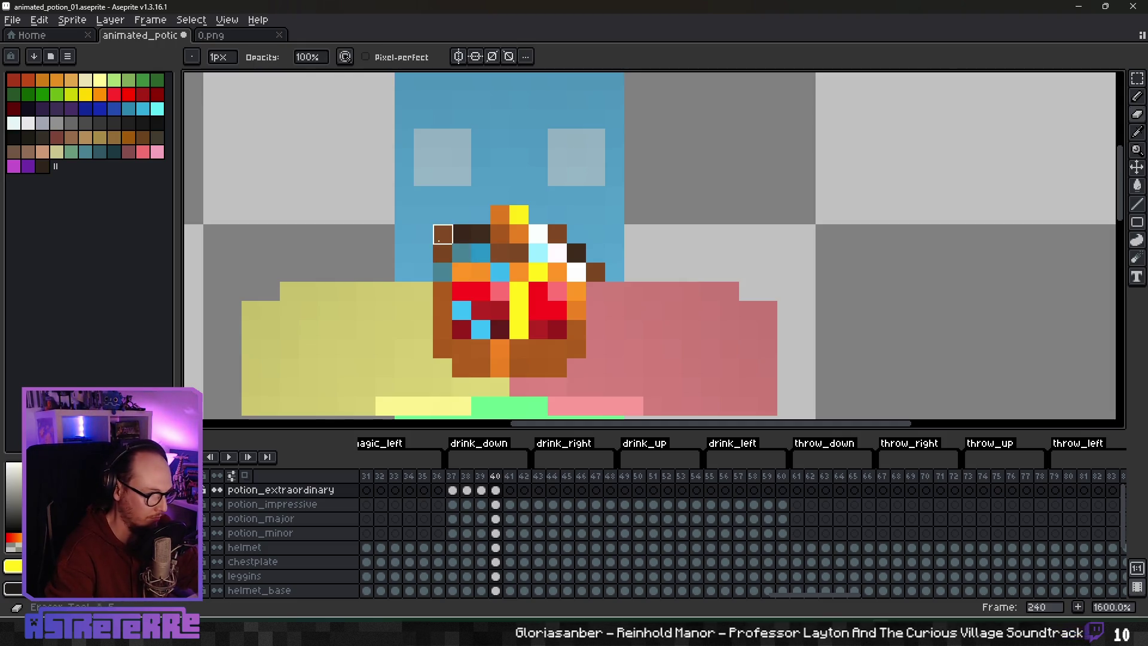
scroll(556, 308, down, 3)
scroll(556, 315, up, 3)
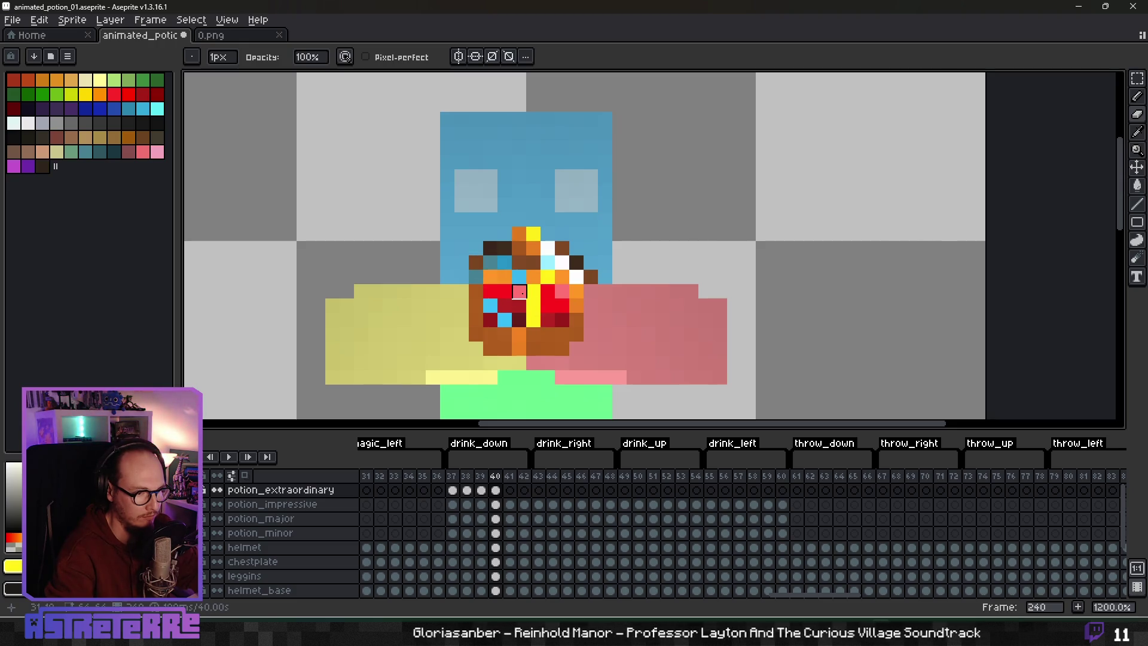
scroll(591, 306, down, 5)
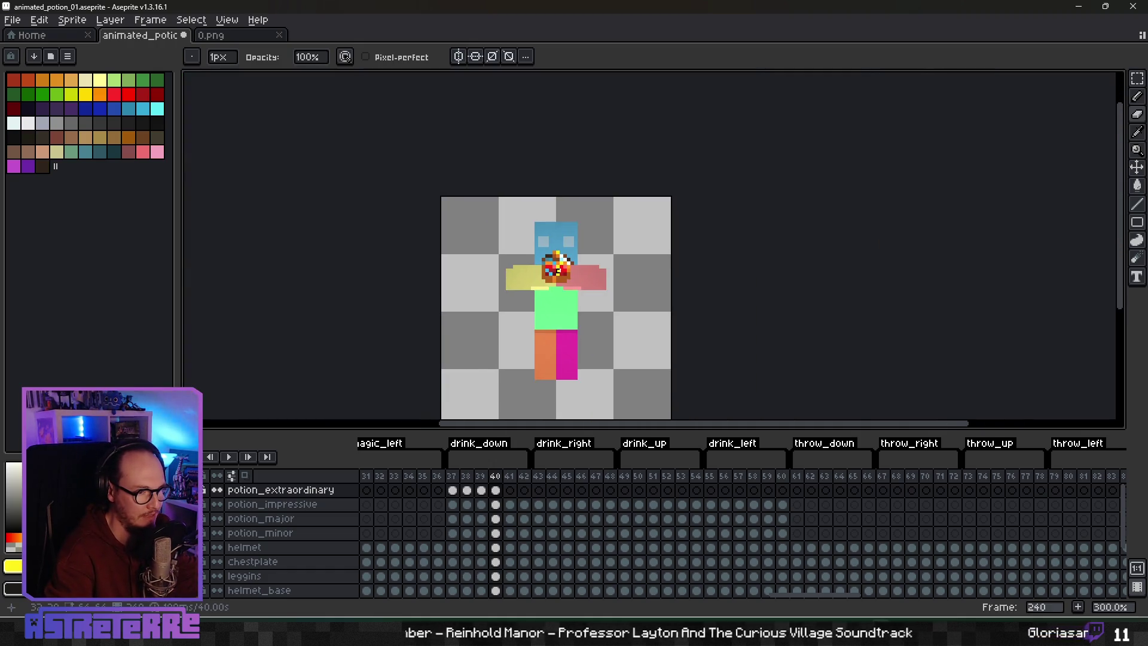
scroll(559, 272, up, 7)
scroll(634, 303, down, 6)
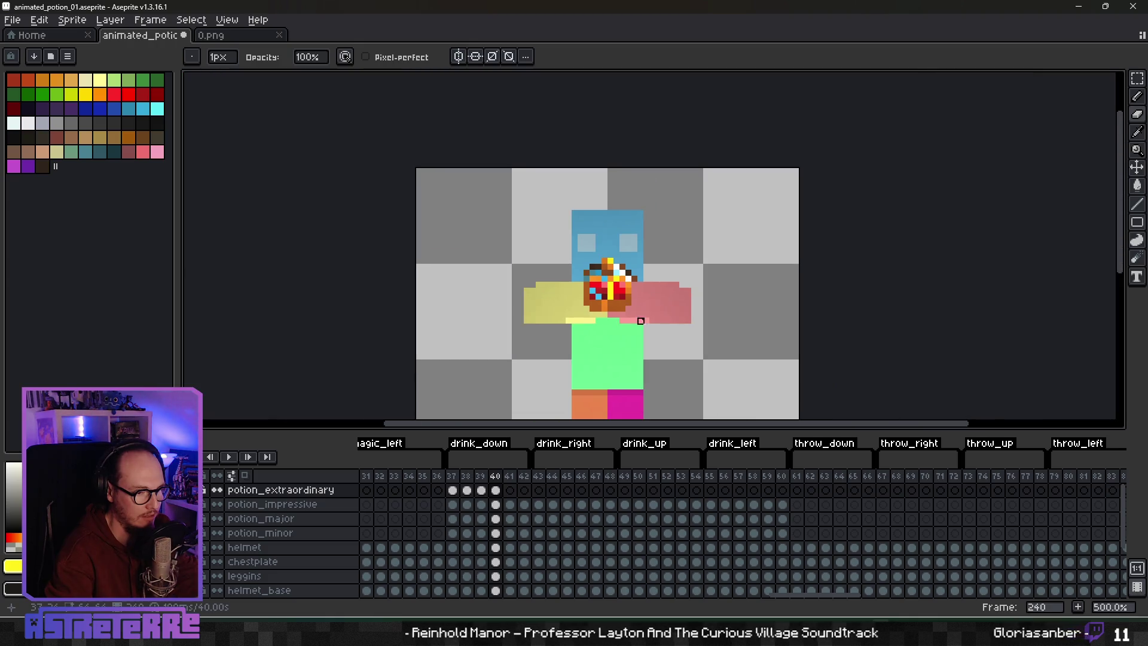
Step: Preview the animation, then extend the potion cel onto frames 41 and 42
key(Return)
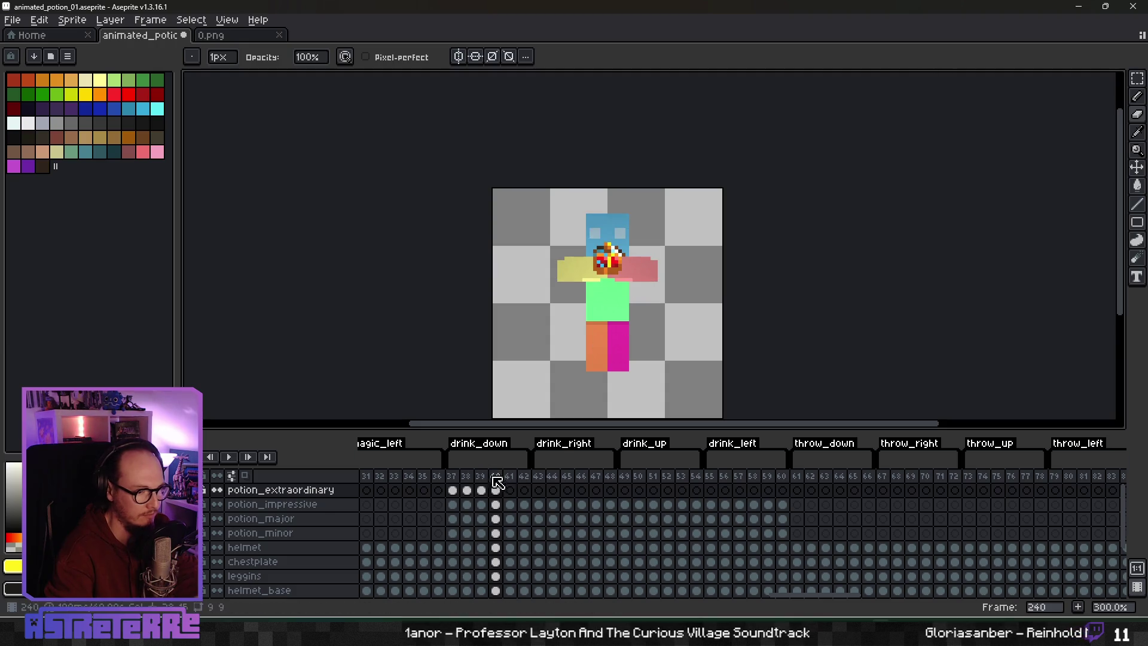
click(481, 490)
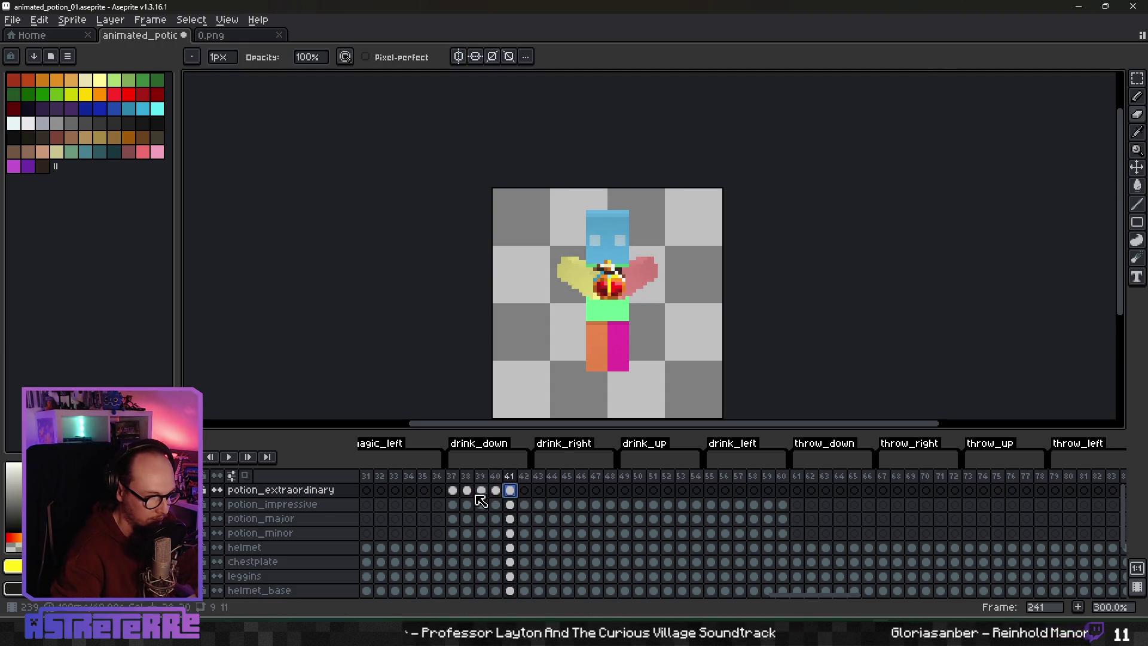
key(Left)
click(524, 490)
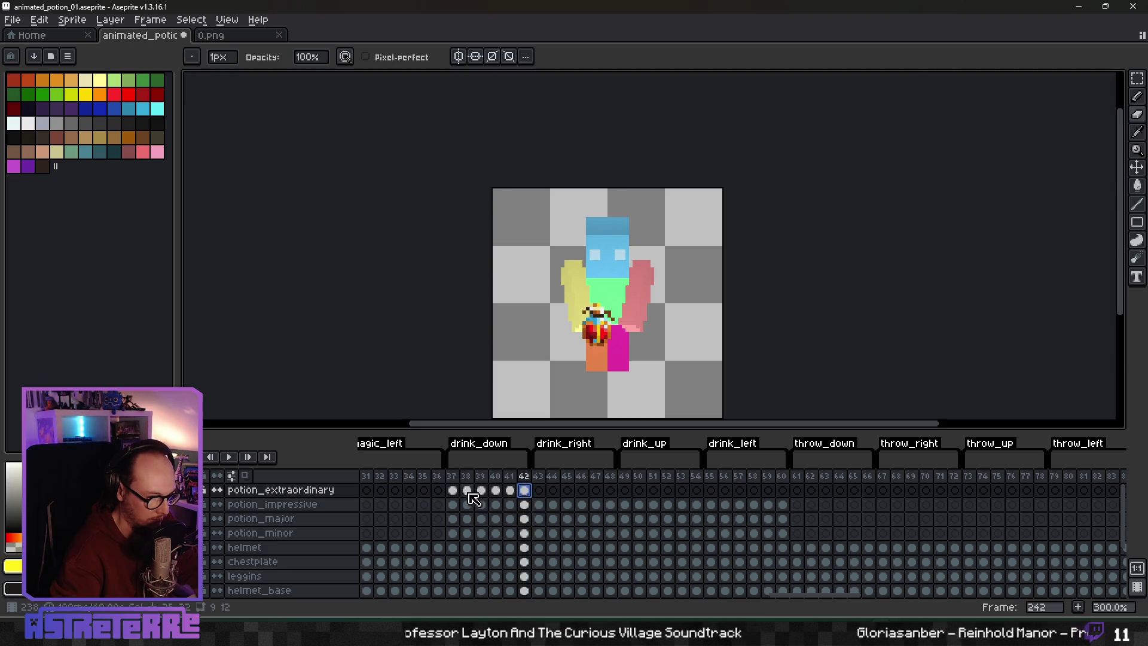
click(228, 457)
scroll(659, 325, down, 2)
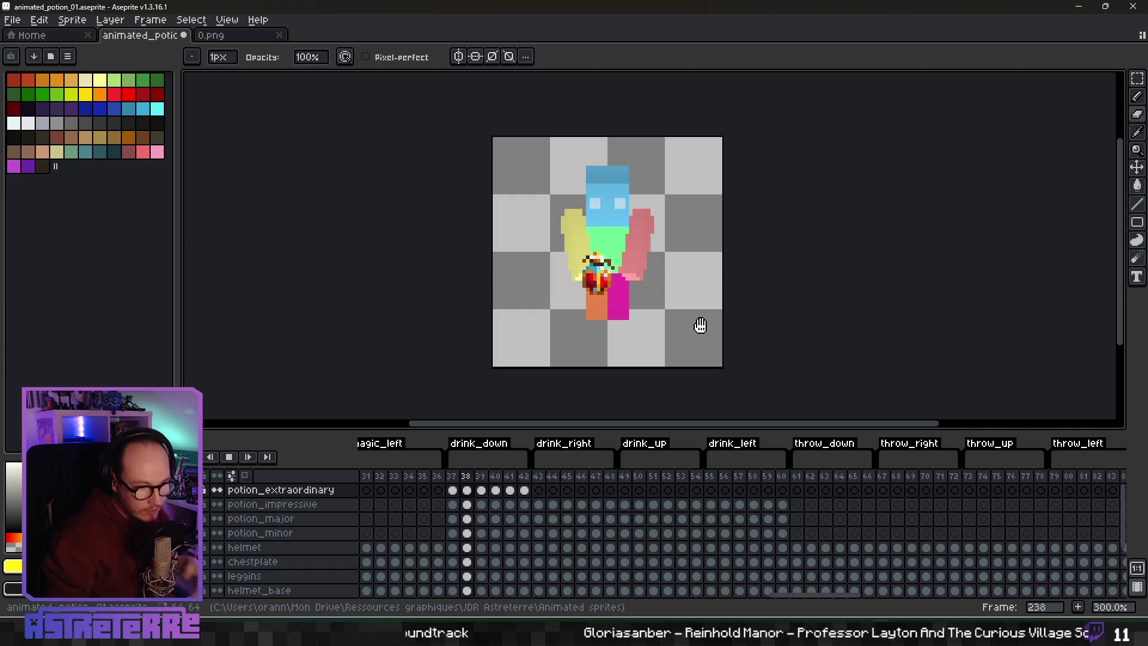
Step: Stop playback and flip between frames 238–240 to check the potion
click(229, 457)
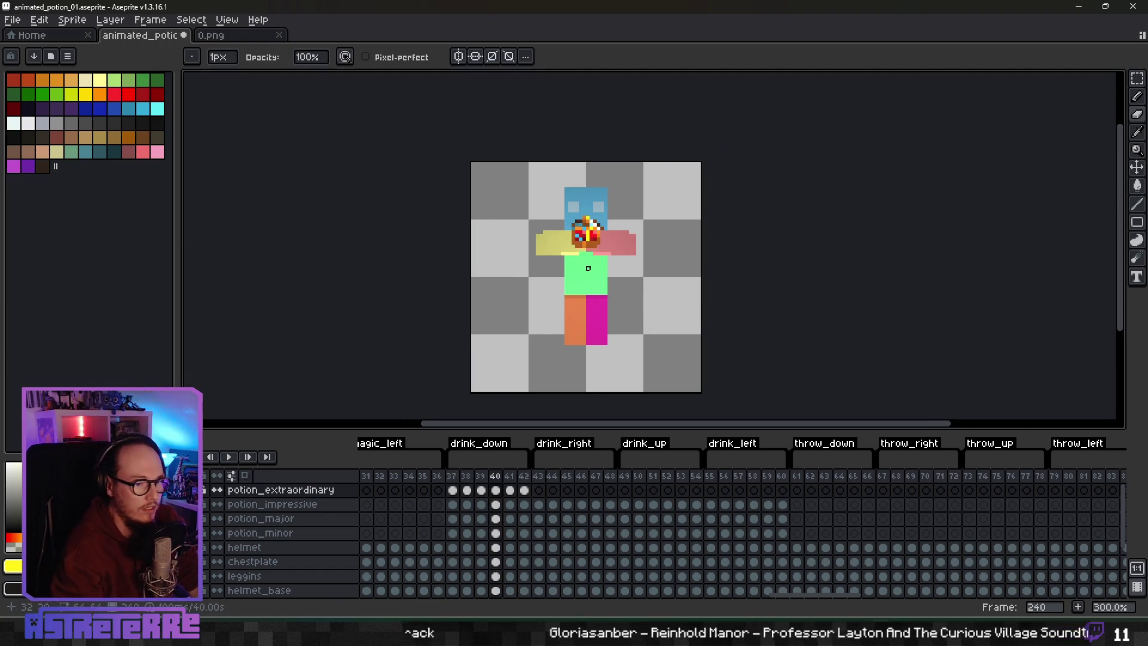
scroll(615, 280, up, 3)
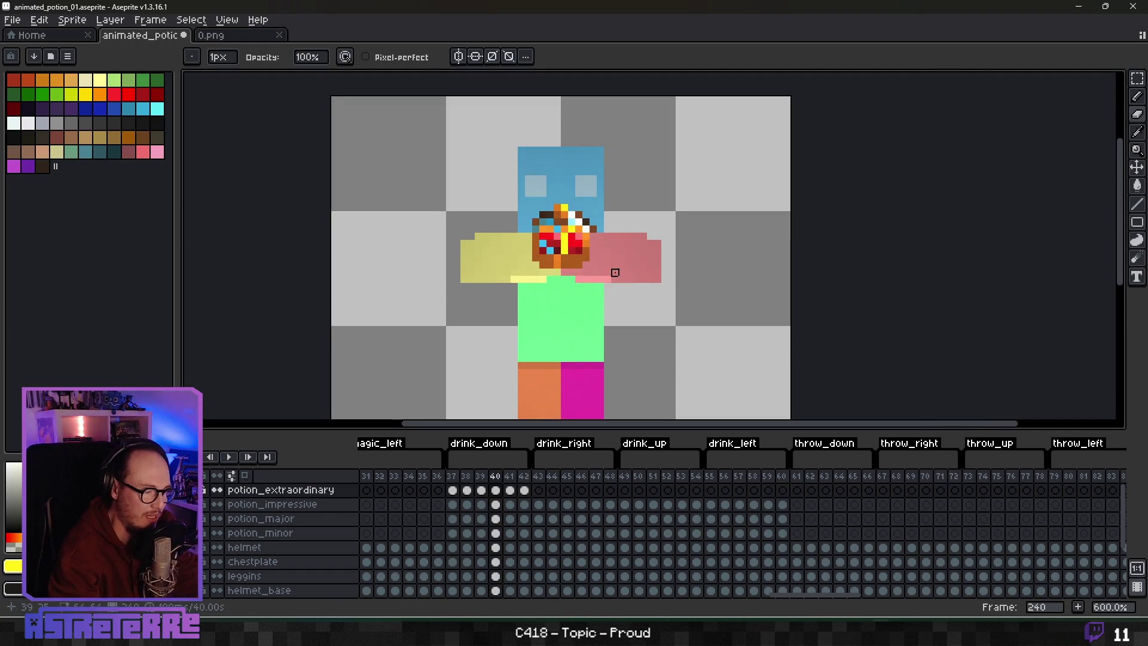
key(Left)
key(Left)
key(Right)
key(Right)
key(Left)
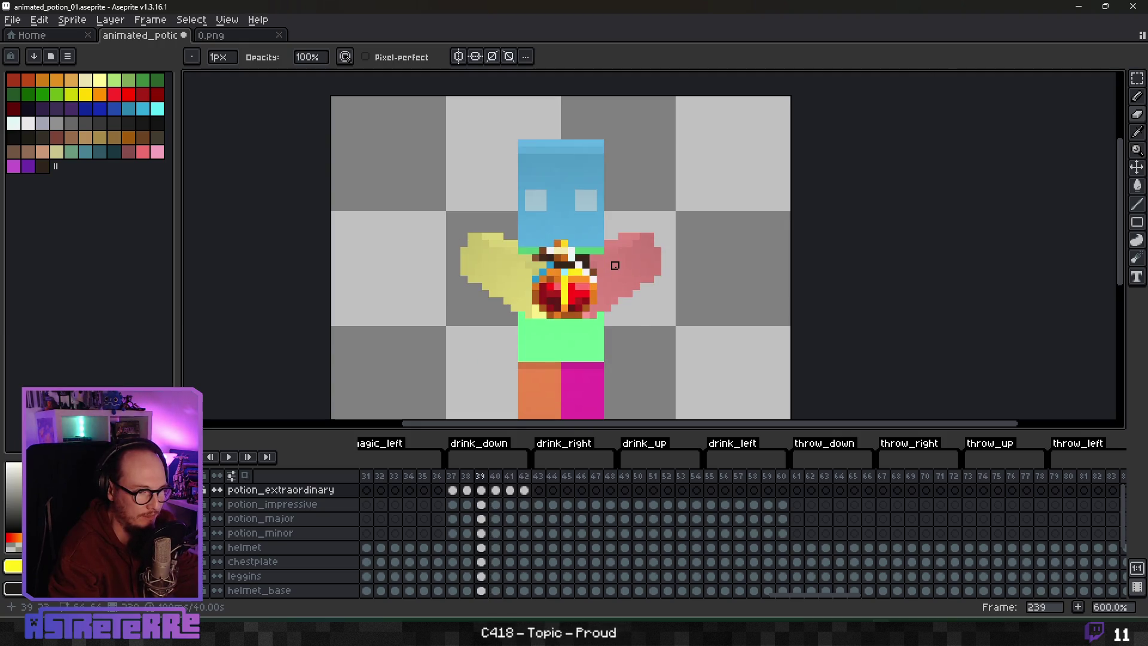
key(Left)
Step: Advance through drink_right to the drink_up frames and save animated_potion_01.aseprite
key(Right)
key(Right)
scroll(664, 286, down, 2)
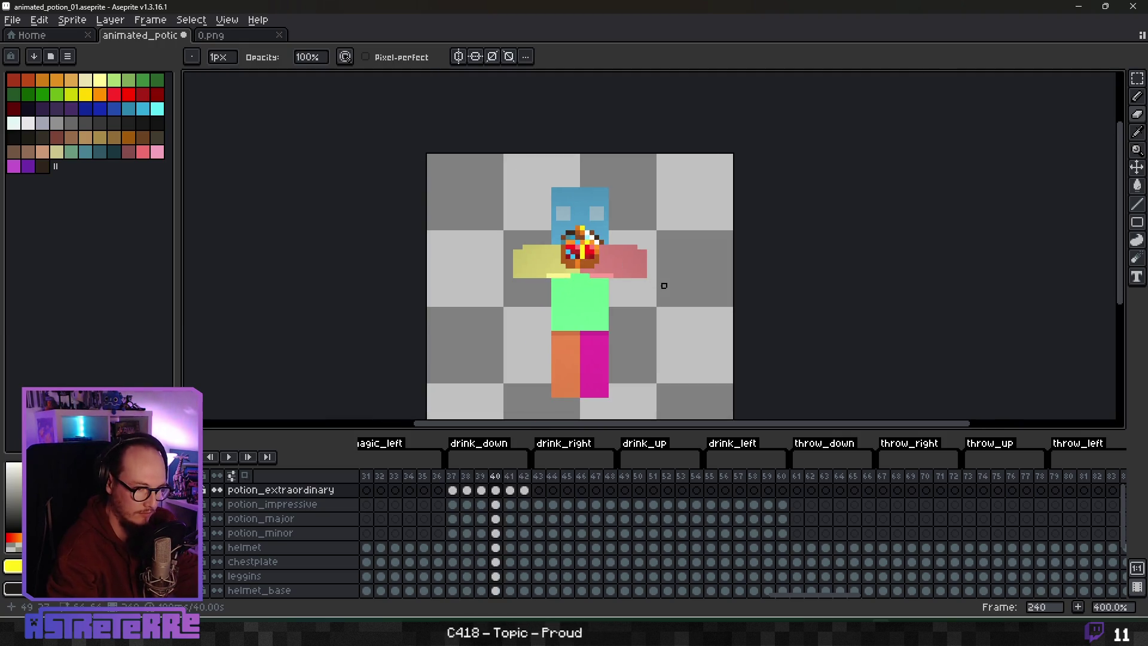
key(Left)
key(Left)
key(Left)
key(Right)
key(Right)
key(Right)
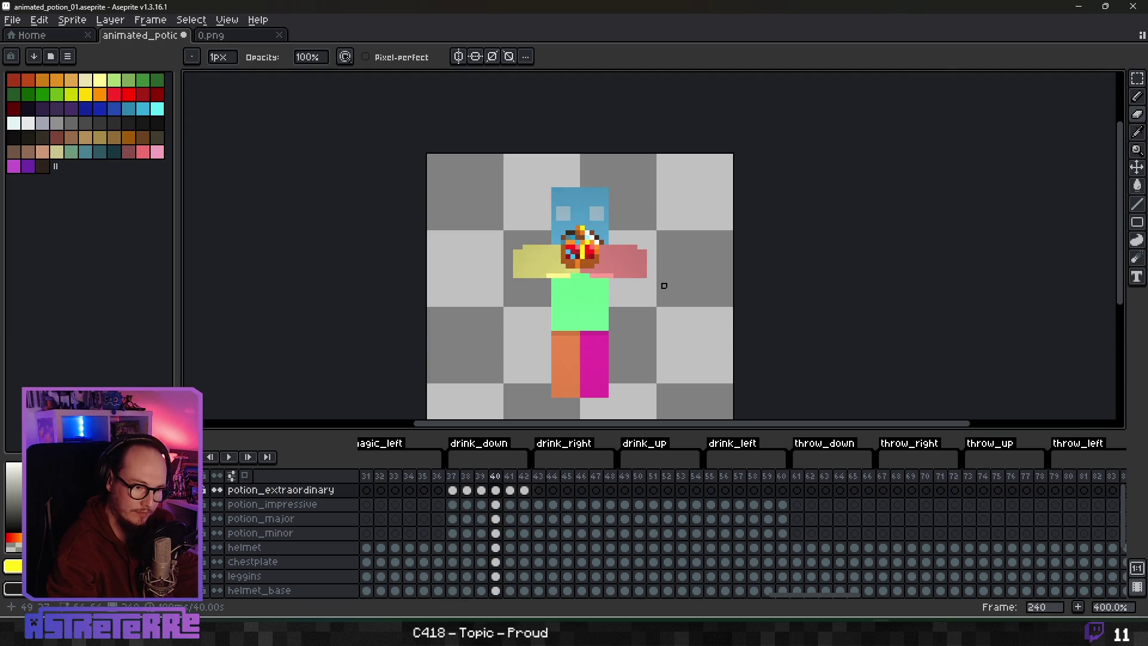
key(Right)
key(Right)
key(Right)
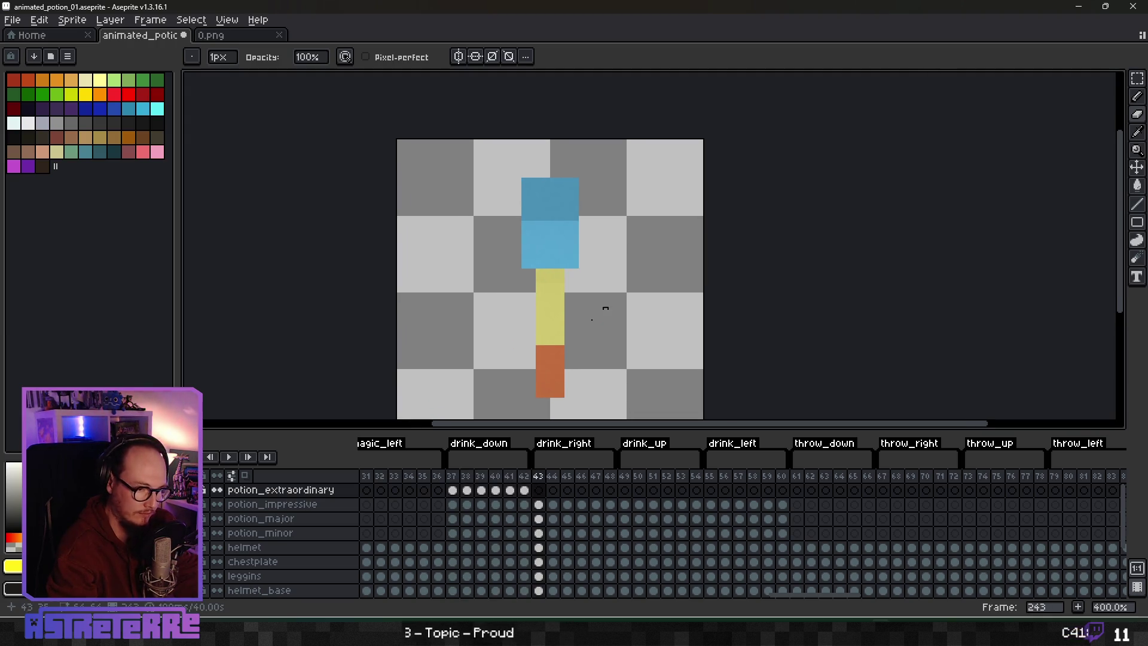
key(Right)
key(Right)
key(Right)
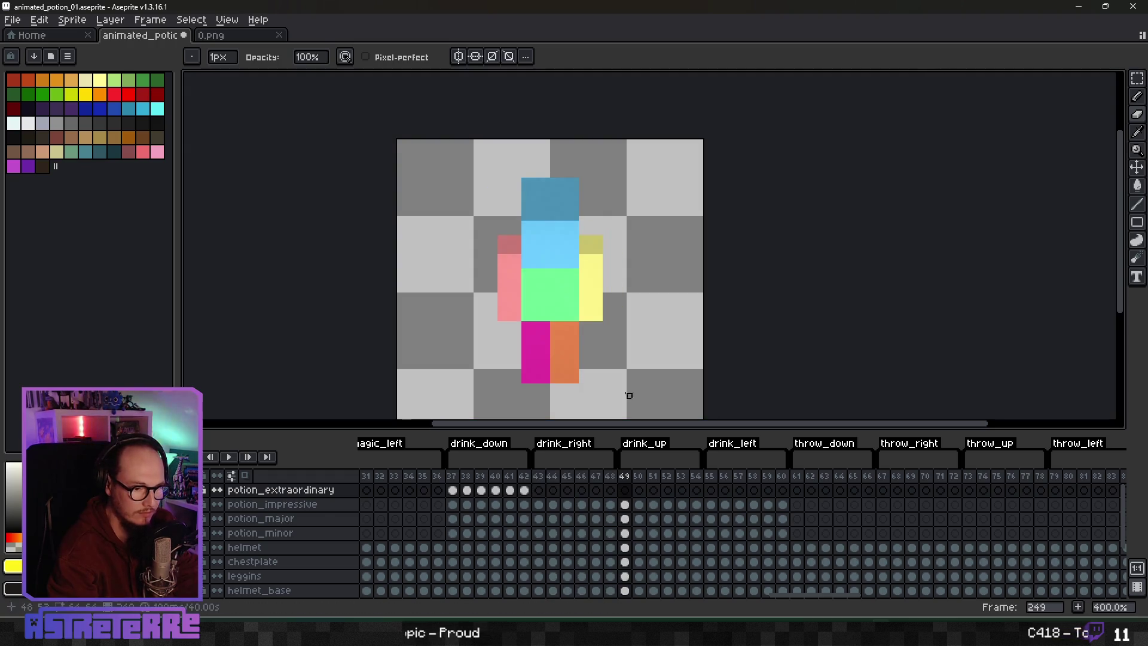
key(ctrl+s)
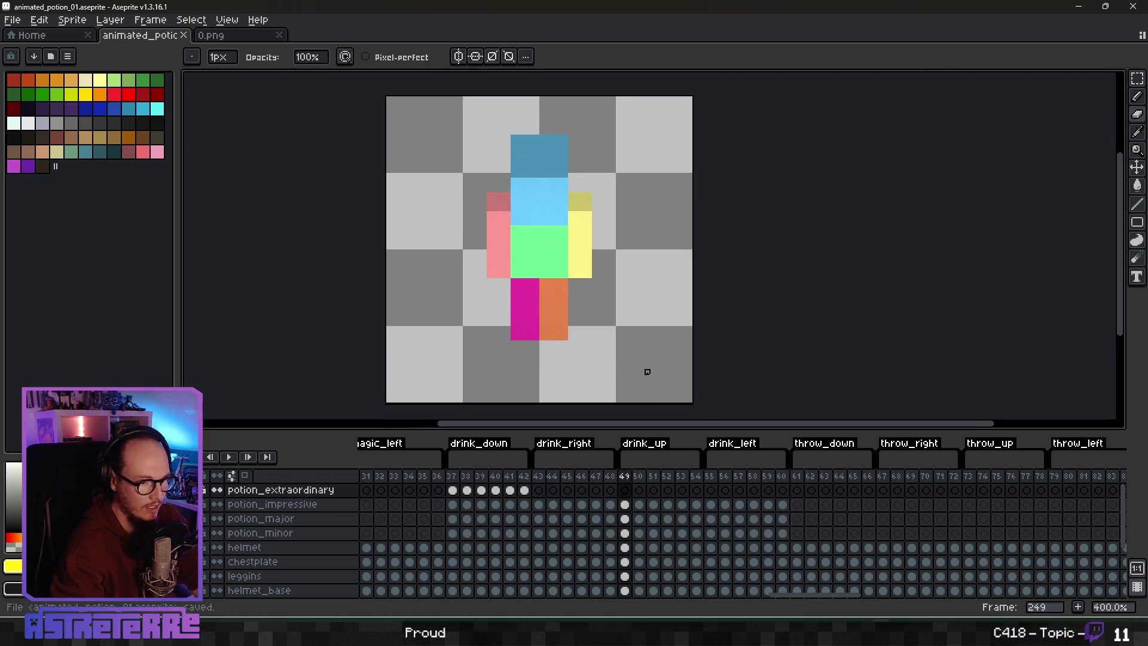
Step: In Blender's setup_potions scene, render the character from Camera_up, then switch back to Aseprite
mouse_move(900, 634)
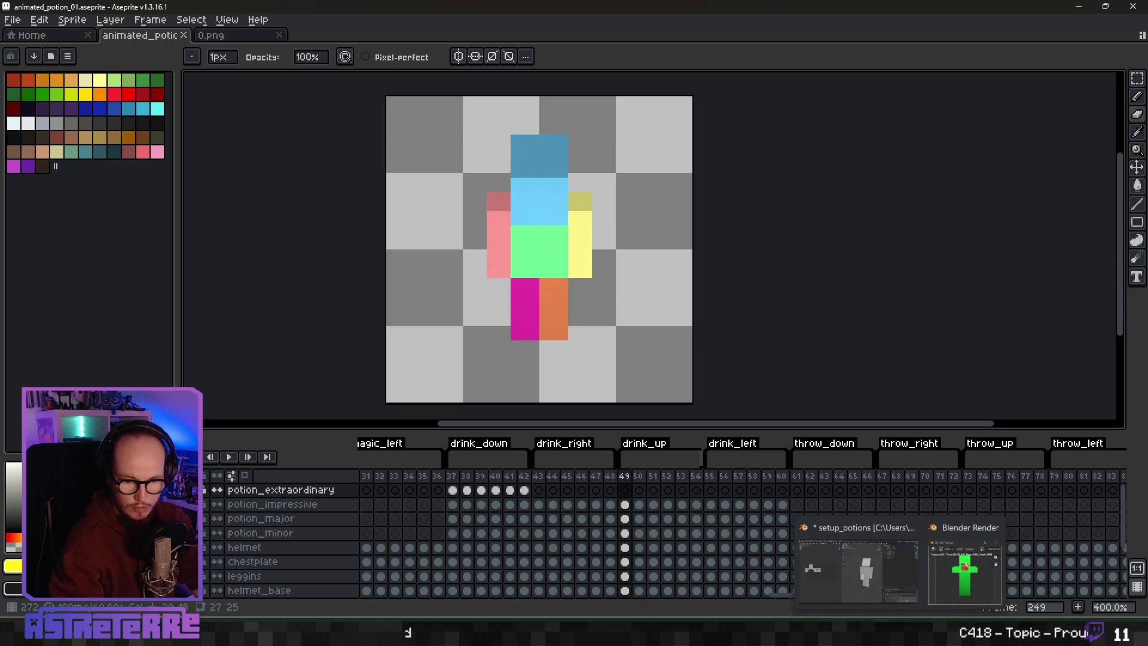
click(858, 571)
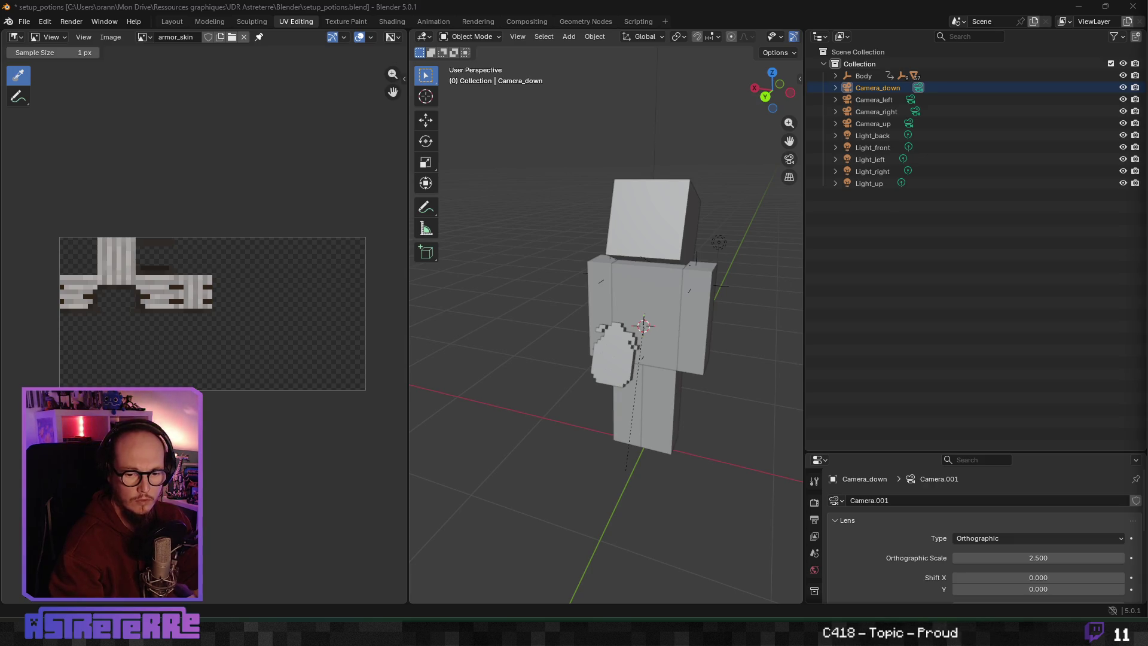
key(shift+Left)
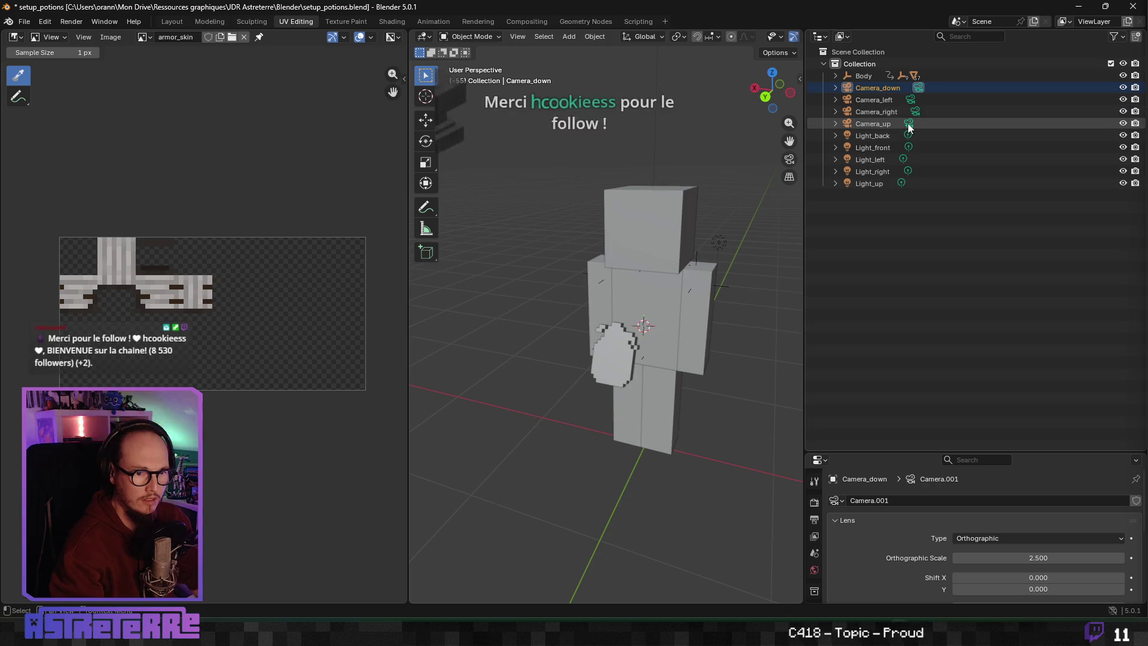
click(915, 122)
key(ctrl+F12)
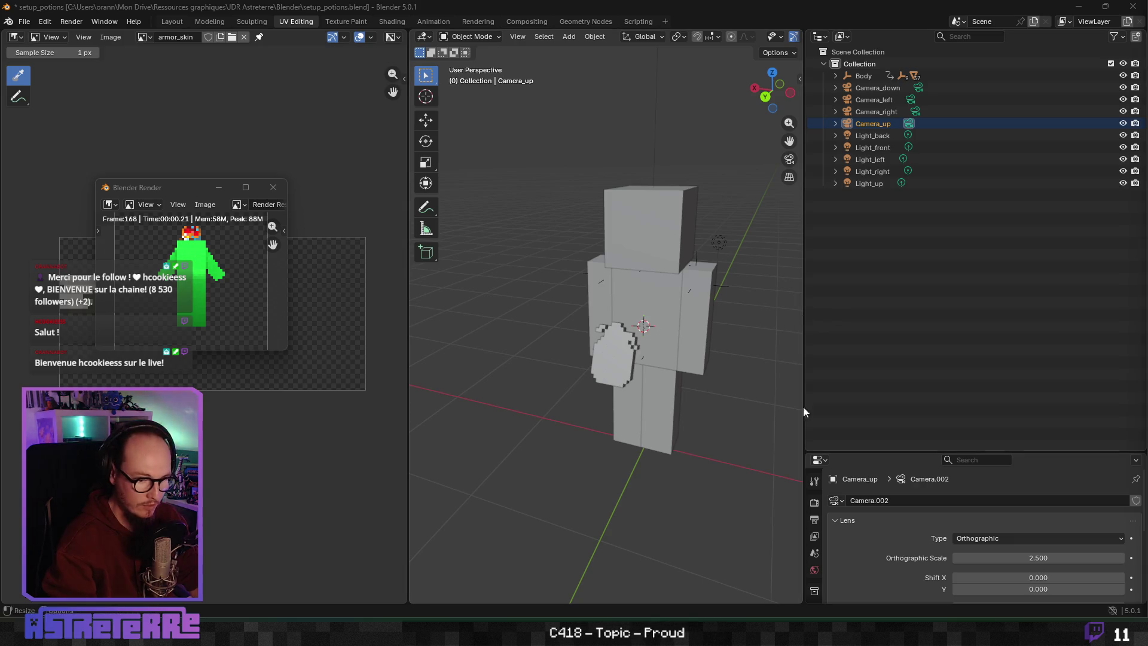
key(alt+Tab)
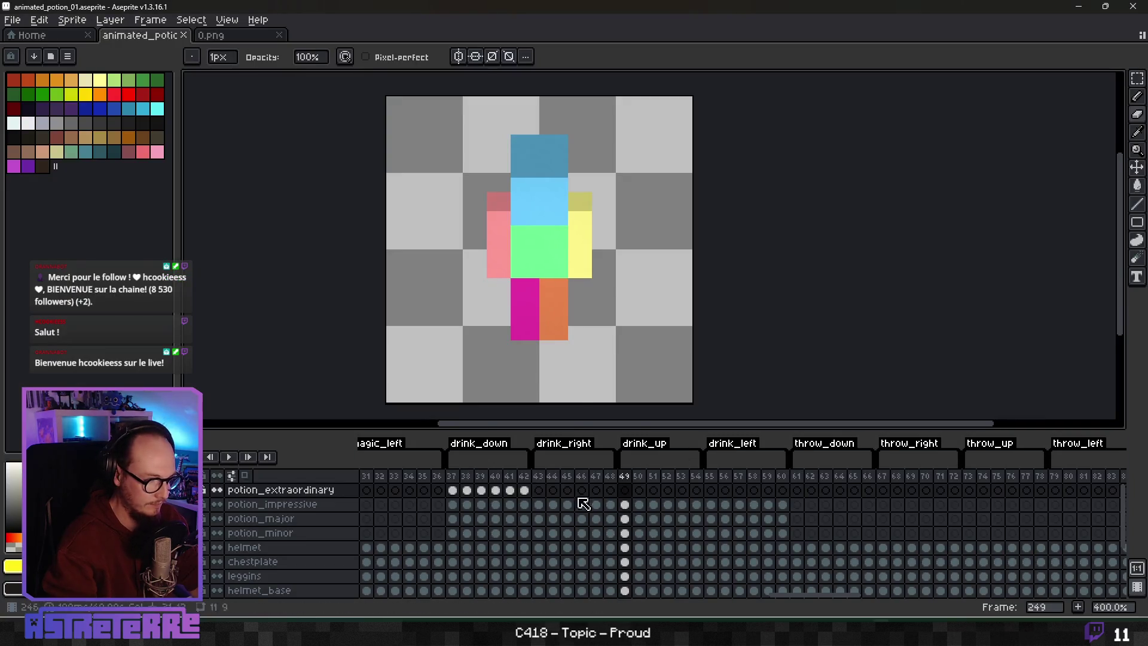
Step: Select frames 1–4 in the 0.png render, then return to animated_potion_01 at drink_up frame 49
click(36, 34)
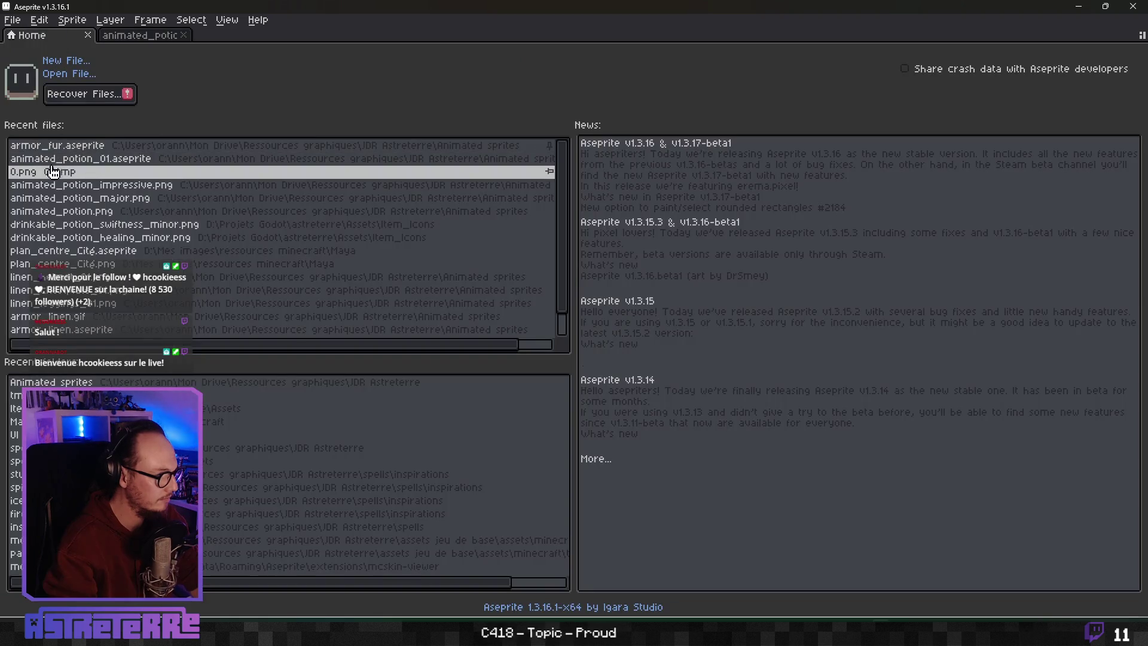
click(211, 35)
drag(365, 474, 408, 474)
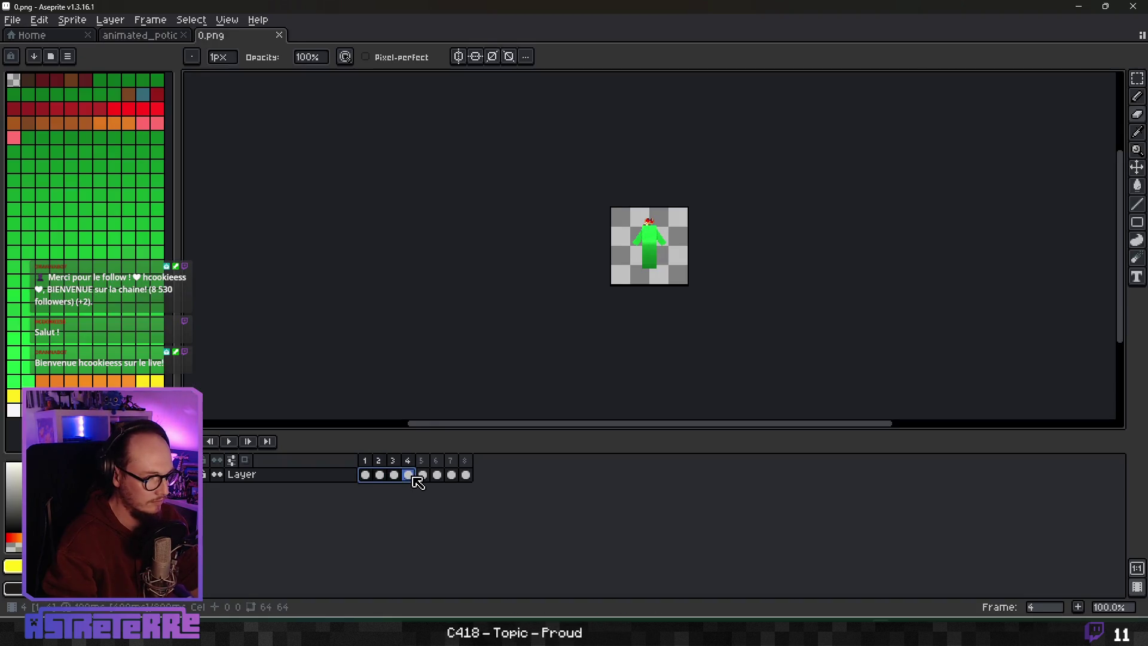
key(v)
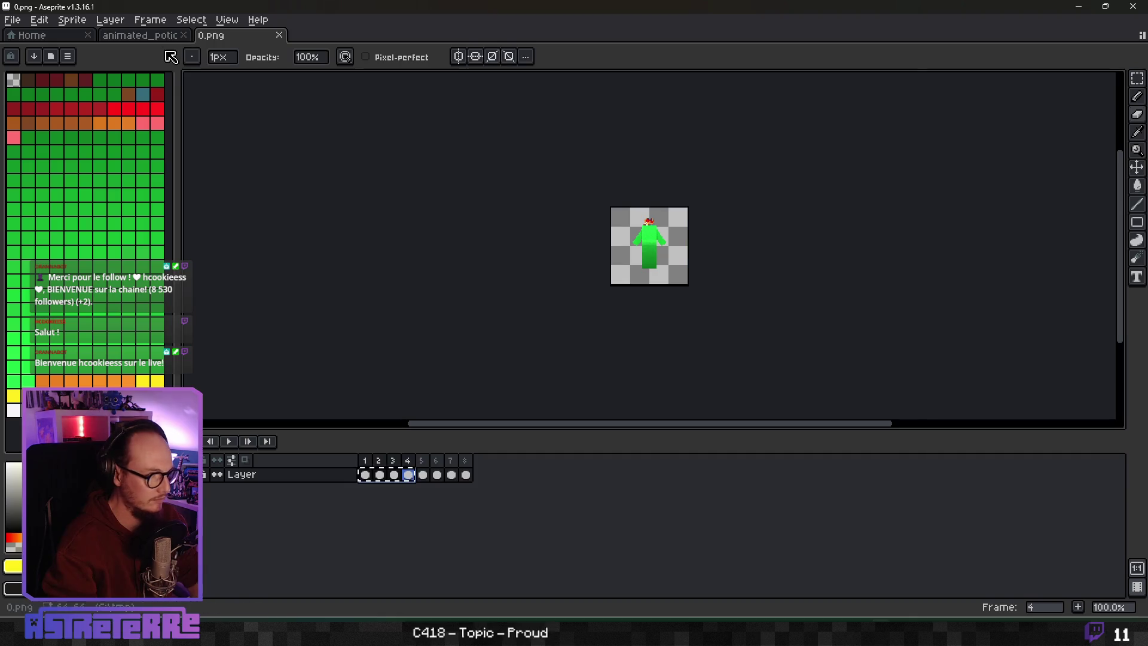
key(ctrl+Tab)
click(625, 491)
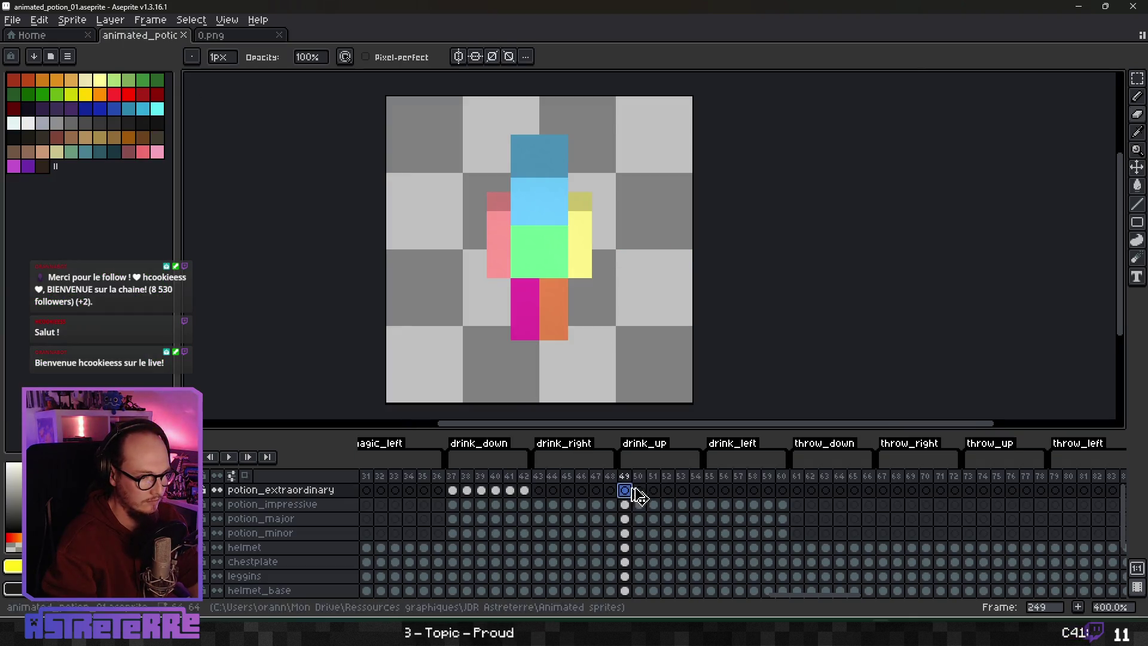
Step: Paste the copied frames into drink_up and Magic-Wand-delete the green body and head on frame 49
key(ctrl+v)
key(w)
click(519, 266)
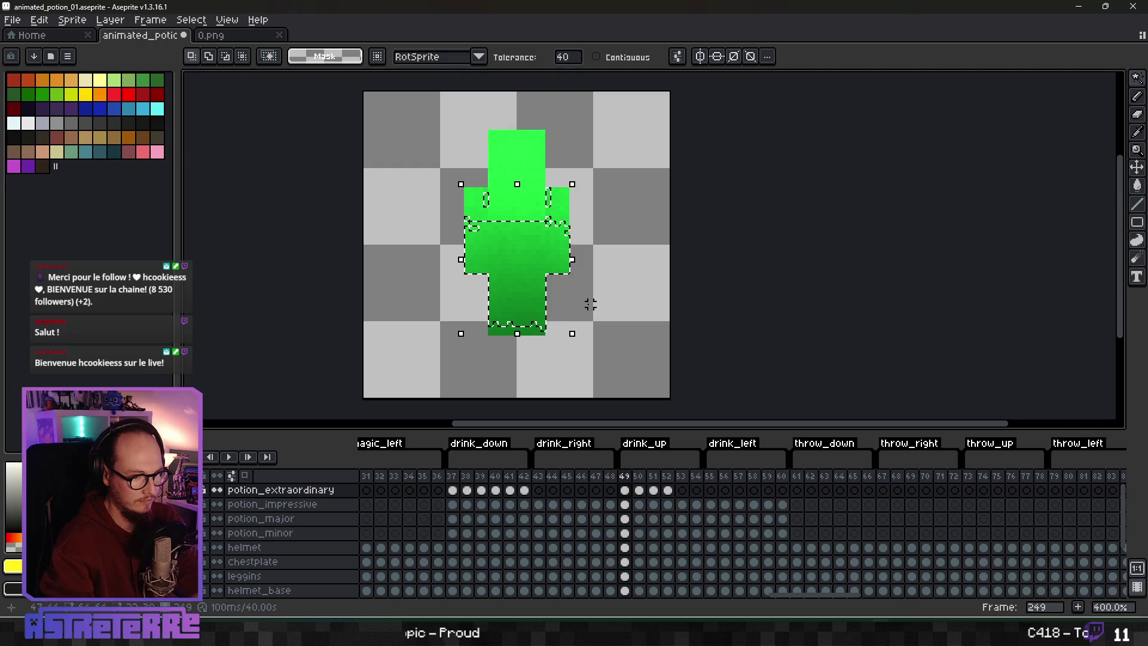
key(Delete)
click(533, 200)
key(Delete)
click(529, 322)
key(Delete)
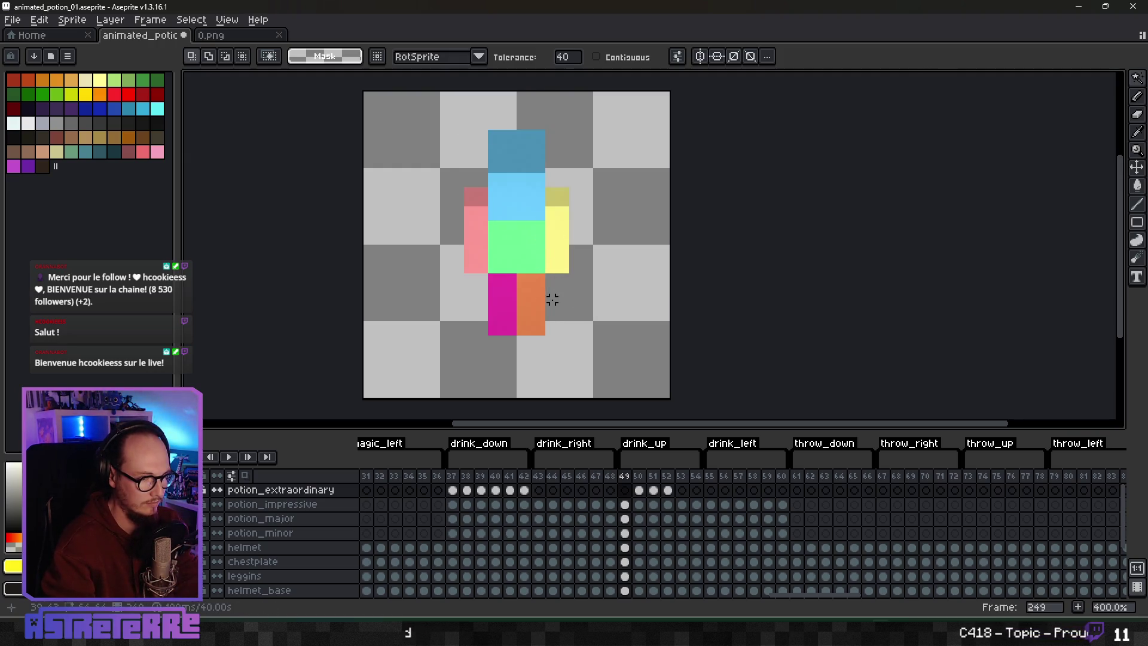
key(ctrl+z)
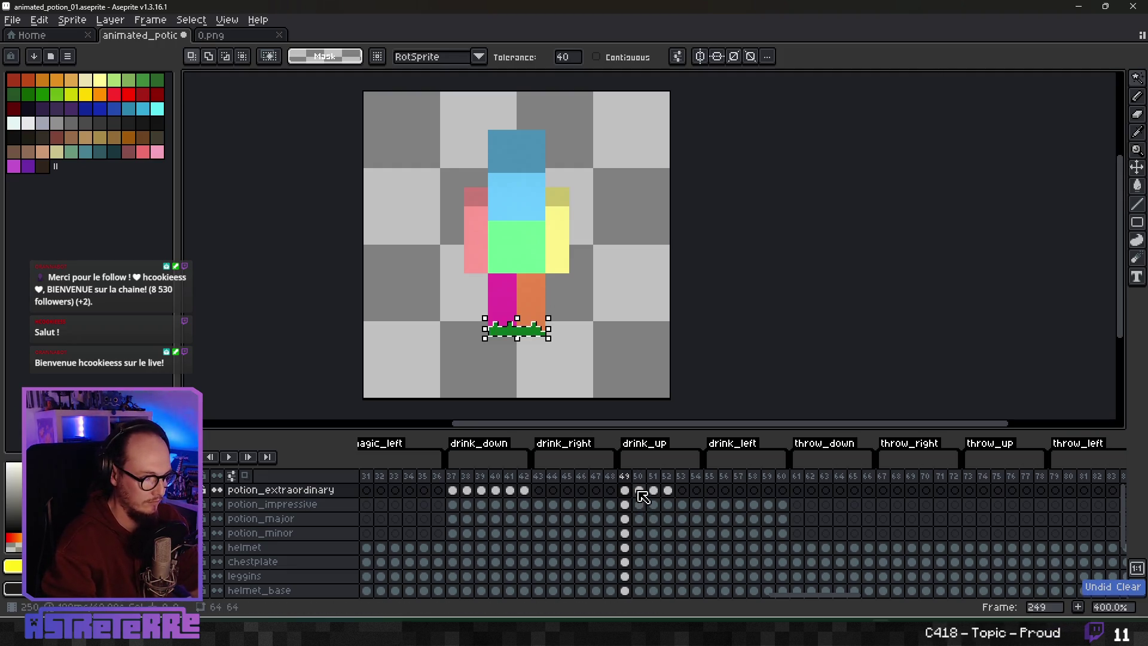
Step: Set frame 49's cel opacity to 0 in Cel Properties
right_click(624, 490)
click(652, 501)
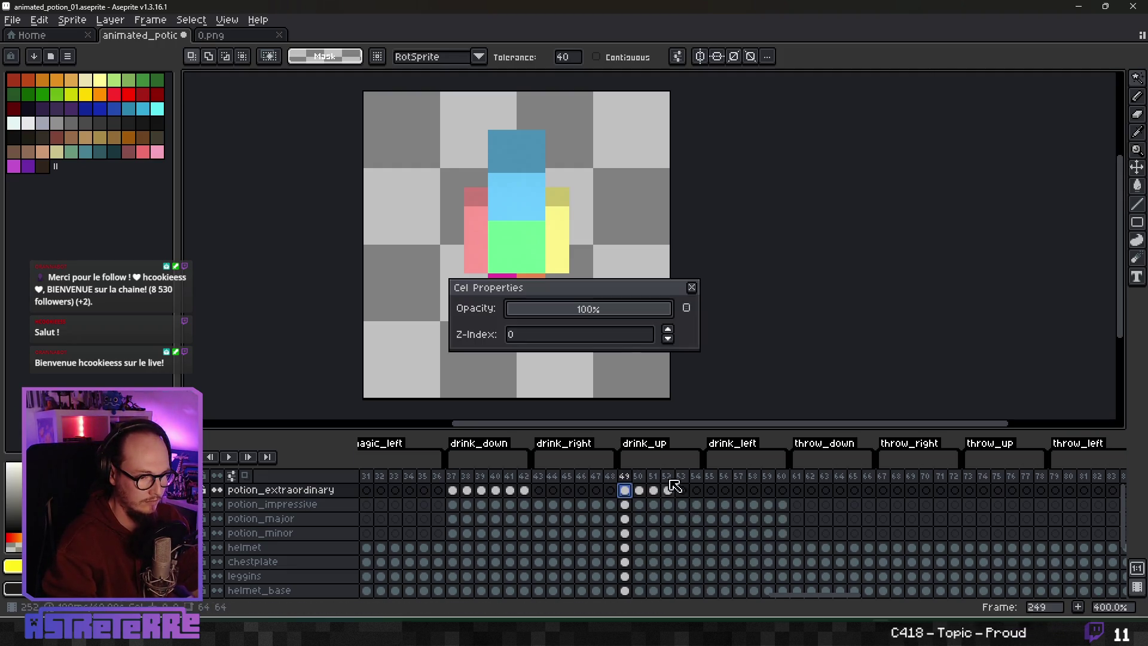
drag(661, 308, 451, 320)
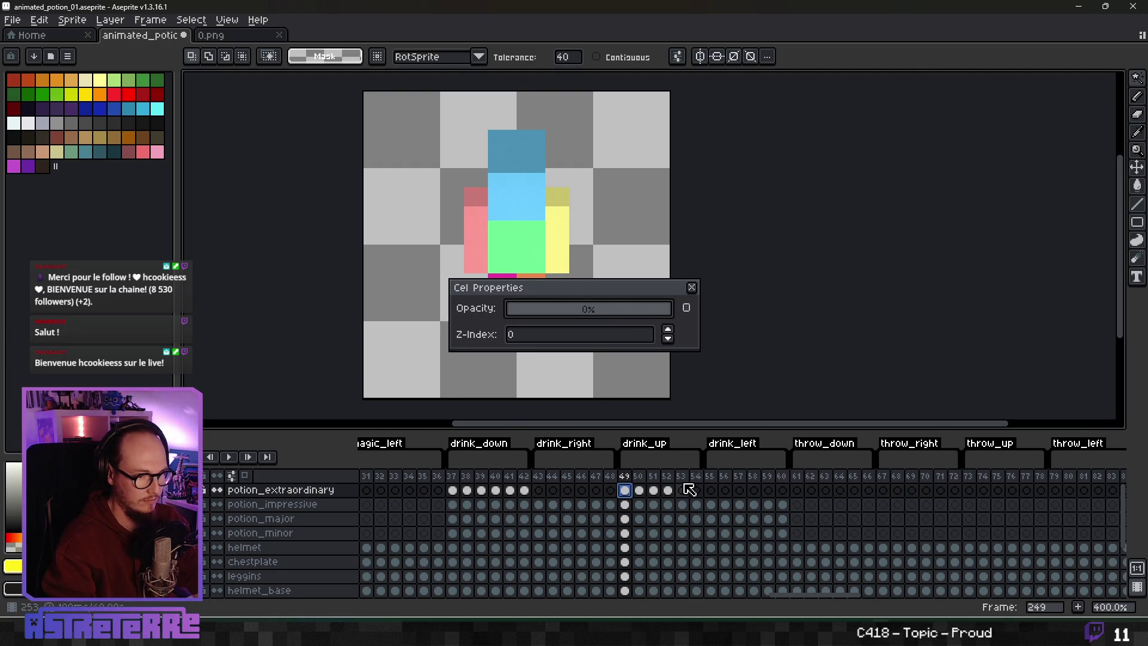
key(Escape)
Step: Delete the leftover green torso and leg pixels on frames 250–252
key(Right)
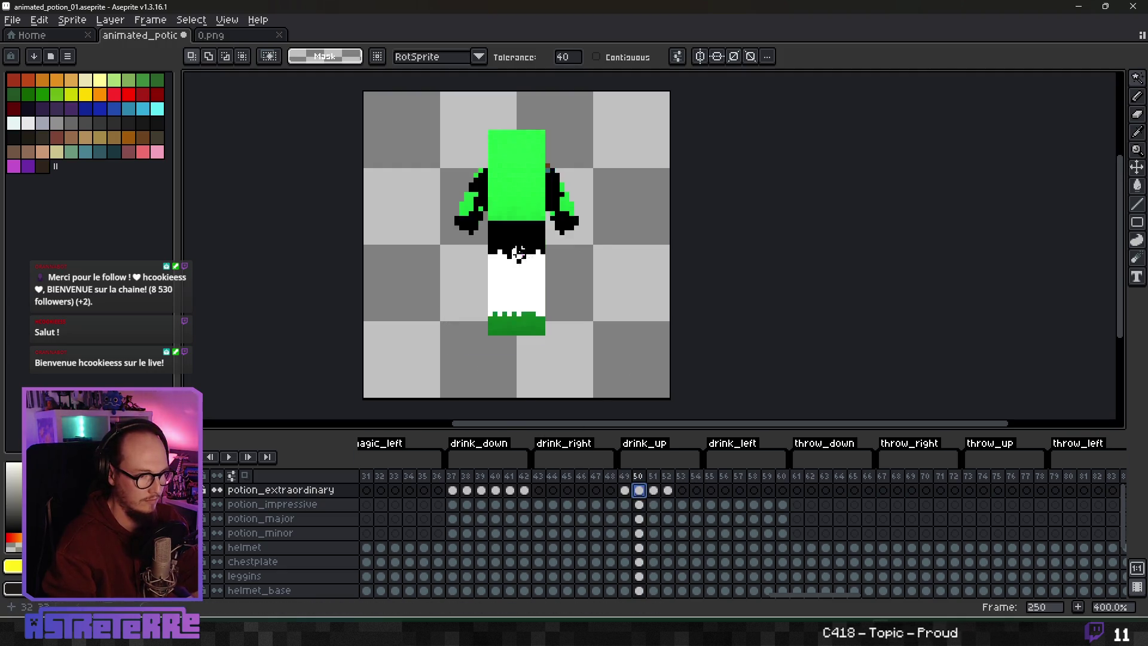
click(526, 207)
key(Delete)
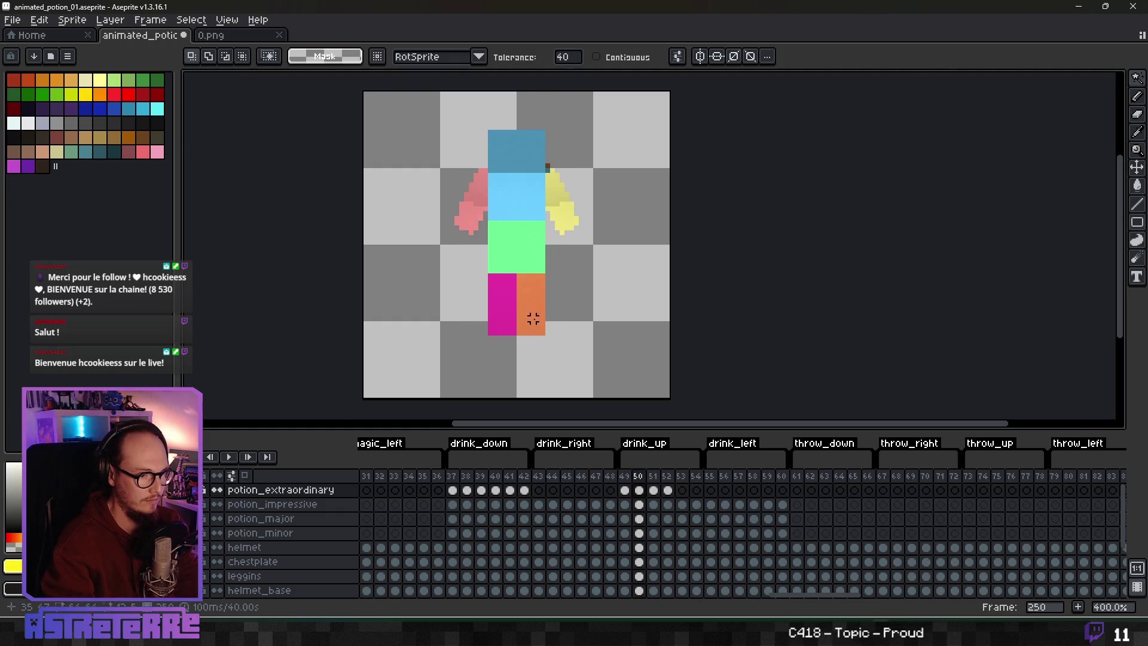
key(Right)
key(Right)
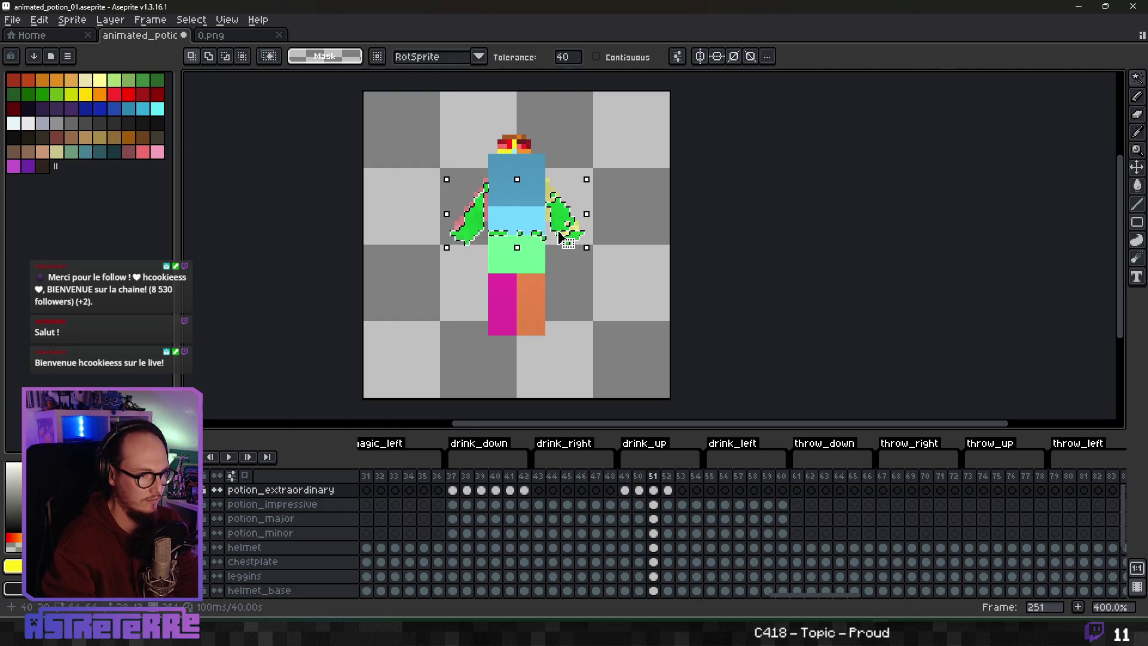
click(527, 280)
key(Delete)
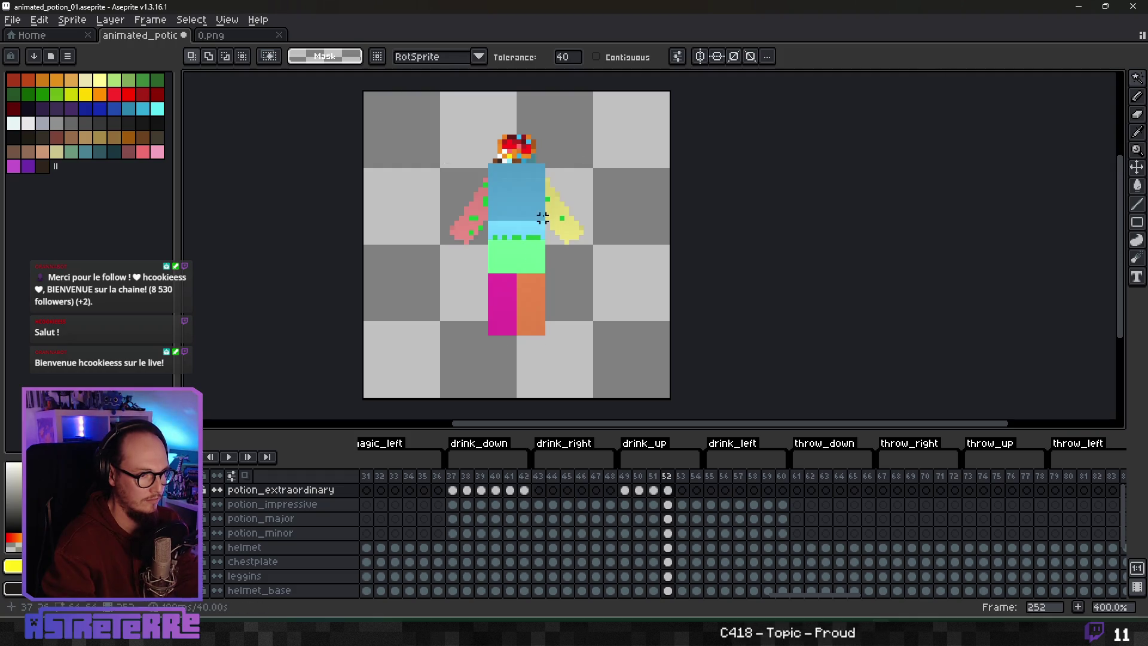
key(Left)
Step: Zoom onto the potion cap, turn a cap pixel yellow, then erase the stray yellow pixel
scroll(520, 180, up, 6)
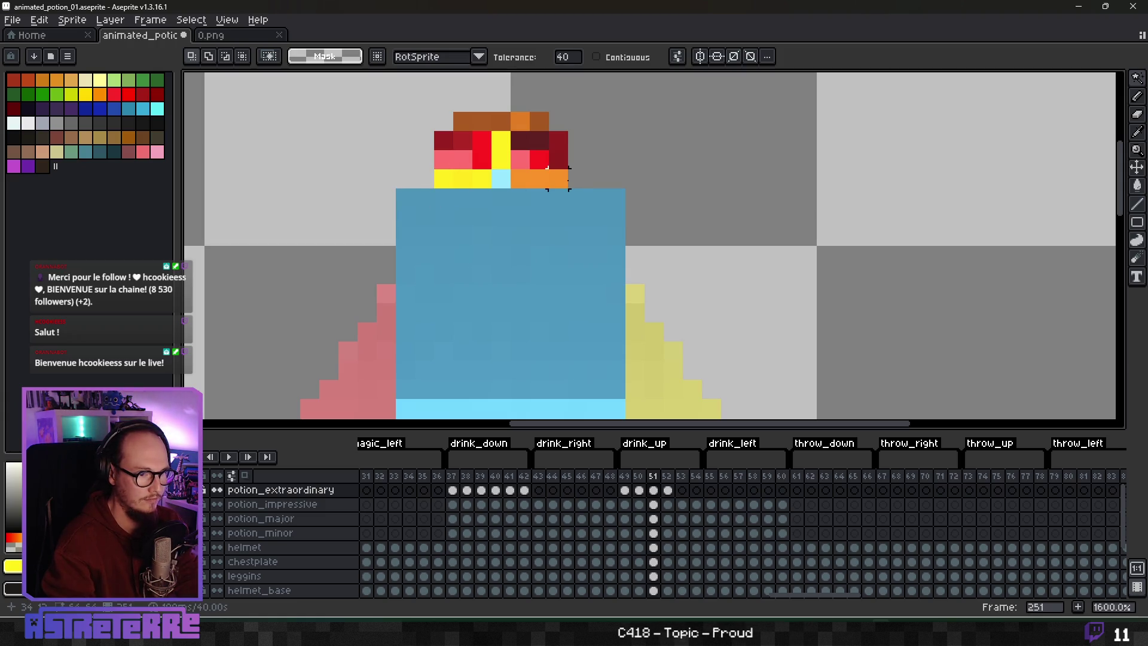
drag(539, 197, 560, 234)
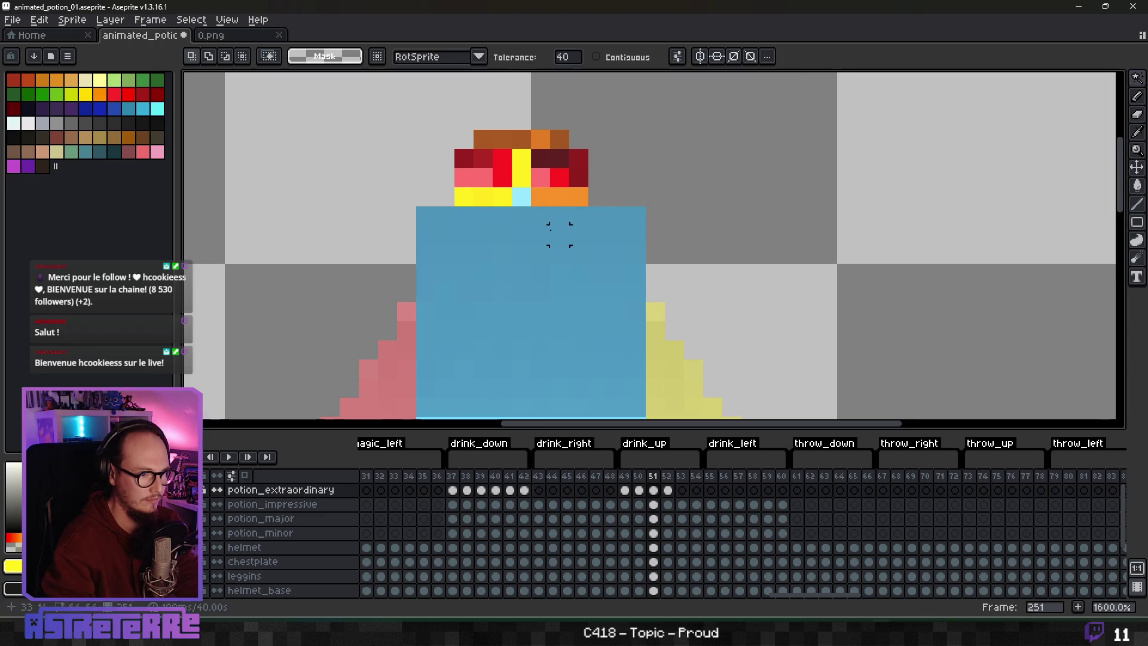
key(b)
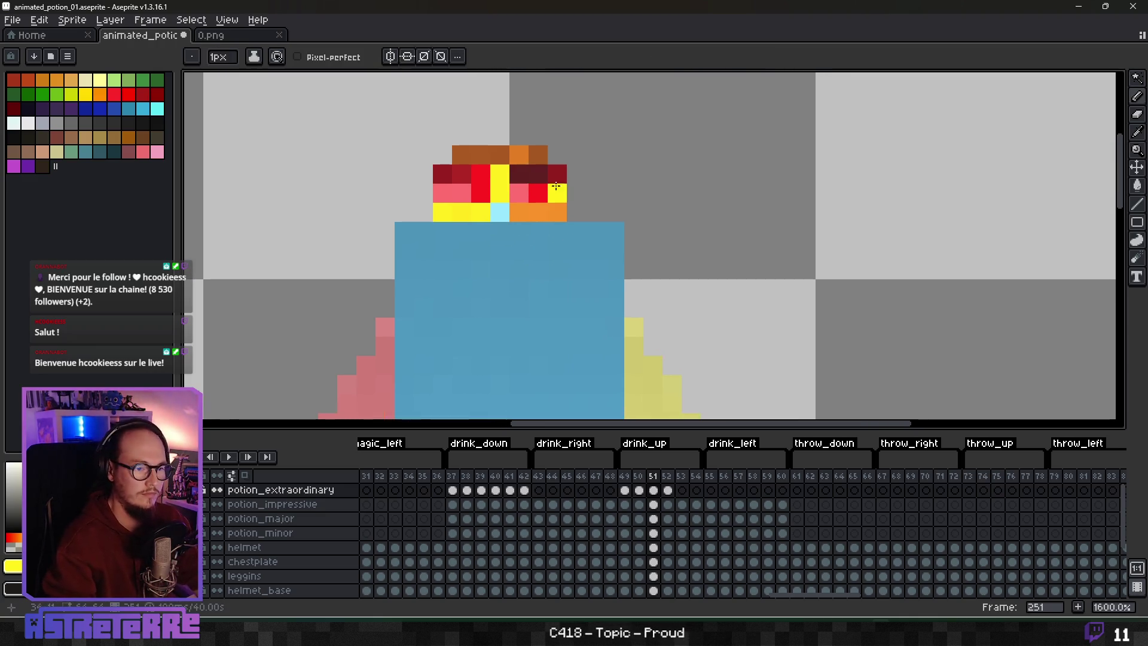
click(561, 190)
scroll(561, 190, down, 4)
scroll(561, 190, up, 4)
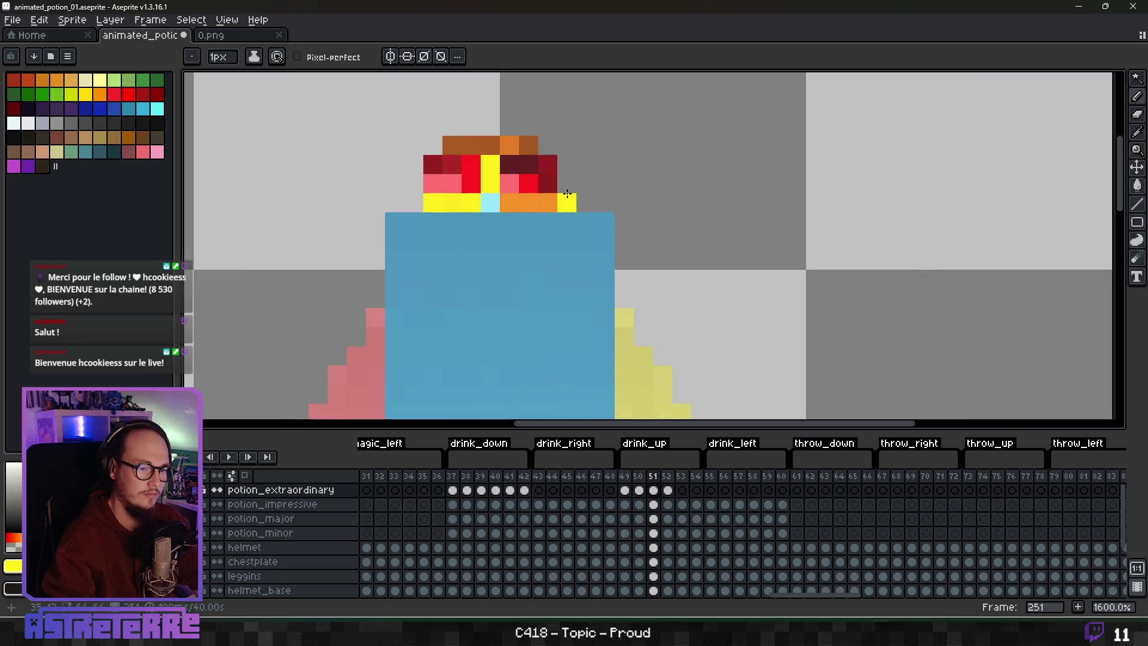
key(period)
key(comma)
key(period)
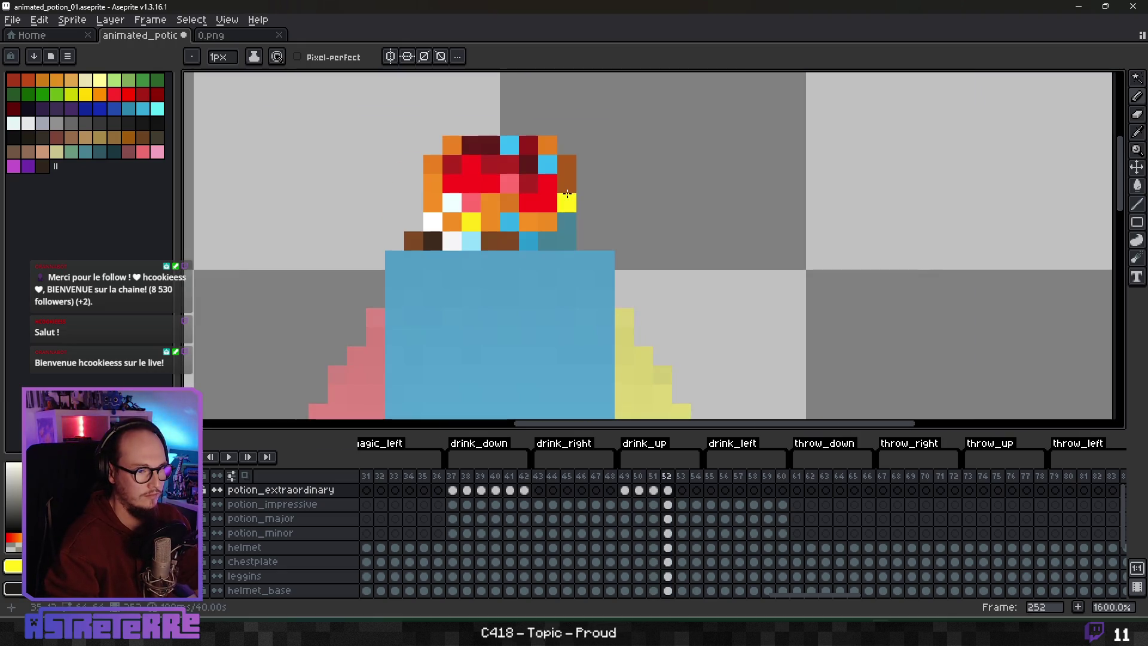
key(comma)
right_click(567, 193)
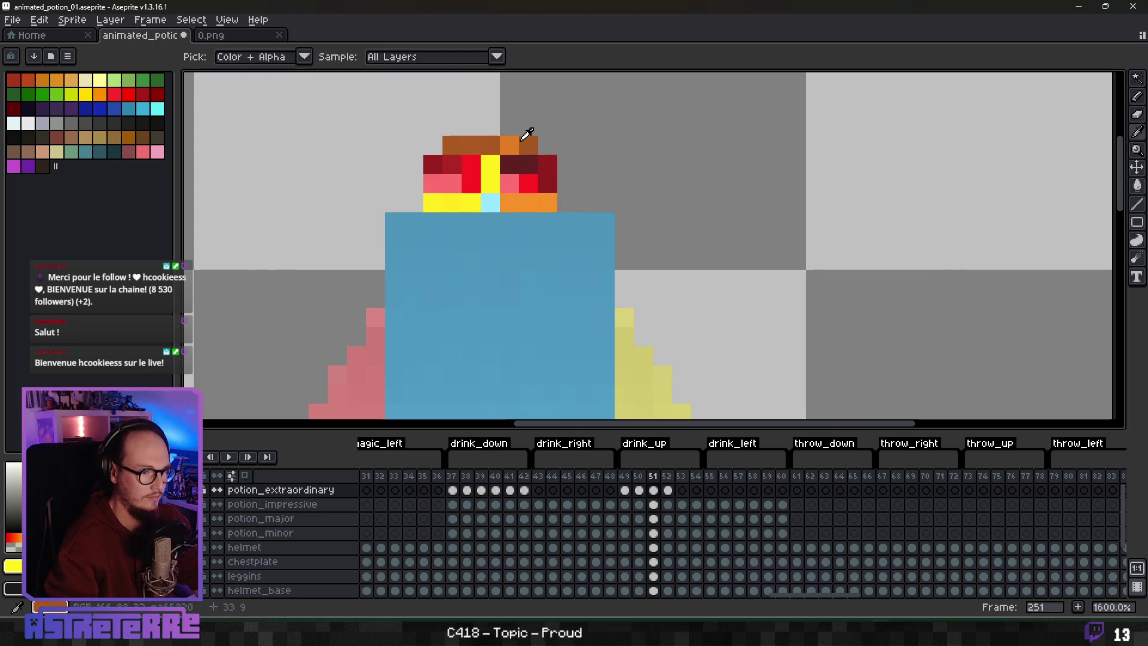
Step: Add brown pixels along the cap's right, top and left edges
alt+click(526, 140)
click(559, 168)
drag(559, 168, 562, 205)
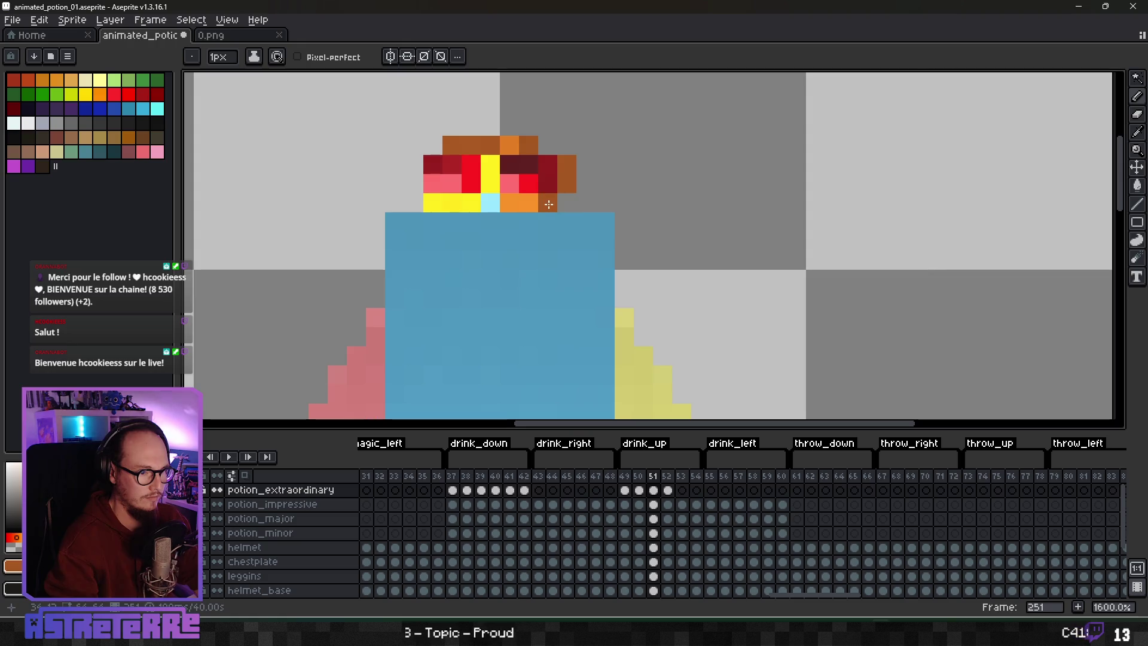
click(530, 159)
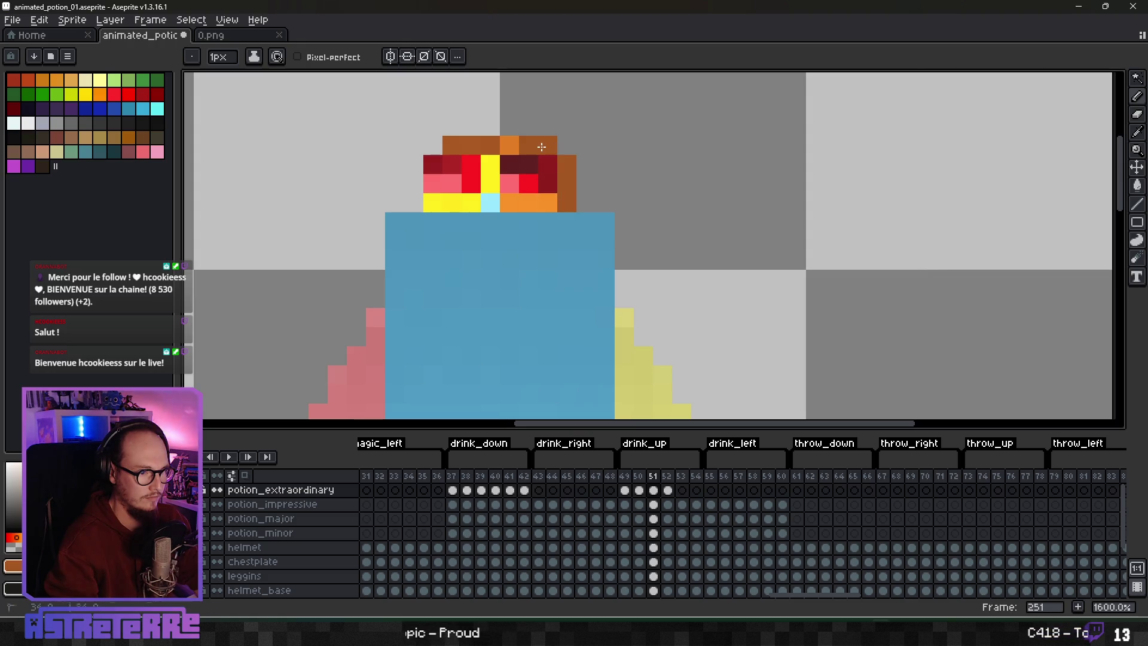
click(510, 126)
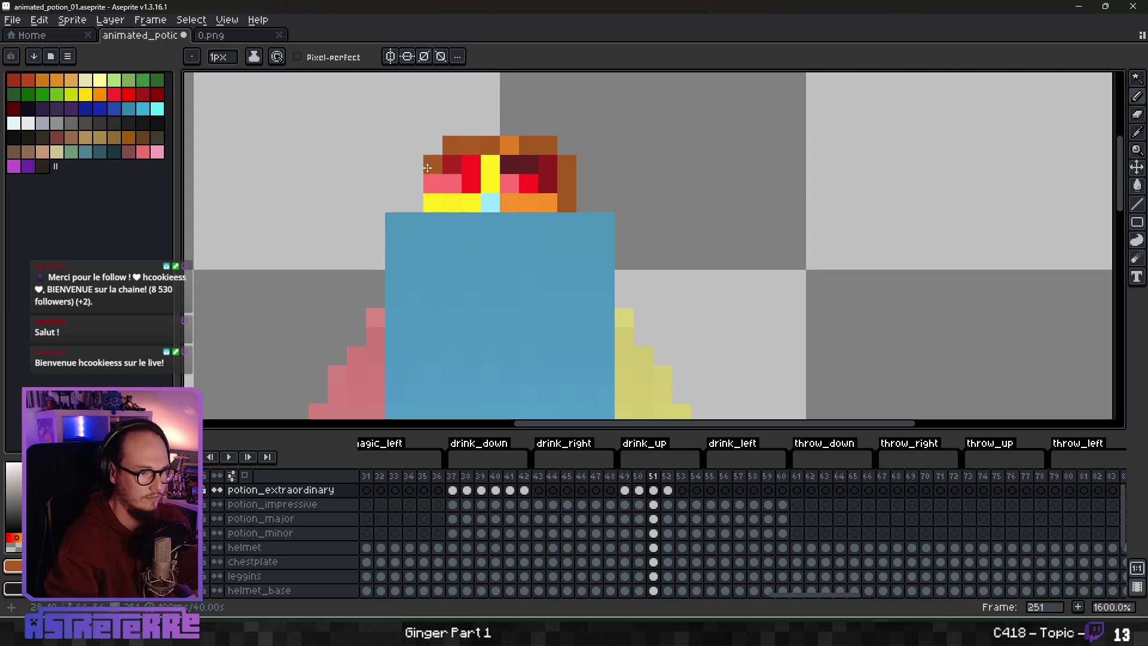
click(433, 164)
key(ctrl+z)
click(434, 184)
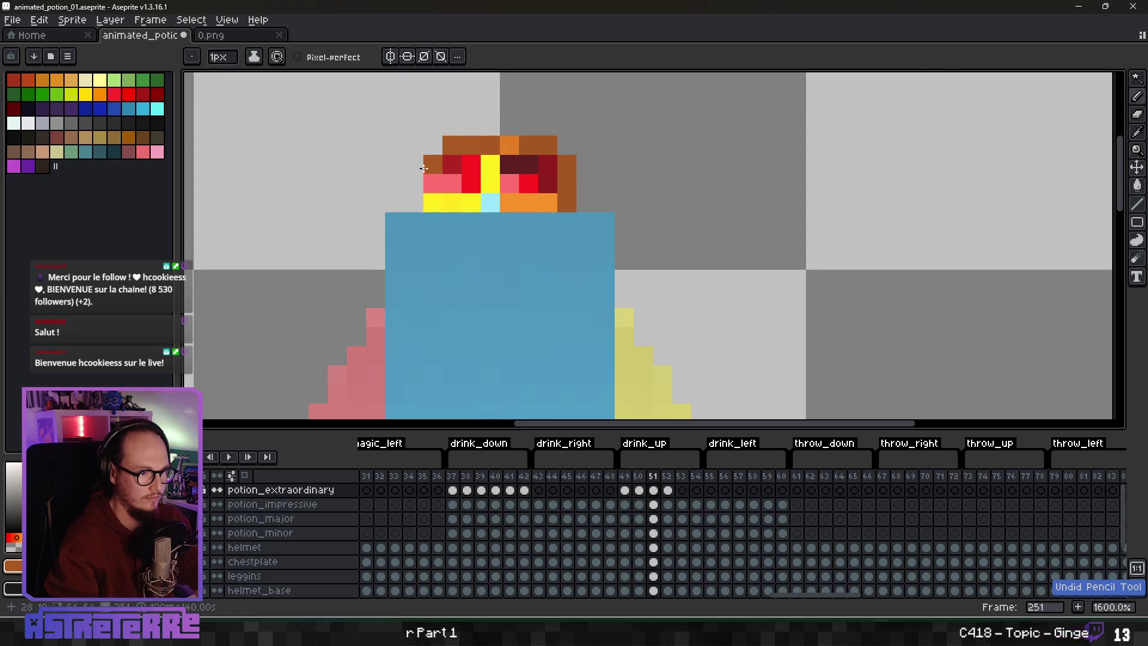
click(438, 202)
Step: Compare the retouched potion between frames 251 and 252
scroll(486, 203, down, 1)
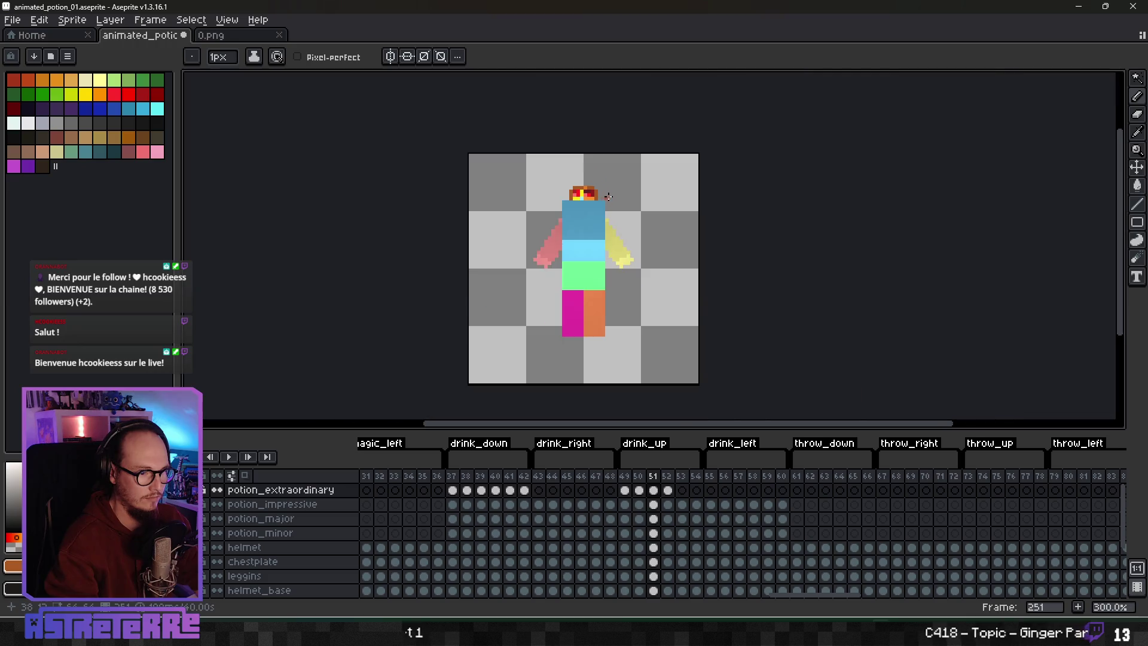
scroll(513, 150, up, 1)
key(alt)
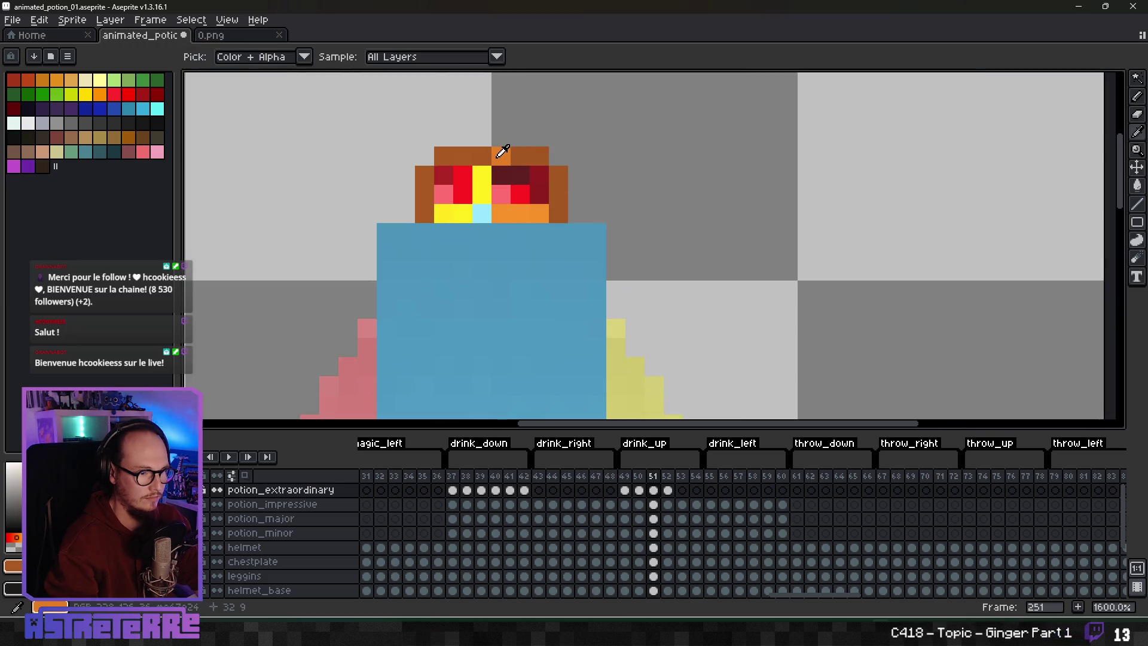
scroll(595, 197, down, 4)
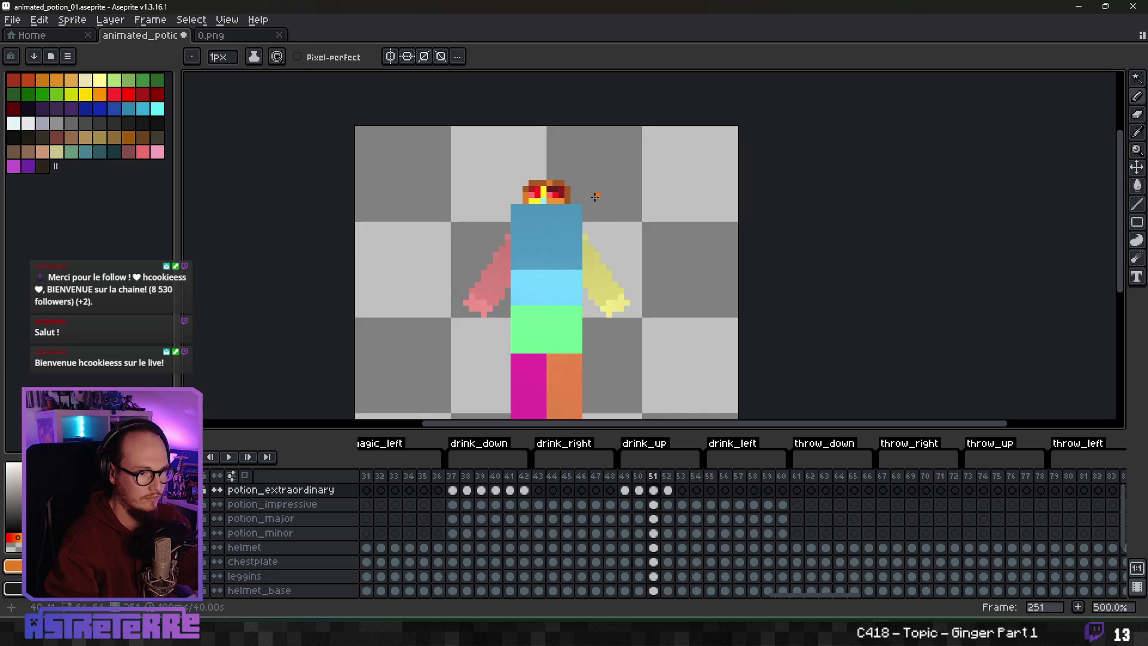
scroll(595, 198, up, 5)
key(Right)
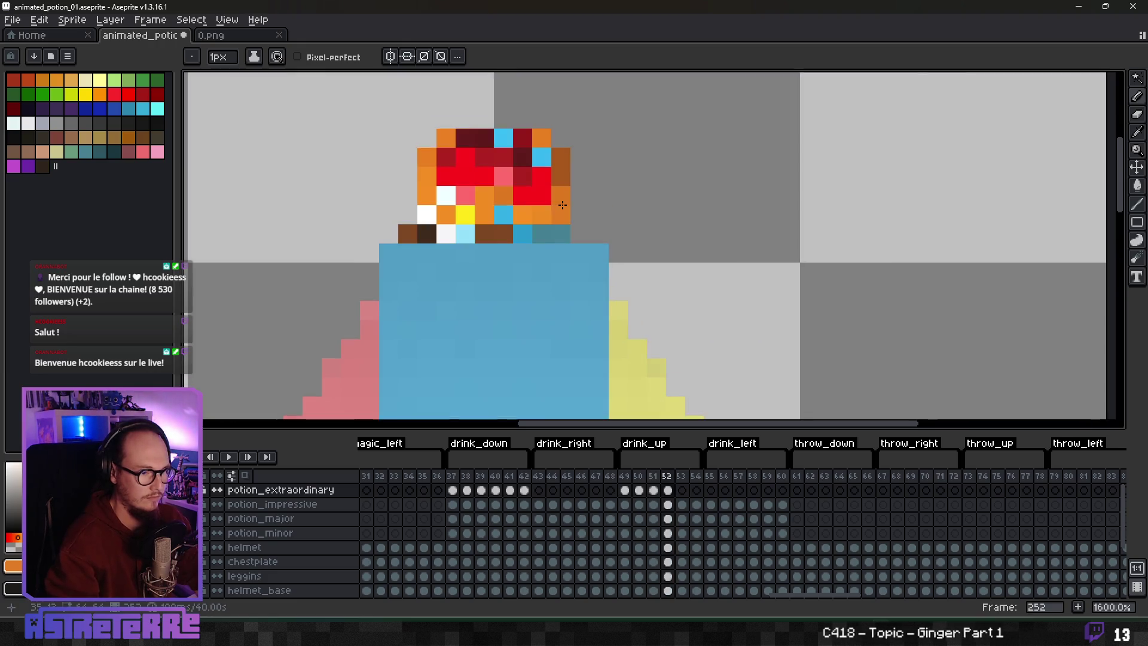
key(Left)
key(Right)
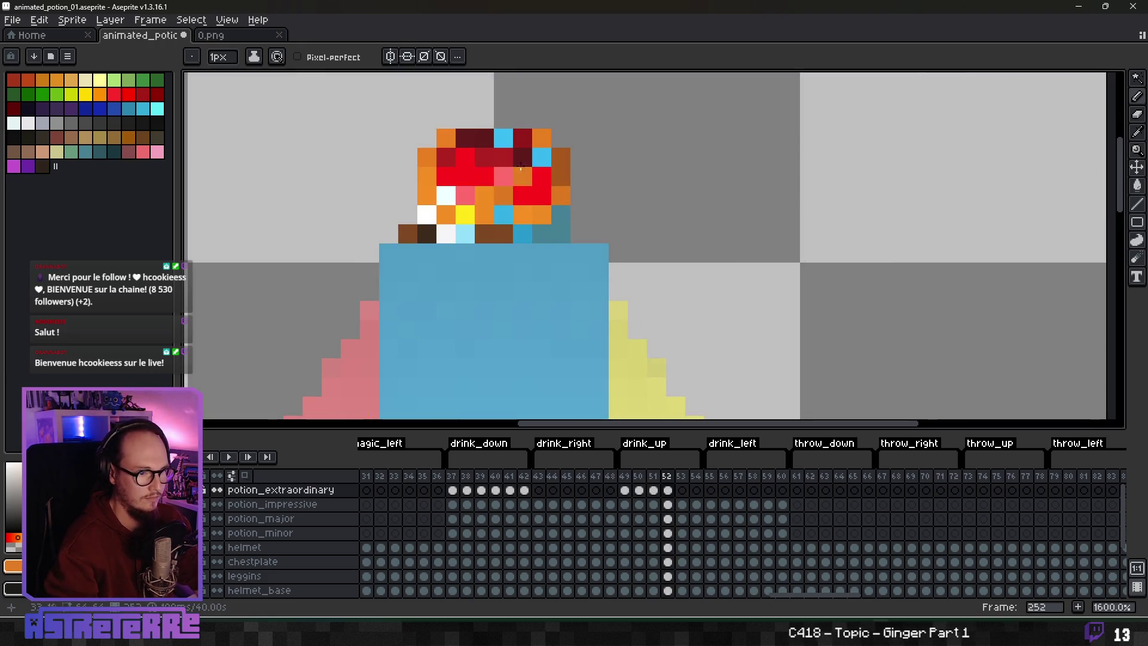
Step: Draw a brown row on top of the cap and a yellow highlight streak down the potion
drag(550, 168, 552, 173)
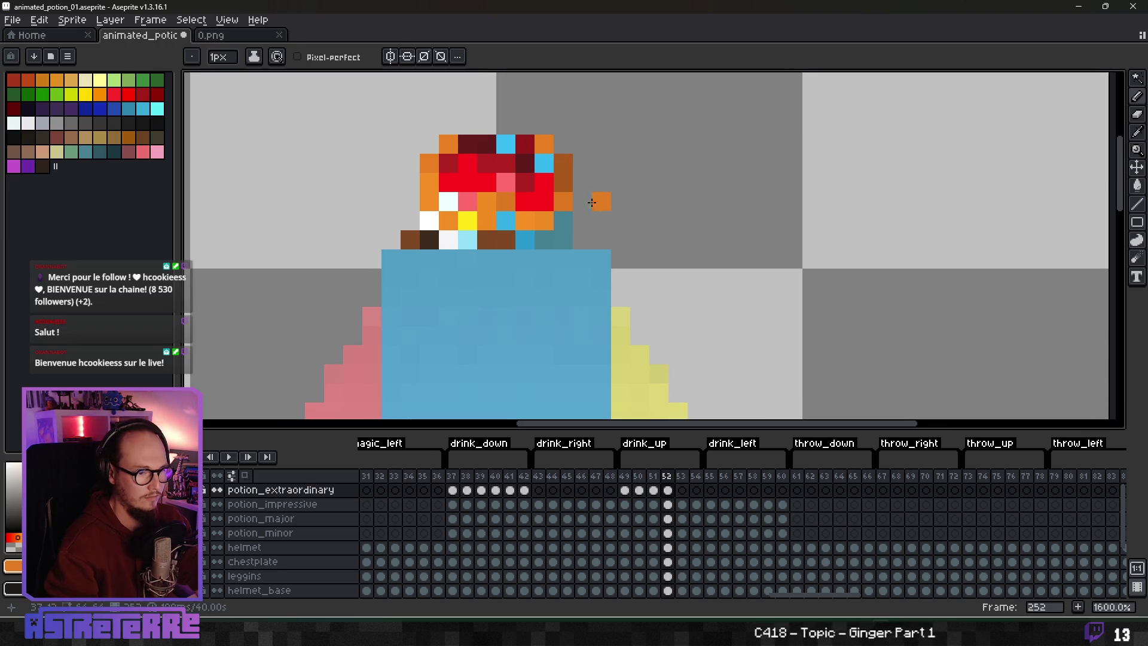
alt+click(565, 157)
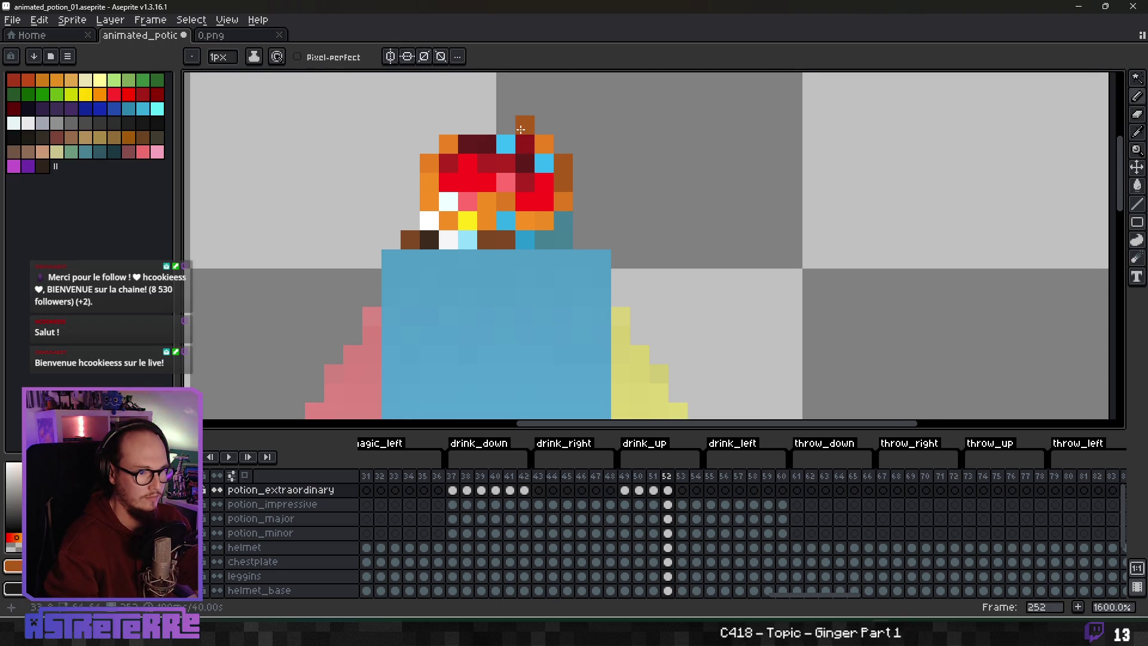
drag(525, 125, 468, 126)
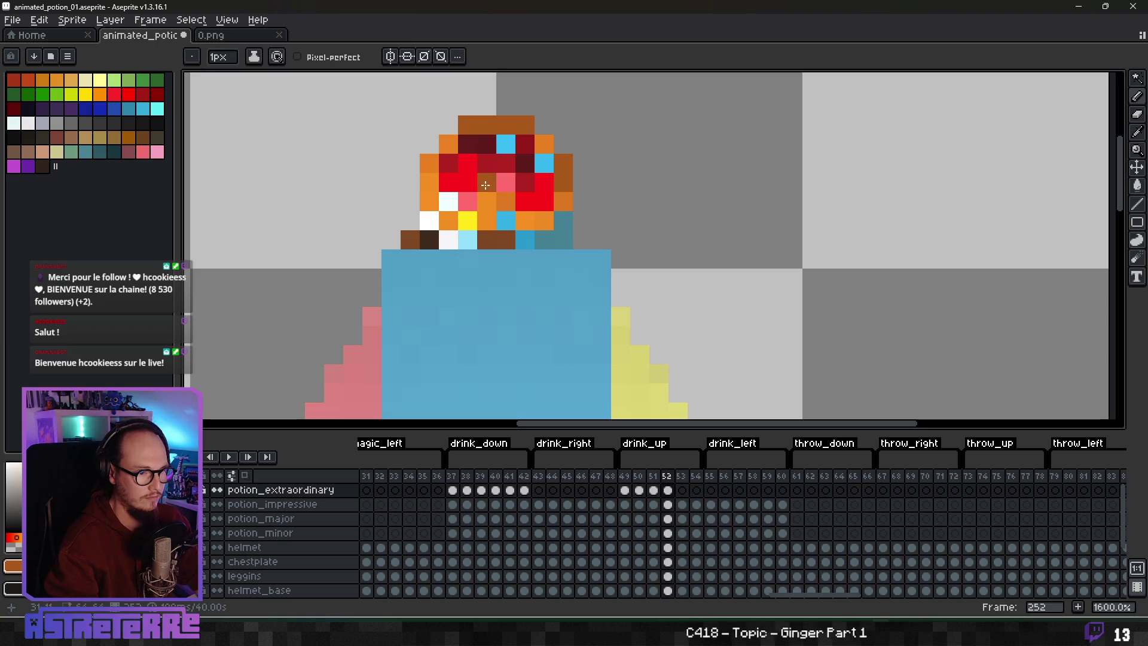
alt+click(467, 220)
drag(487, 163, 487, 201)
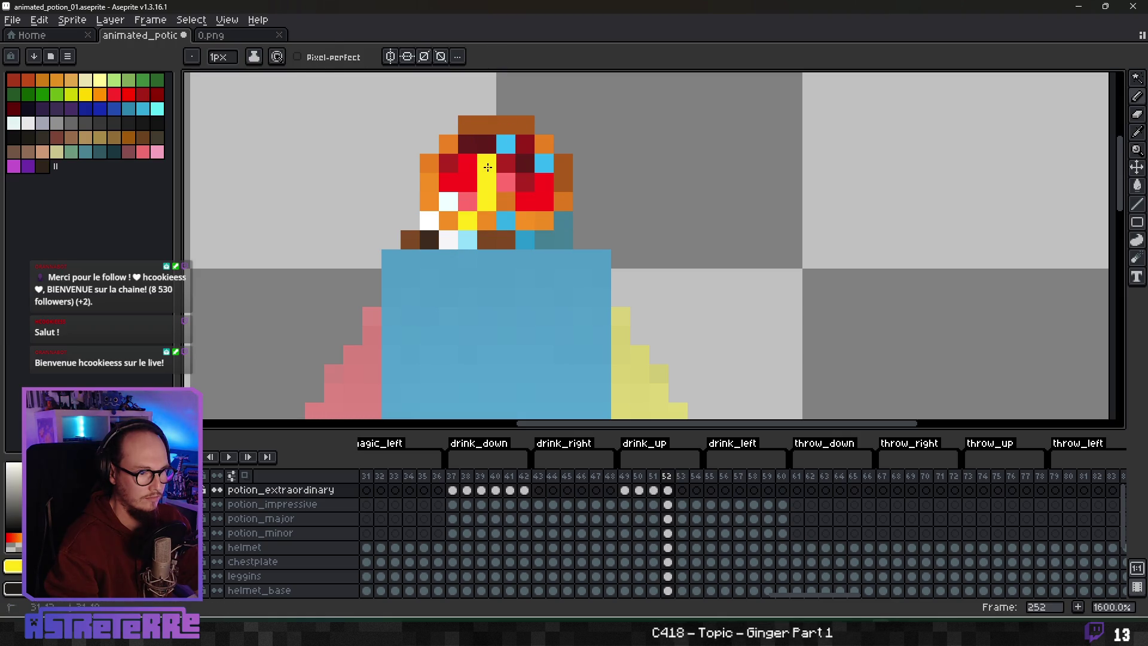
Step: Return to the potion_extraordinary layer, undo a stray yellow pixel, and pan the view back
ctrl+click(543, 216)
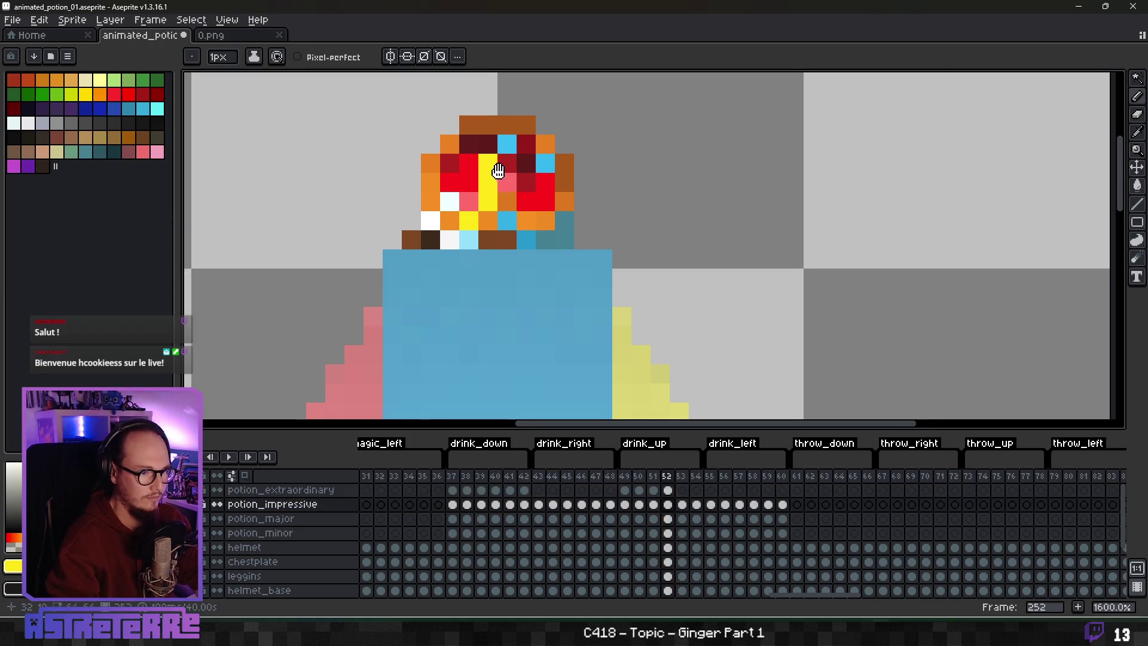
click(668, 489)
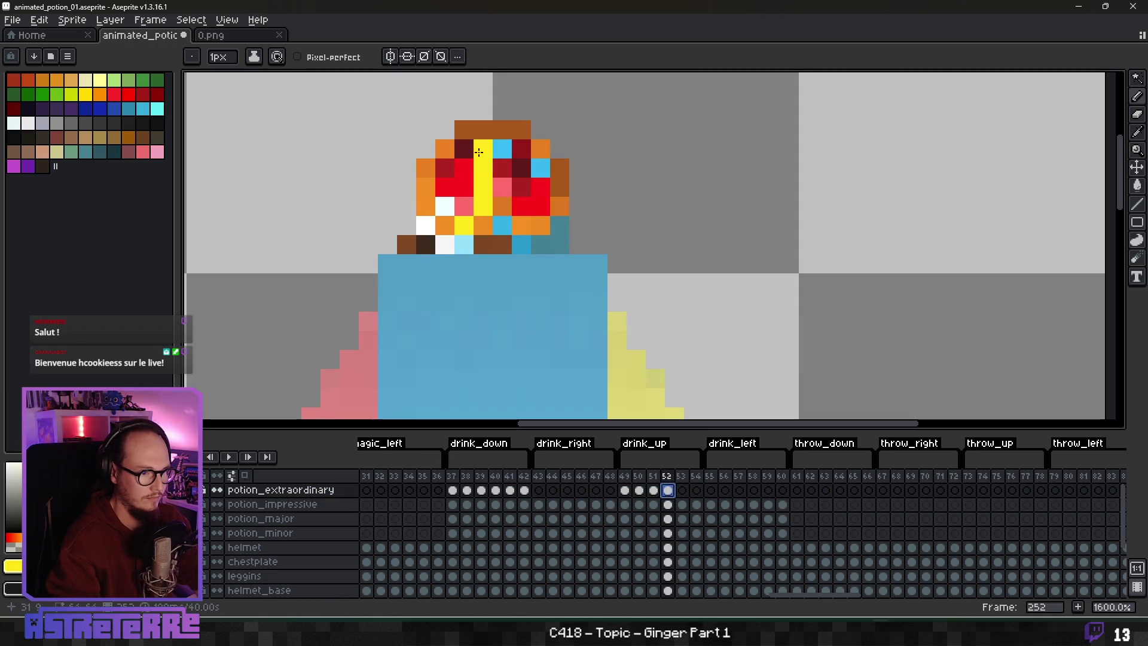
click(544, 243)
key(ctrl+z)
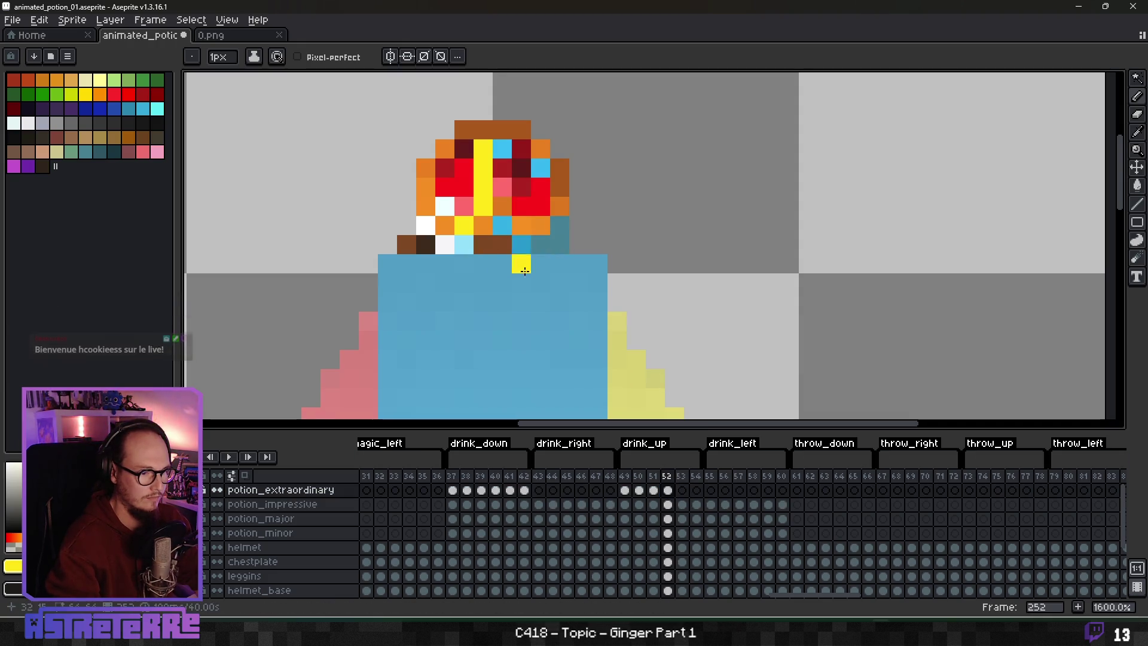
key(alt)
key(z)
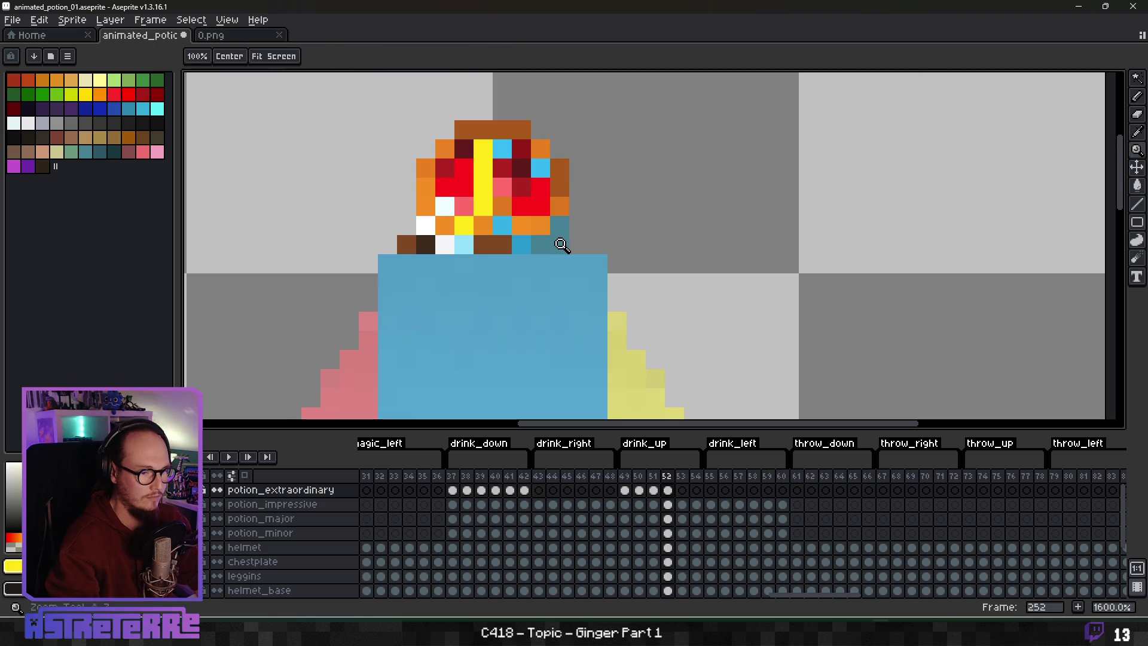
key(b)
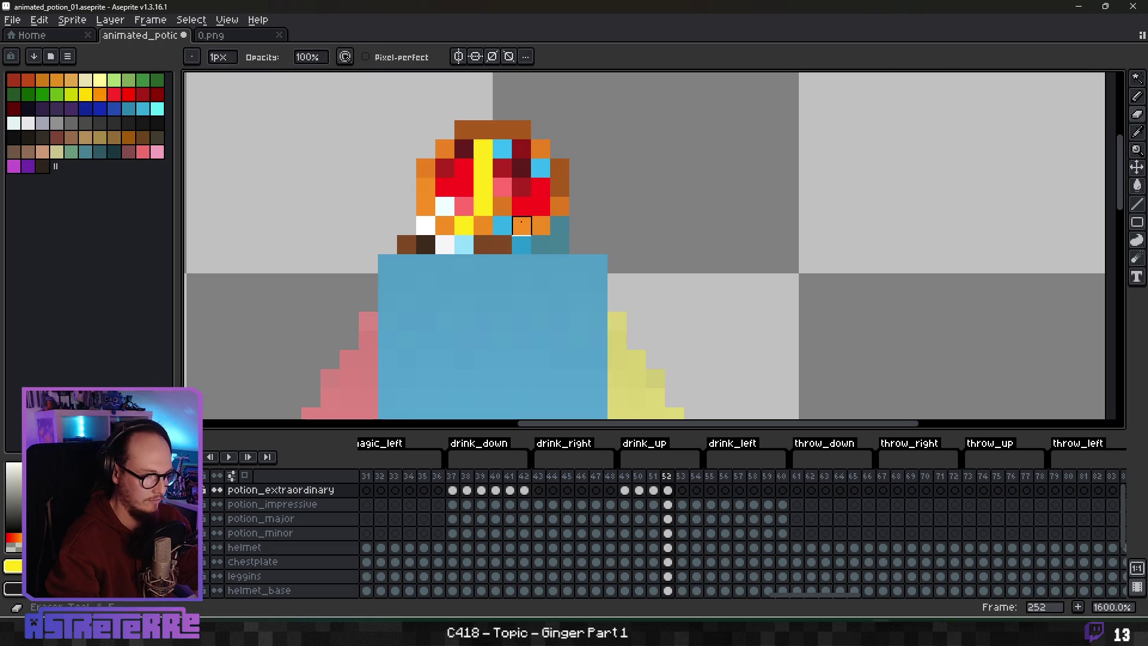
scroll(430, 233, right, 2)
scroll(494, 255, down, 6)
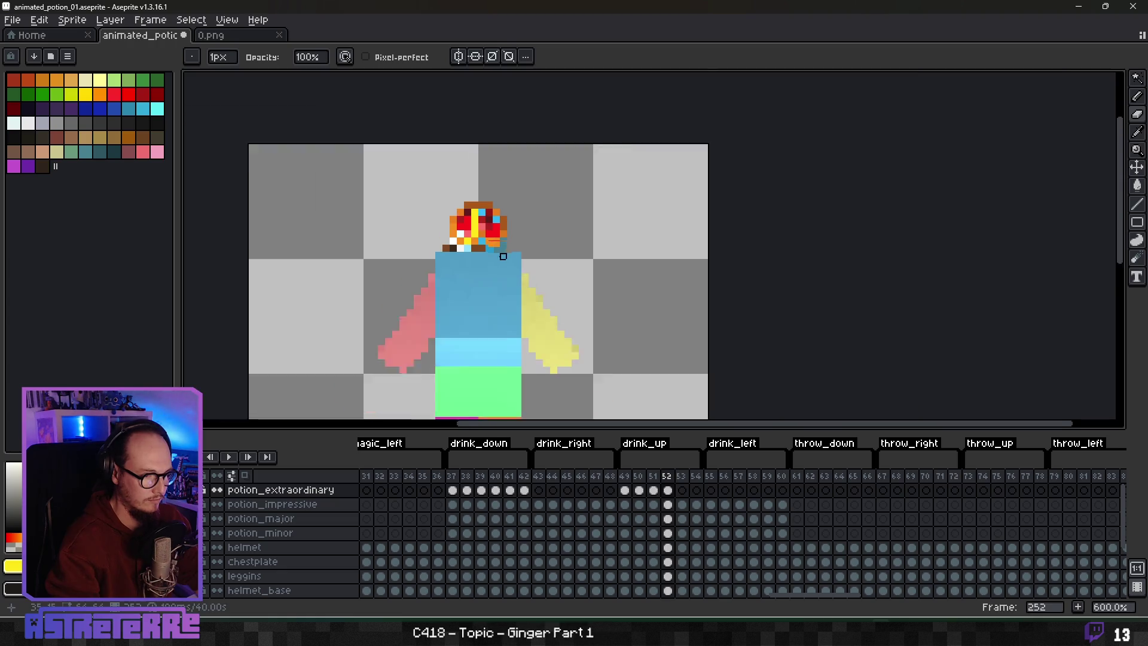
Step: Flip back and forth between adjacent drink_up frames to compare the potion poses
scroll(494, 256, down, 1)
key(Left)
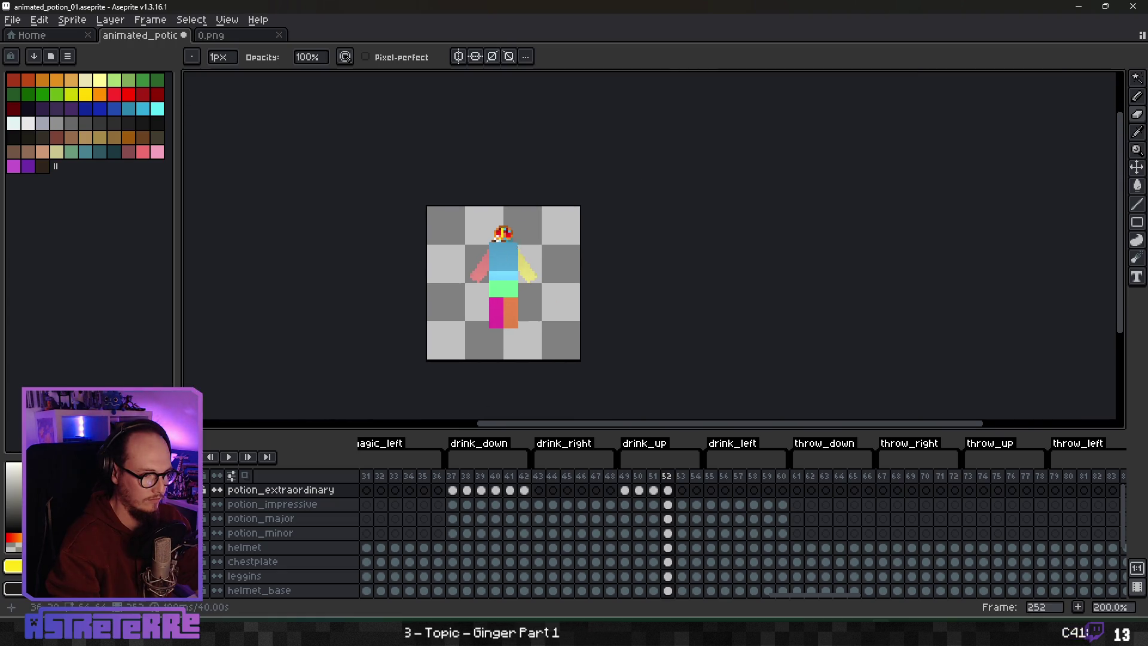
scroll(502, 256, up, 3)
key(Right)
key(Left)
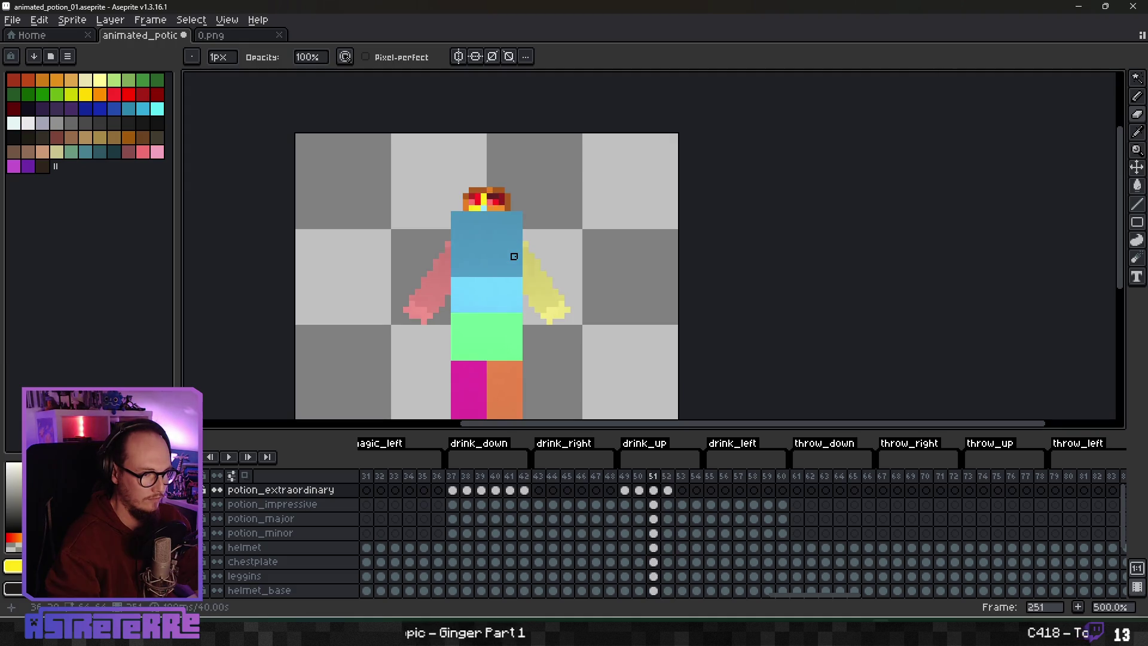
key(Right)
key(Left)
key(Right)
key(Left)
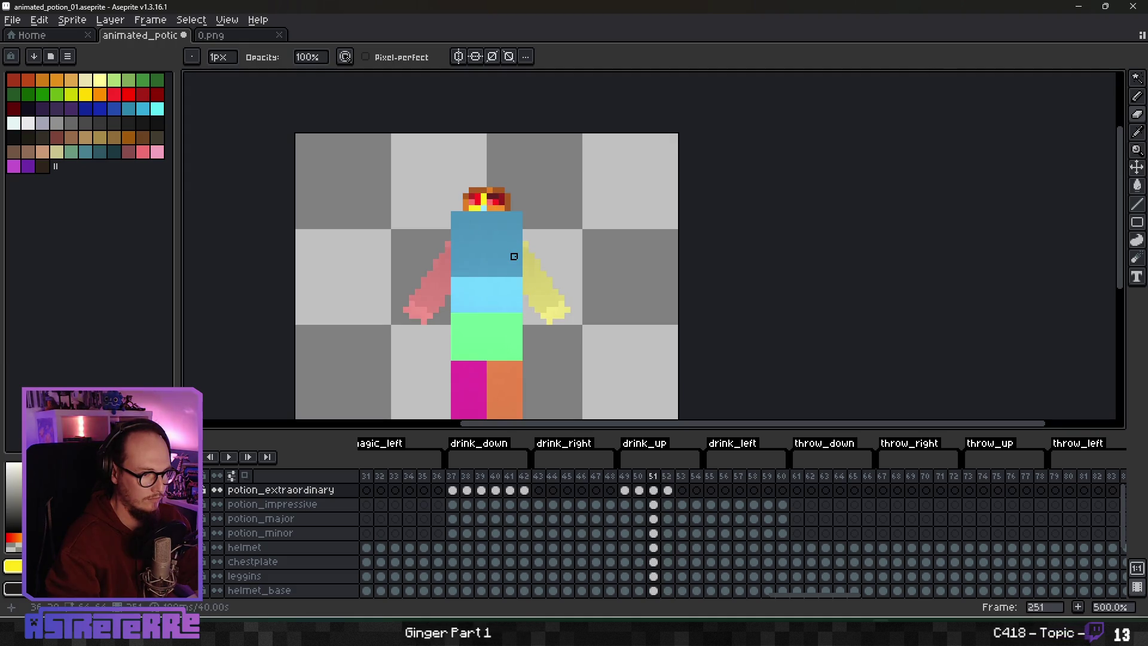
key(Right)
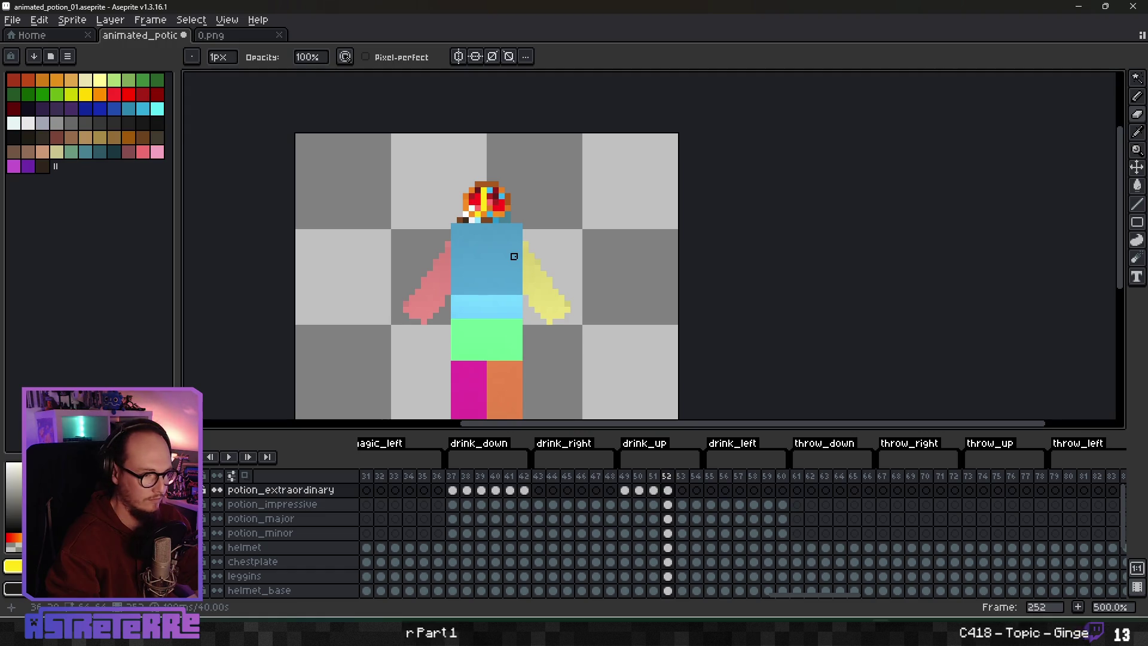
key(Left)
Step: Play the animation to preview the potion across frames 50–53, then stop playback
key(Return)
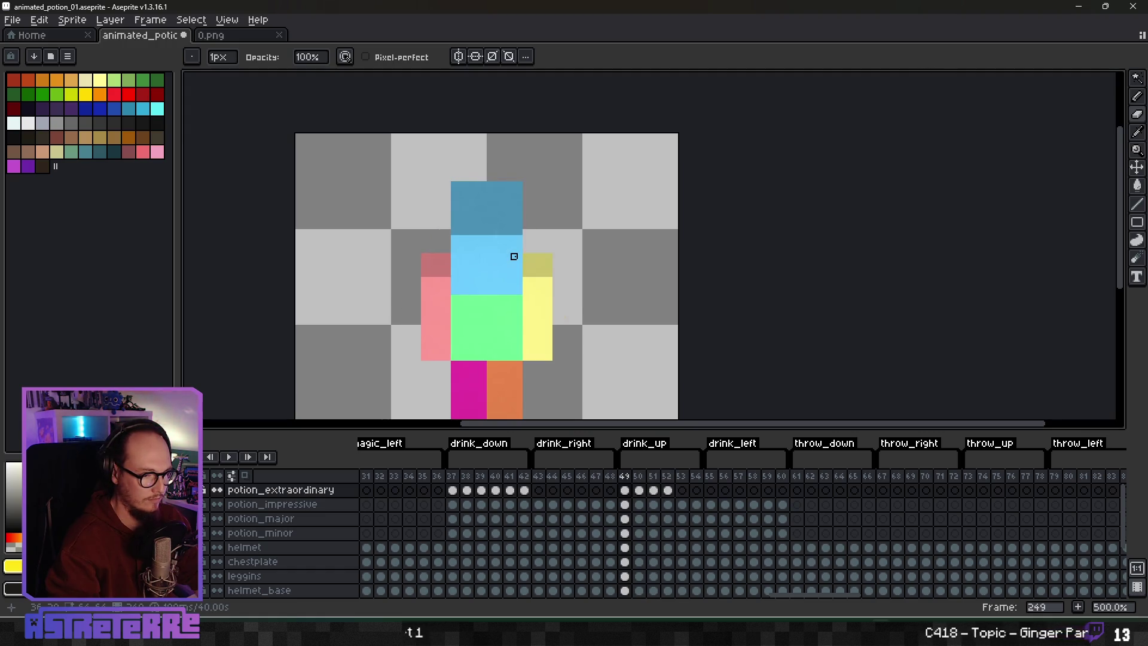
click(654, 490)
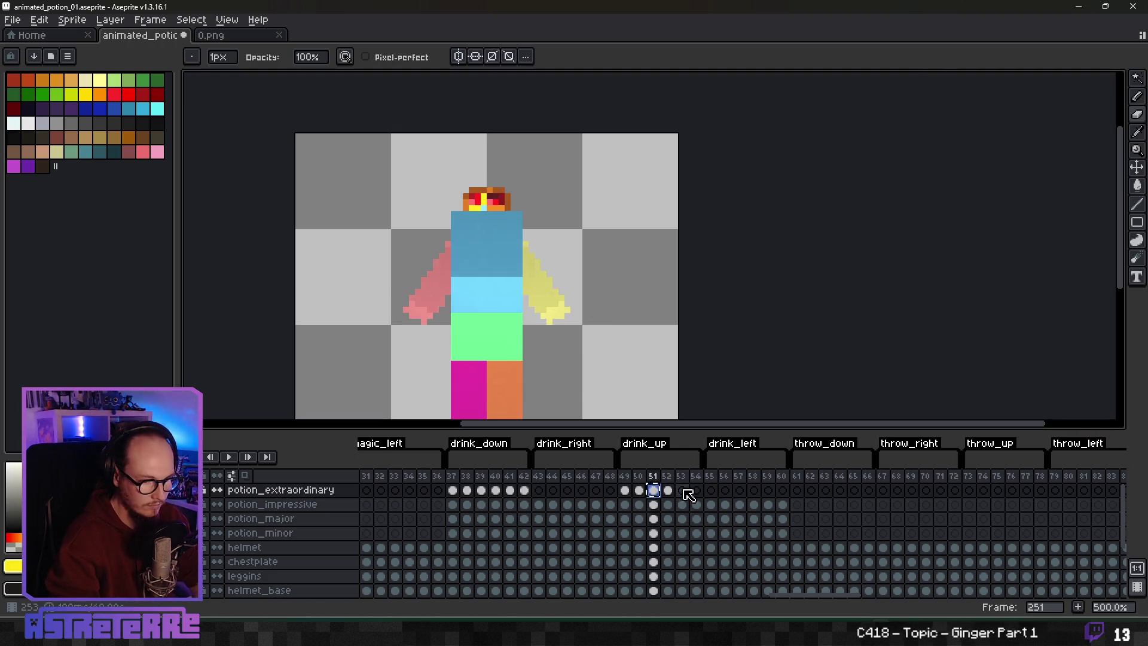
key(Left)
click(682, 500)
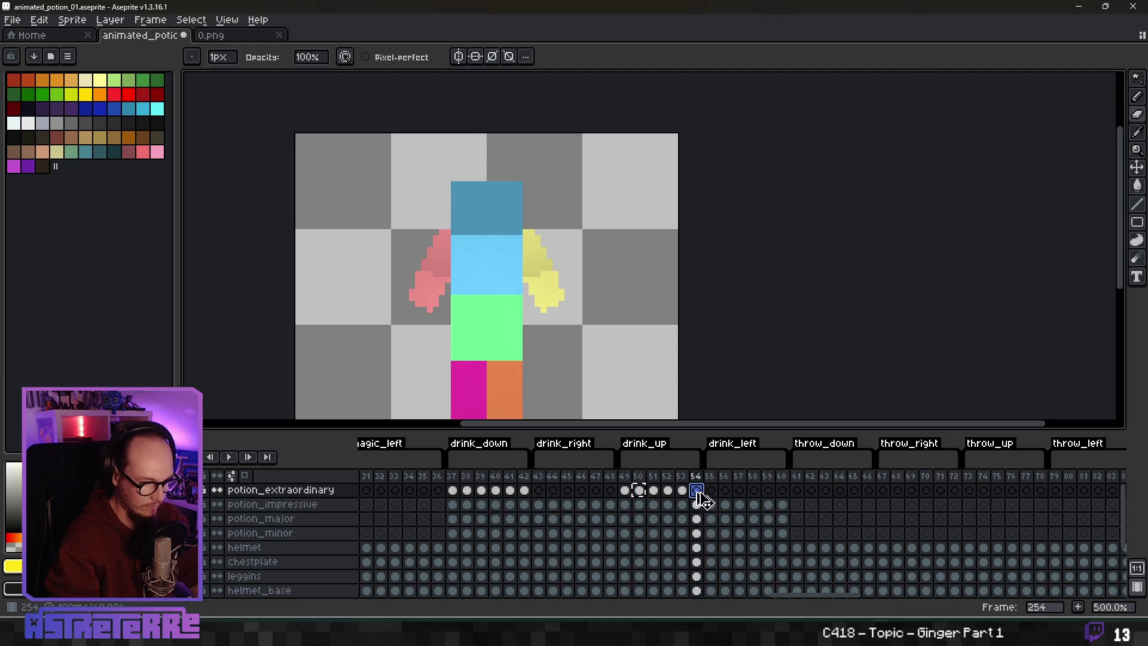
scroll(551, 329, down, 1)
key(Return)
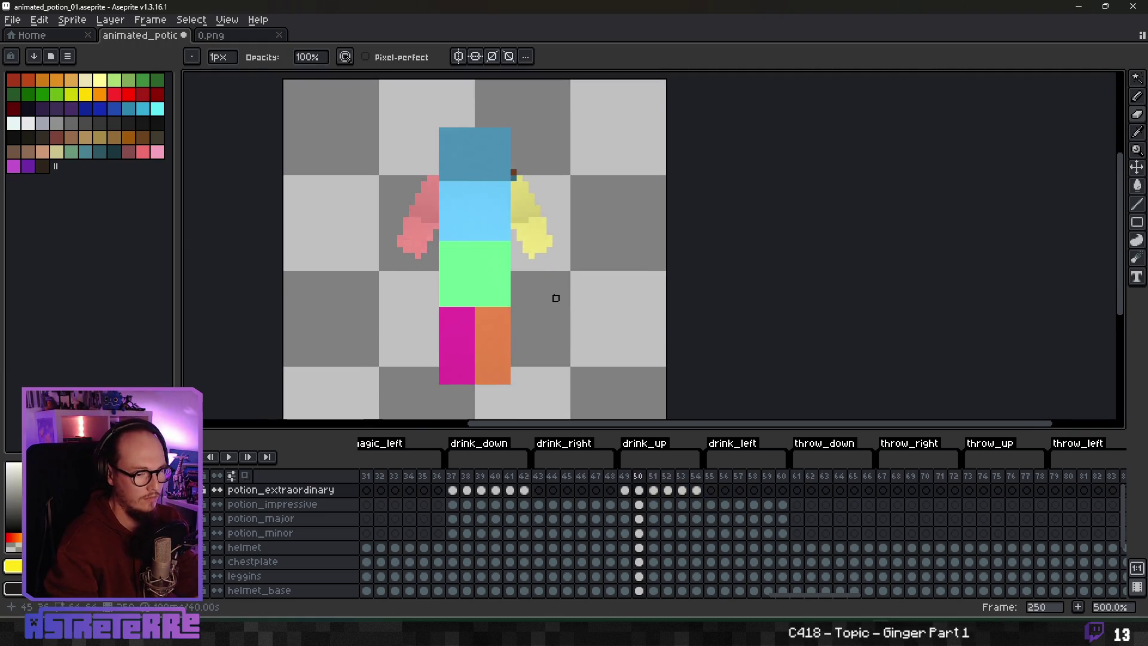
click(229, 457)
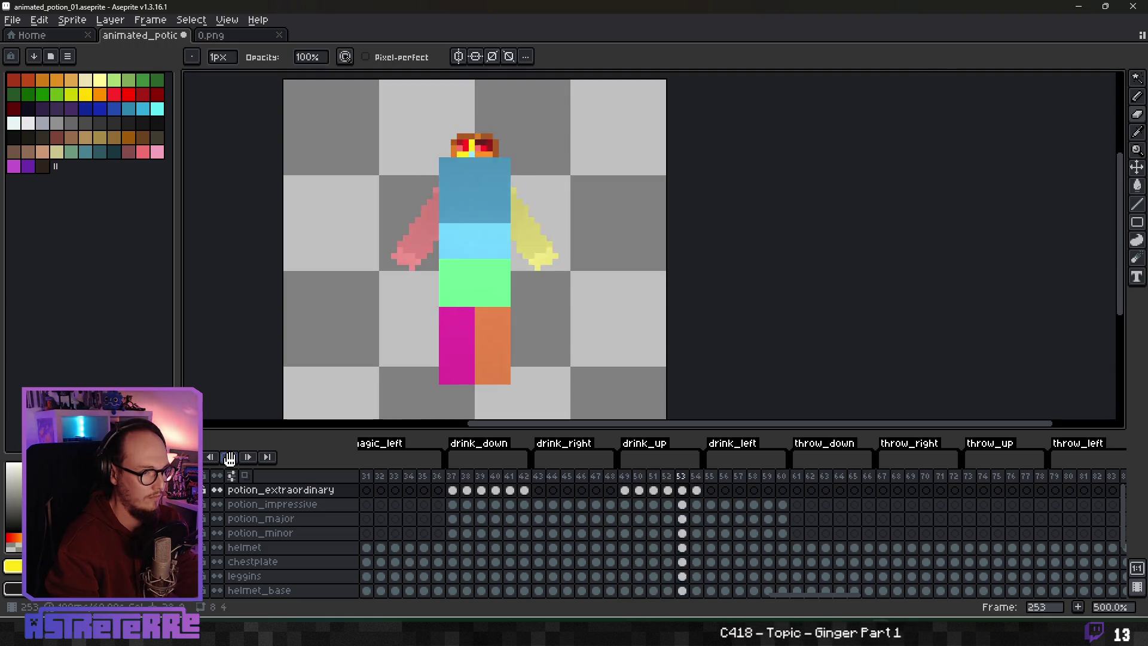
click(229, 457)
scroll(538, 329, up, 1)
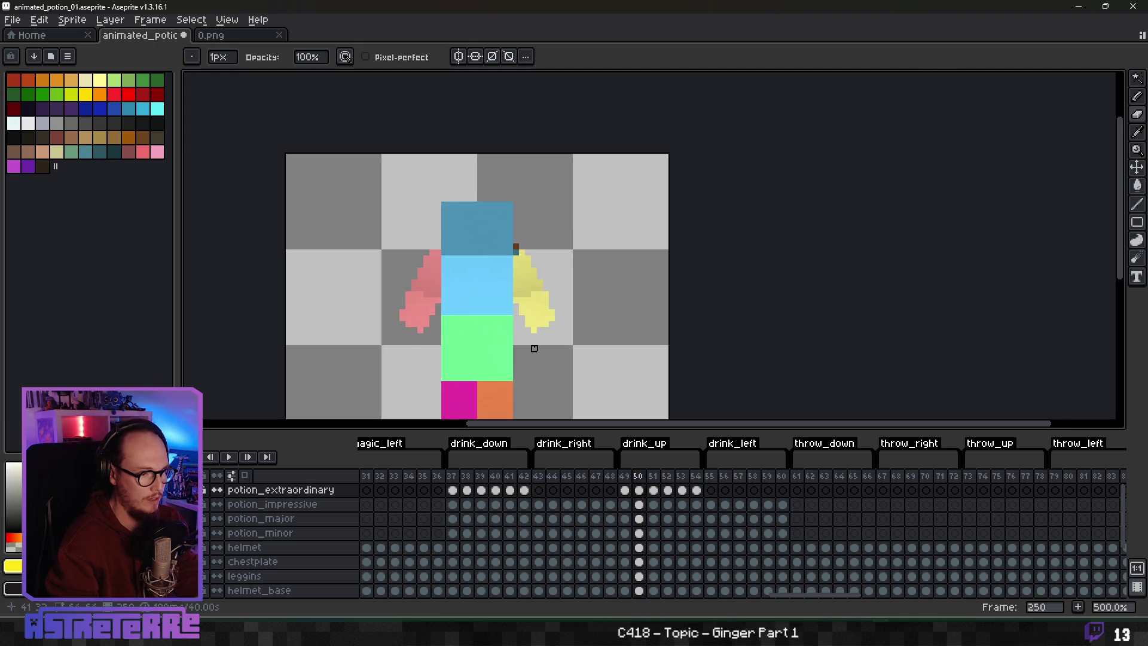
Step: Go to frame 43, the drink_right start, and switch to Blender
key(comma)
key(period)
key(period)
key(period)
key(comma)
key(comma)
key(comma)
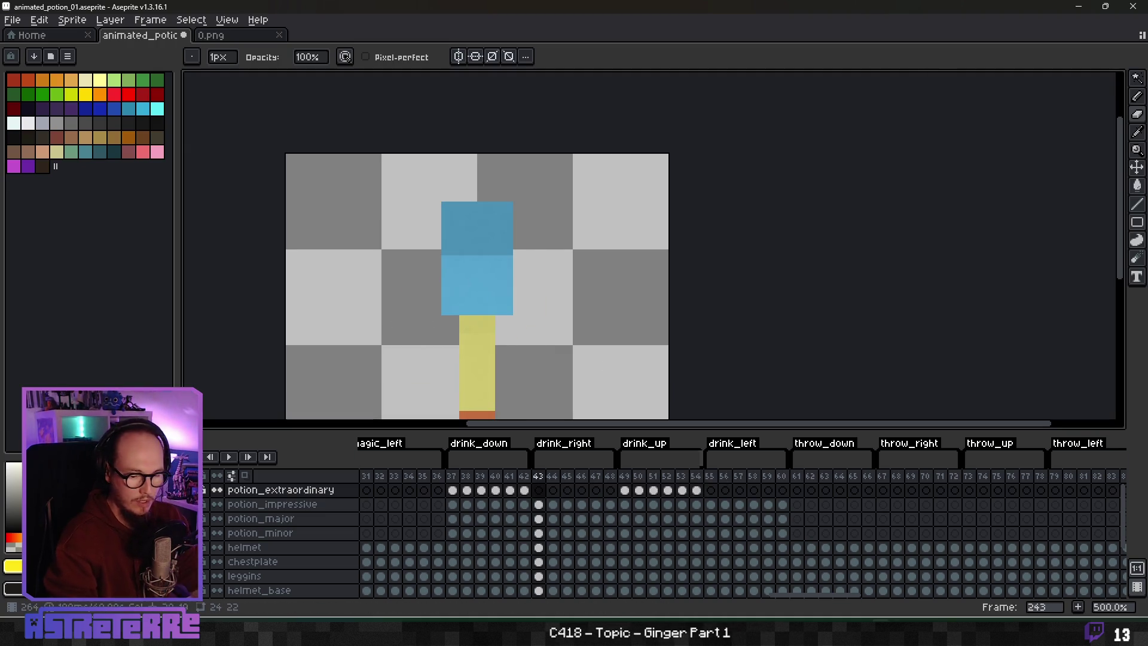
click(889, 568)
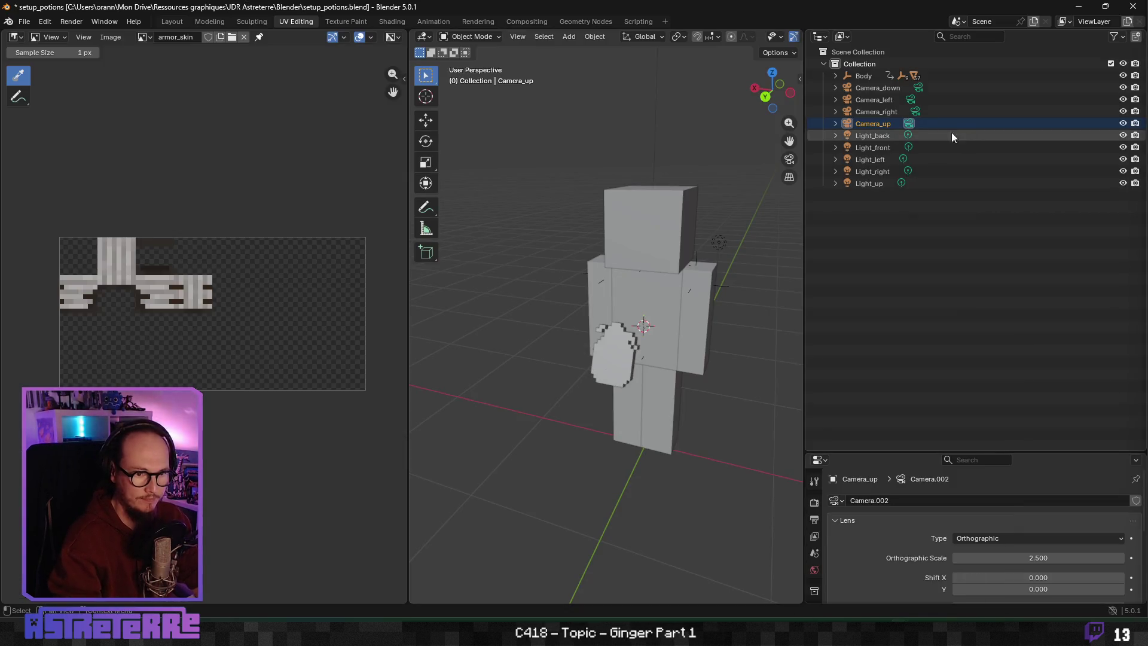
Step: Render the animation from Camera_left with Ctrl+F12, then pass through Godot back to Aseprite
click(874, 99)
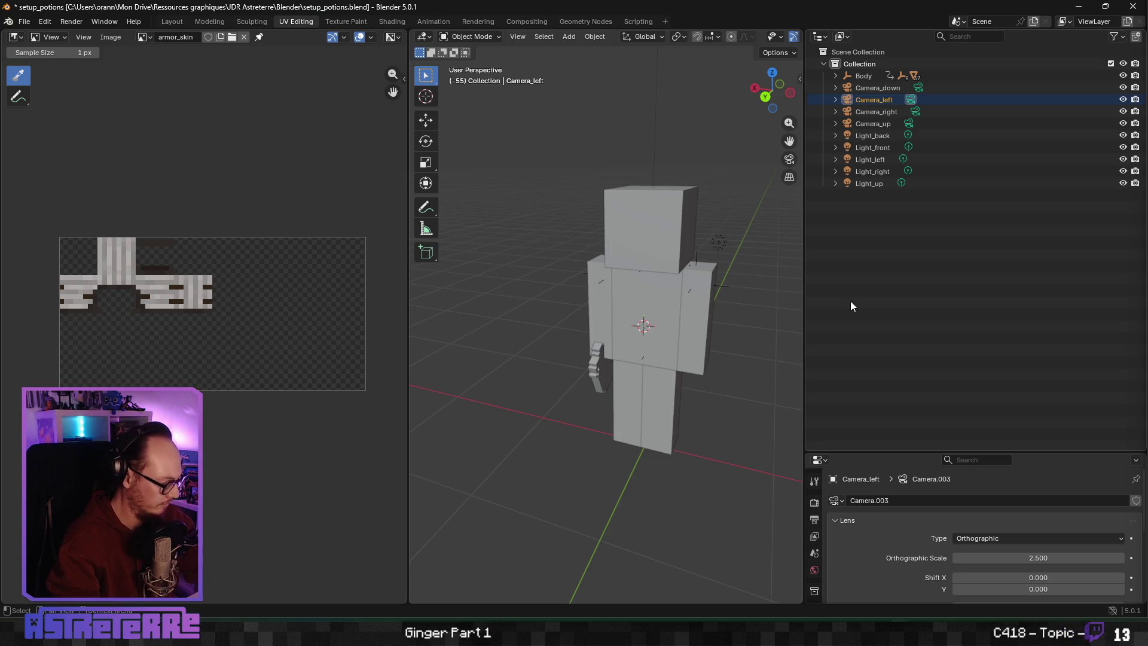
key(ctrl+F12)
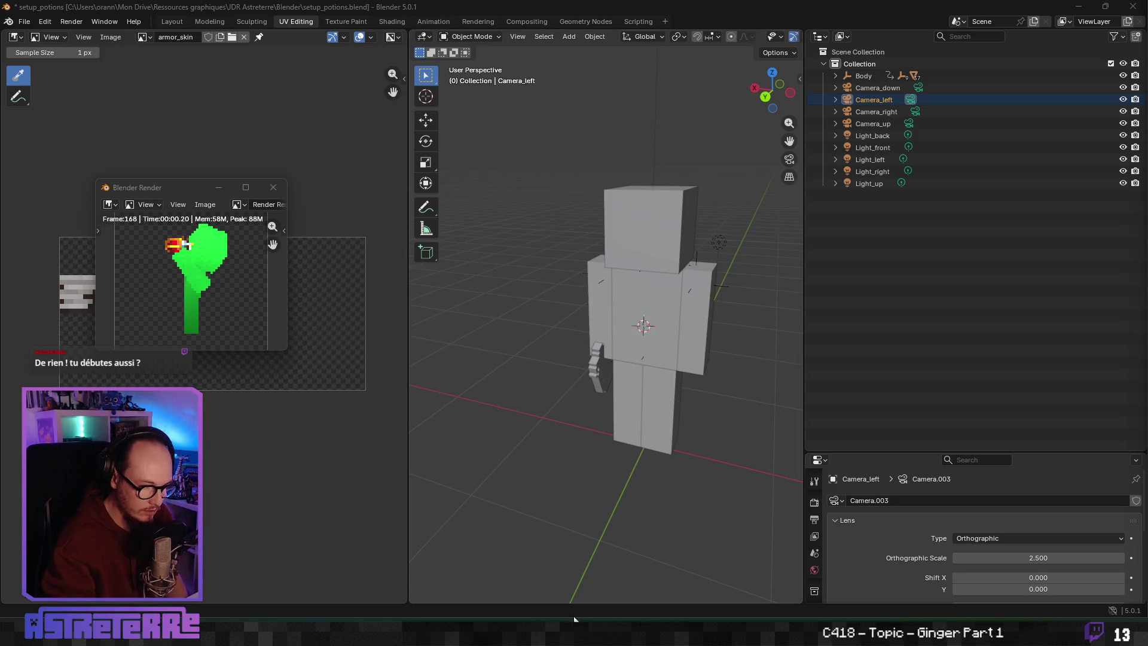
key(alt+Tab)
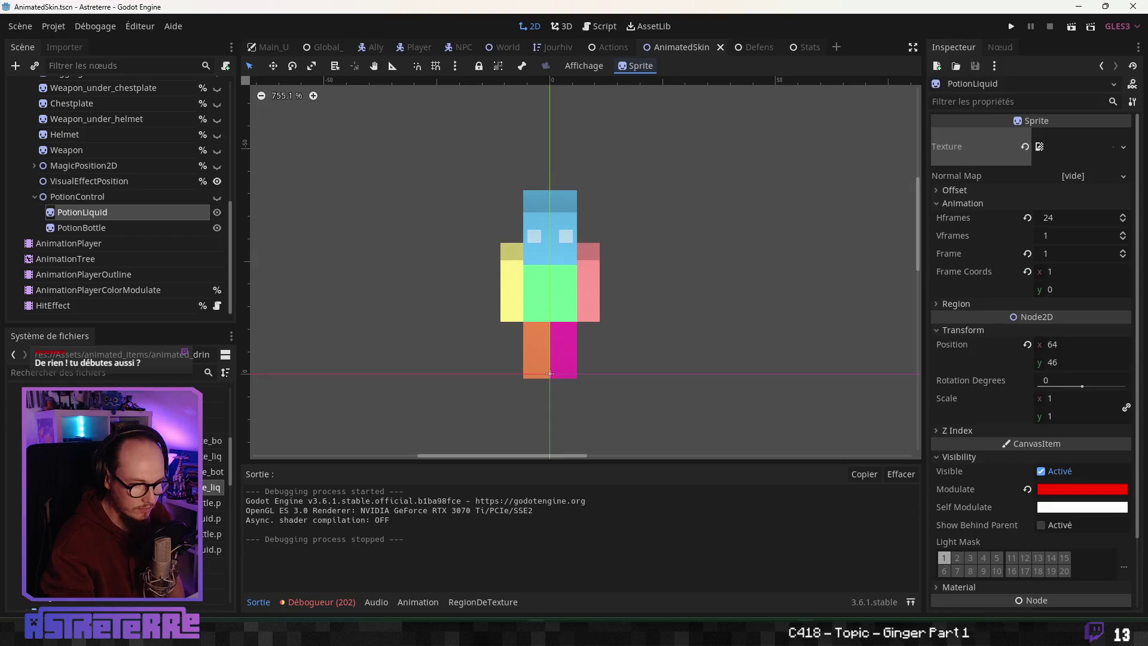
key(alt+Tab)
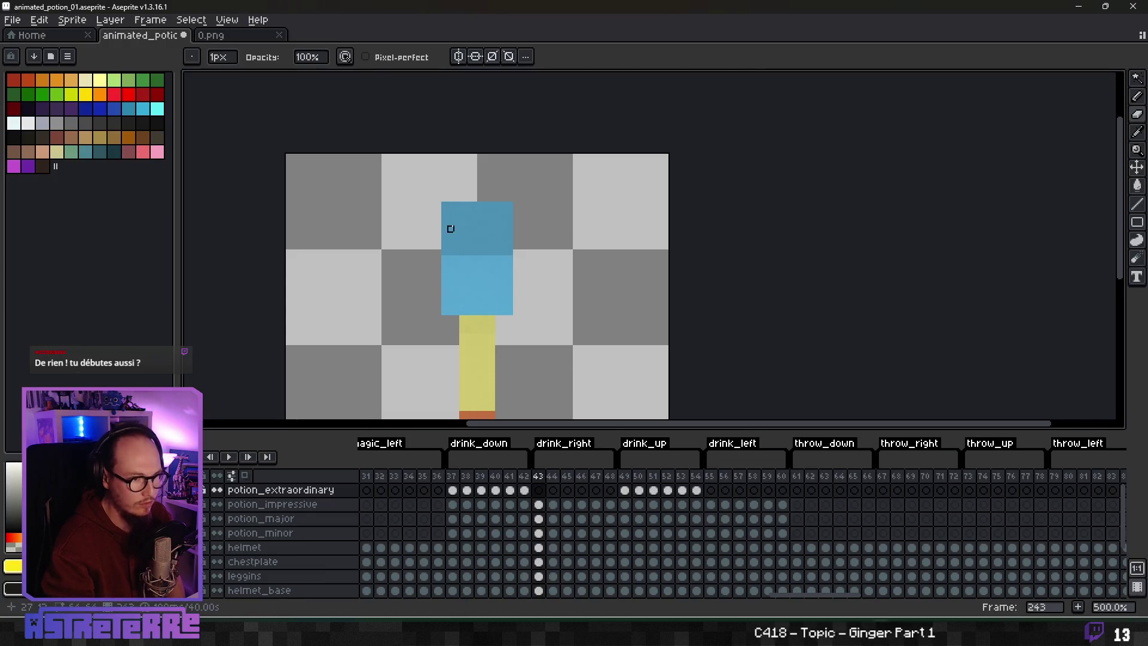
Step: Close the outdated 0.png and reopen the freshly rendered version from recent files
click(278, 34)
click(30, 35)
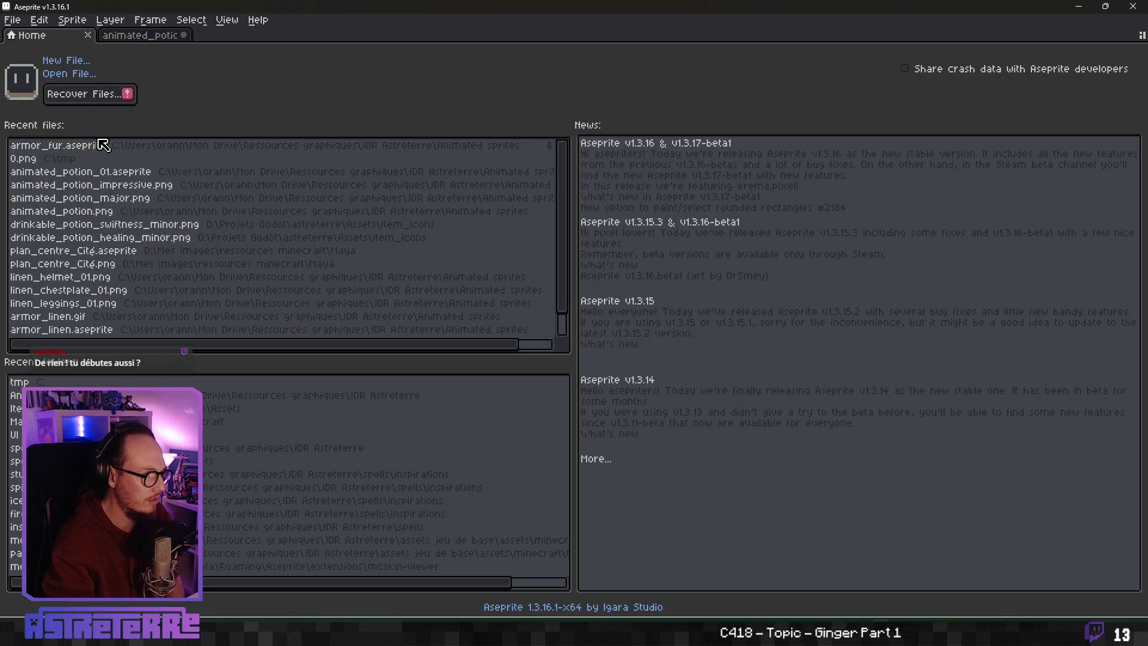
click(52, 161)
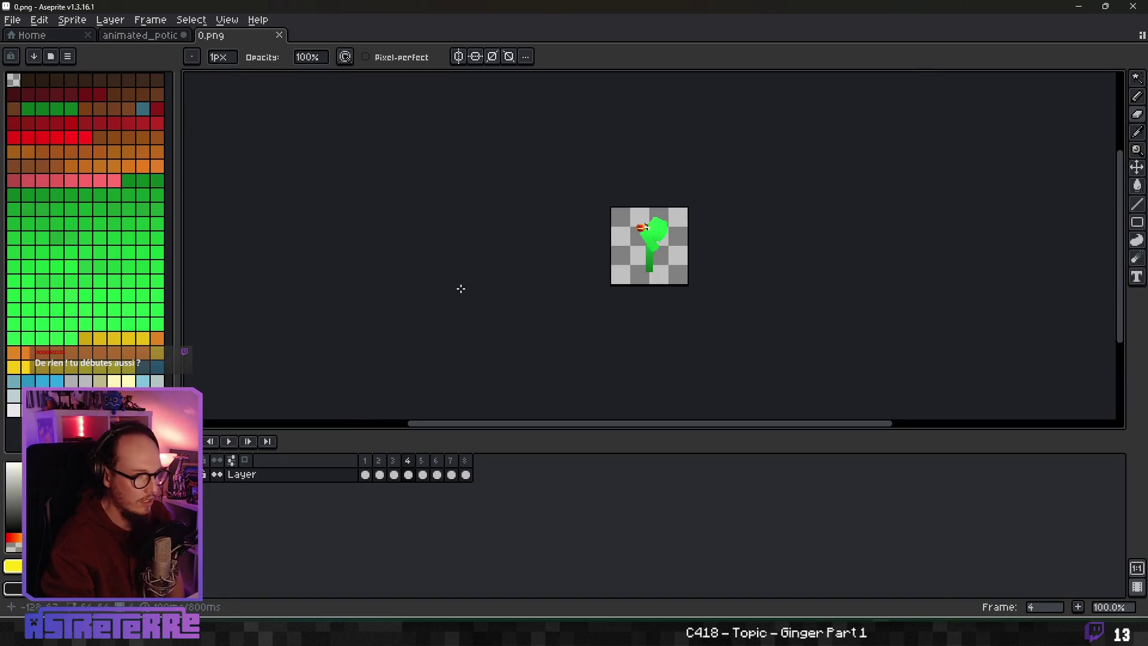
key(Return)
scroll(562, 299, up, 4)
scroll(598, 269, down, 1)
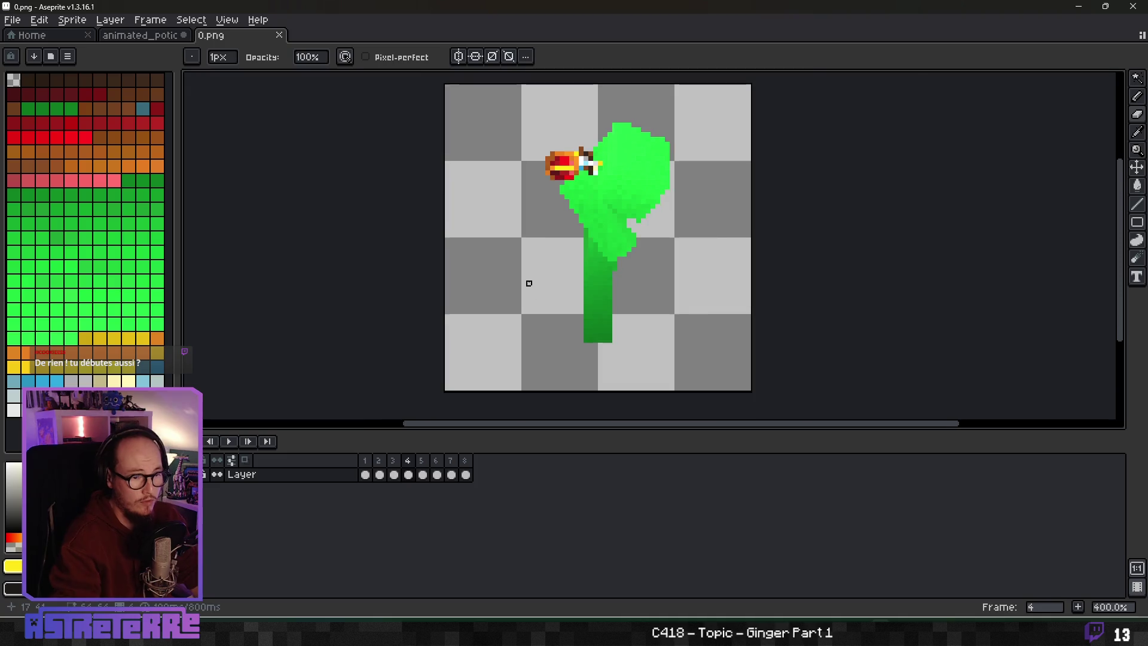
Step: Copy frames 1–4 of the render and return to animated_potion_01
drag(365, 474, 409, 476)
key(ctrl+c)
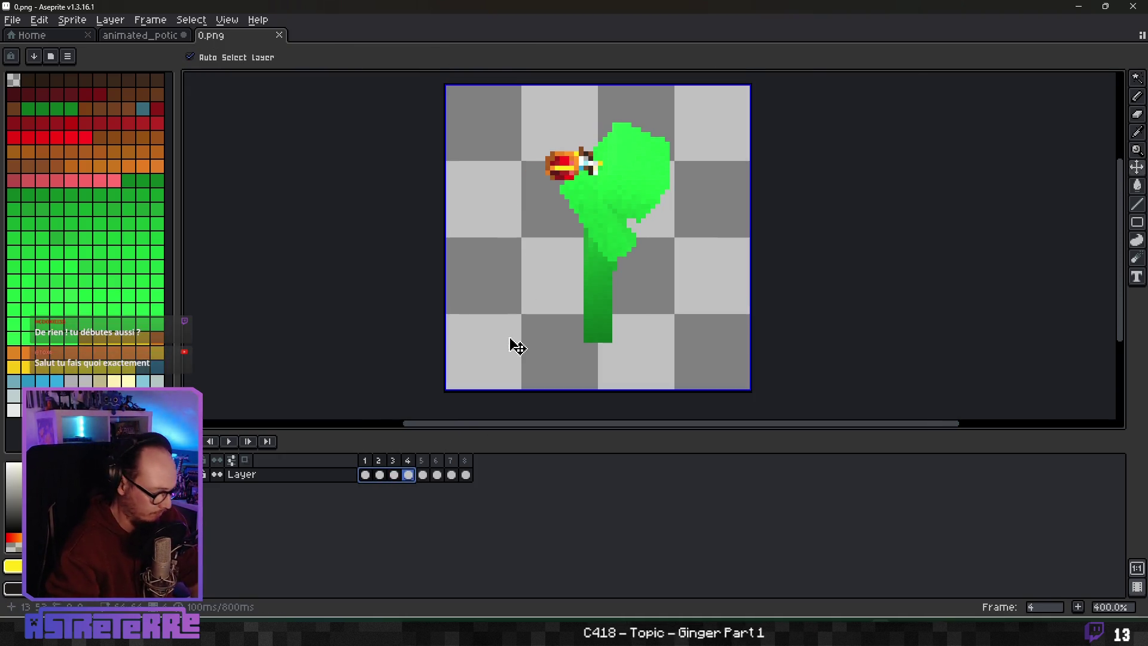
click(140, 34)
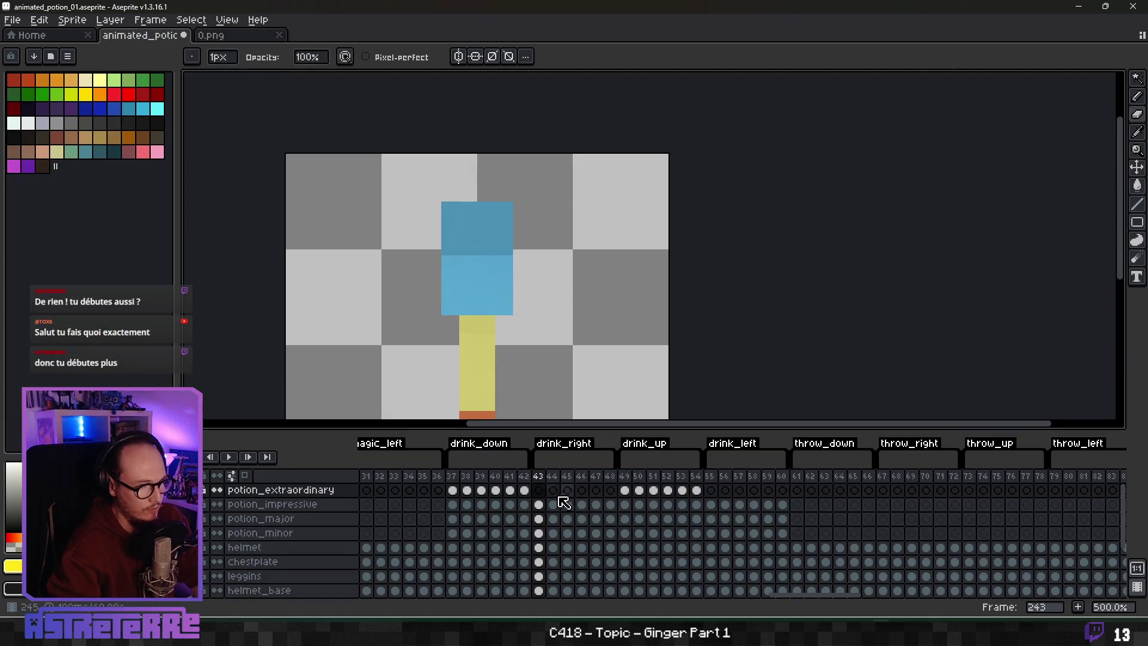
Step: Paste the four Camera_left frames into drink_right on potion_extraordinary and delete the green areas
key(ctrl+v)
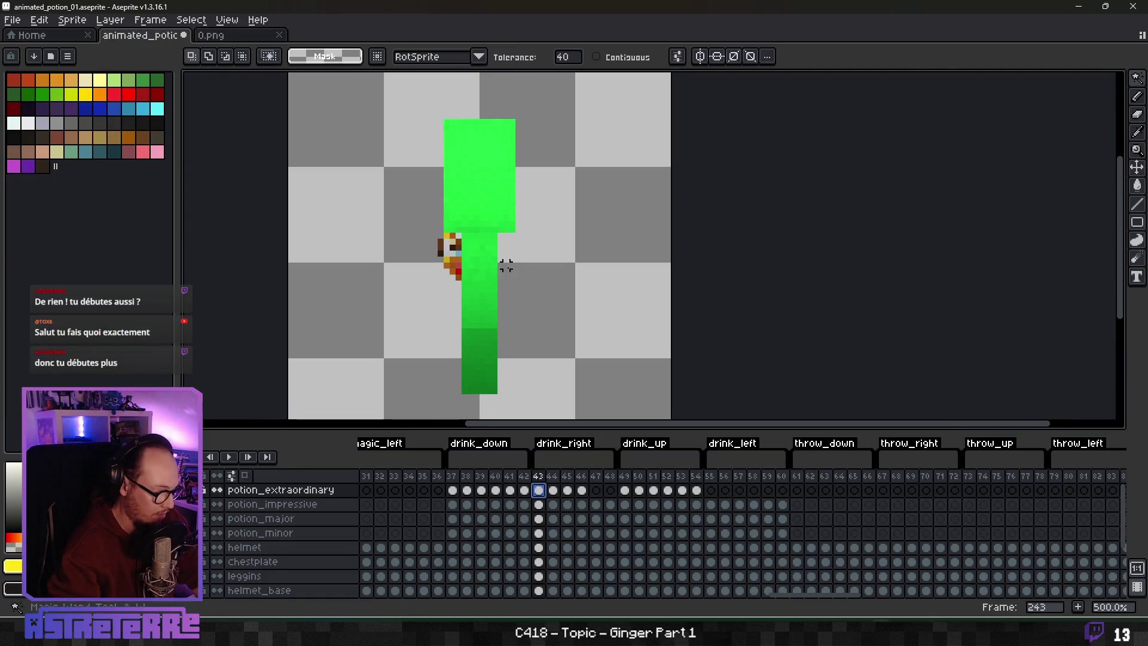
key(w)
click(482, 279)
key(Delete)
click(476, 156)
key(Delete)
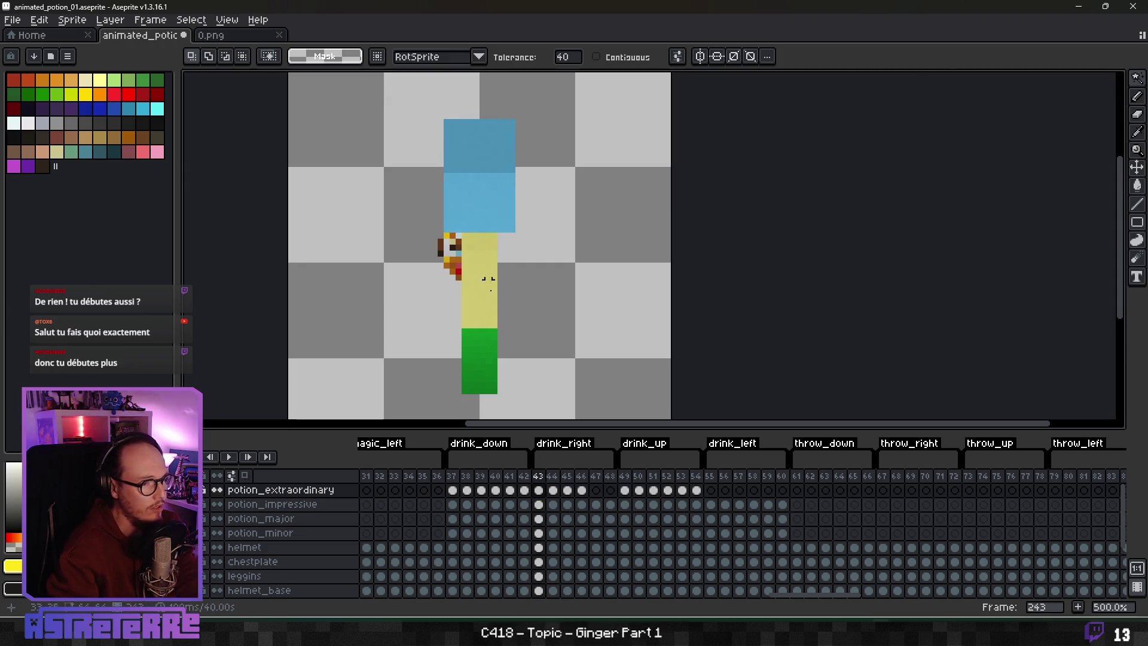
click(485, 359)
key(Delete)
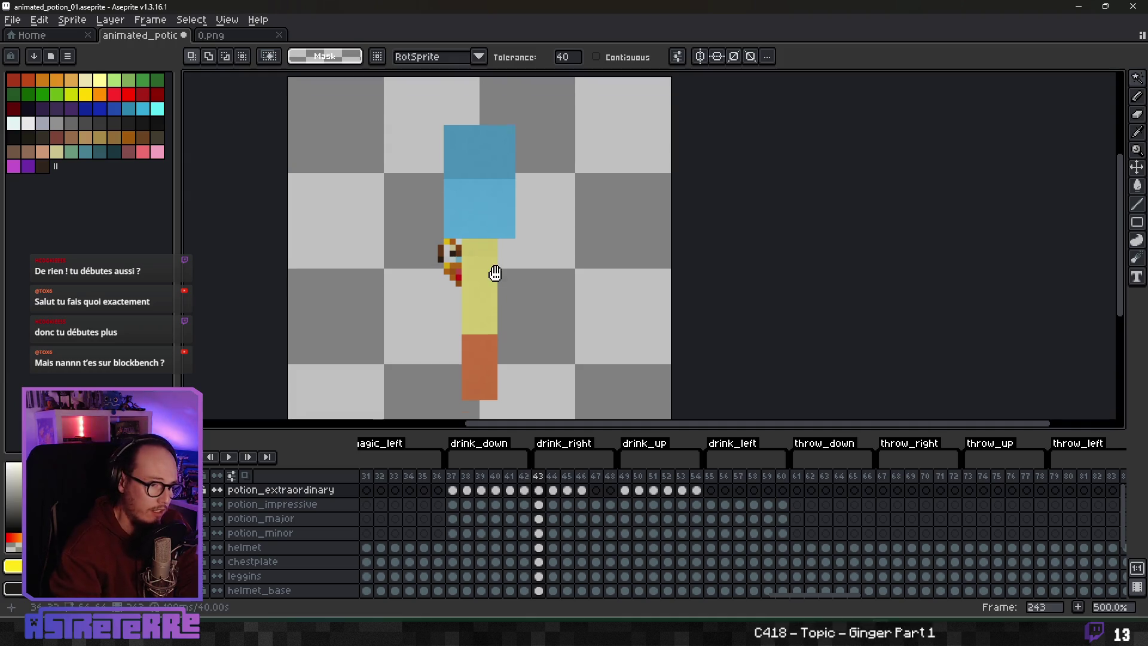
Step: Switch to Blockbench and orbit around the character holding the potion
drag(496, 263, 517, 255)
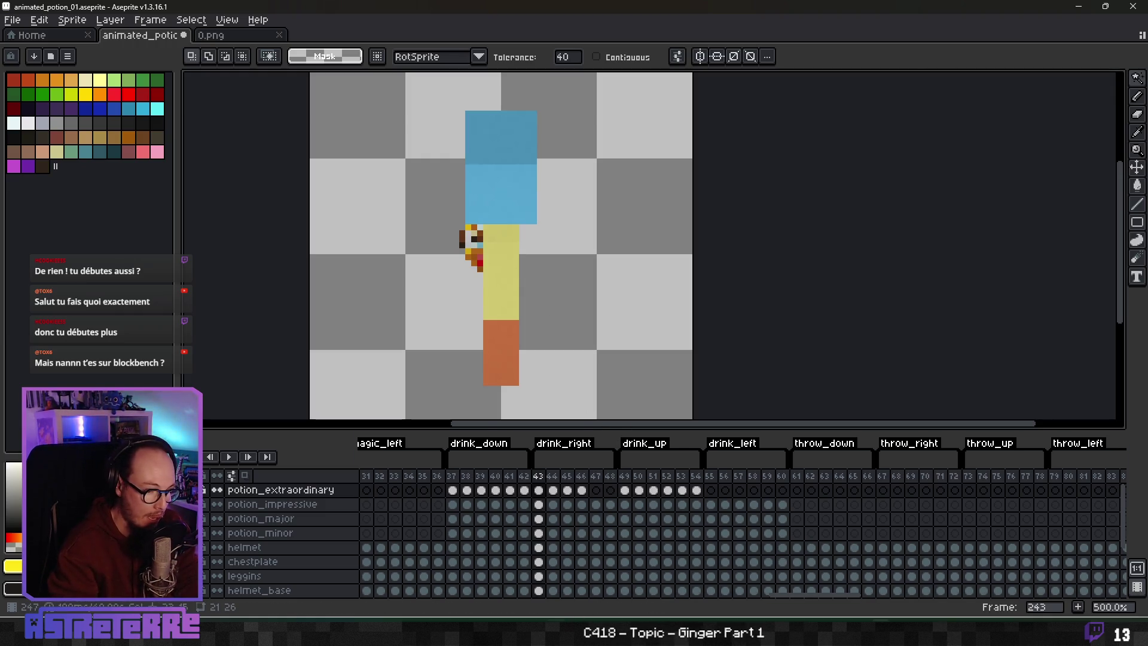
key(alt+Tab)
mouse_move(723, 387)
mouse_down()
mouse_move(686, 322)
mouse_move(633, 363)
mouse_move(683, 318)
mouse_move(669, 360)
mouse_move(720, 314)
mouse_move(434, 128)
mouse_up()
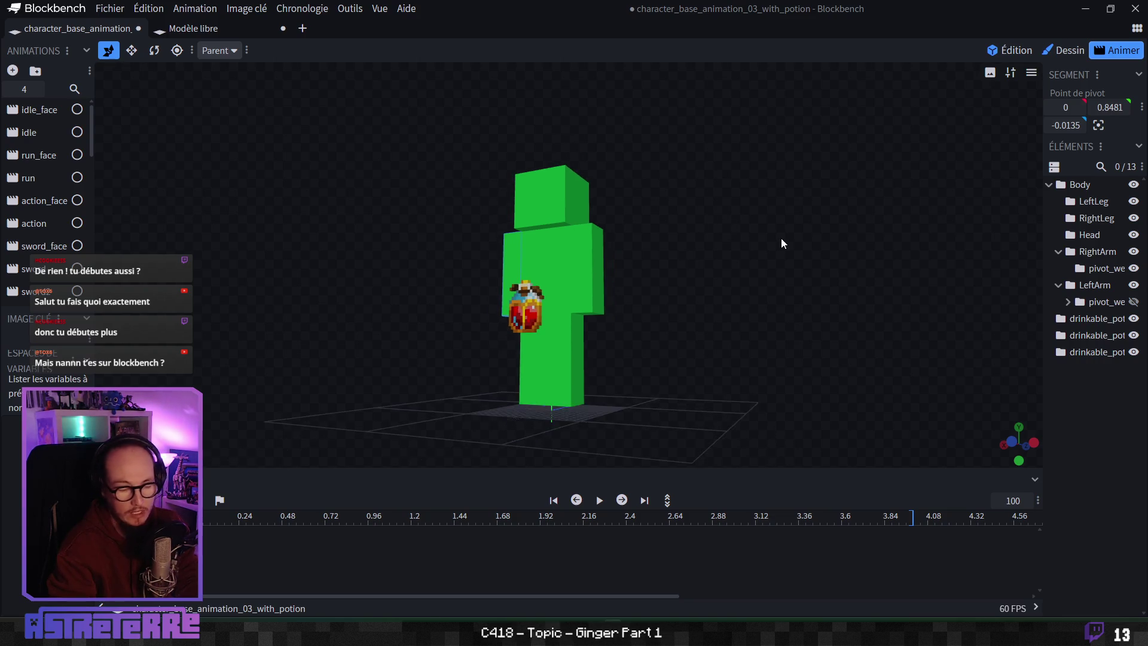
Step: Turn the character around, then orbit the standalone Modèle libre potion model
mouse_move(781, 238)
mouse_down()
mouse_move(753, 275)
mouse_move(682, 312)
mouse_move(518, 328)
mouse_up()
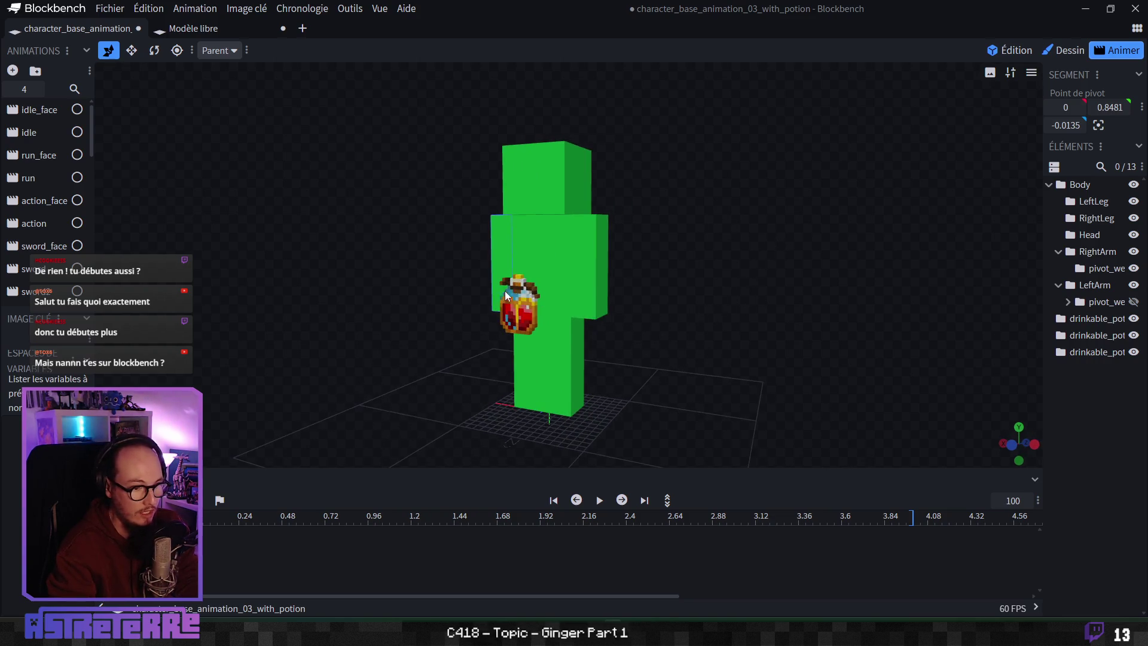
click(195, 29)
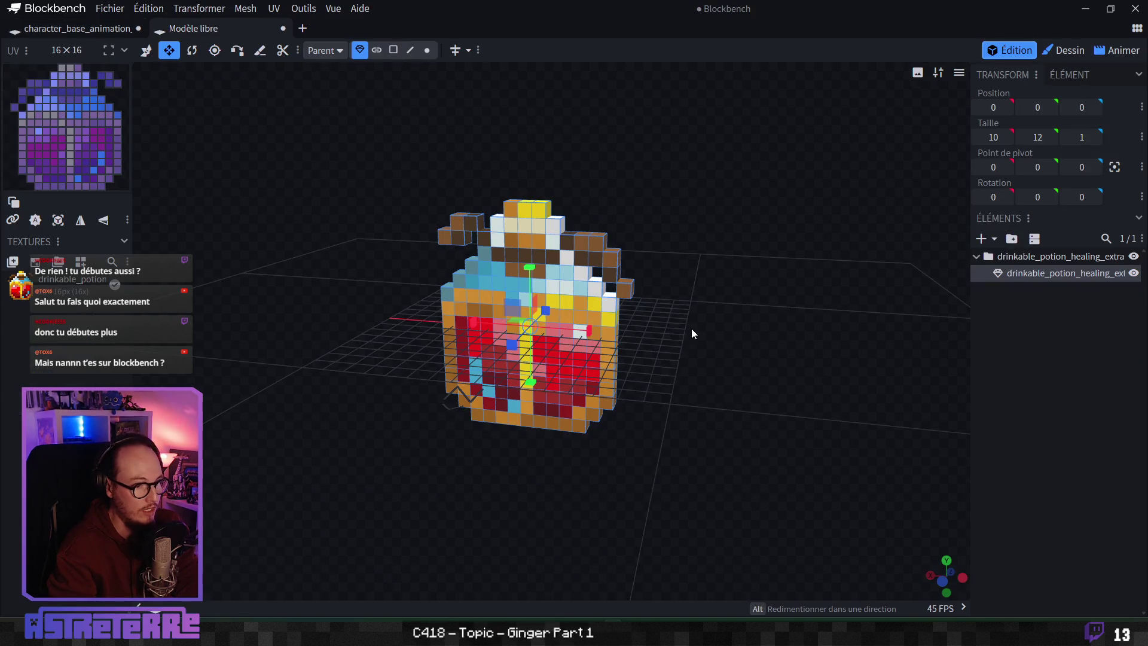
mouse_move(692, 333)
mouse_down()
mouse_move(751, 389)
mouse_move(659, 323)
mouse_move(758, 361)
mouse_move(733, 370)
mouse_move(728, 400)
mouse_move(511, 386)
mouse_move(472, 370)
mouse_move(762, 381)
mouse_move(733, 409)
mouse_move(717, 383)
mouse_move(728, 390)
mouse_move(414, 301)
mouse_up()
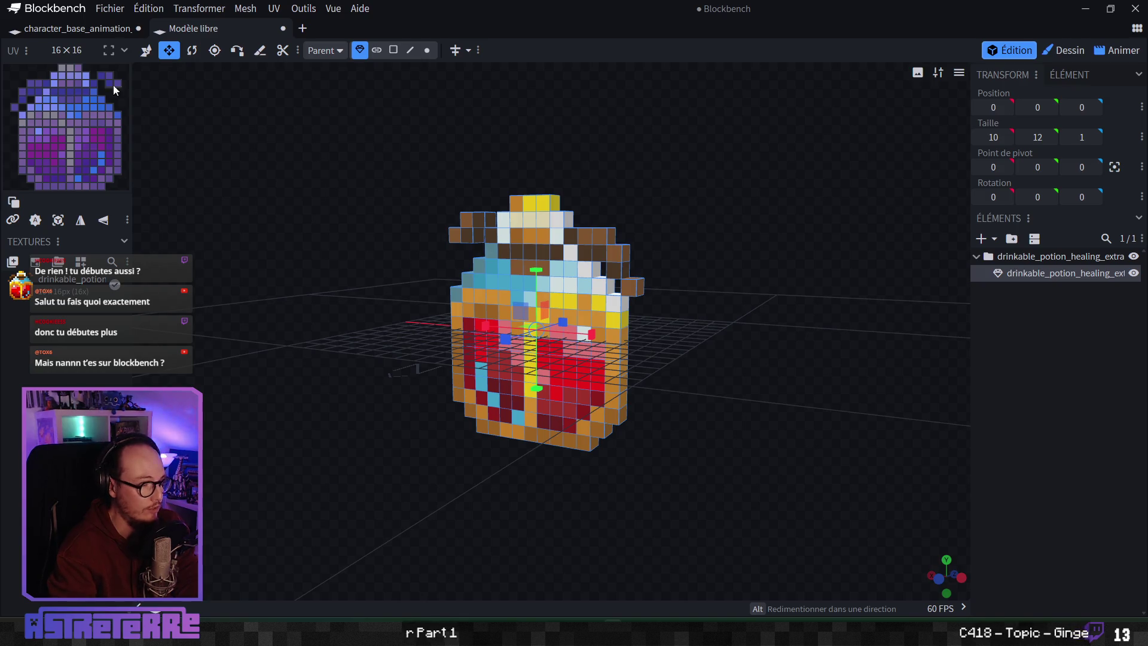
Step: Scrub the character_base_animation timeline to the drinking pose, then switch to Blender
click(95, 35)
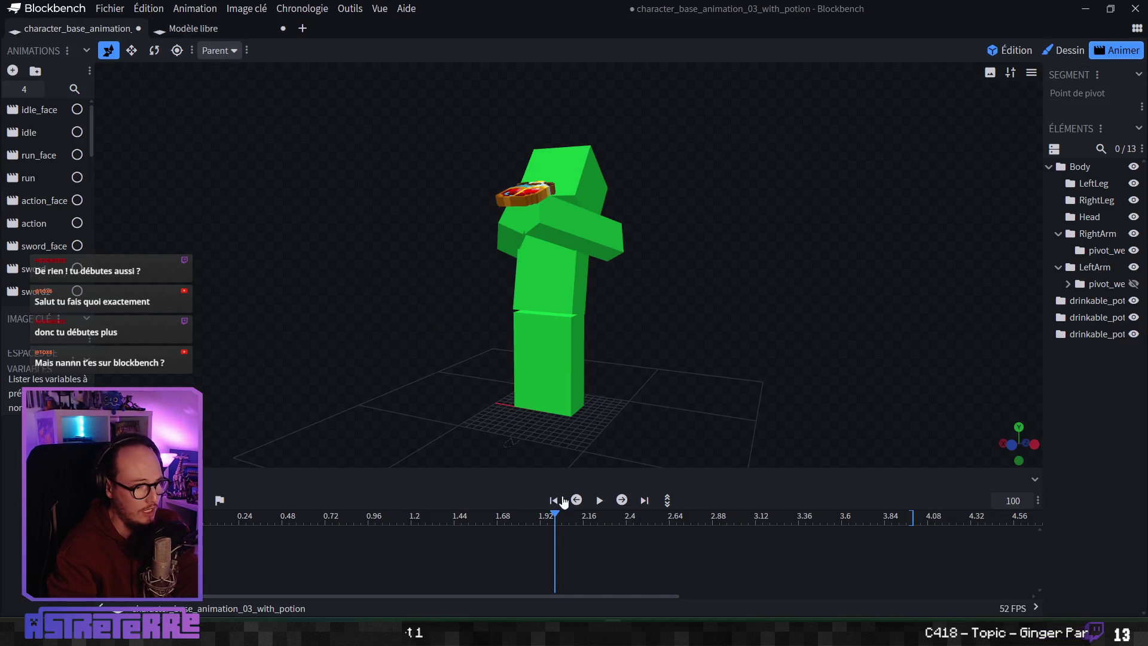
mouse_move(555, 515)
mouse_down()
mouse_move(365, 536)
mouse_move(589, 537)
mouse_move(227, 533)
mouse_move(583, 525)
mouse_move(221, 534)
mouse_up()
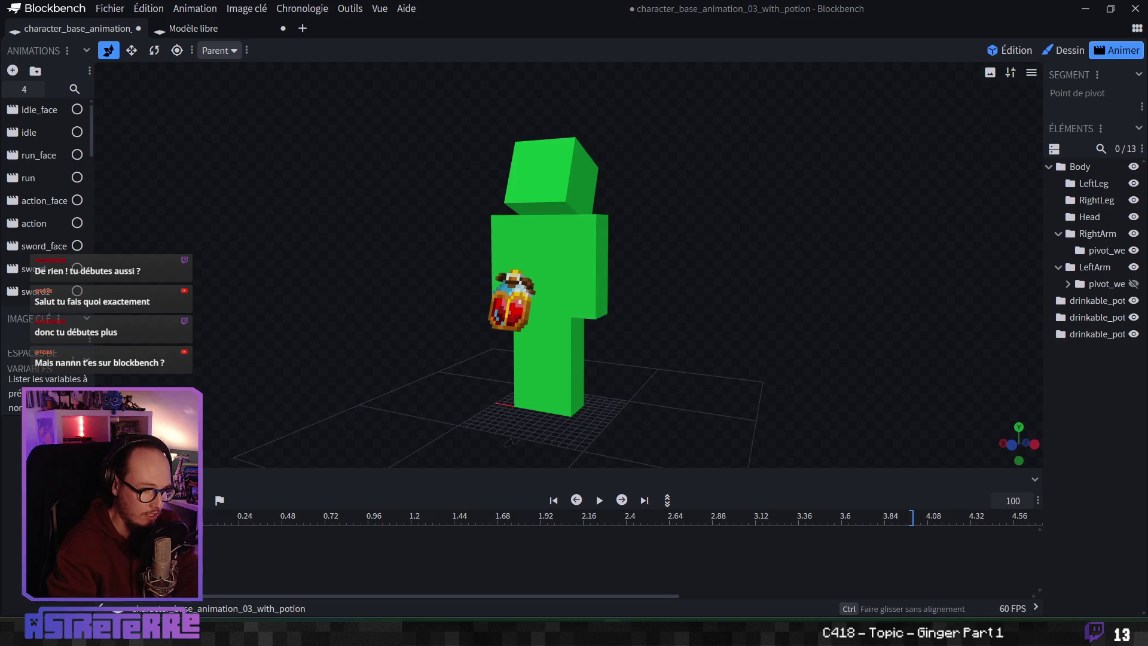
mouse_move(900, 634)
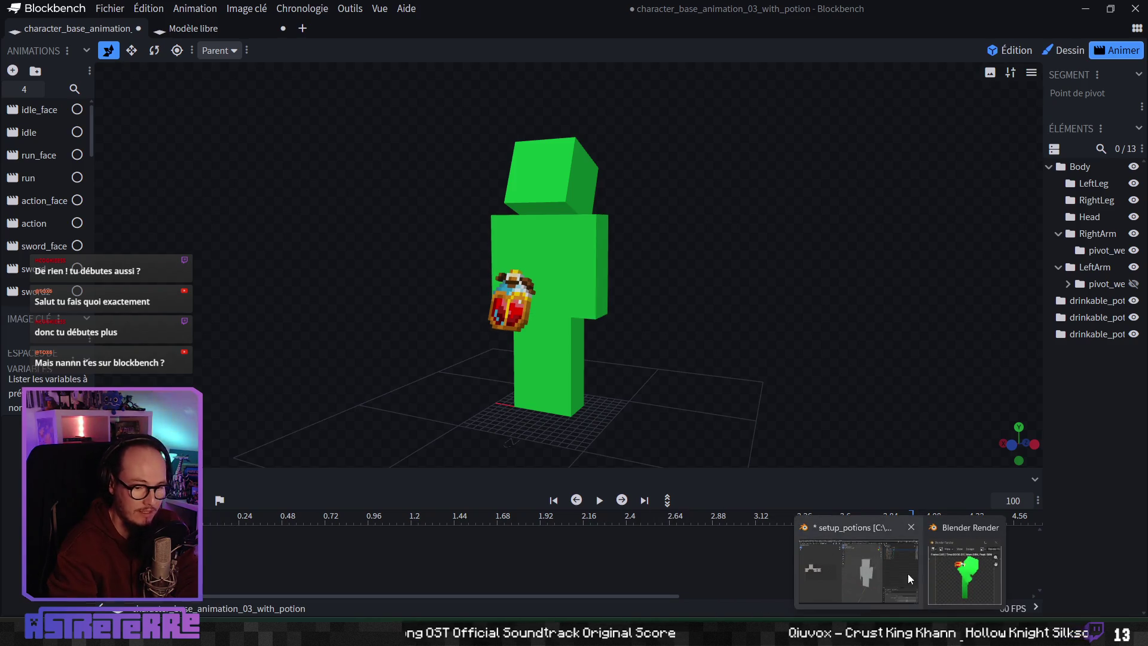
click(908, 573)
Step: Orbit and zoom around the Blender character and camera, then open 0.png in Aseprite
right_click(736, 382)
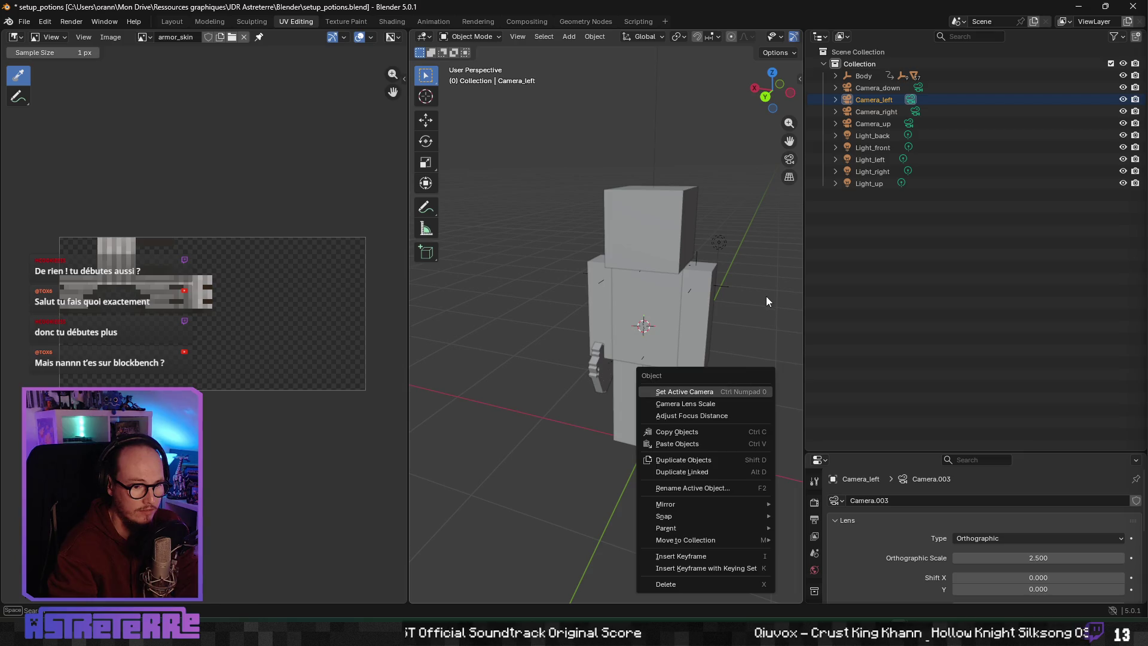
mouse_move(763, 317)
mouse_down()
mouse_move(720, 339)
mouse_move(733, 311)
mouse_up()
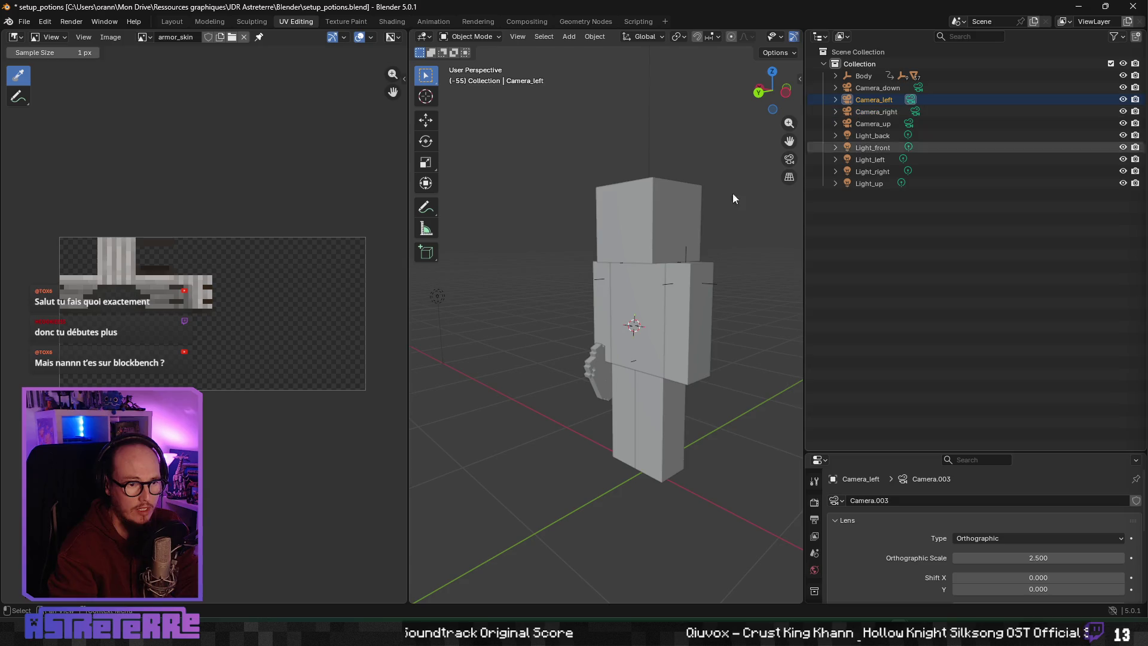
scroll(708, 265, down, 5)
scroll(708, 265, down, 5)
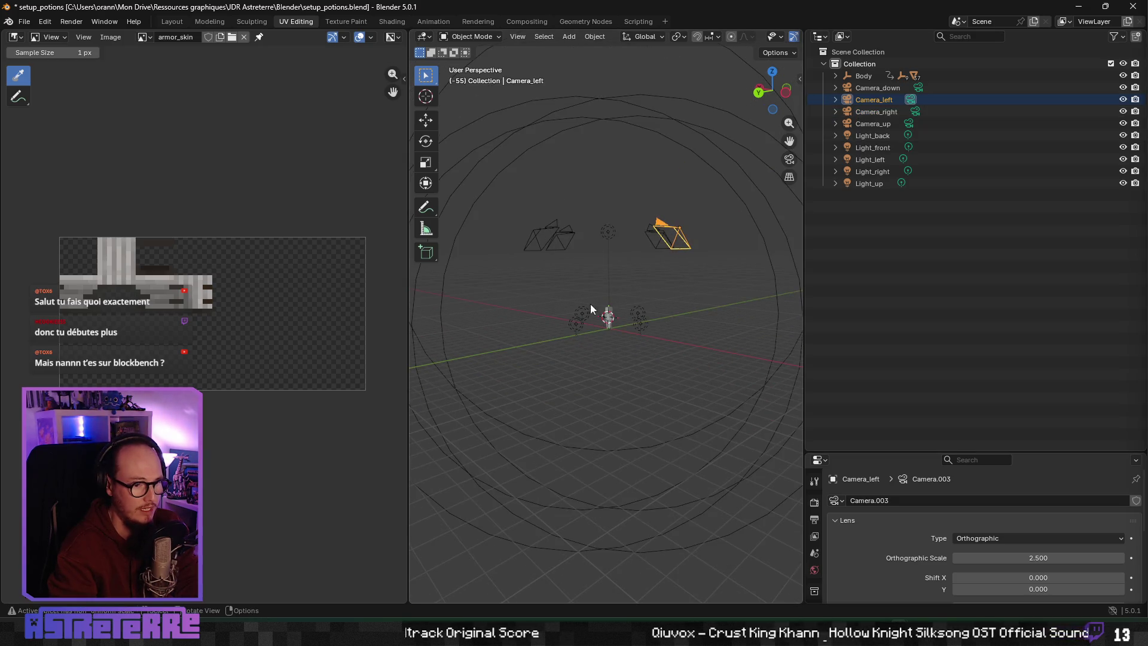
scroll(591, 304, up, 10)
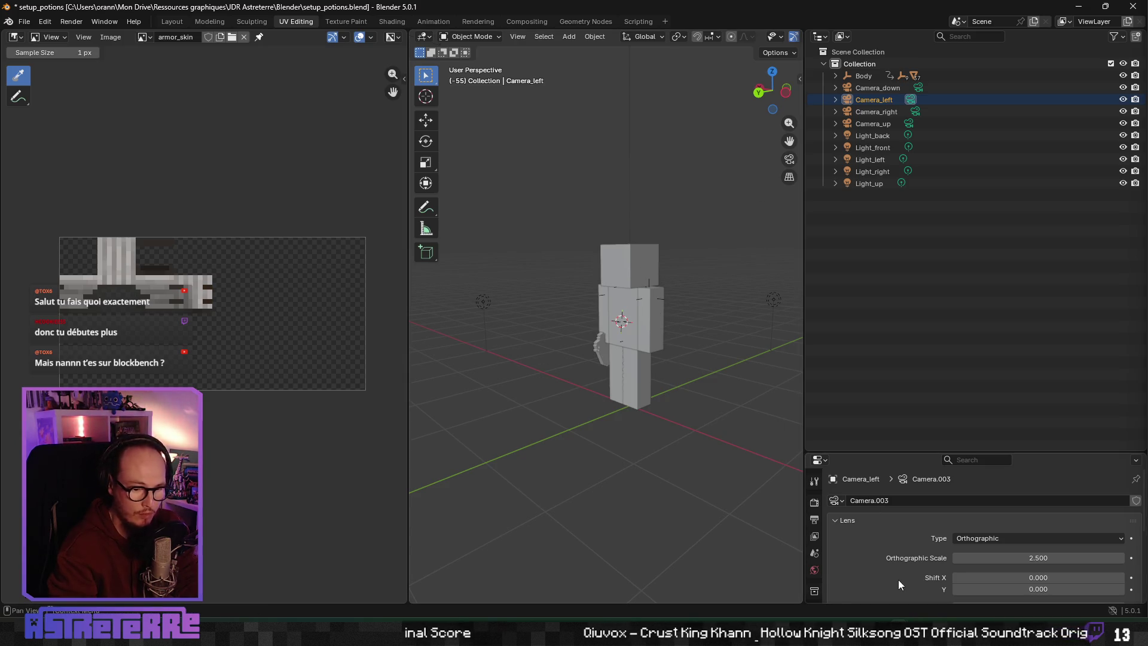
key(alt+Tab)
key(ctrl+Tab)
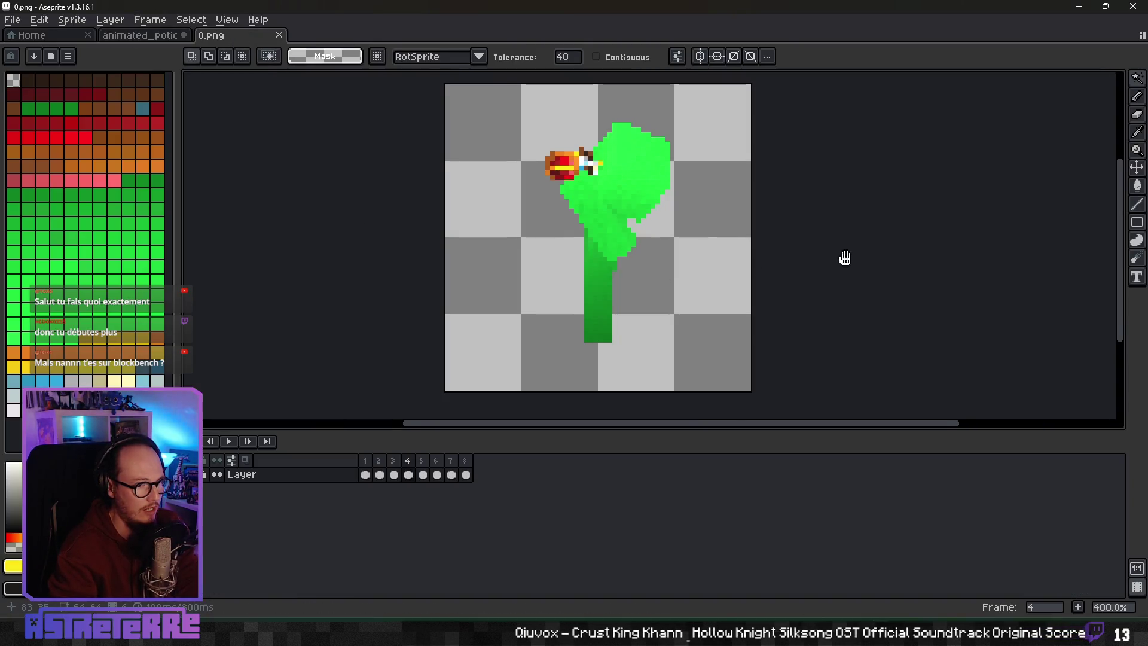
Step: Scrub and step through 0.png's rendered frames, glance at Blockbench, then return to animated_potion_01
drag(845, 258, 798, 270)
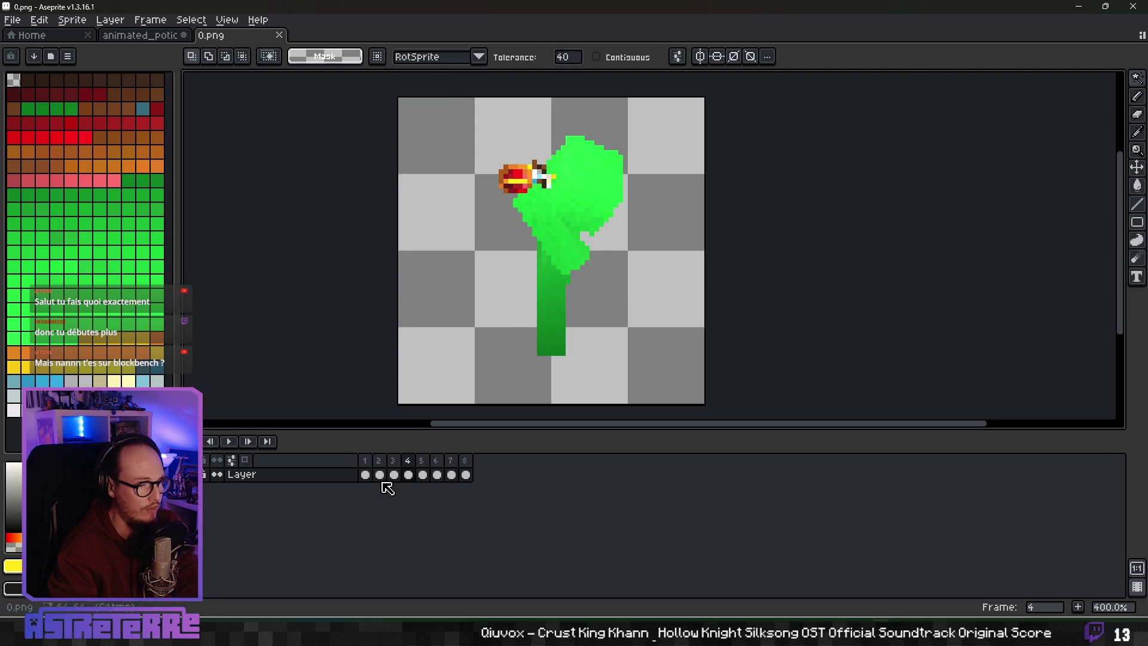
drag(371, 476, 434, 496)
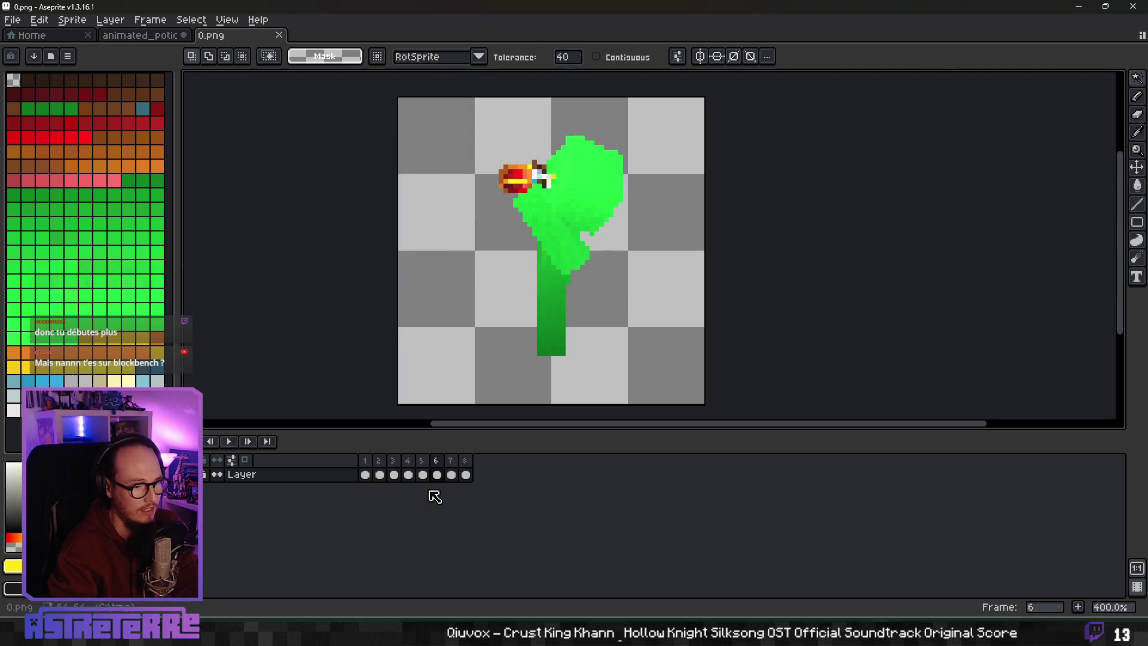
key(Left)
key(Left)
key(Left)
key(Right)
key(Right)
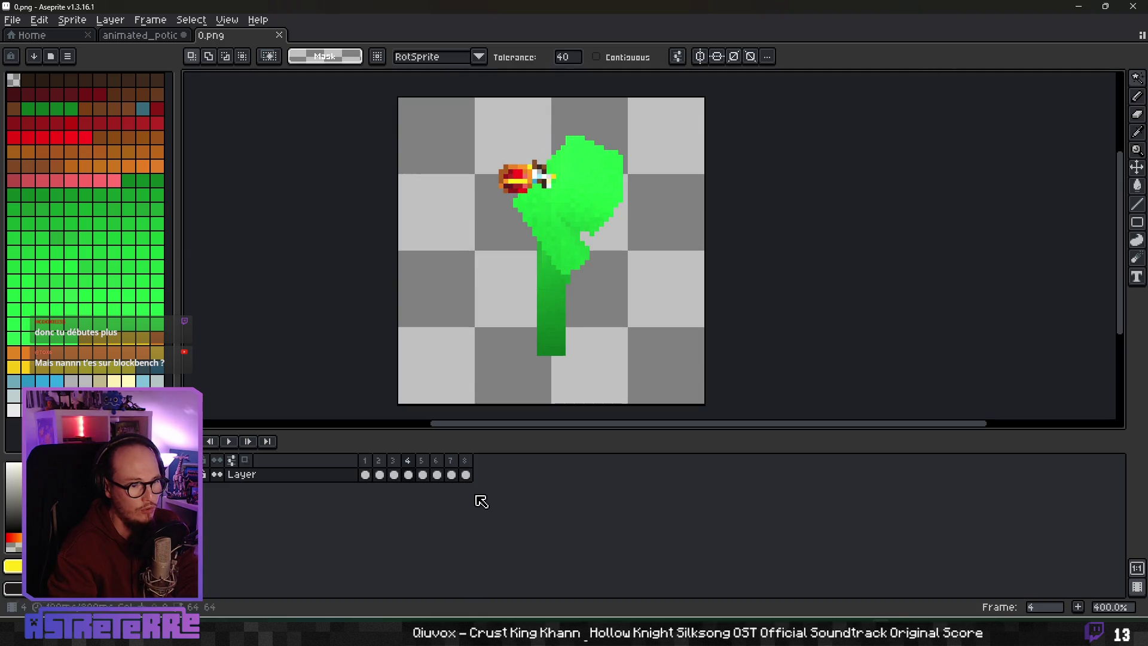
key(alt+Tab)
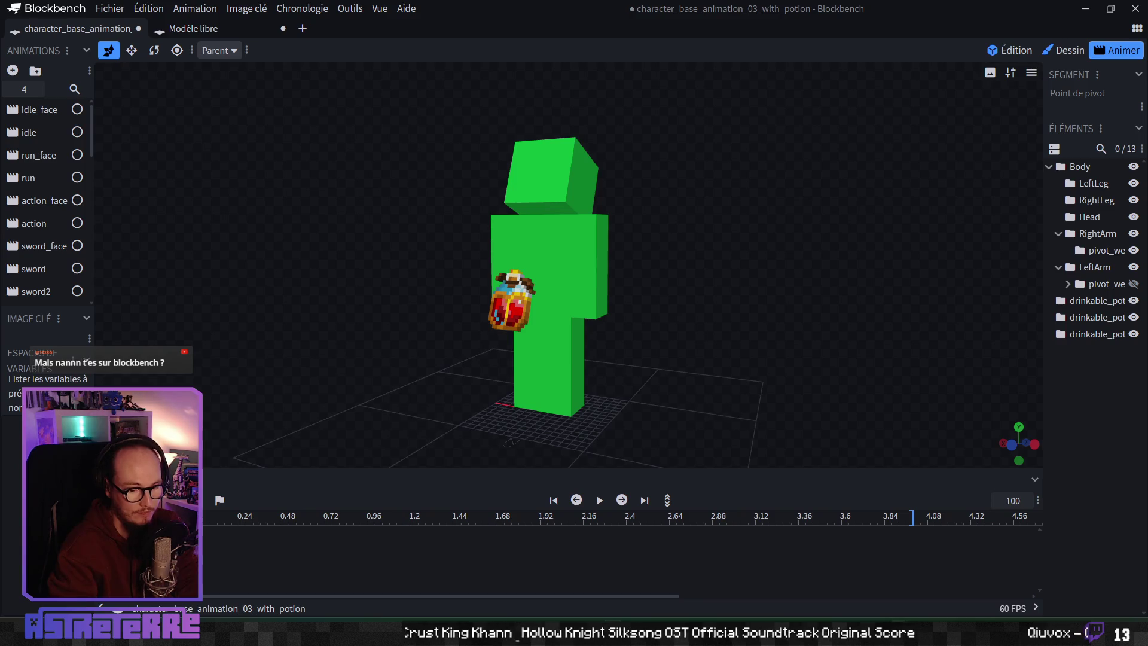
key(alt+Tab)
click(141, 36)
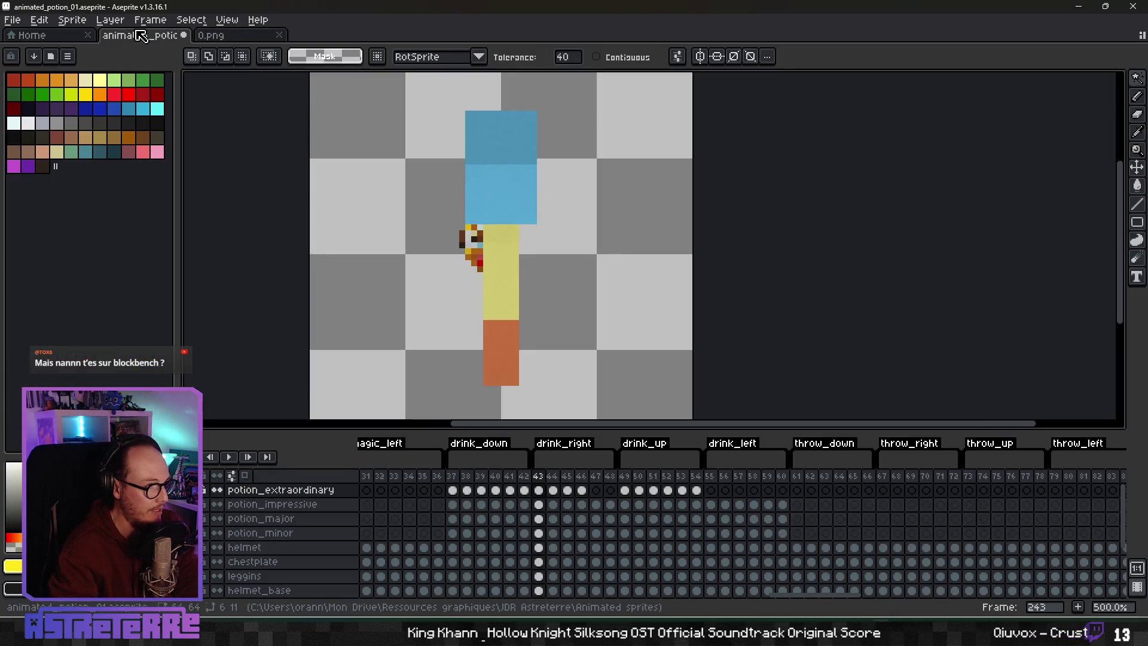
Step: Play the drink animation and hide the _all layer to view the potion alone
key(Return)
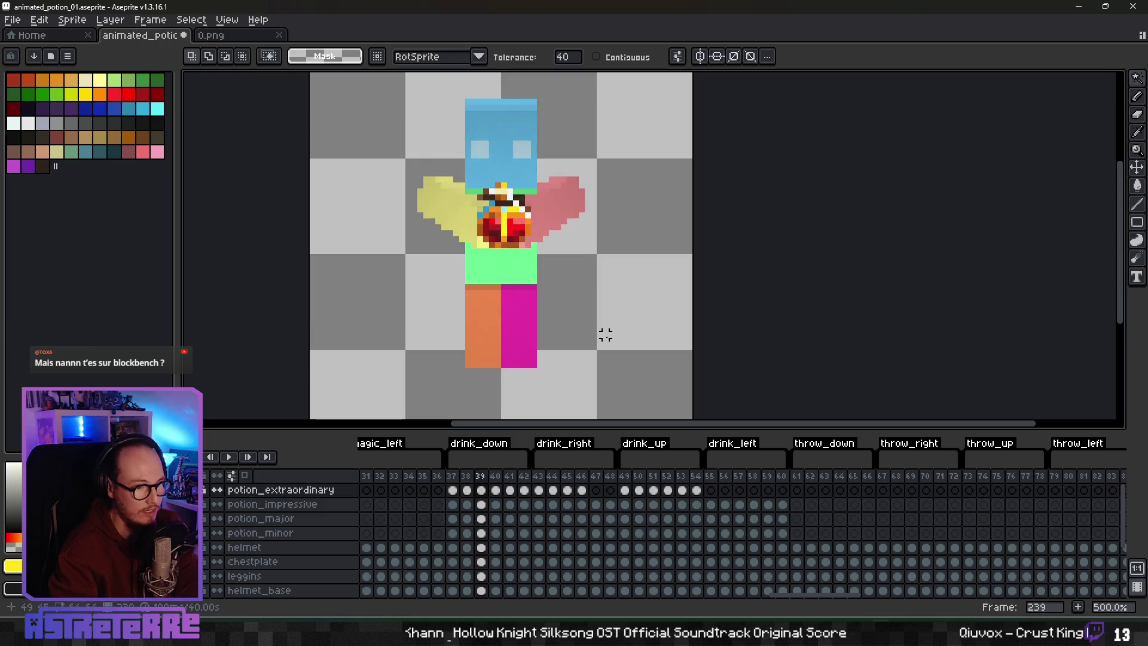
scroll(281, 526, down, 2)
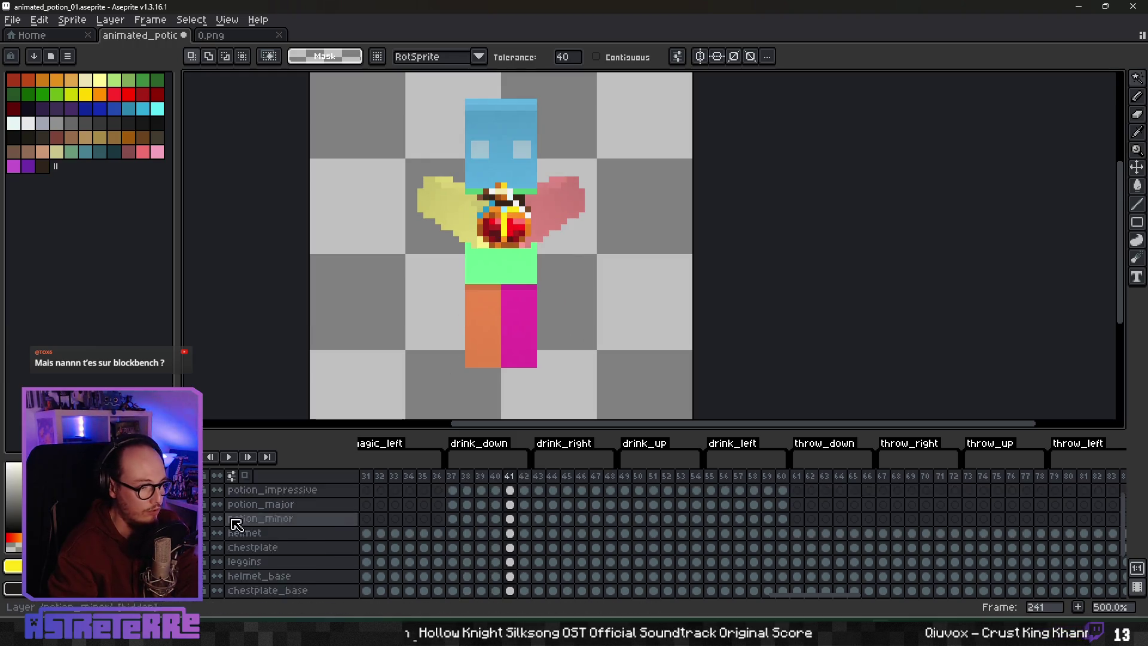
click(217, 561)
scroll(281, 532, up, 2)
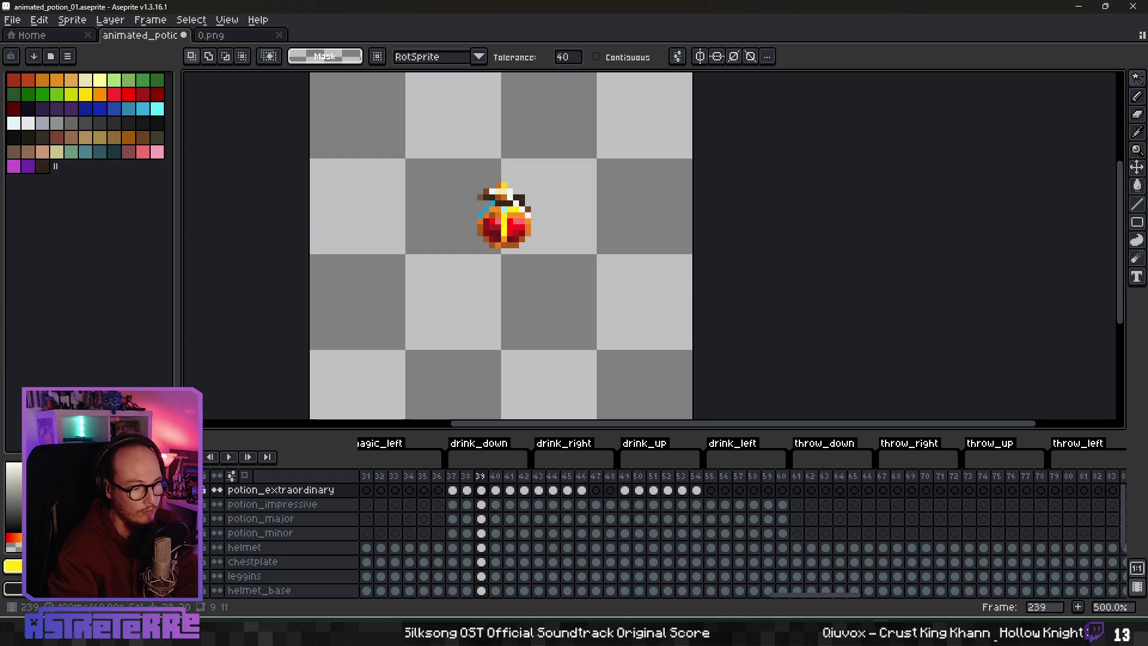
Step: Hide the chestplate layer, reshow the colourful character guide, and jump to drink_right frame 44
click(203, 562)
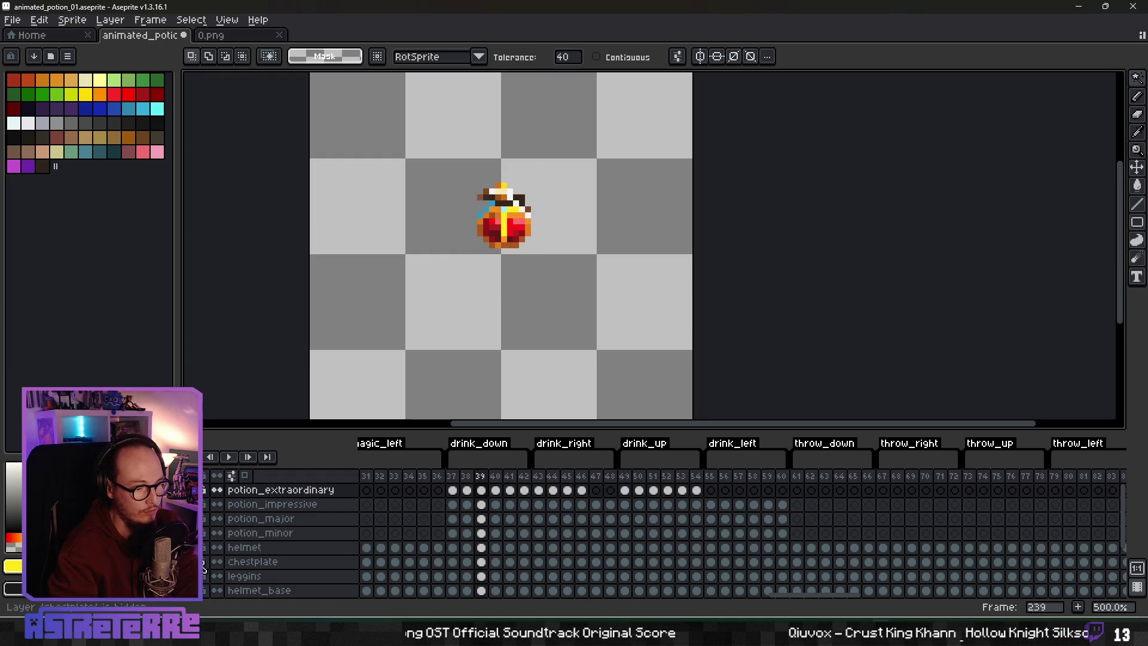
scroll(203, 562, down, 1)
scroll(203, 571, down, 1)
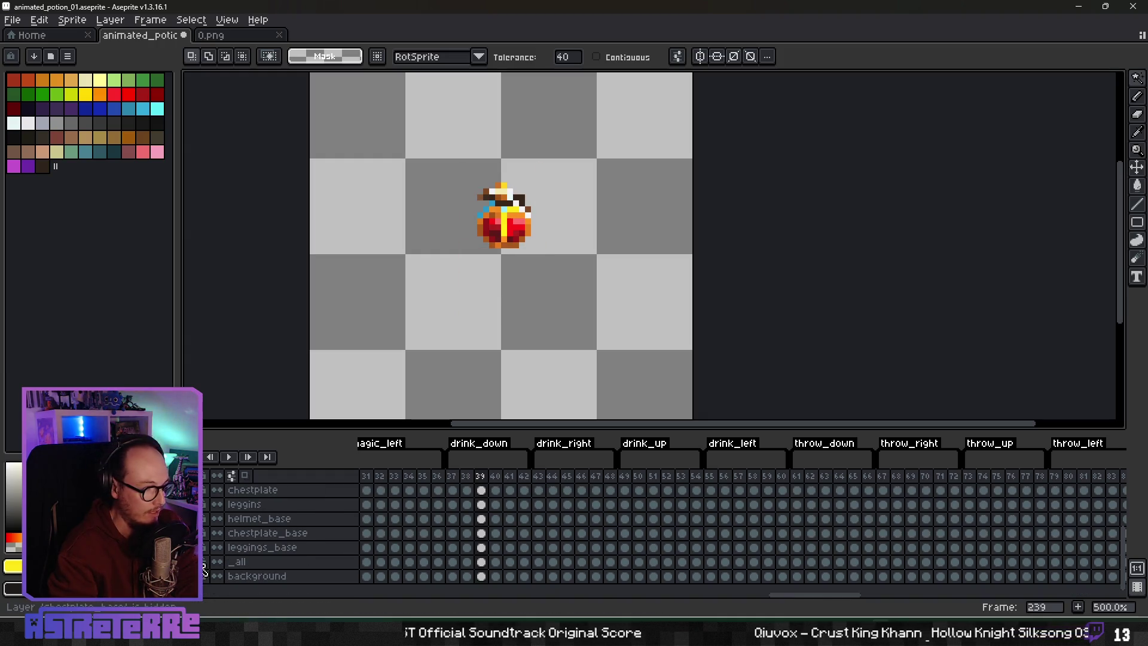
click(203, 575)
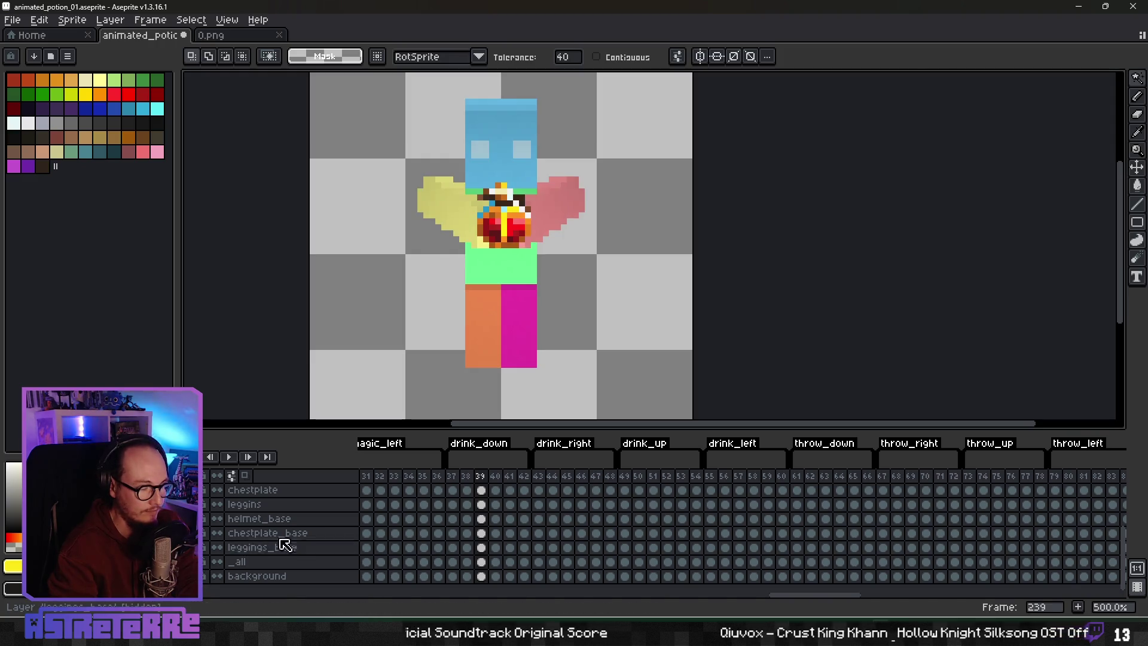
scroll(317, 525, up, 2)
click(553, 491)
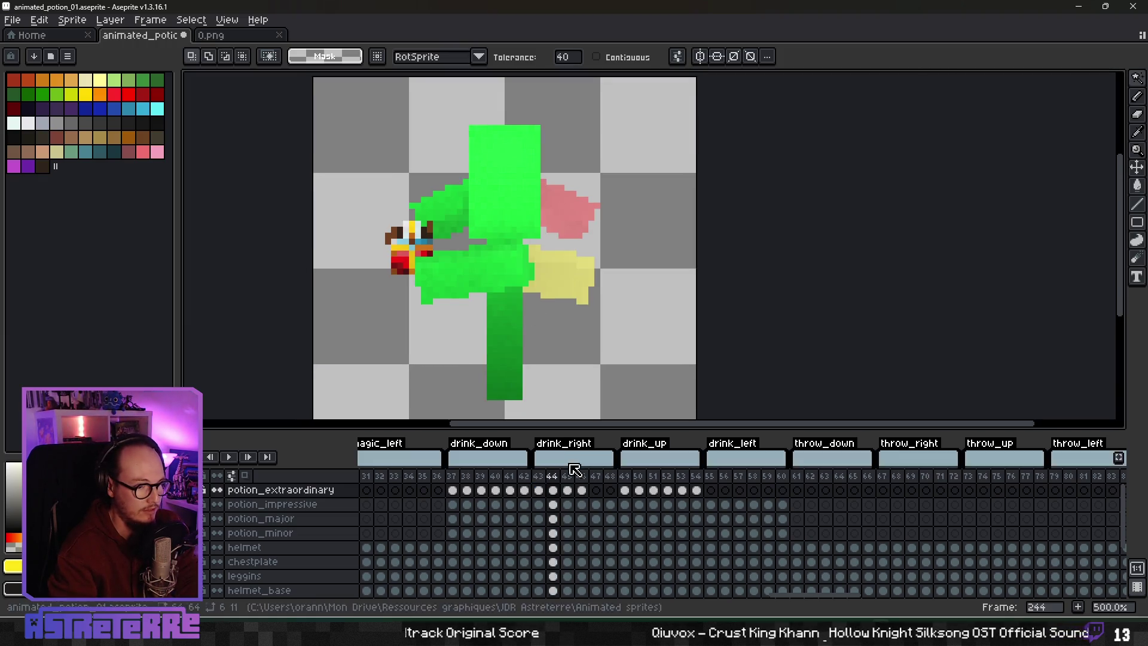
Step: Move the potion cels of frames 43–46 later, to frames 55–58 in drink_left
drag(538, 477, 582, 476)
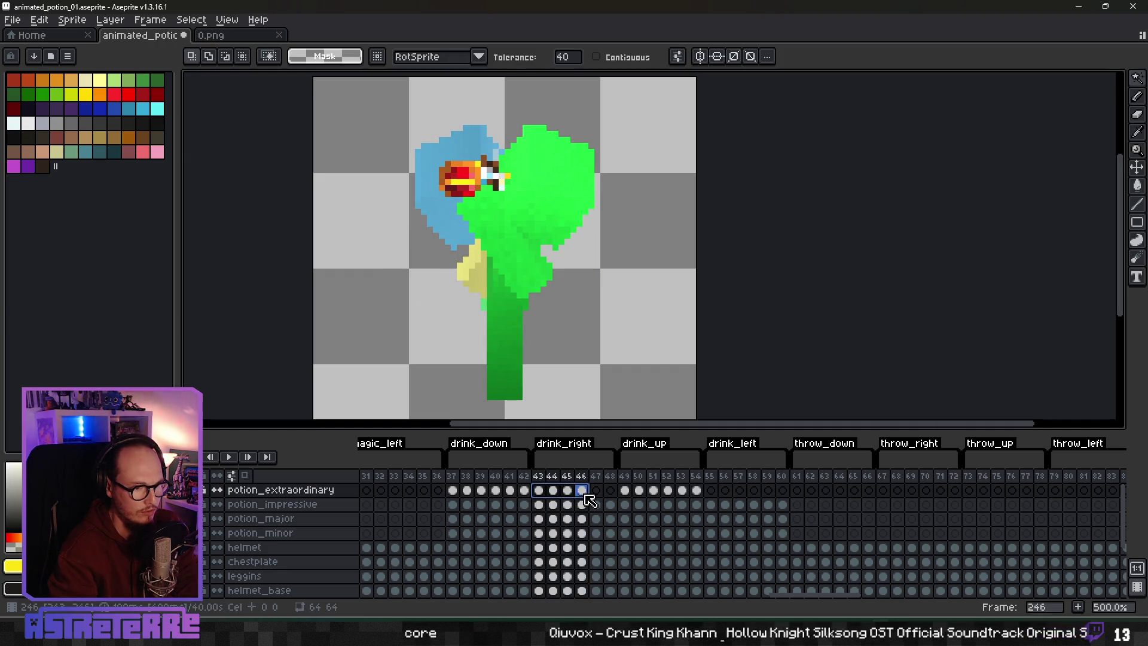
drag(571, 491, 637, 500)
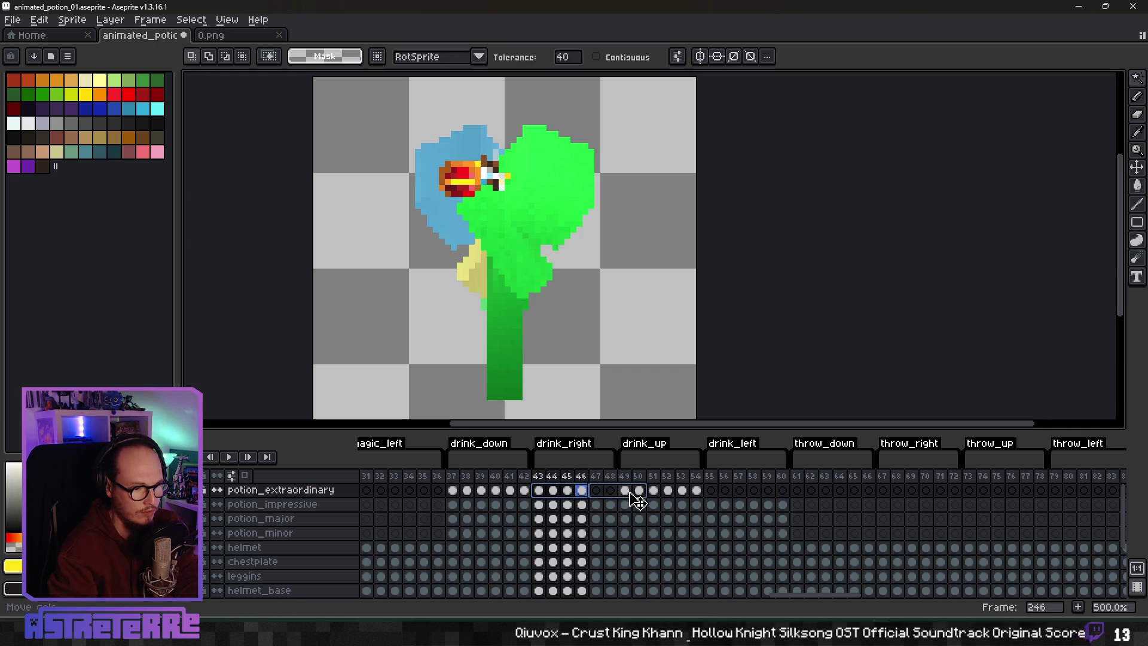
drag(762, 497, 748, 497)
click(711, 491)
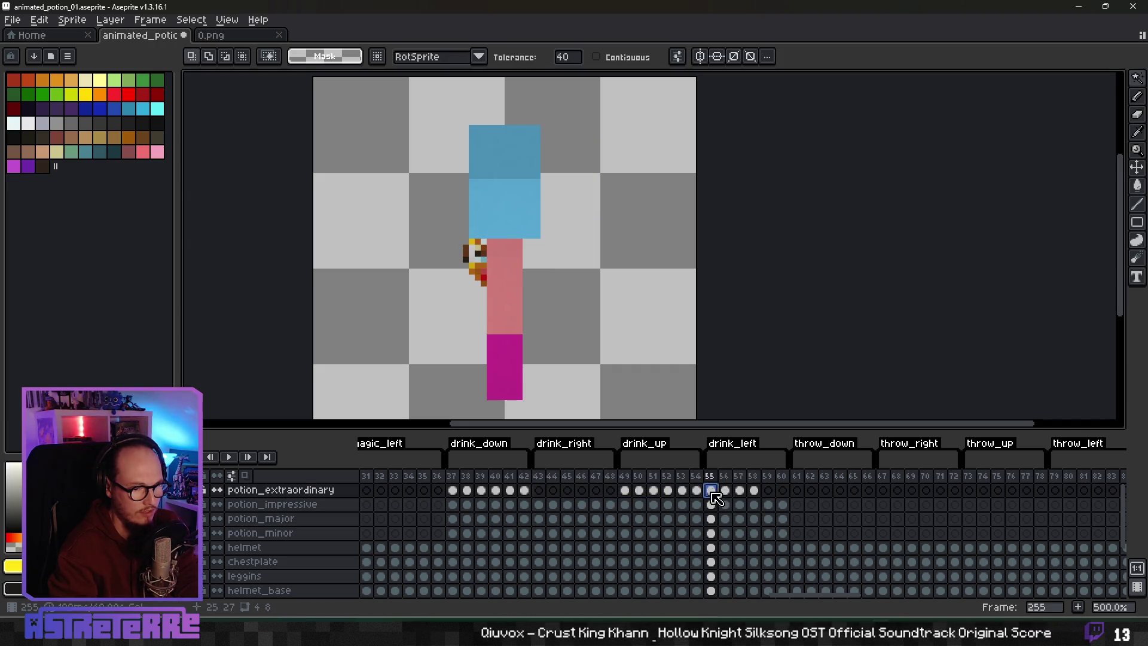
click(726, 492)
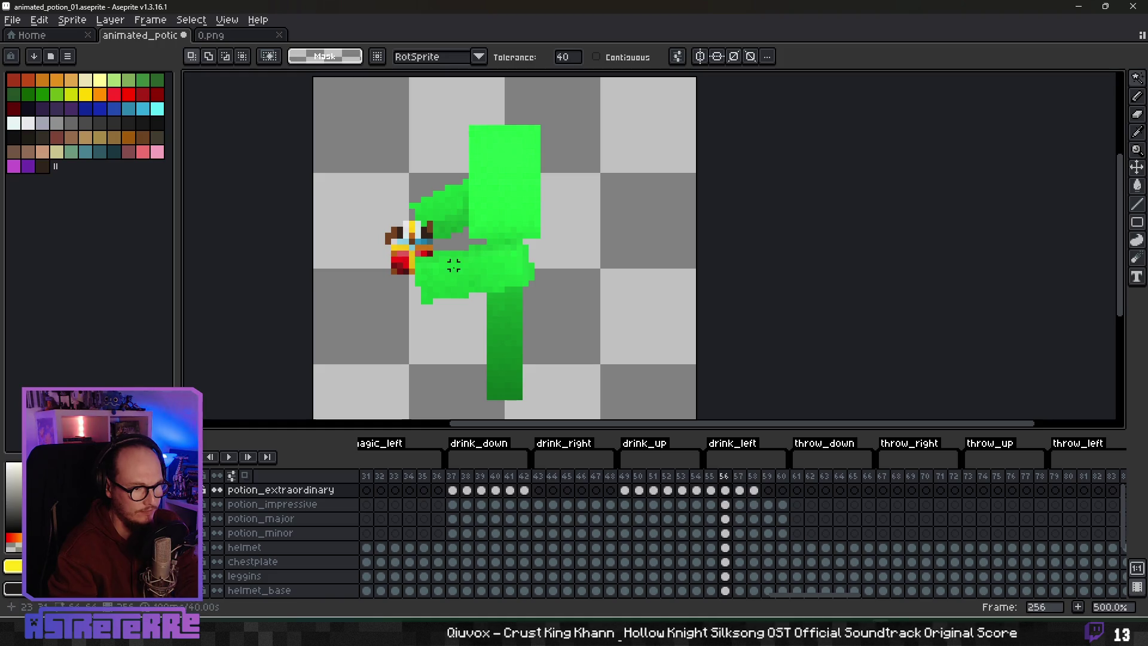
Step: Advance through the final drink_left frames and remove the green cover over the body
click(505, 328)
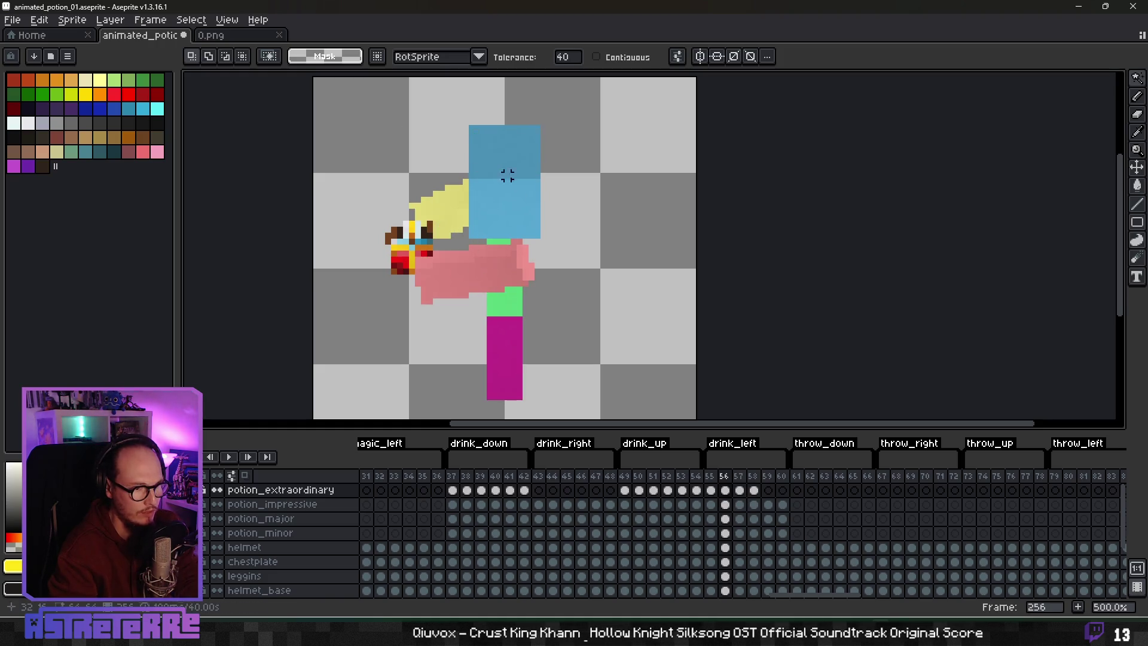
key(period)
click(531, 173)
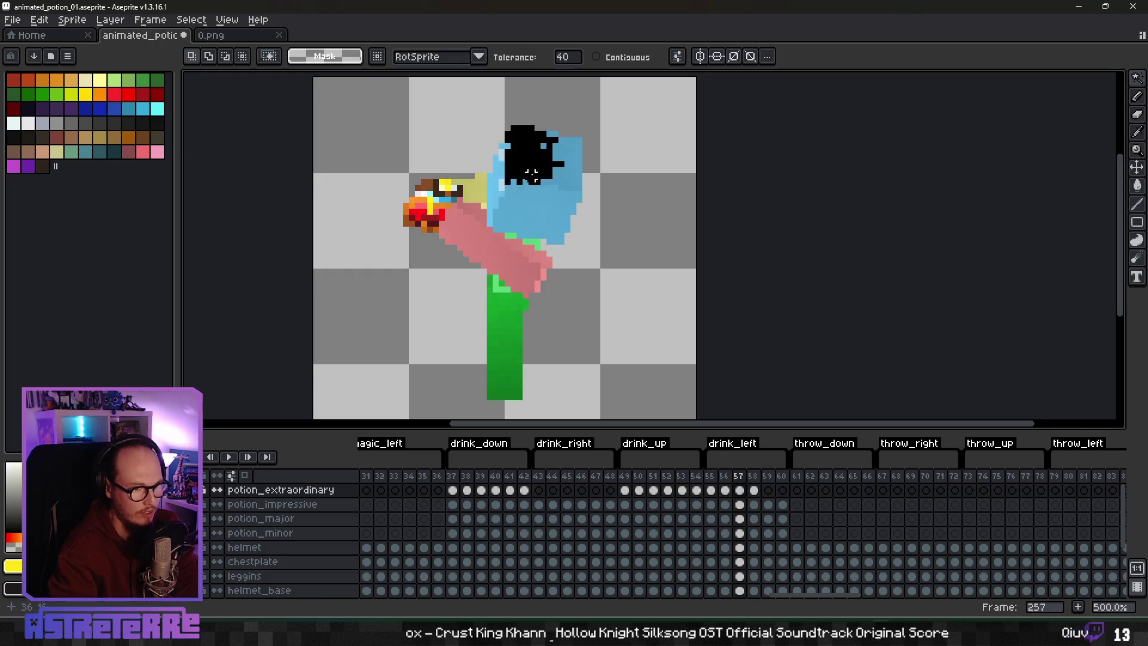
key(period)
click(524, 272)
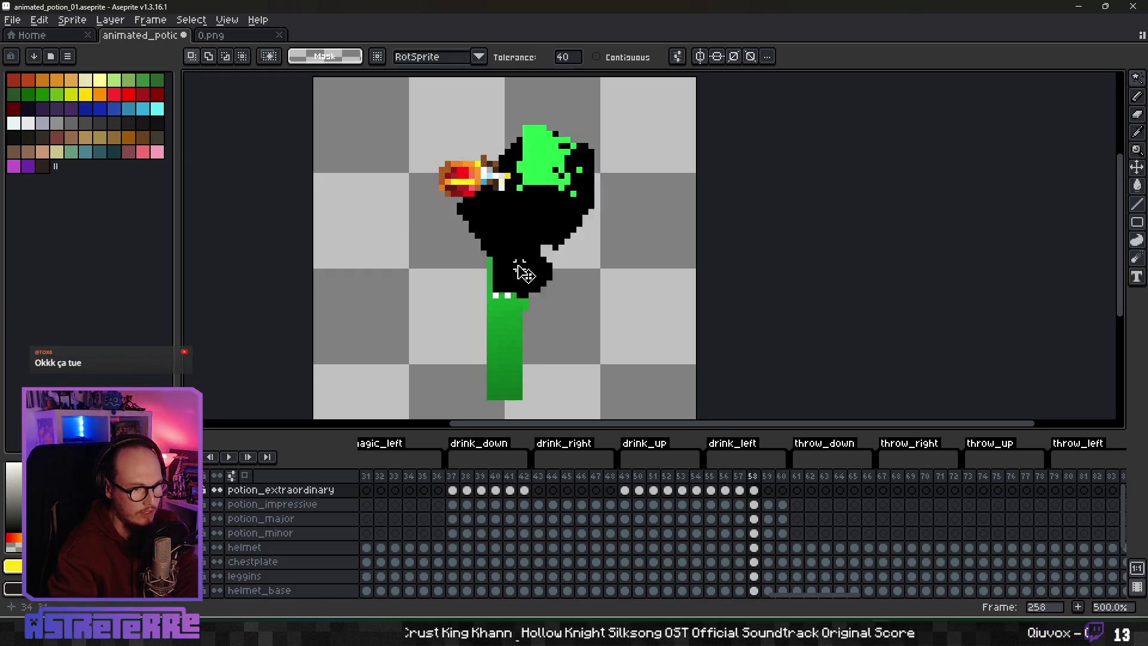
click(513, 350)
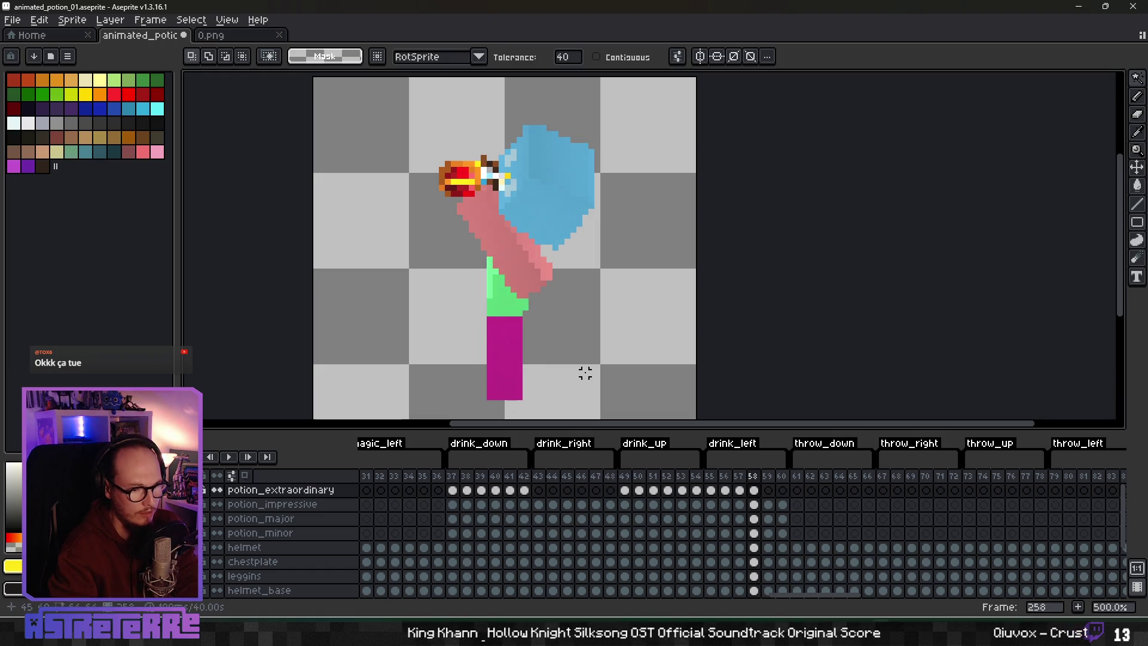
Step: Step back to the first drink_right frame, previewing the neighbouring poses
key(comma)
key(comma)
key(comma)
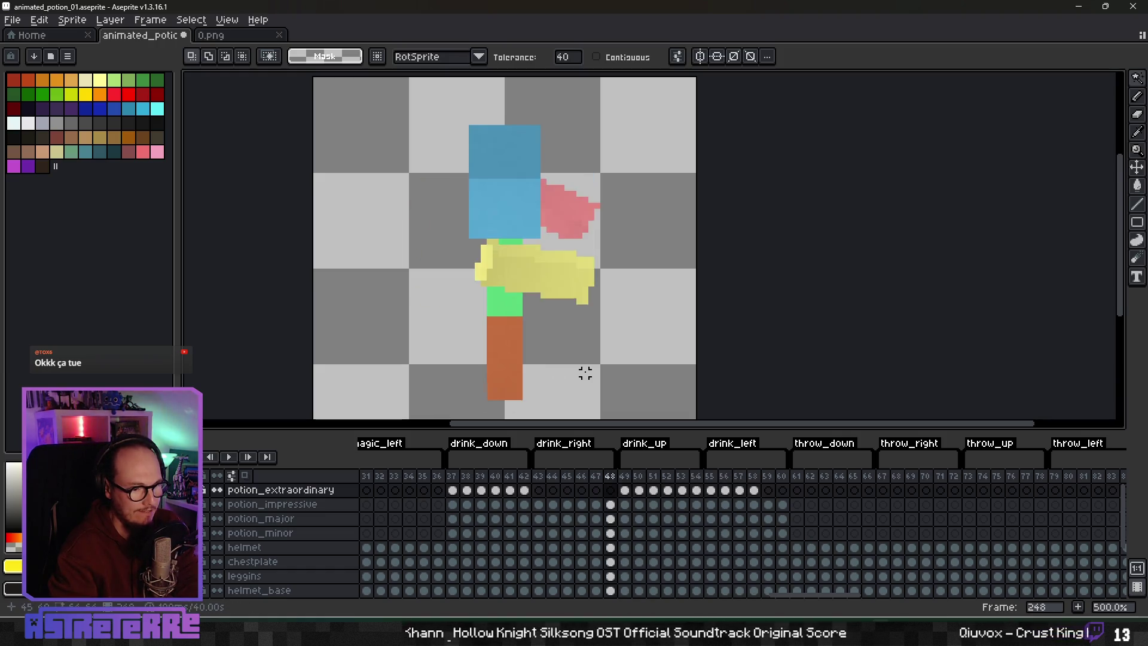
key(comma)
key(comma)
key(comma)
key(period)
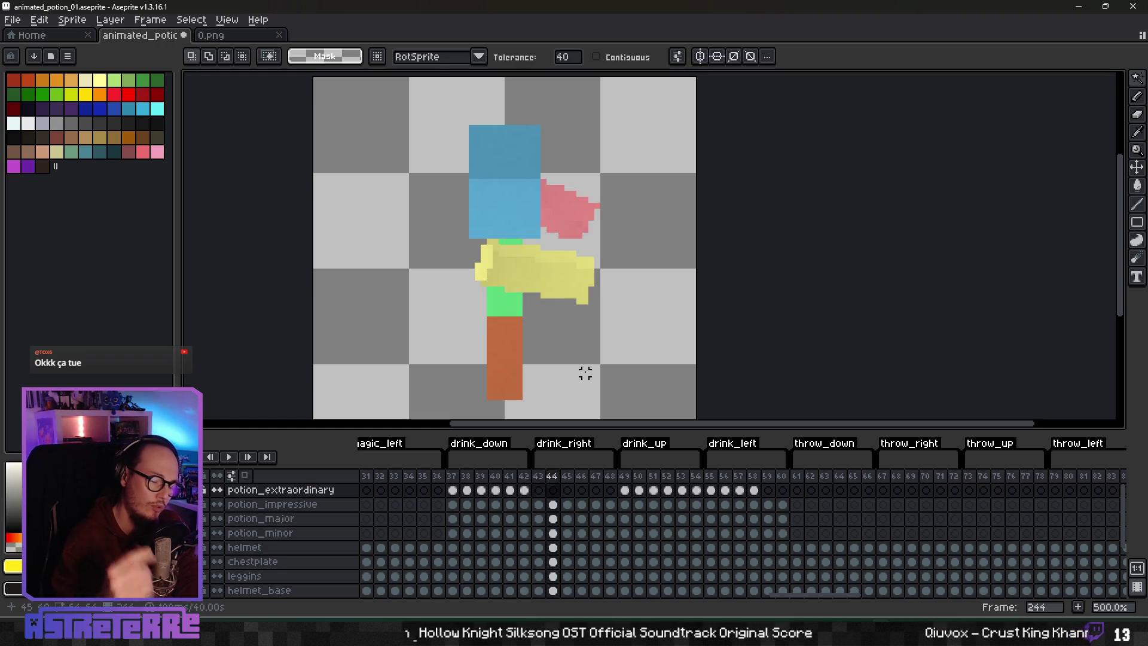
key(comma)
mouse_move(536, 645)
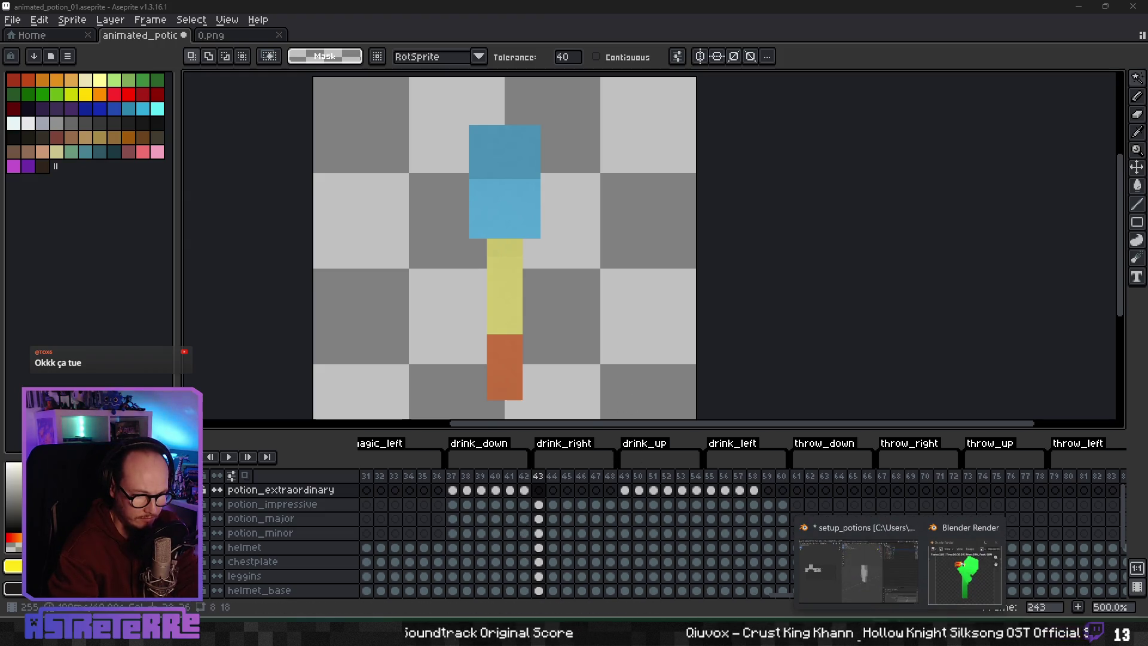
Step: Make Camera_right active in Blender, render the animation, and return to Aseprite
mouse_move(882, 642)
click(993, 565)
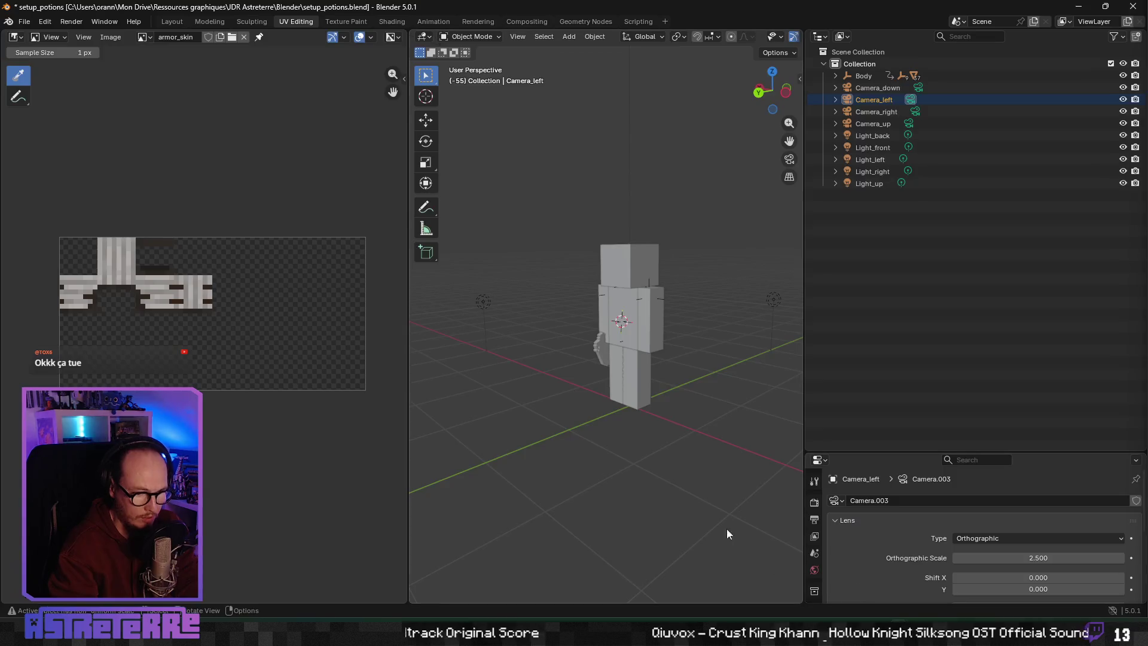
click(913, 114)
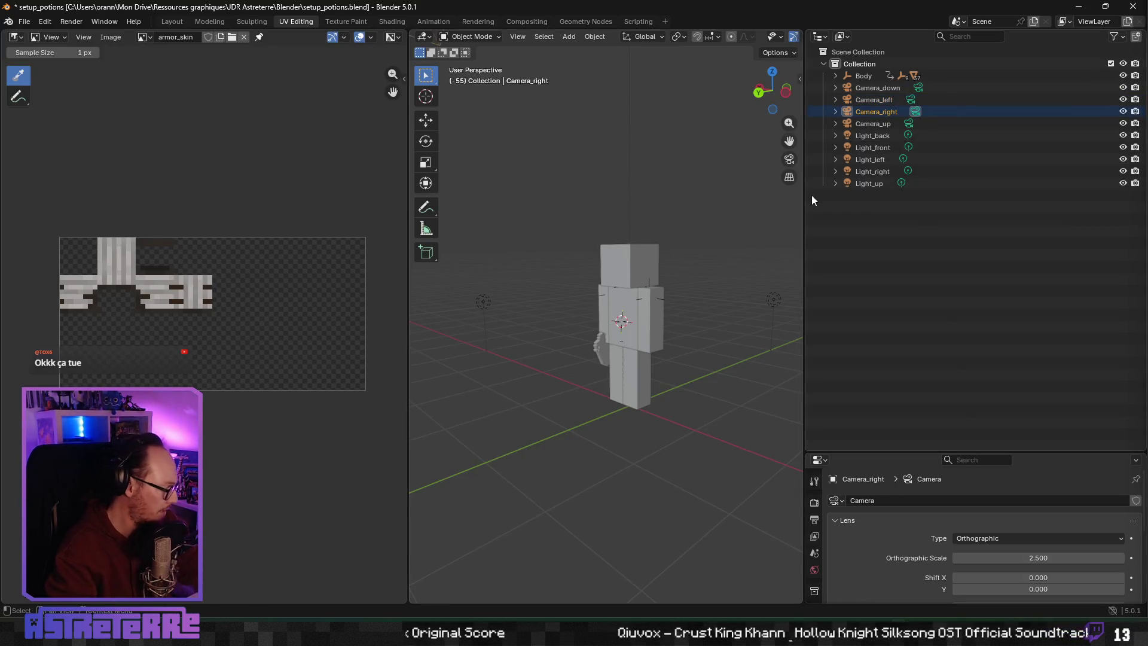
key(ctrl+F12)
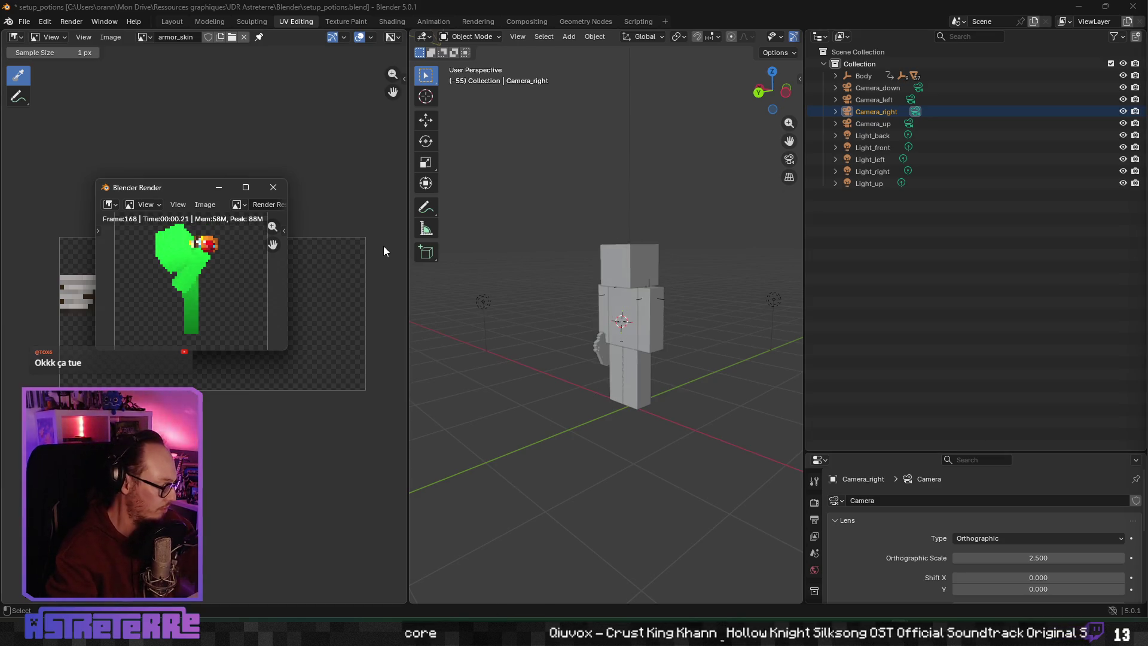
key(alt+Tab)
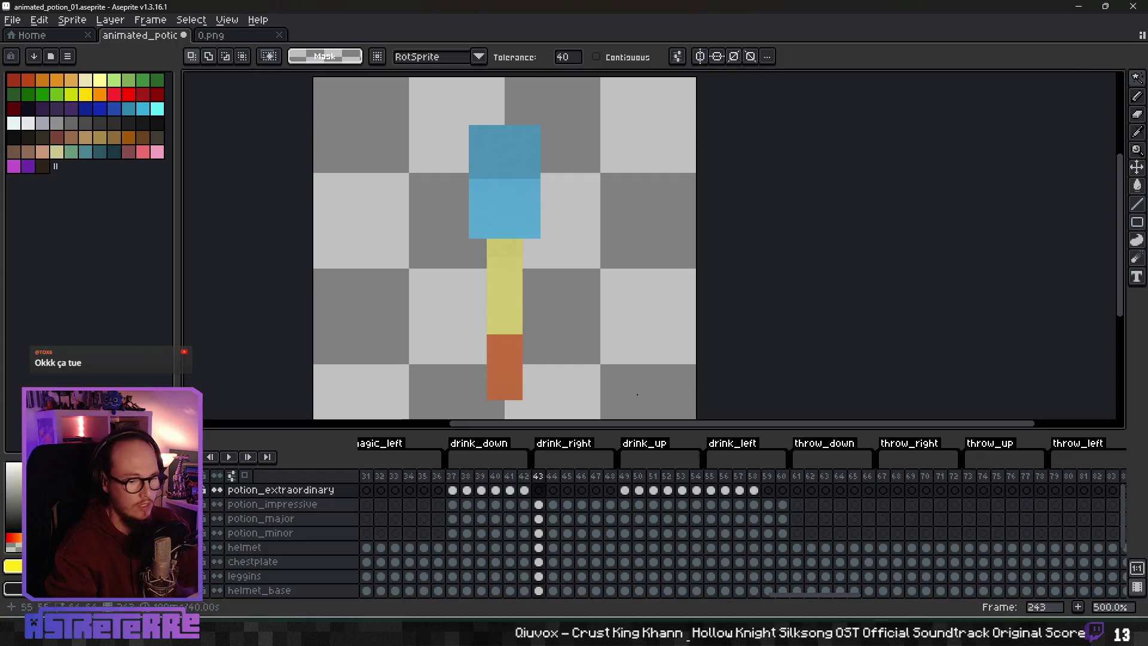
Step: Reload the freshly rendered 0.png, check its frame 4, then return to animated_potion_01
click(279, 37)
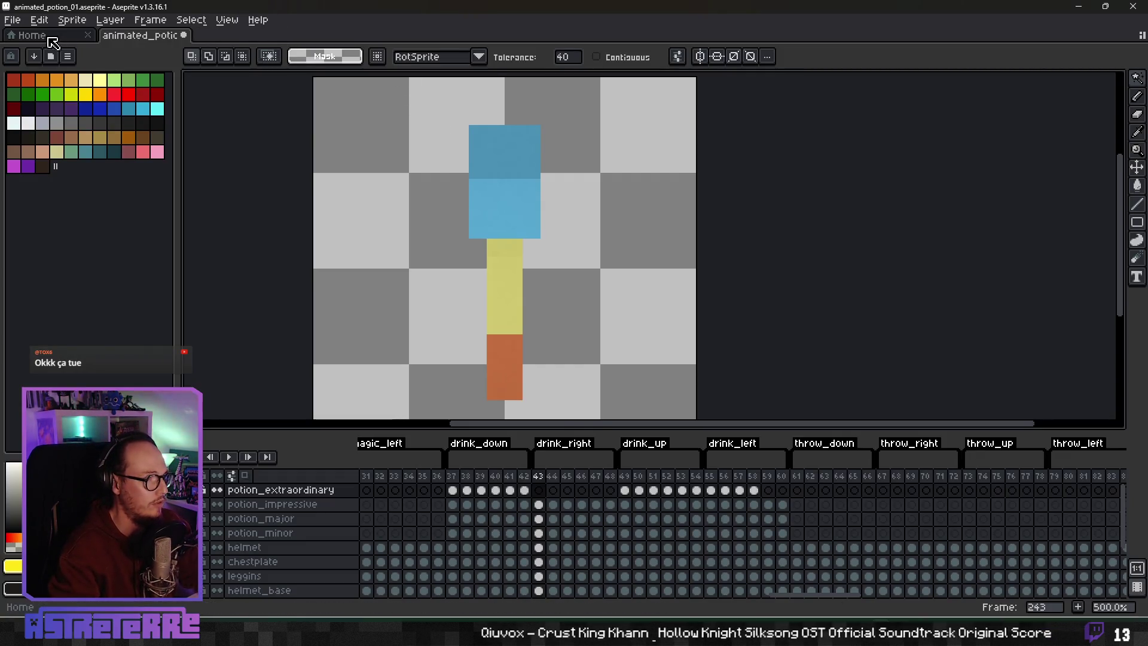
click(36, 36)
click(36, 159)
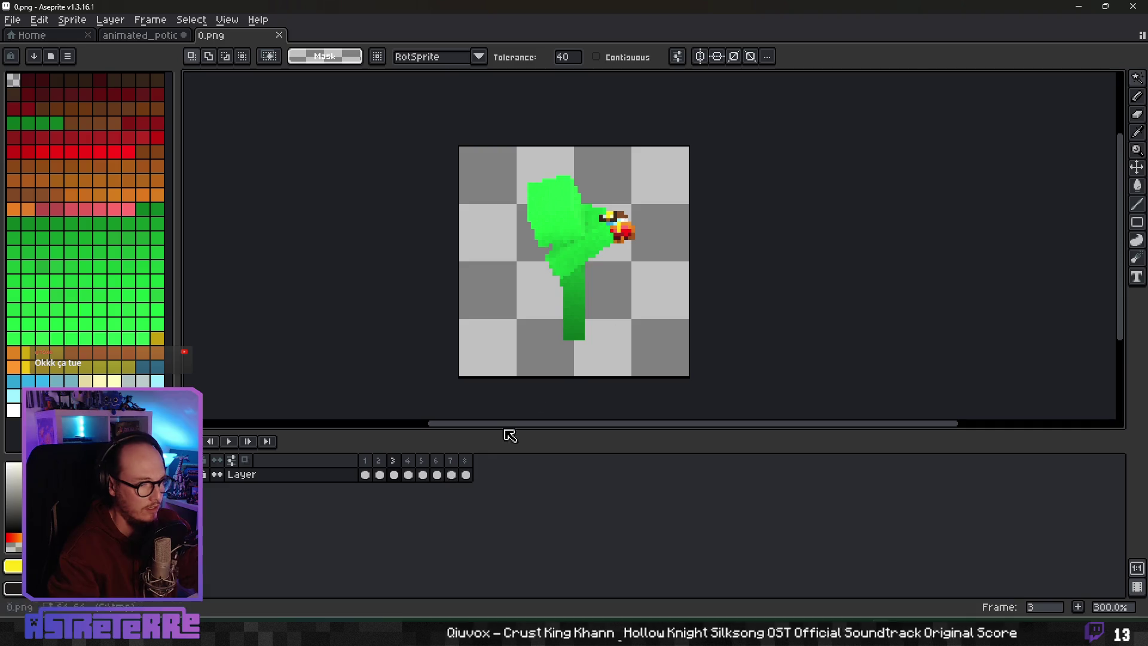
click(409, 475)
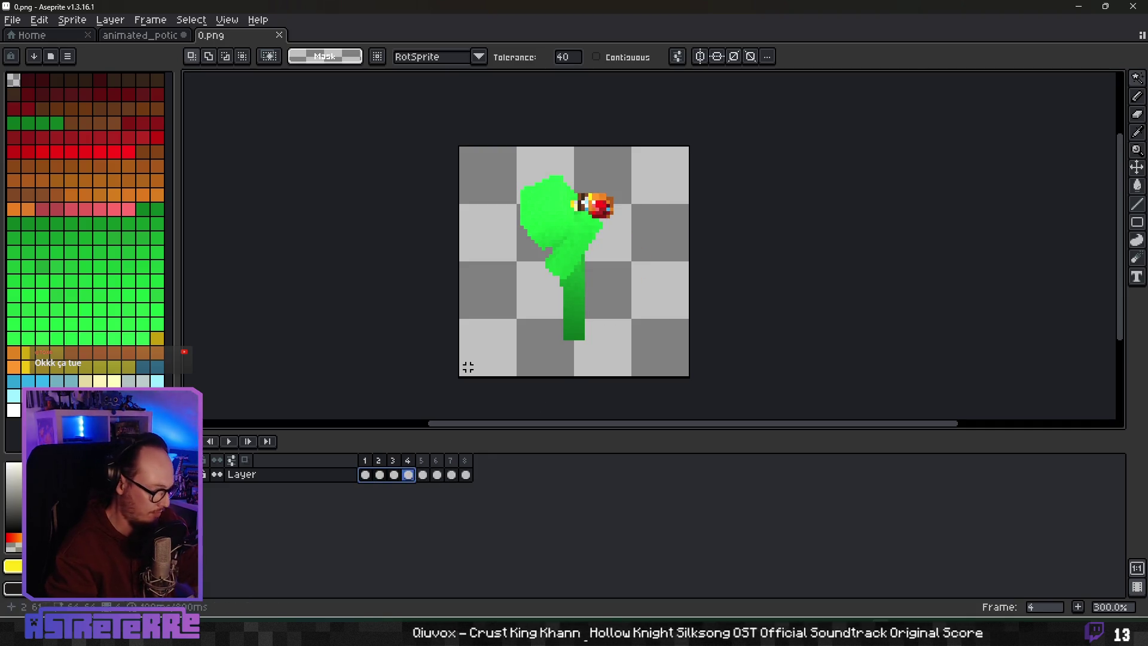
key(ctrl+shift+Tab)
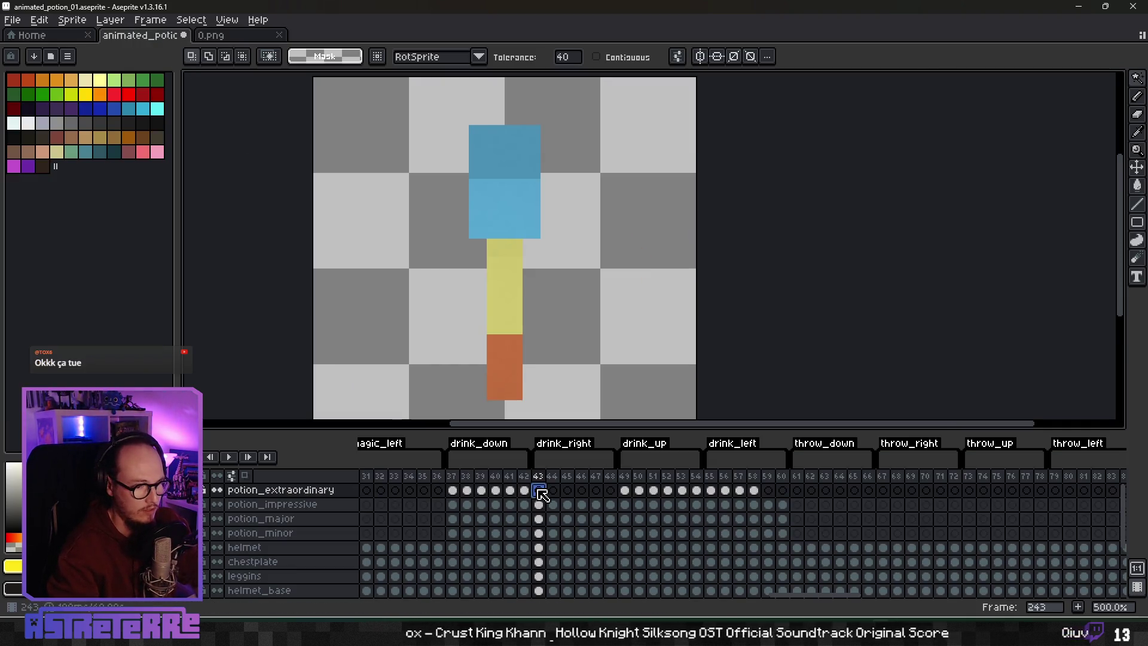
Step: Delete the three green body sections on frame 43 of potion_extraordinary
click(539, 491)
scroll(544, 317, down, 2)
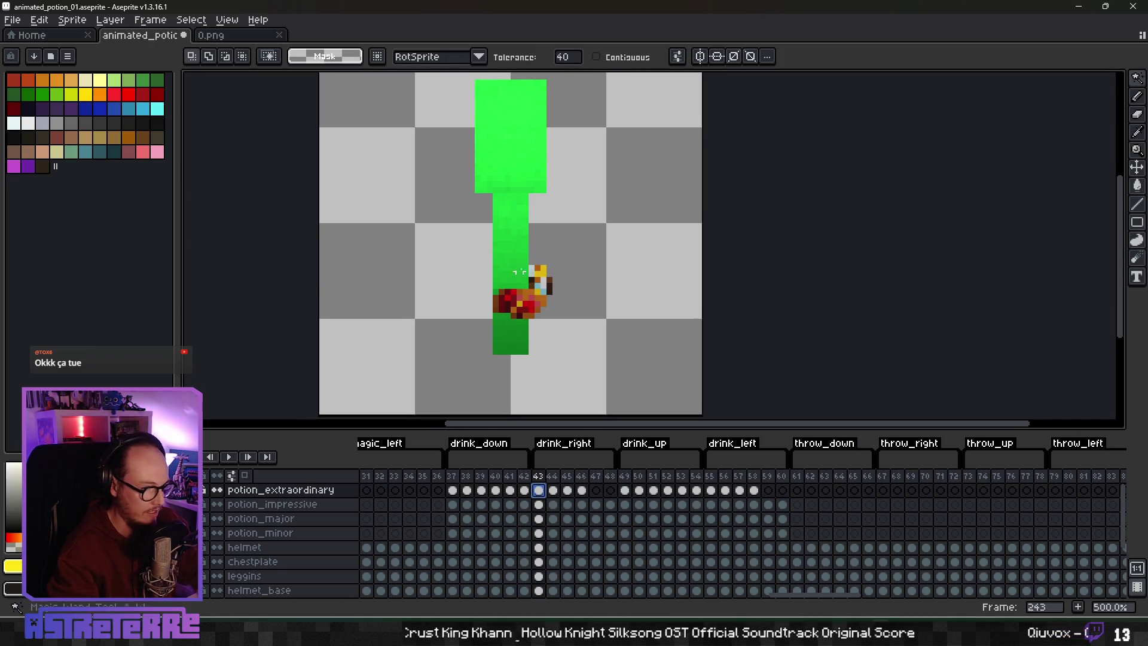
click(519, 272)
key(Delete)
click(511, 335)
key(Delete)
click(519, 184)
key(Delete)
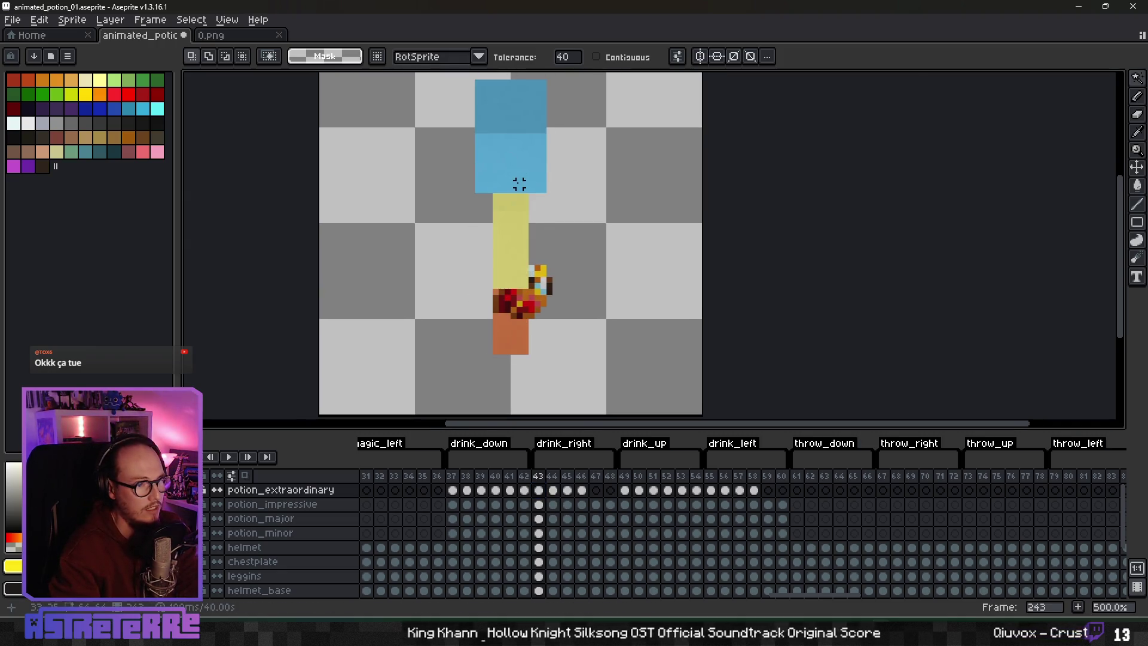
Step: Delete the remaining green pieces on the following drink_right frames through 246, then return to 243
key(Right)
key(Right)
key(Left)
key(Right)
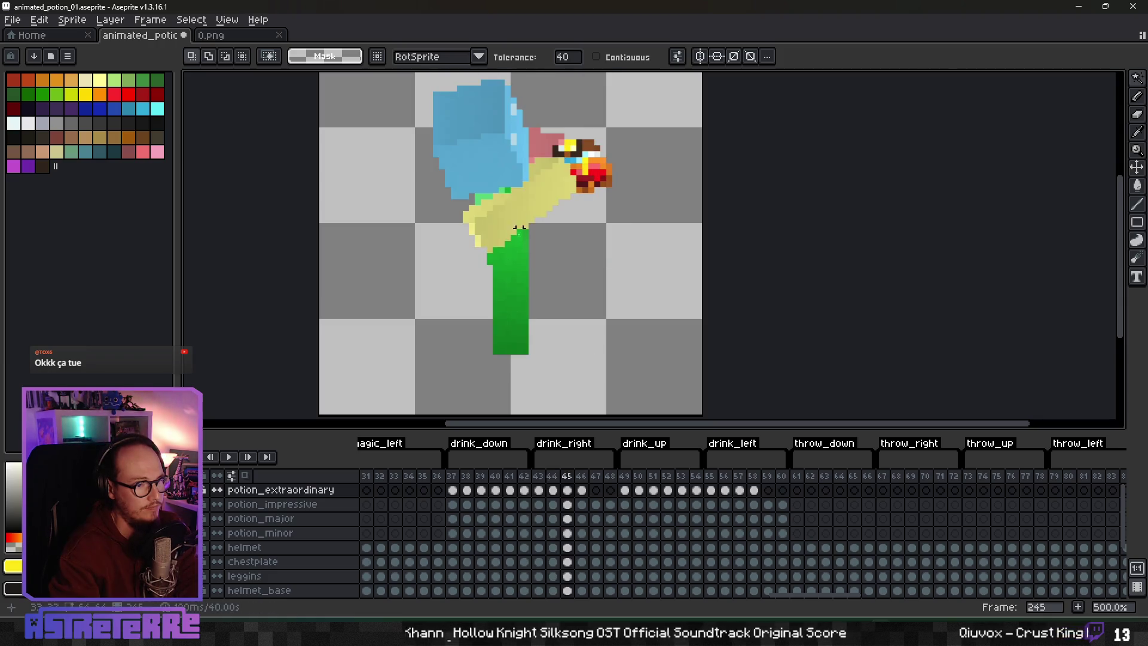
click(520, 229)
key(Delete)
key(Right)
click(513, 221)
key(Delete)
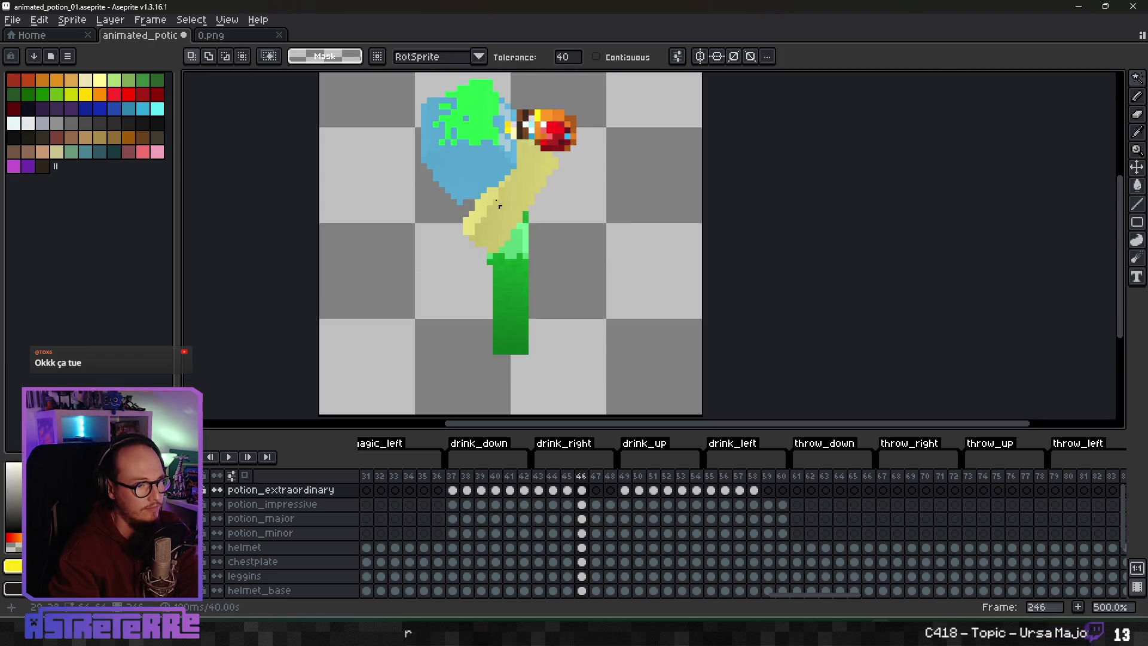
click(465, 112)
key(Delete)
click(513, 327)
key(Delete)
key(Left)
key(Left)
key(Left)
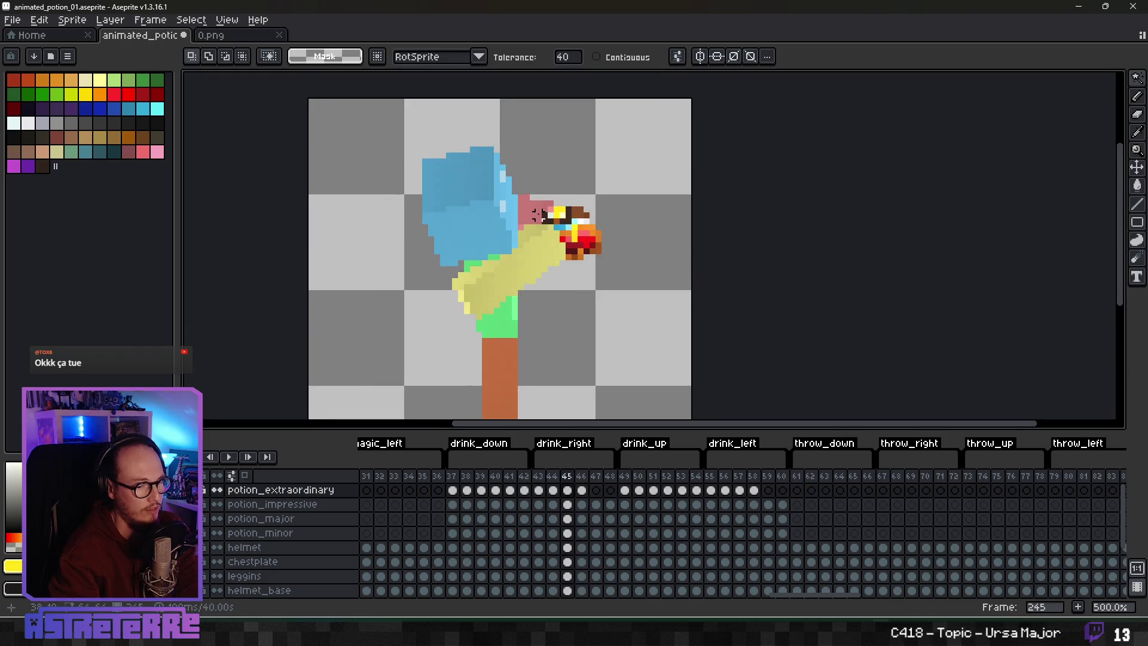
Step: With the Pencil, pick dark brown and paint brown pixels along the potion's base
scroll(538, 251, up, 4)
scroll(550, 235, down, 3)
scroll(565, 242, up, 3)
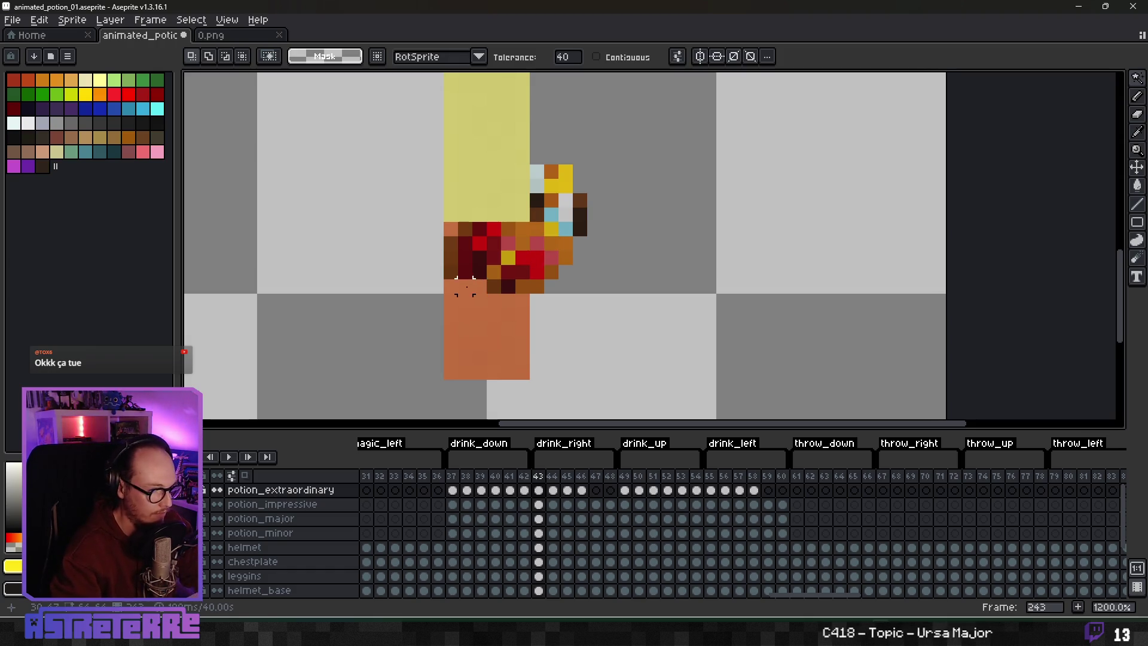
key(b)
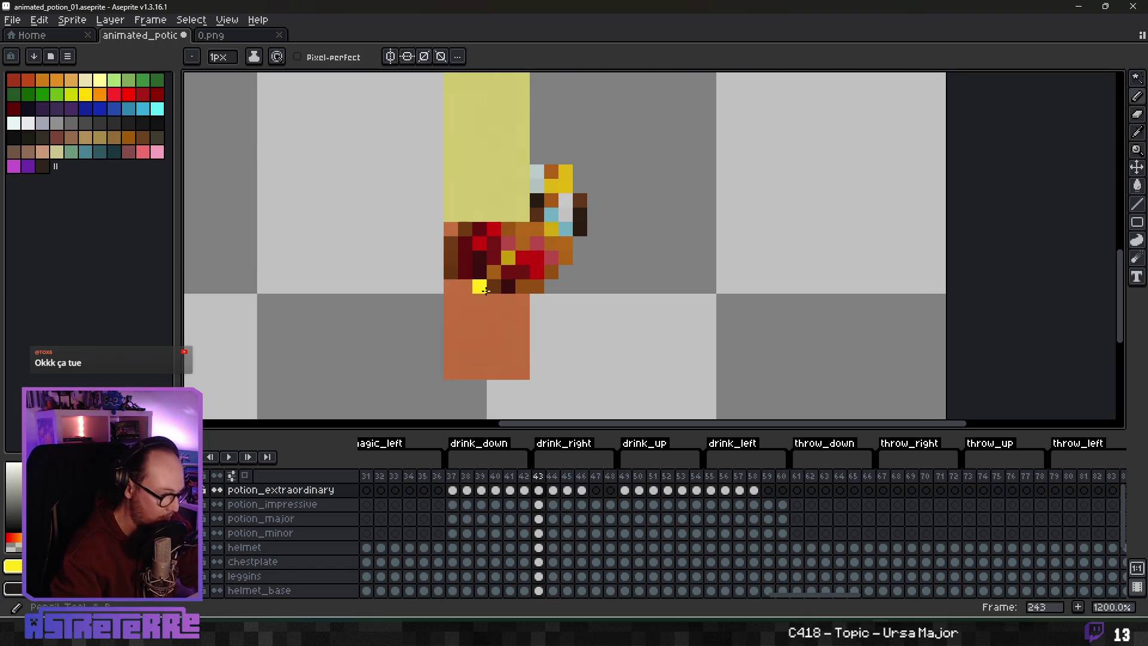
scroll(478, 285, up, 3)
alt+click(504, 270)
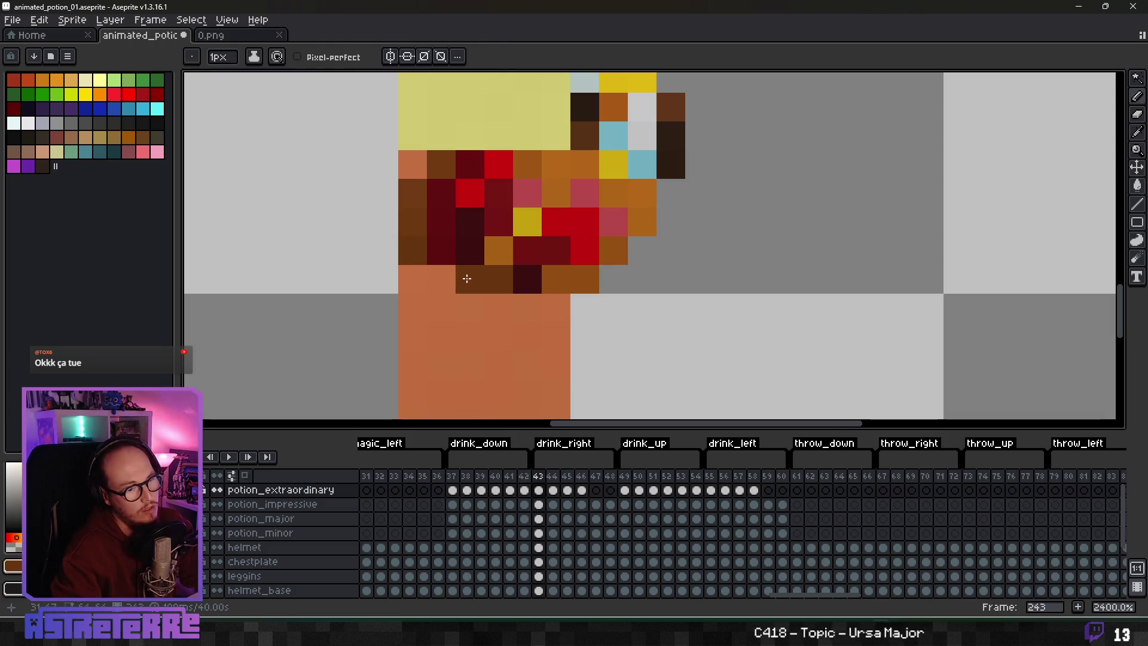
key(ctrl+z)
click(452, 277)
click(470, 278)
Step: Pick the potion's gold and add four gold highlight pixels, replacing a pink one
scroll(479, 281, down, 3)
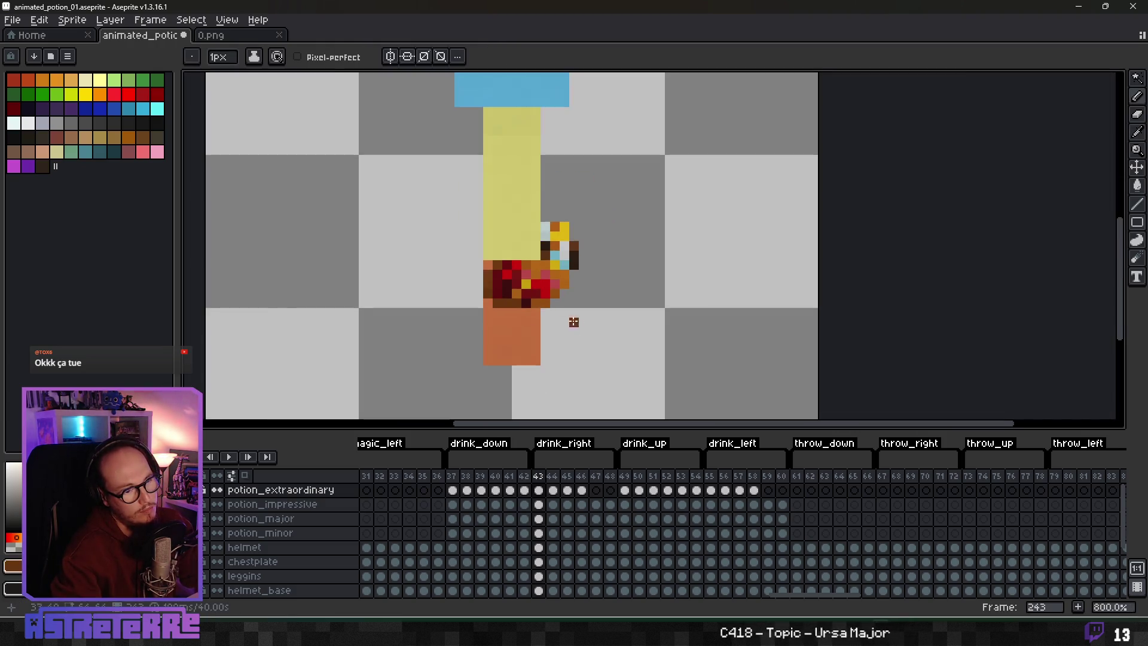
scroll(514, 258, up, 3)
alt+click(524, 242)
click(493, 242)
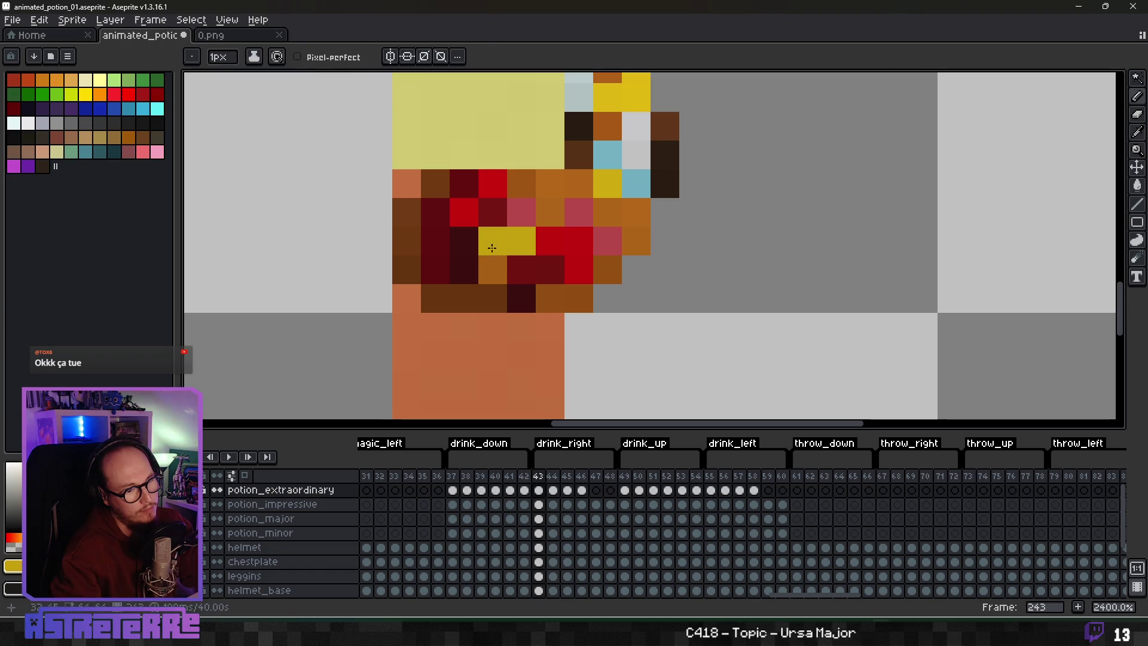
click(464, 270)
click(550, 213)
click(578, 212)
Step: Erase two stray pixels atop the potion
scroll(608, 269, down, 4)
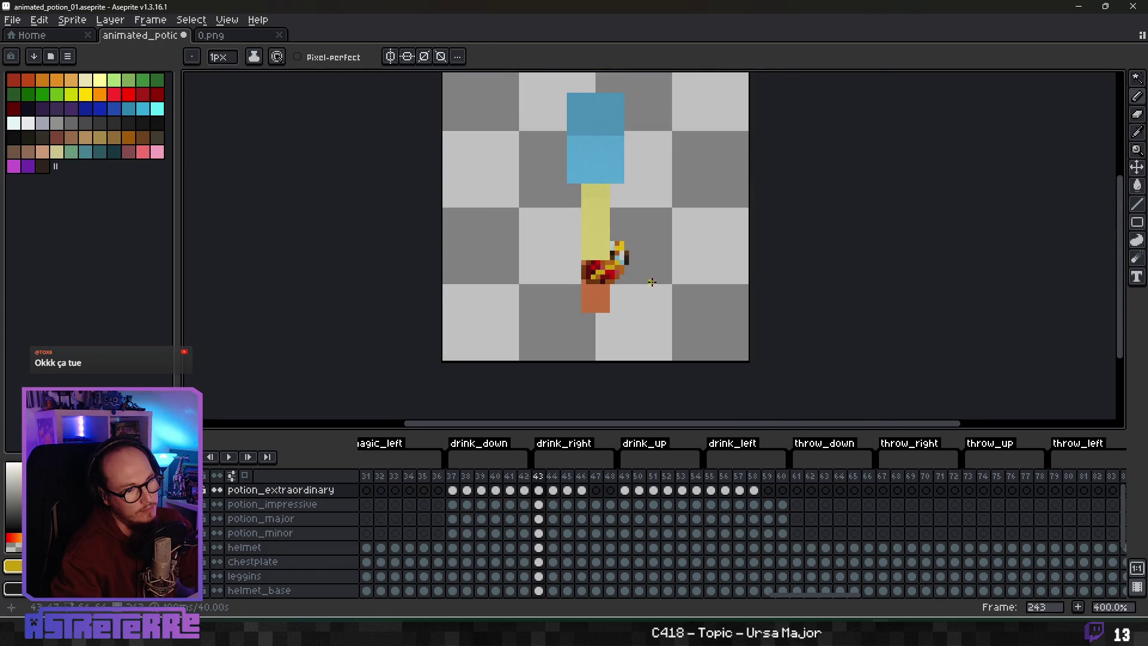
scroll(609, 273, up, 2)
scroll(608, 269, down, 2)
scroll(606, 258, up, 2)
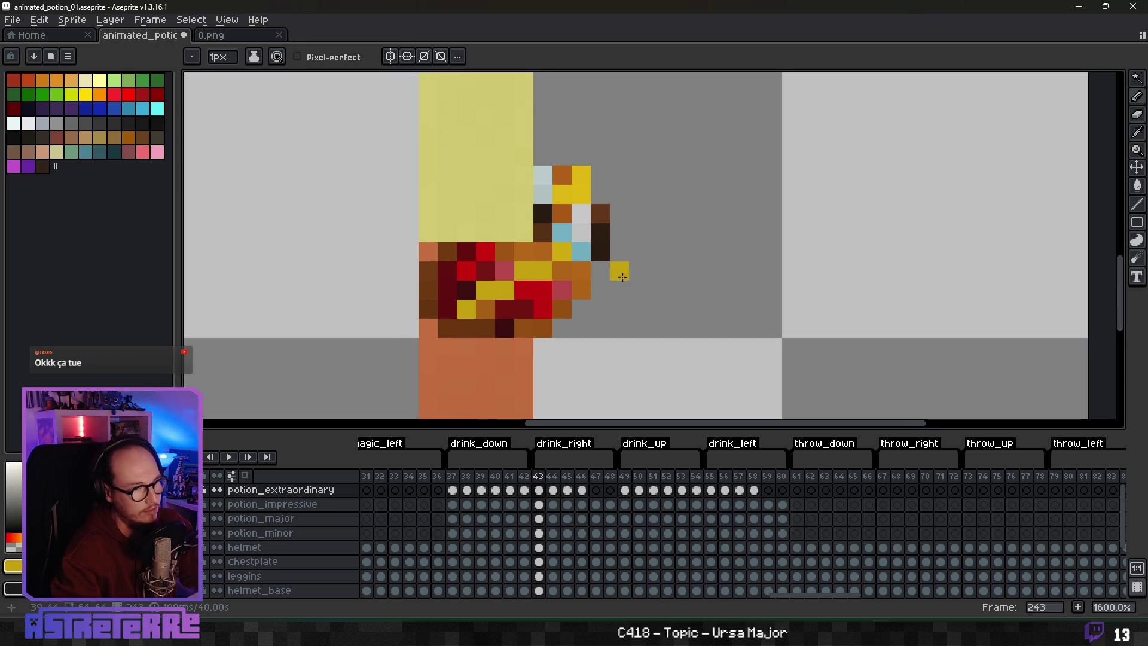
key(e)
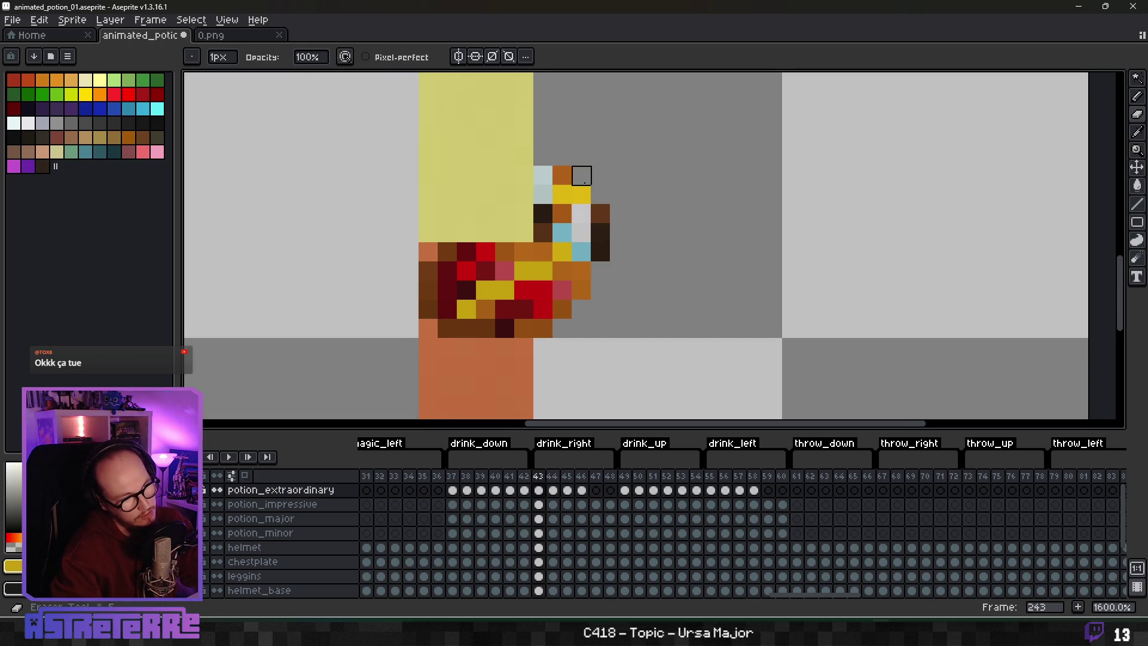
click(581, 174)
click(543, 175)
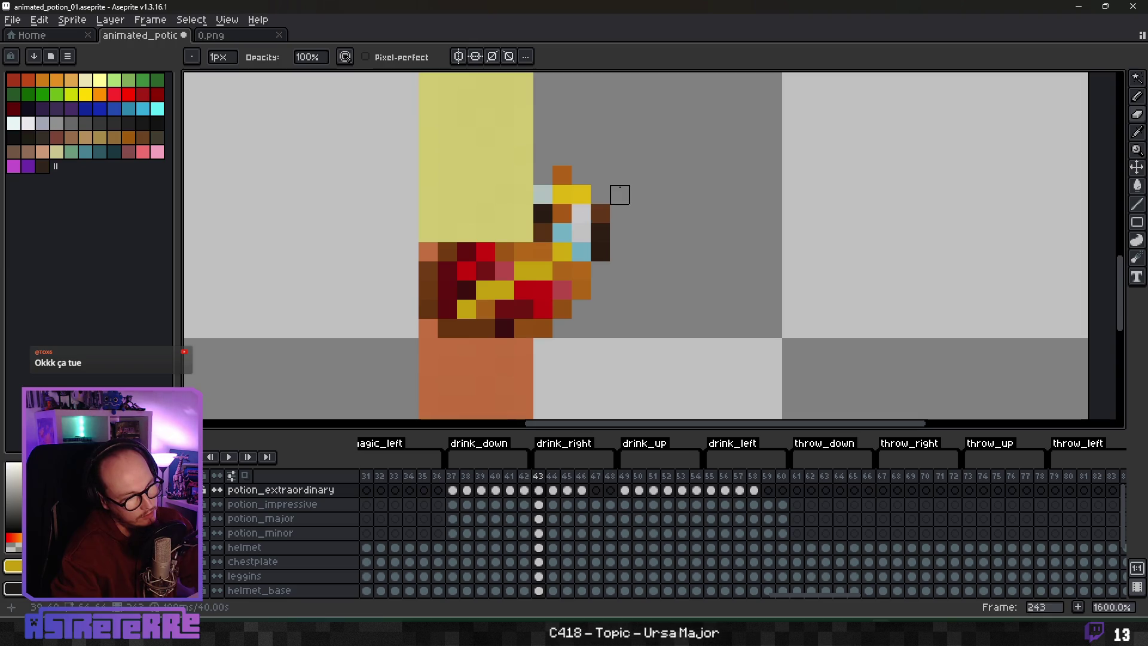
Step: Sample the brown and dark red colours from the potion base
scroll(619, 194, down, 3)
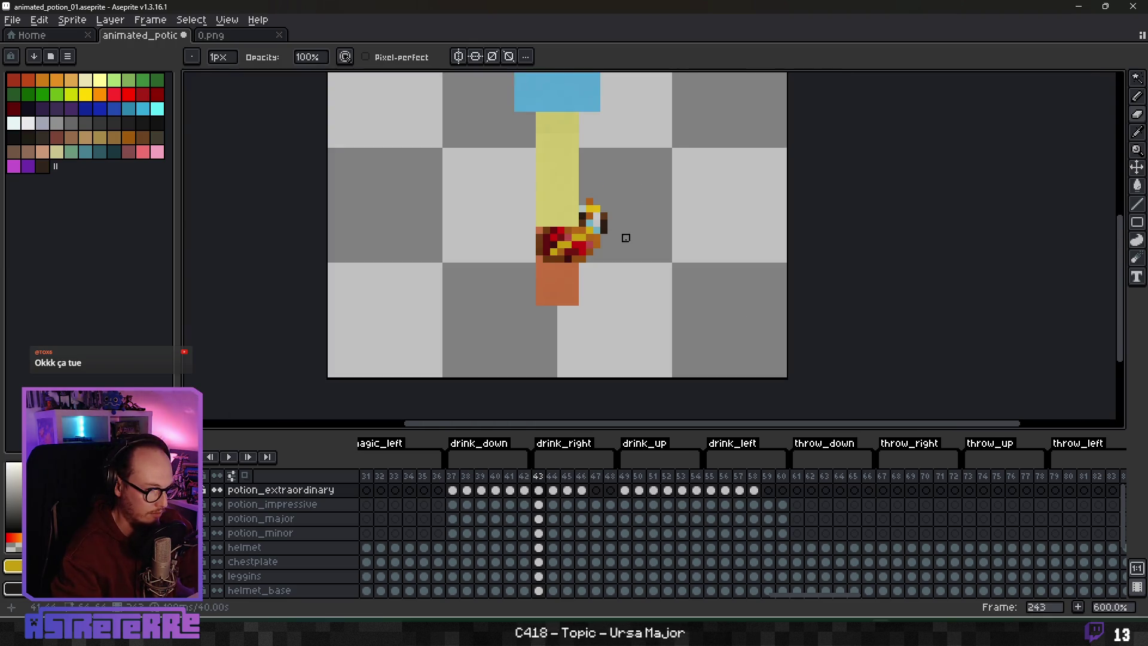
scroll(553, 238, up, 3)
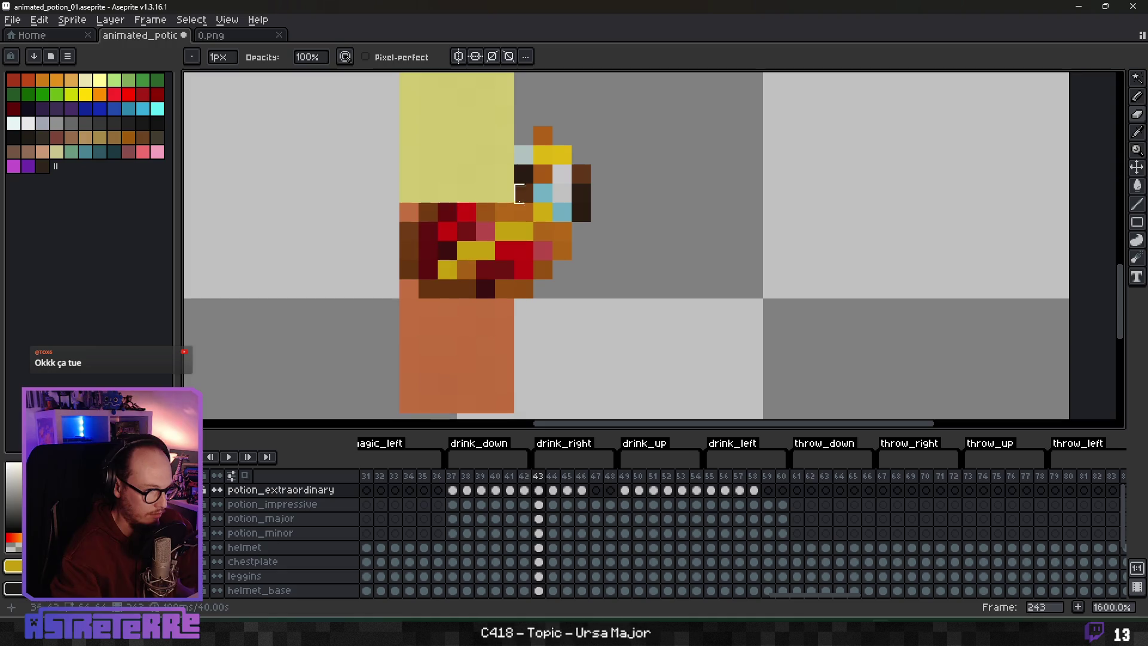
key(b)
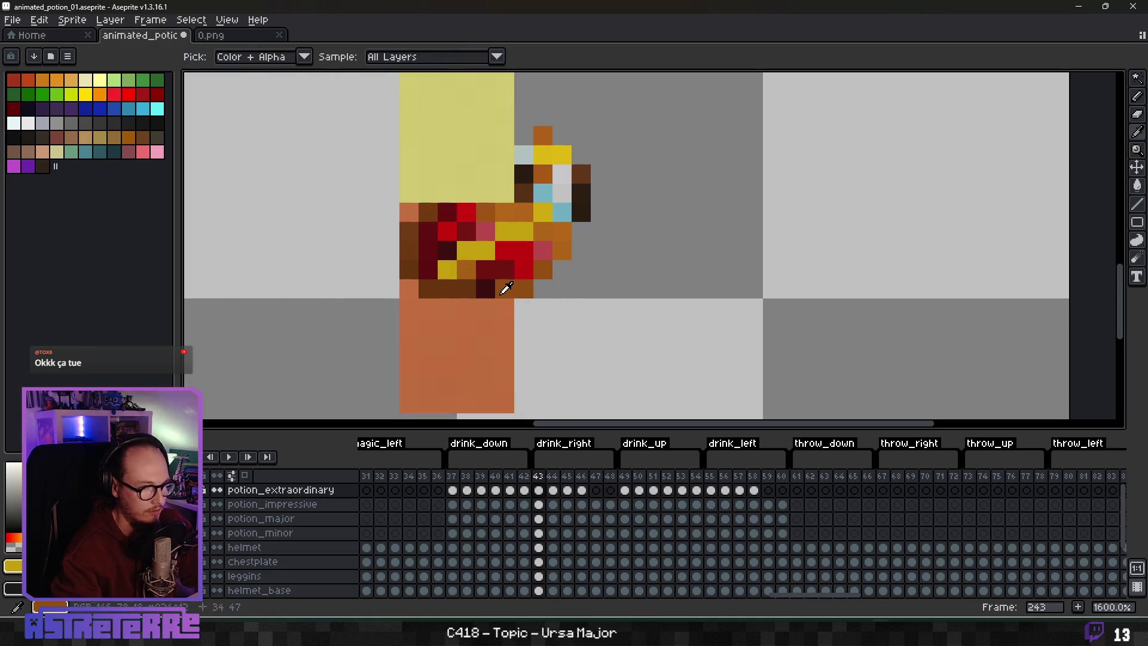
alt+click(499, 294)
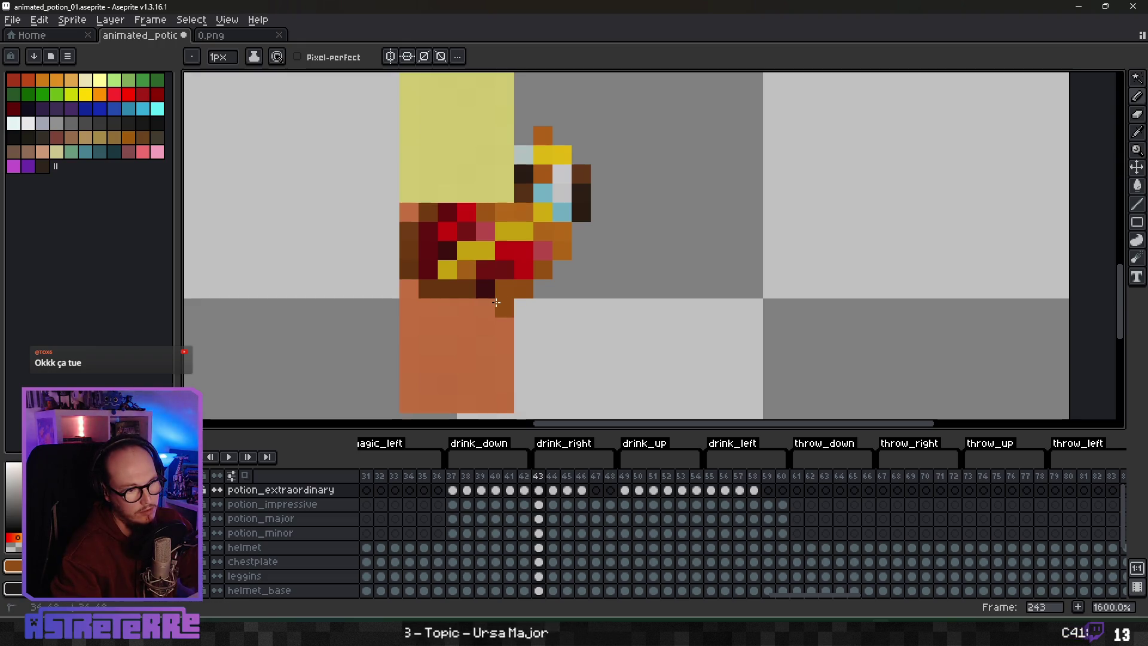
scroll(578, 304, down, 4)
scroll(618, 303, up, 3)
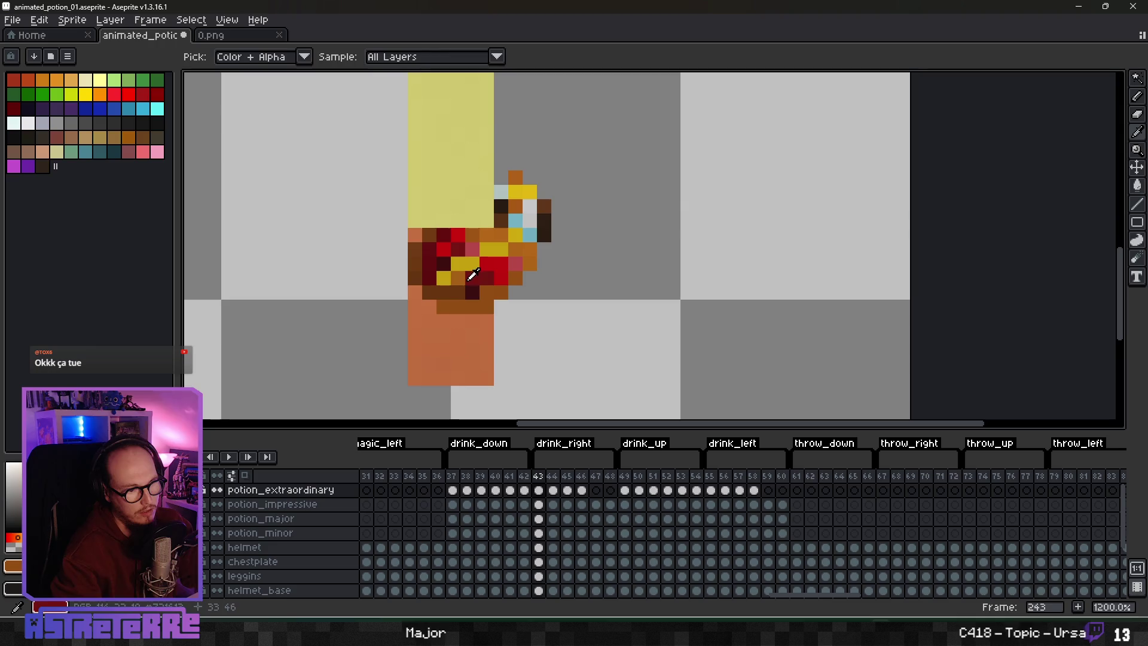
alt+click(456, 292)
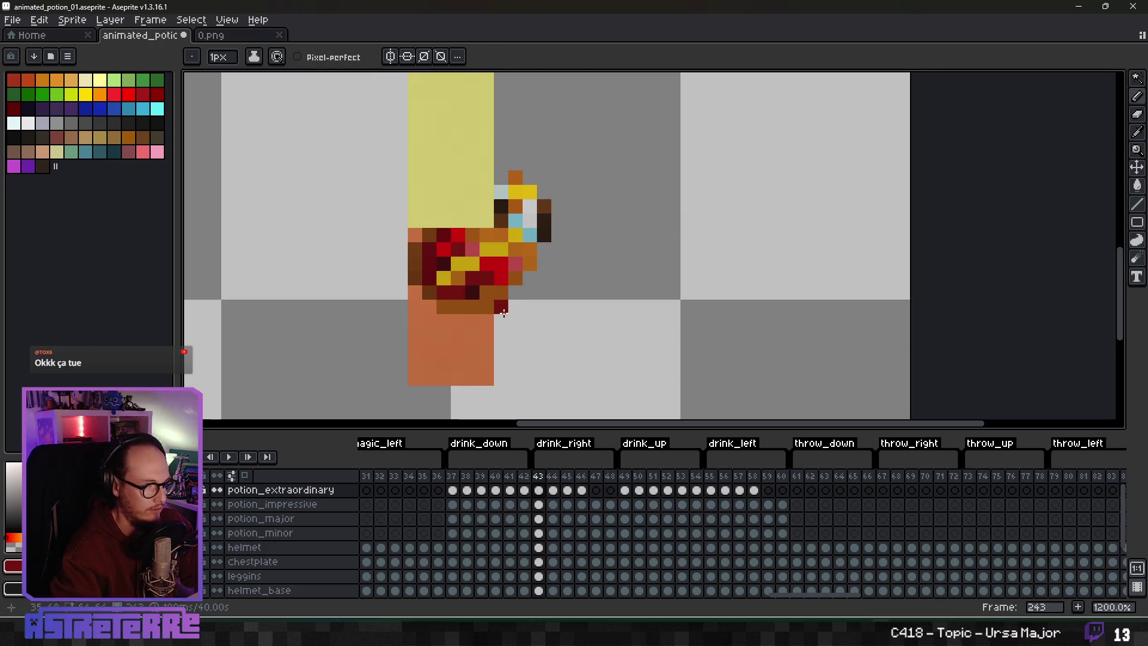
Step: Switch to the Eraser and advance to the next drink_right frame
scroll(529, 292, down, 3)
scroll(526, 296, up, 3)
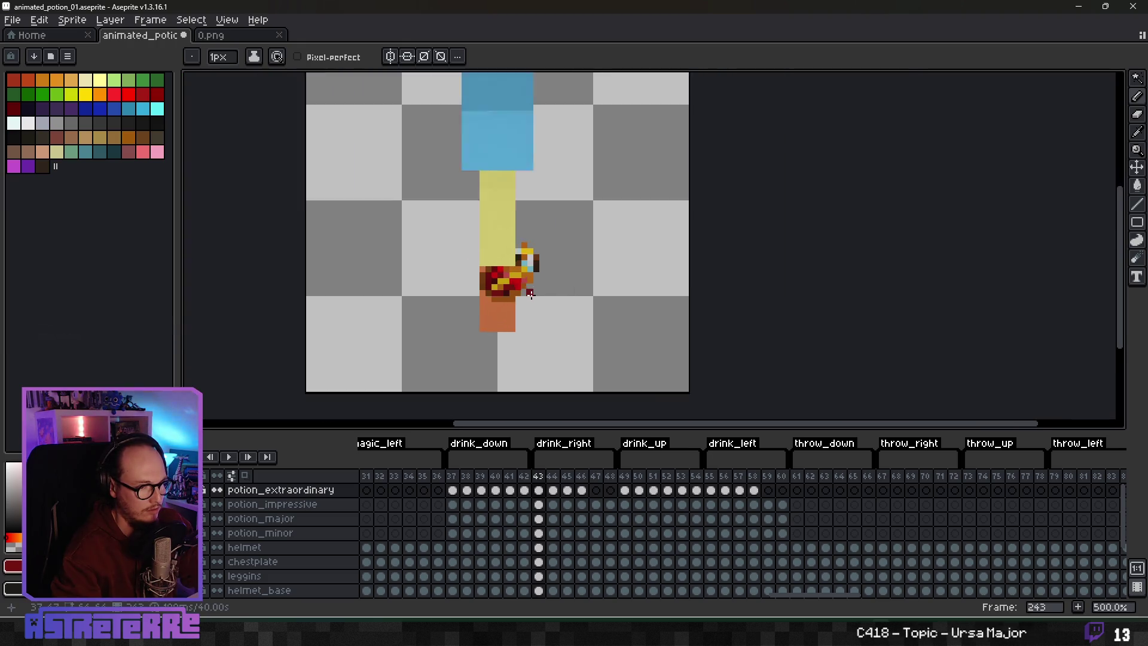
scroll(472, 304, down, 1)
scroll(470, 305, up, 2)
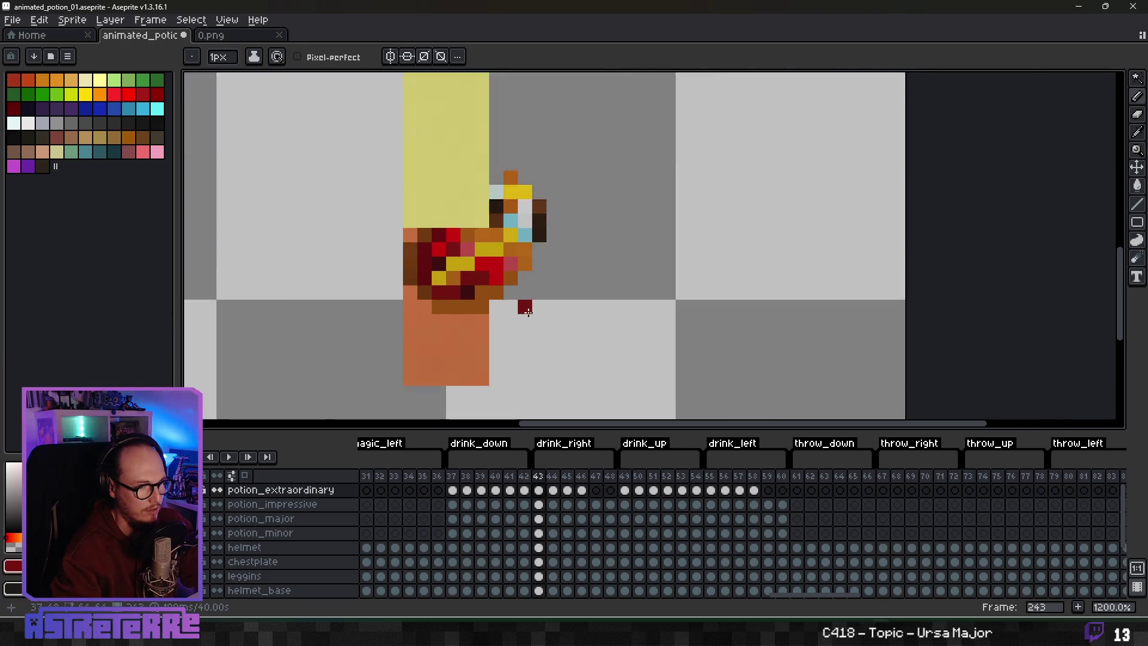
key(e)
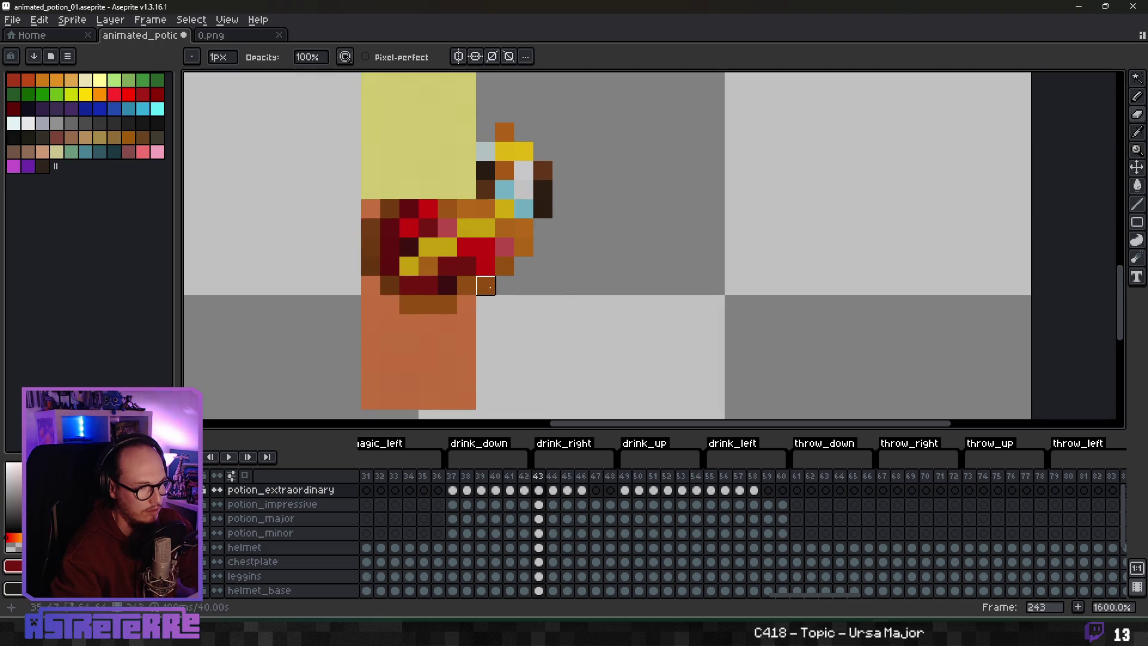
scroll(538, 285, down, 4)
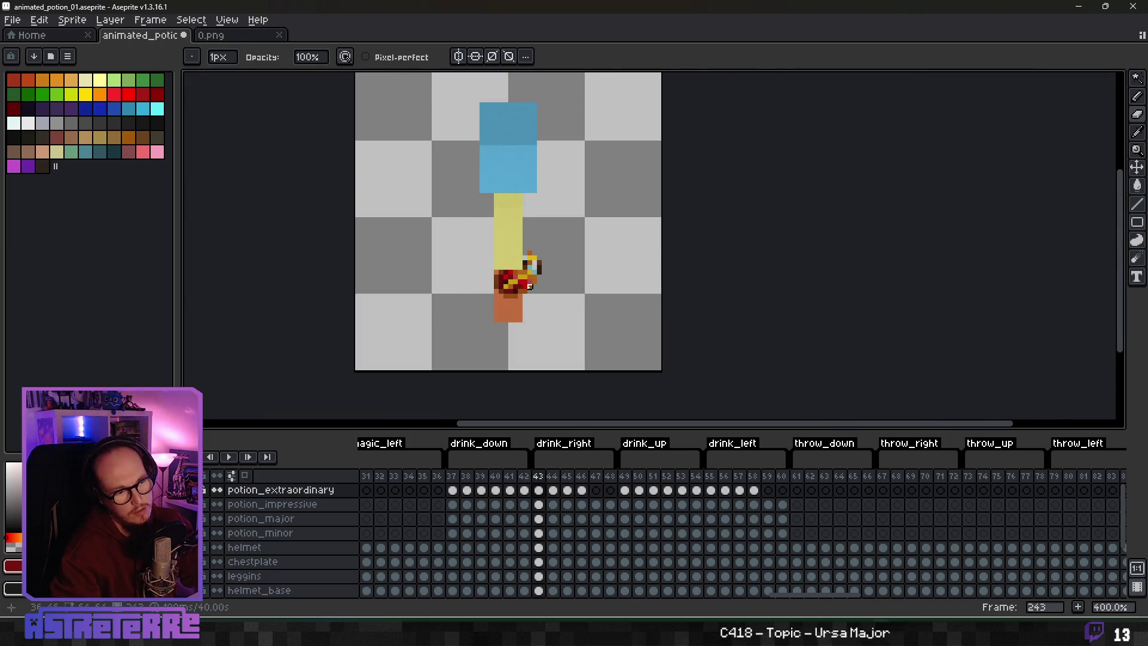
scroll(530, 286, up, 4)
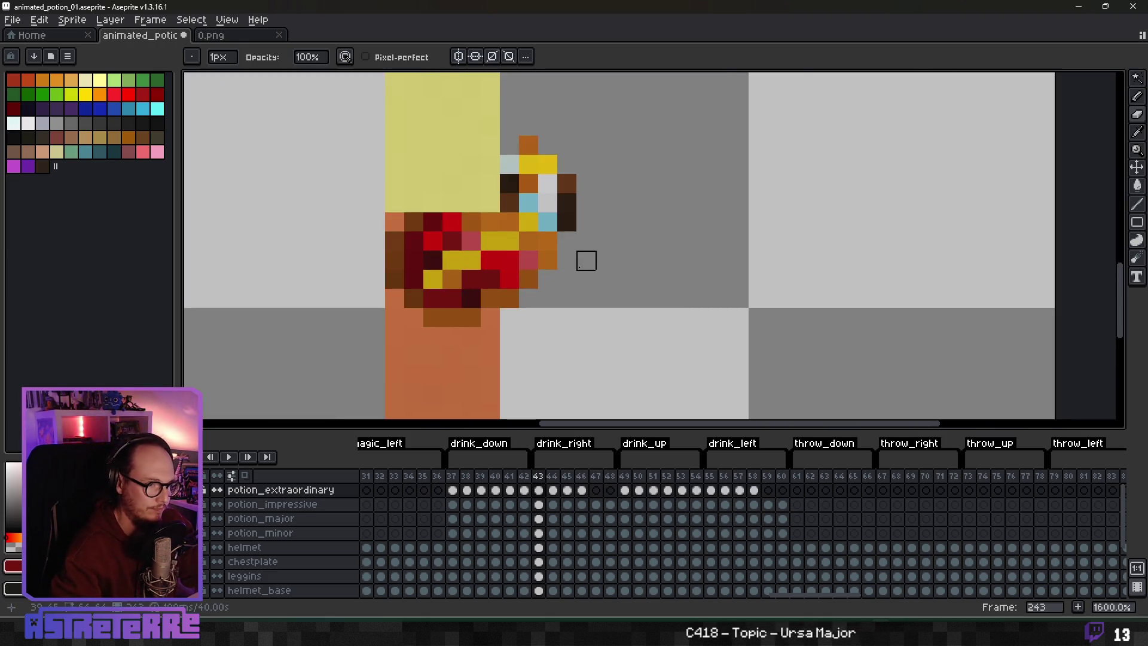
key(Right)
scroll(568, 259, down, 4)
scroll(591, 228, up, 4)
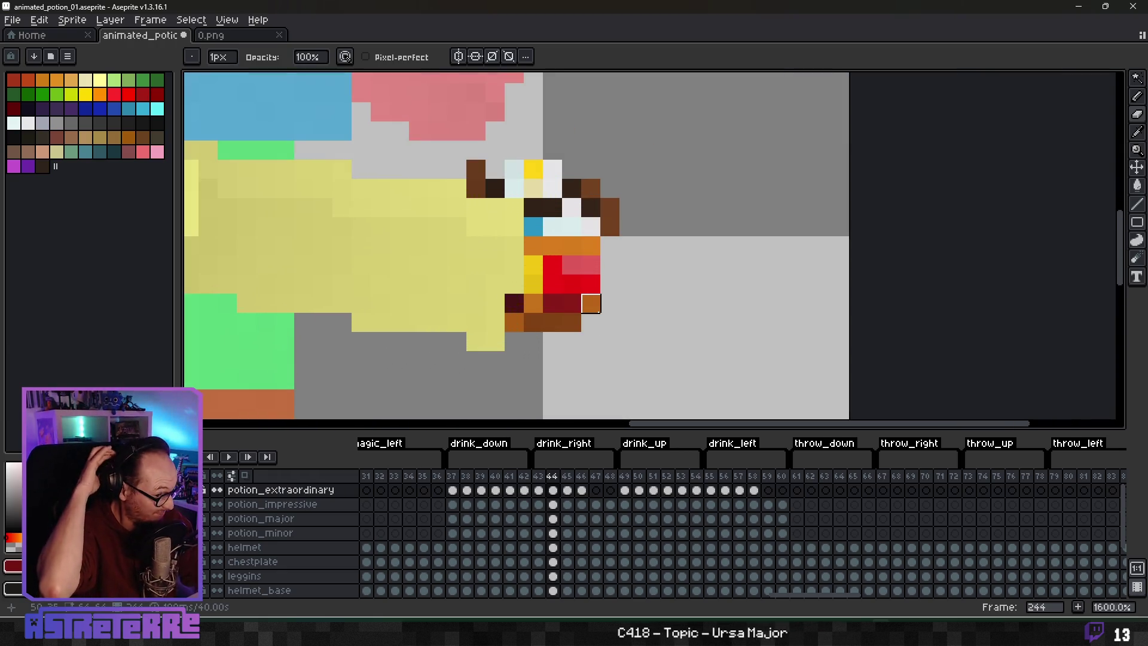
Step: Paint orange pixels along the sideways potion's right edge, undoing the last stroke
key(b)
alt+click(534, 303)
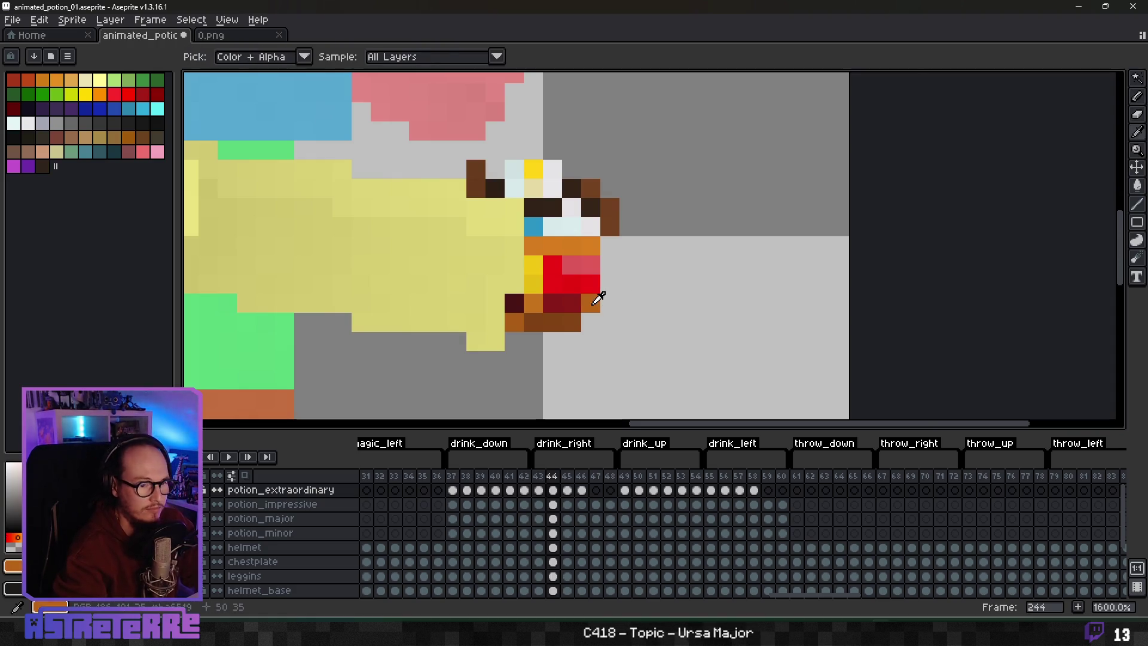
drag(591, 303, 610, 264)
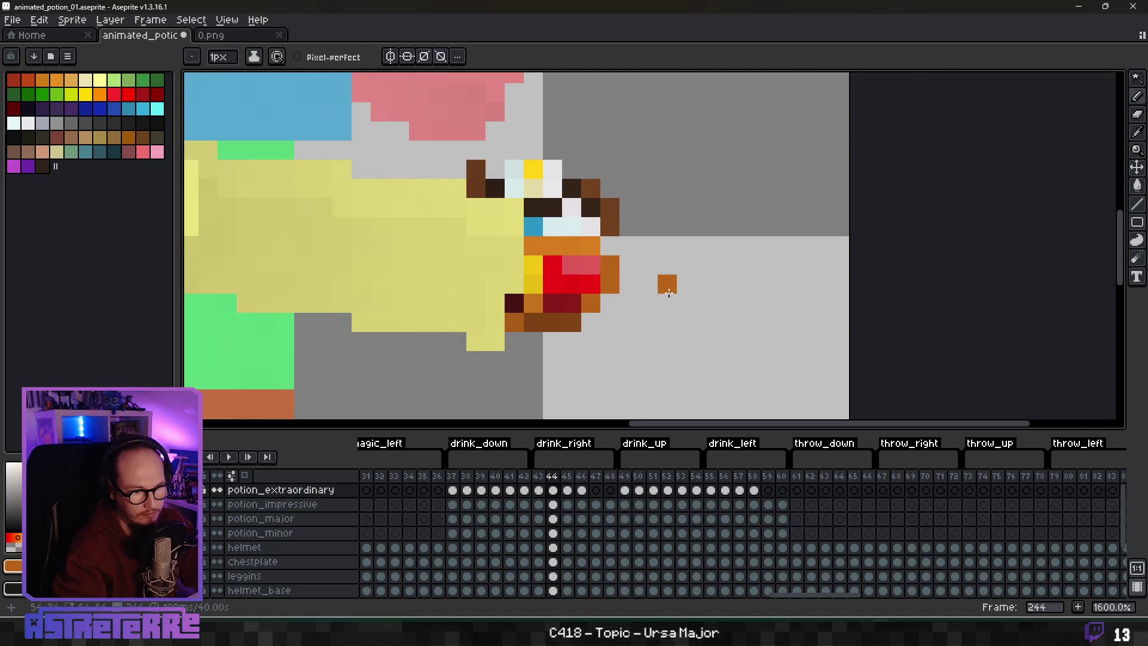
scroll(662, 293, down, 3)
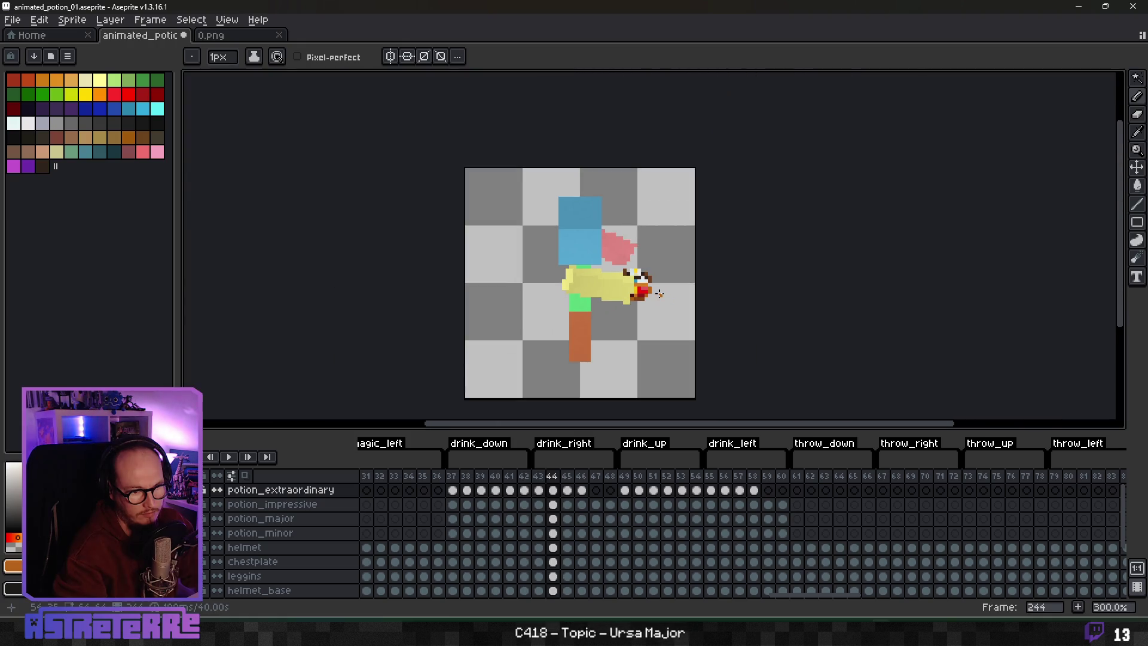
key(ctrl+z)
scroll(658, 298, up, 2)
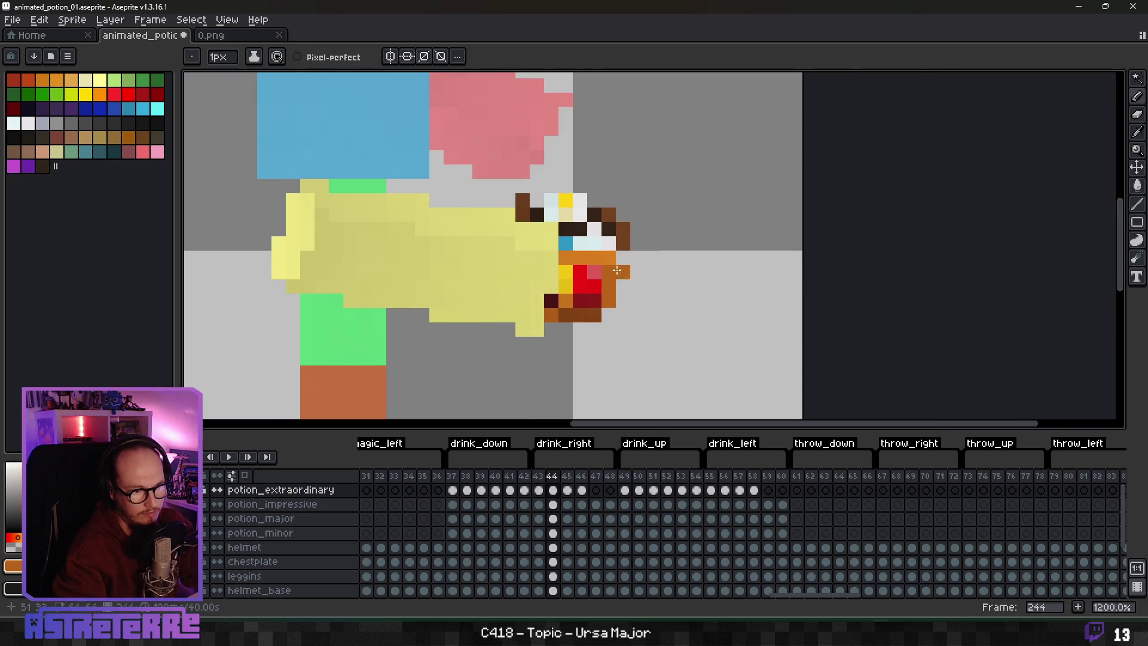
Step: Try a yellow pixel beside the orange edge, erase it, and go to drink_down frame 38
scroll(617, 271, down, 2)
scroll(622, 281, up, 2)
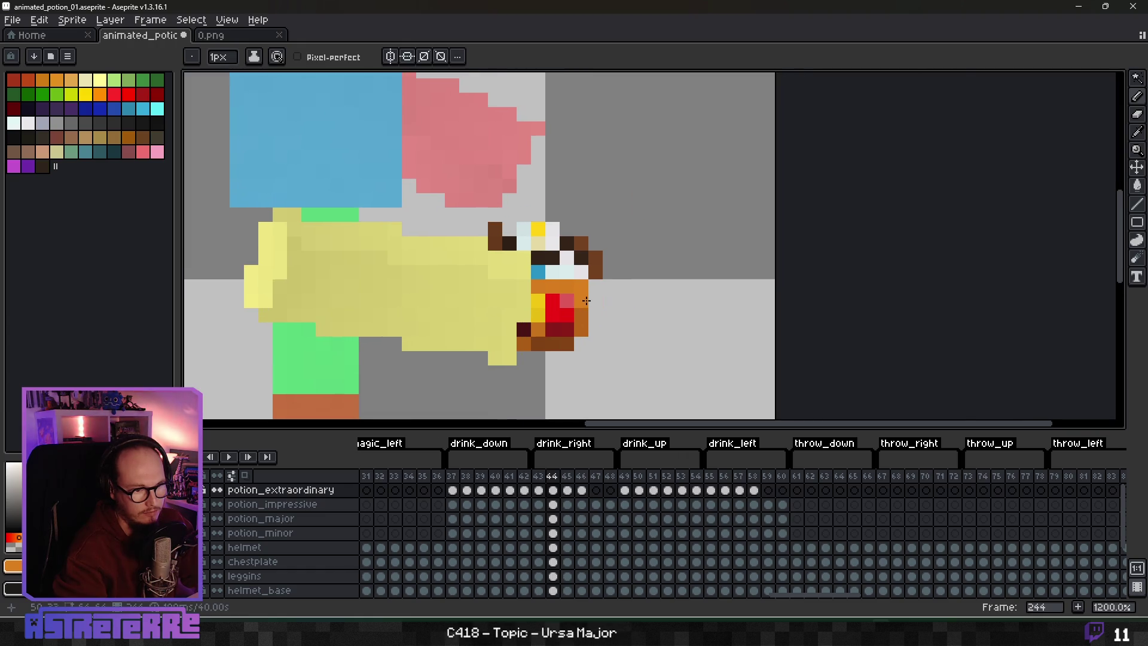
scroll(586, 301, up, 3)
alt+click(490, 296)
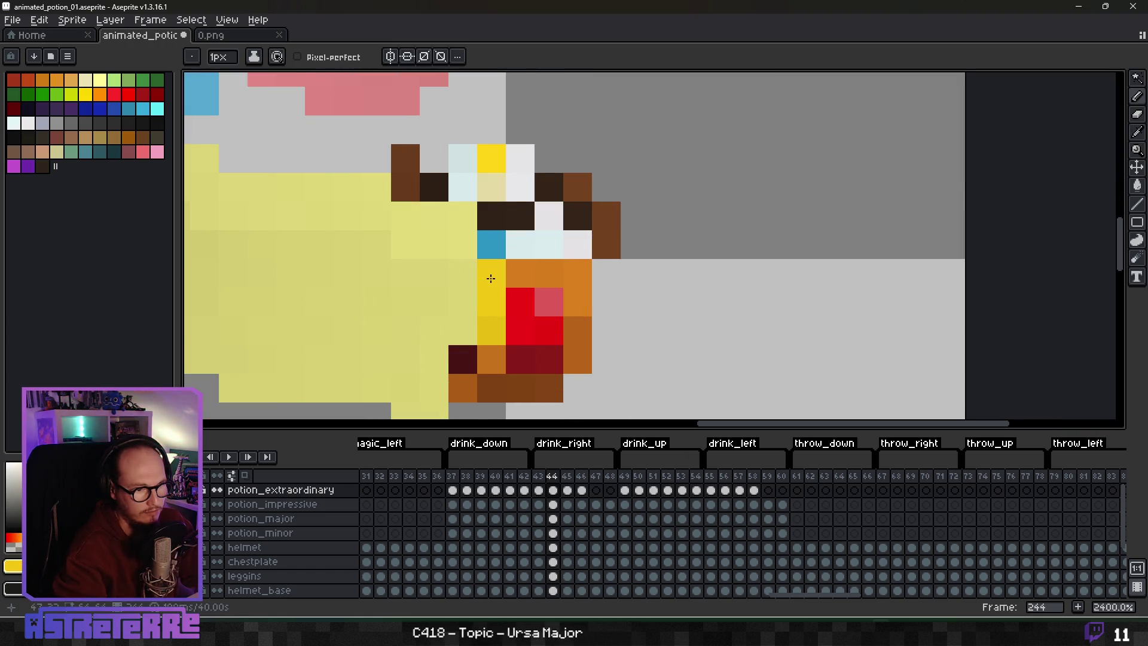
scroll(508, 280, down, 2)
scroll(610, 296, up, 2)
click(615, 299)
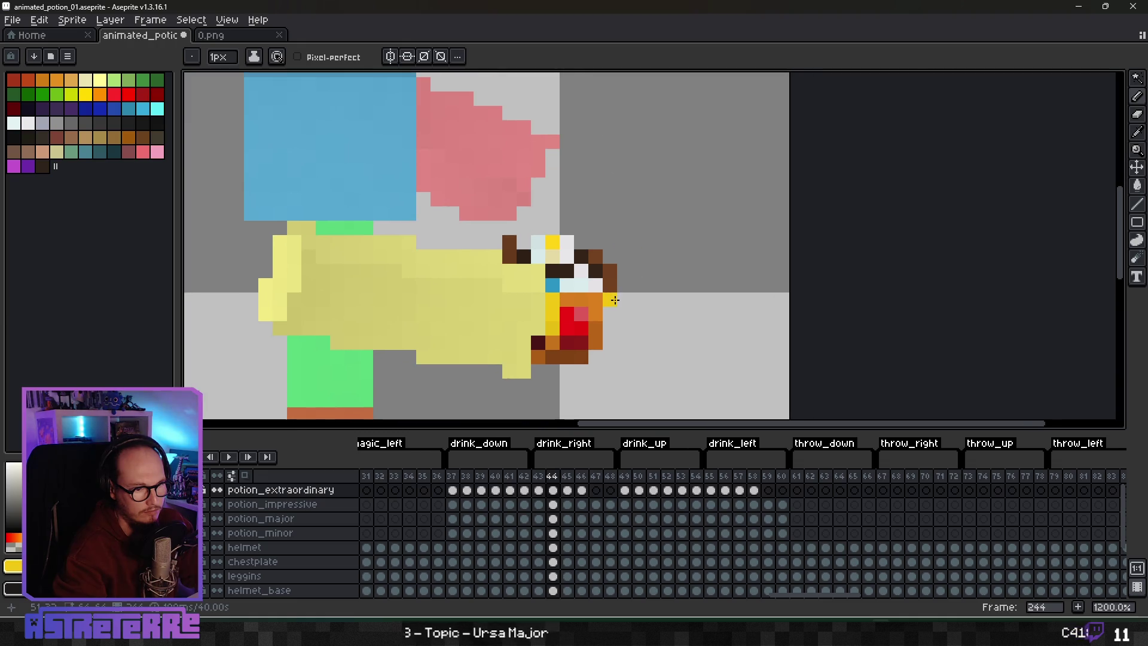
key(e)
click(609, 297)
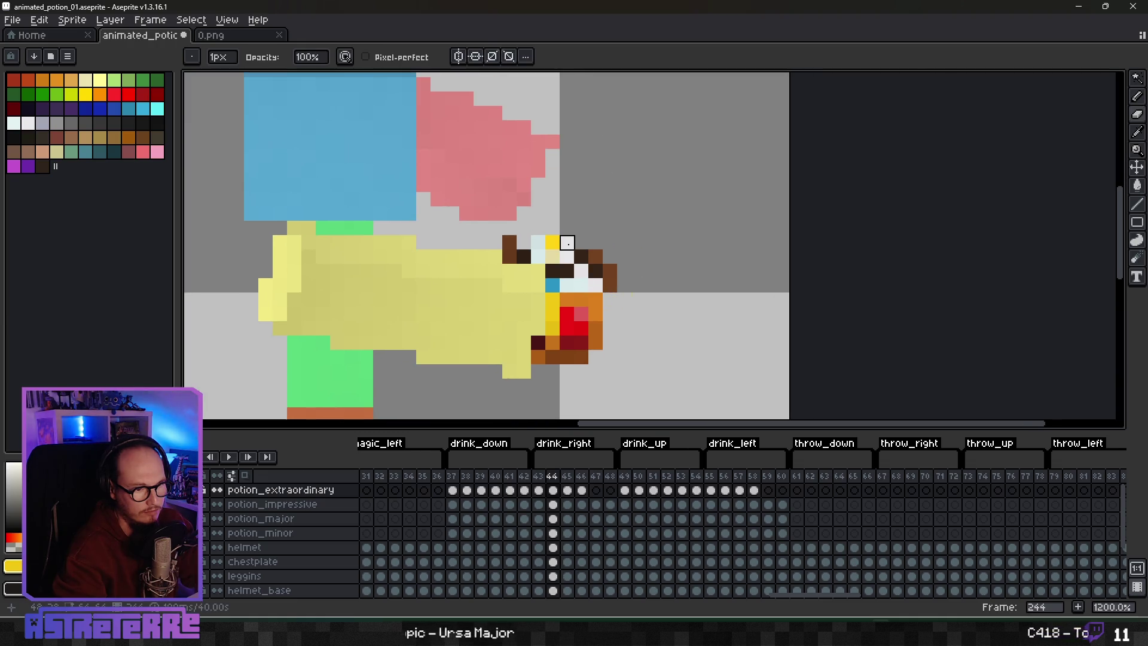
click(466, 490)
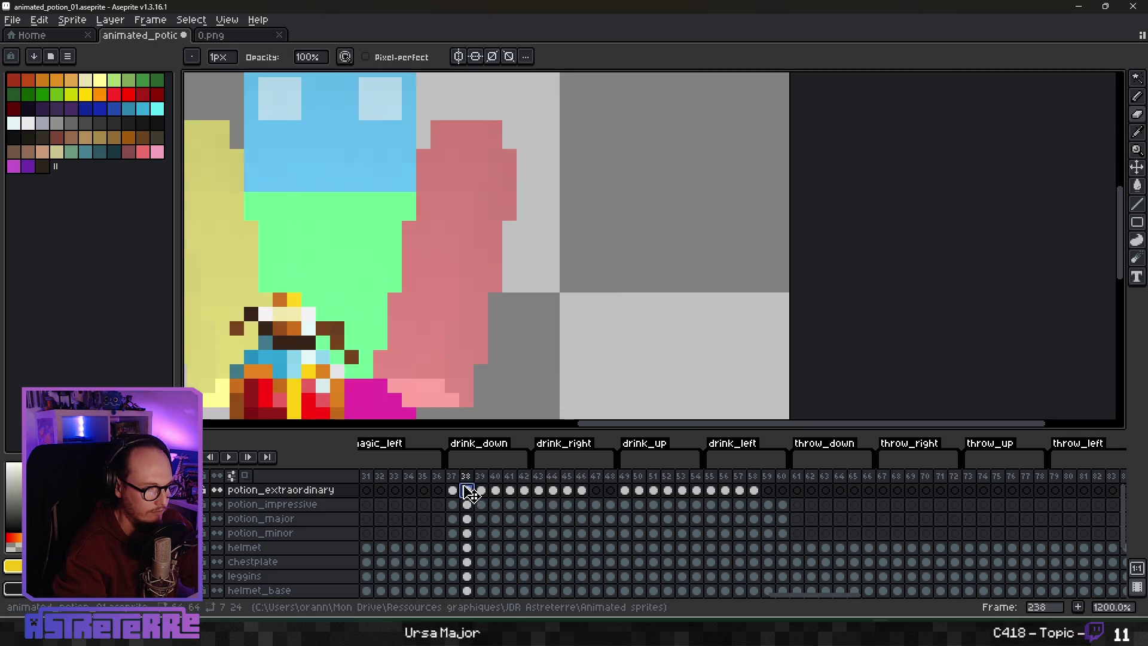
Step: Select and copy the 2×3 block of cork pixels on frame 38
scroll(409, 371, down, 3)
scroll(469, 305, up, 4)
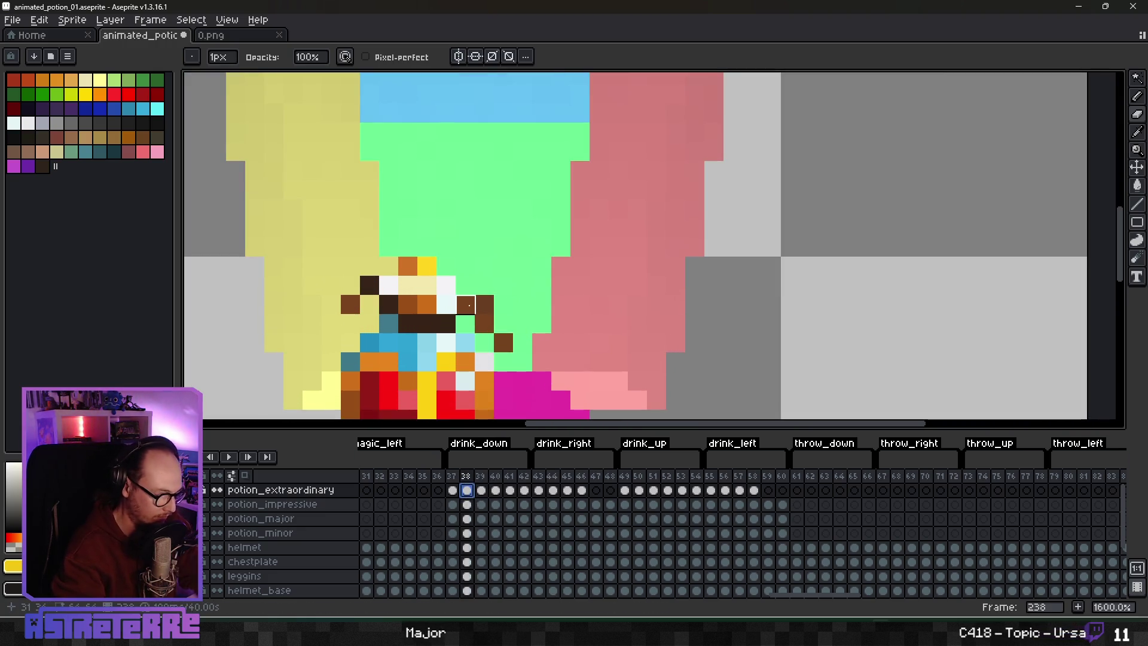
key(m)
drag(407, 266, 431, 306)
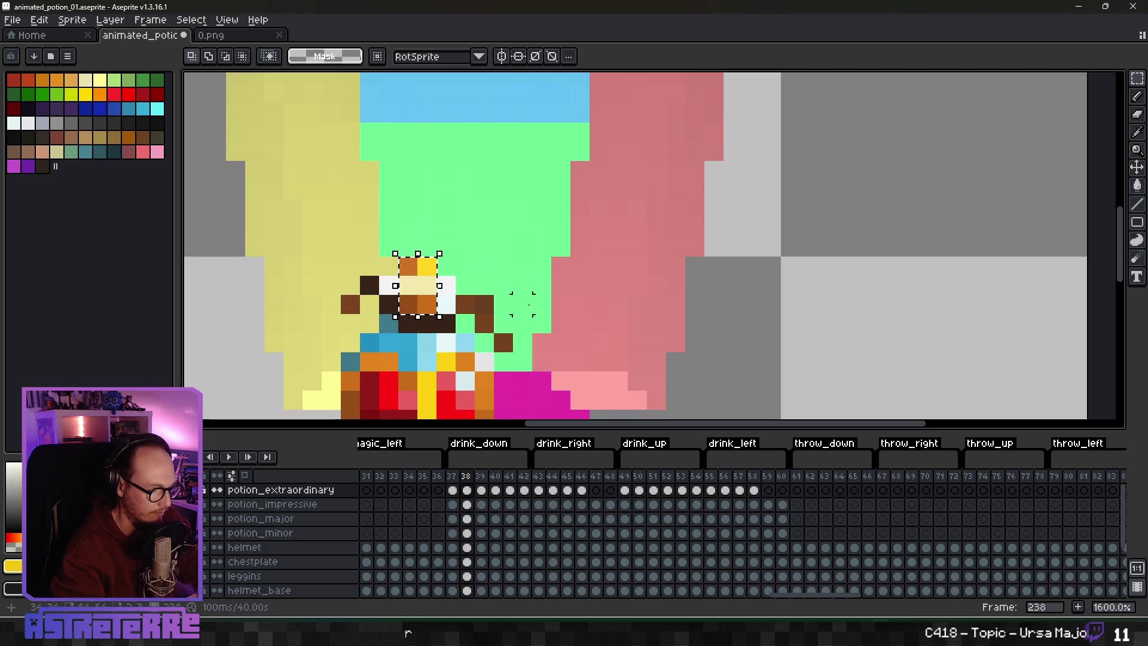
click(733, 266)
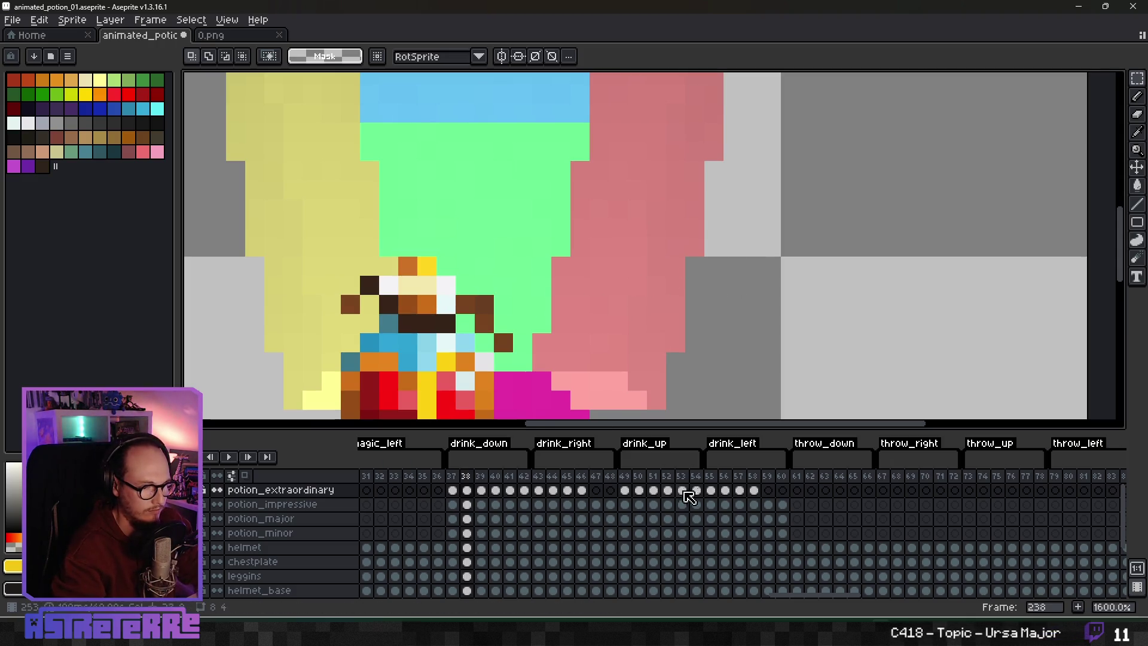
Step: Paste the cork onto the sideways potion's top on frame 44, then check Blender
click(553, 489)
key(ctrl+v)
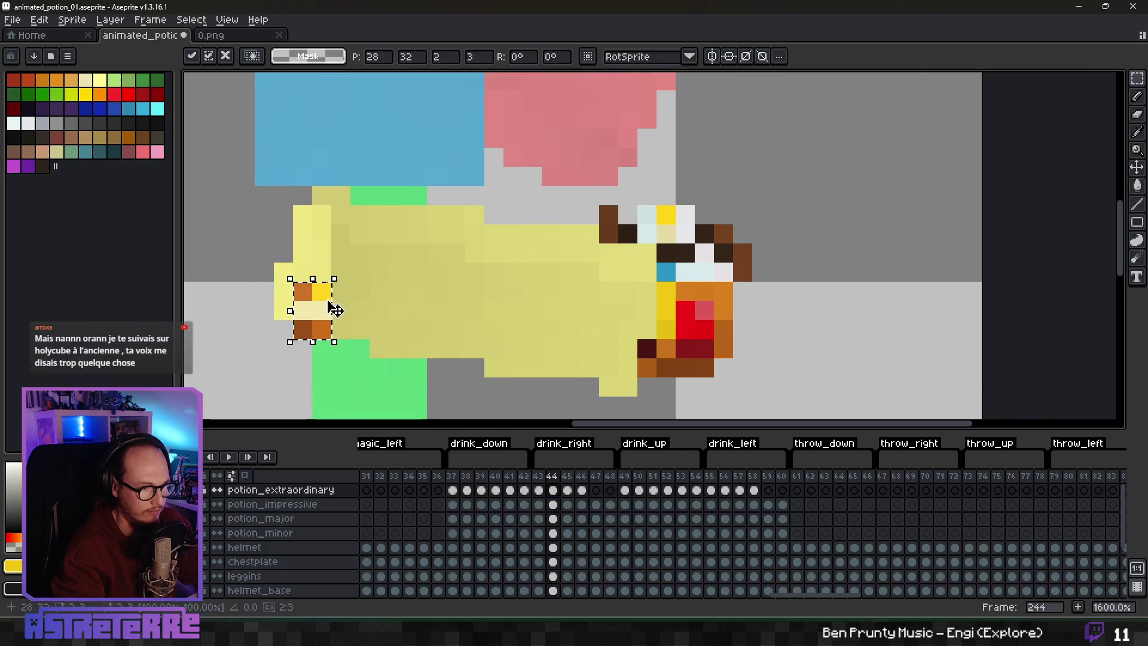
drag(335, 310, 672, 226)
key(ctrl+d)
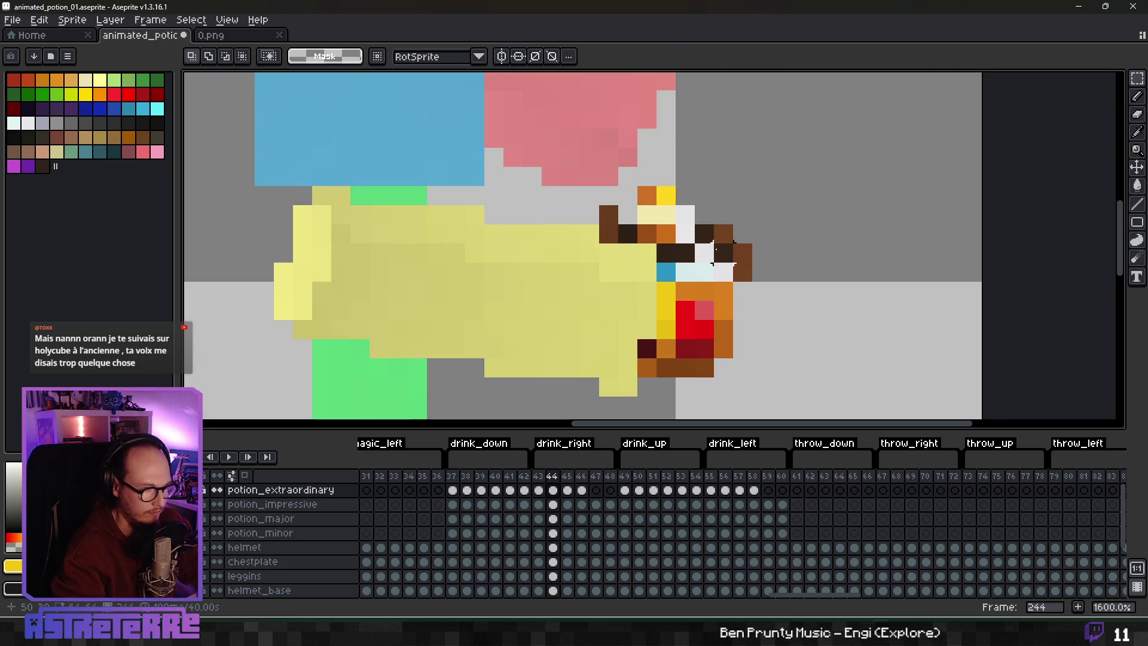
key(b)
key(alt+Tab)
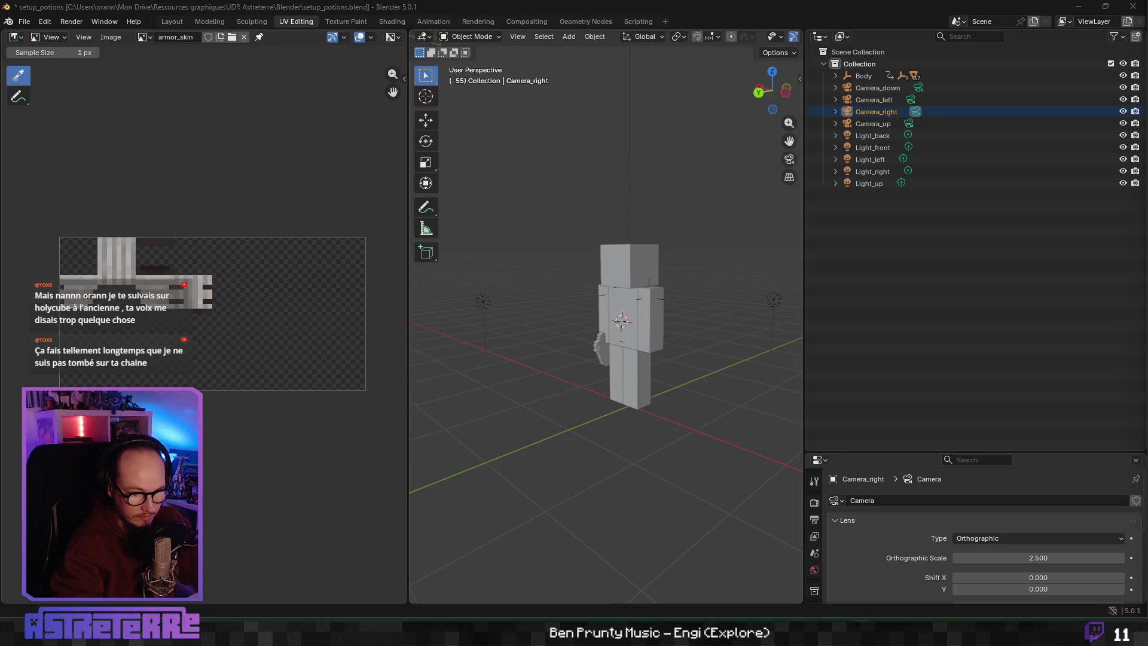
key(alt+Tab)
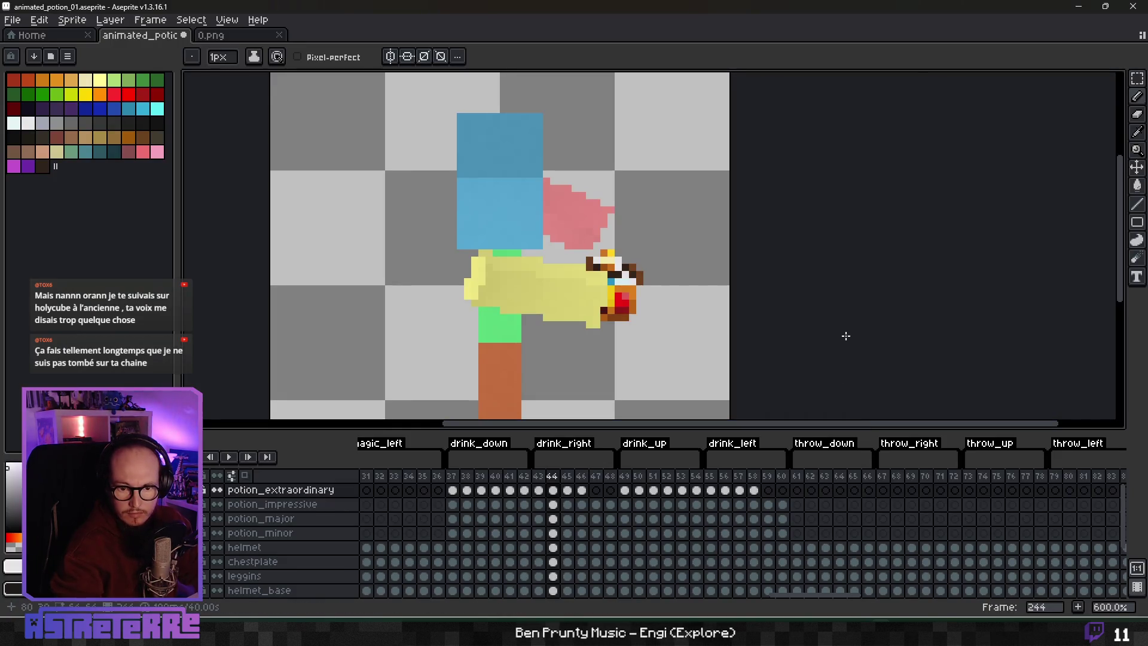
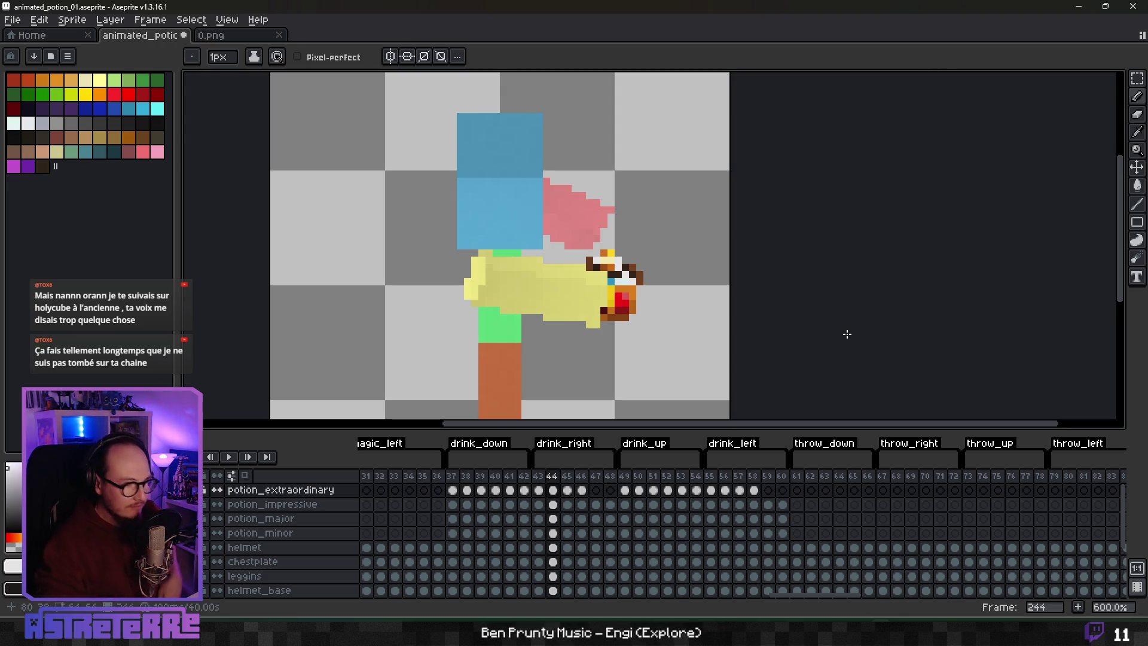
Step: On frame 45, paint yellow highlight pixels on the potion and erase a stray yellow pixel
scroll(659, 310, up, 3)
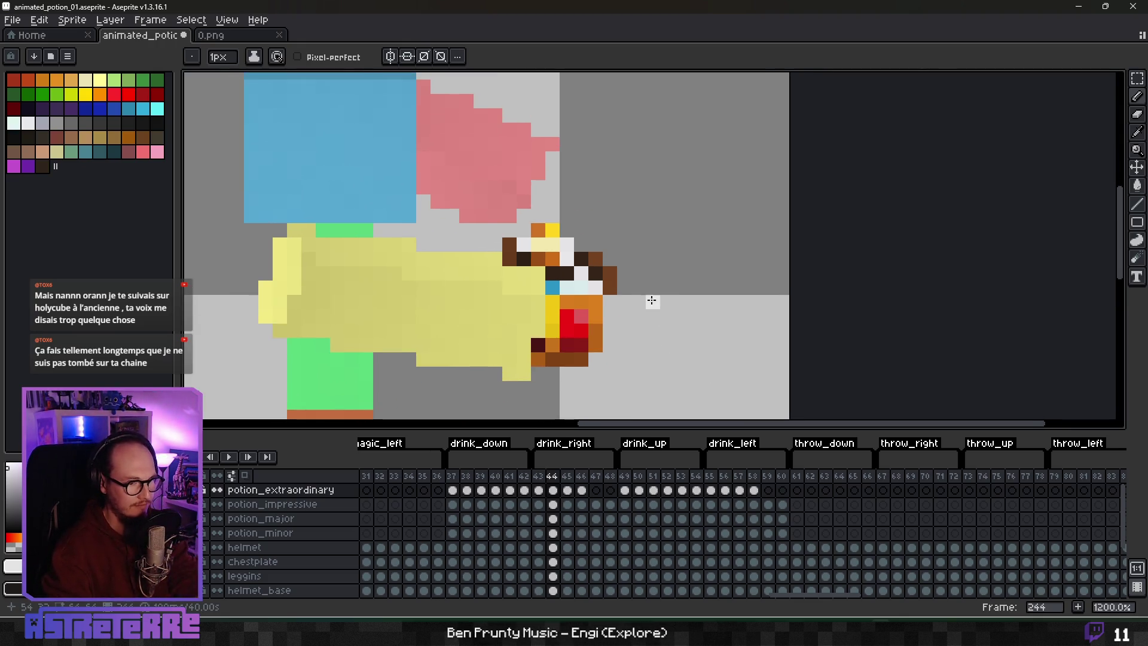
key(period)
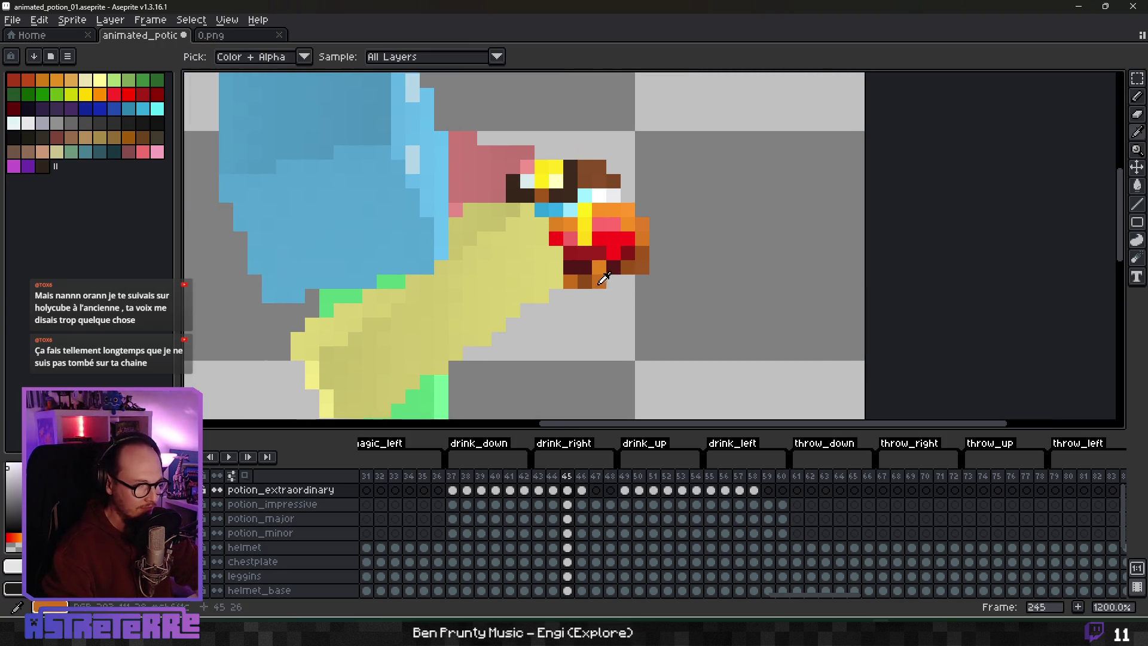
alt+click(598, 268)
alt+click(589, 230)
drag(598, 253, 611, 261)
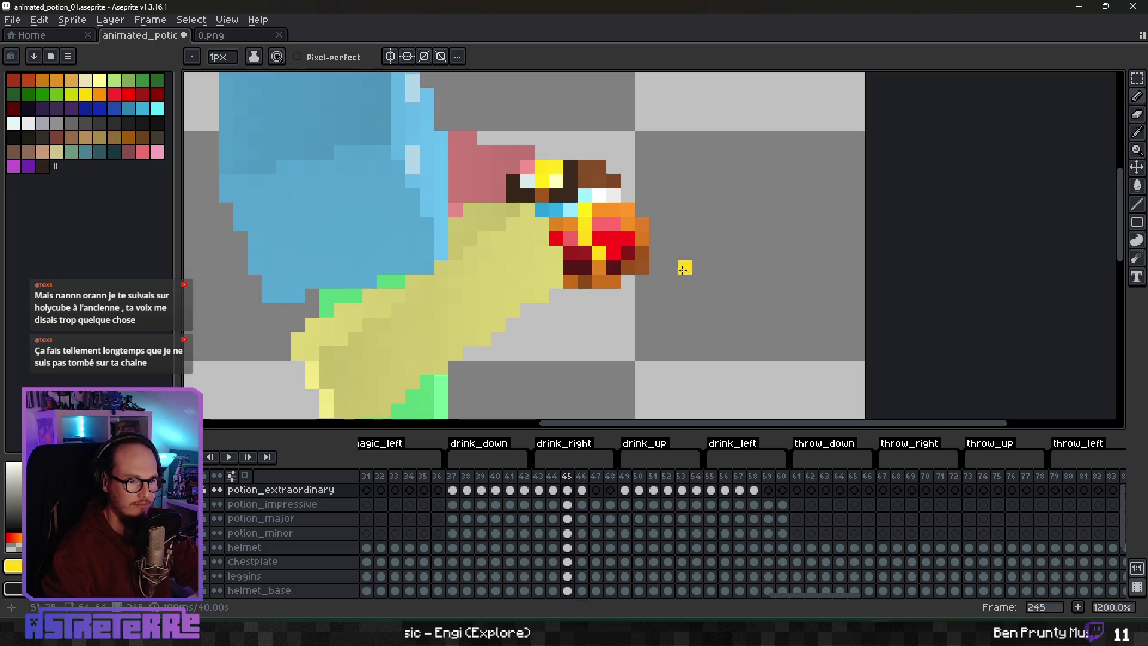
click(646, 300)
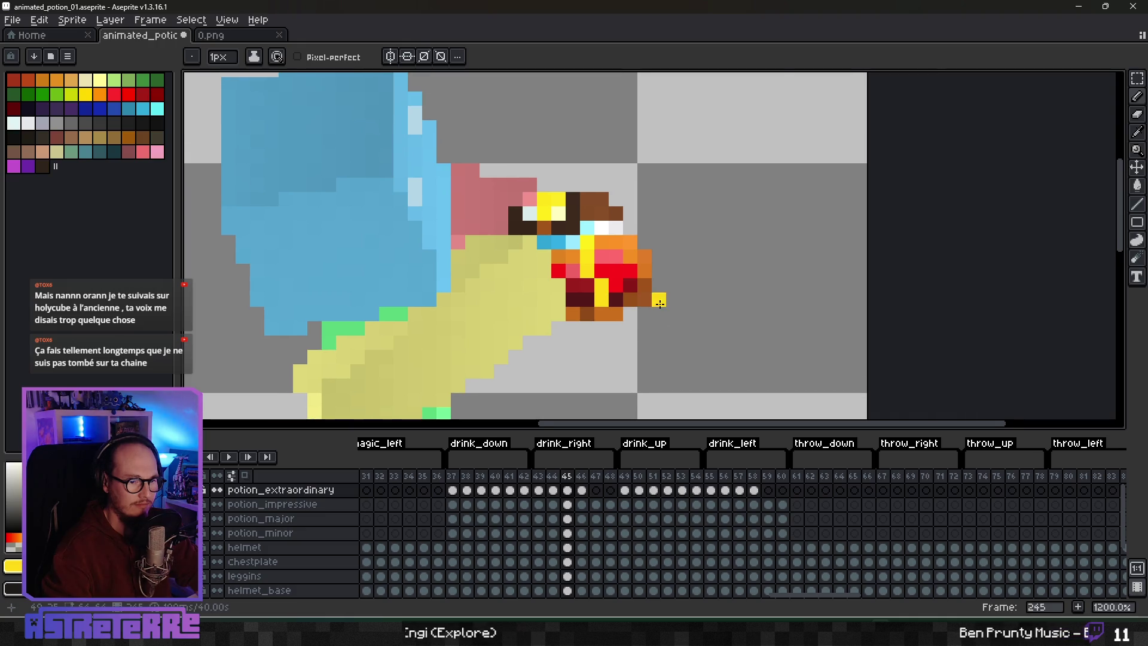
key(e)
click(659, 303)
Step: Erase the dark pixel beside the potion, then repaint that pixel white
scroll(699, 311, down, 3)
scroll(686, 302, up, 3)
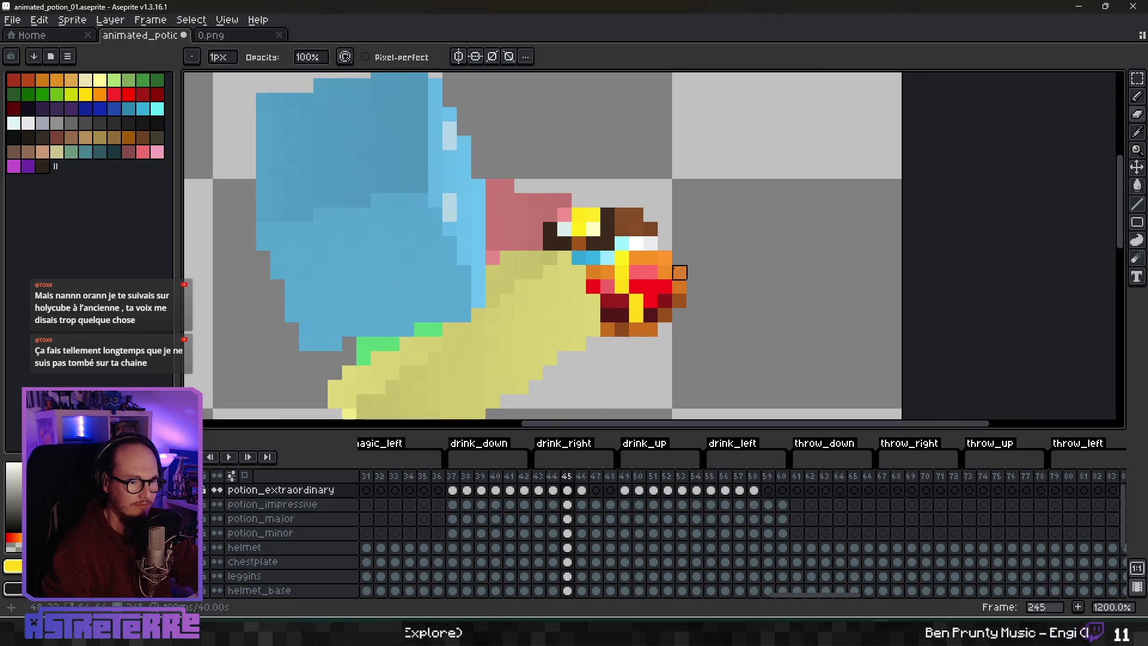
click(621, 229)
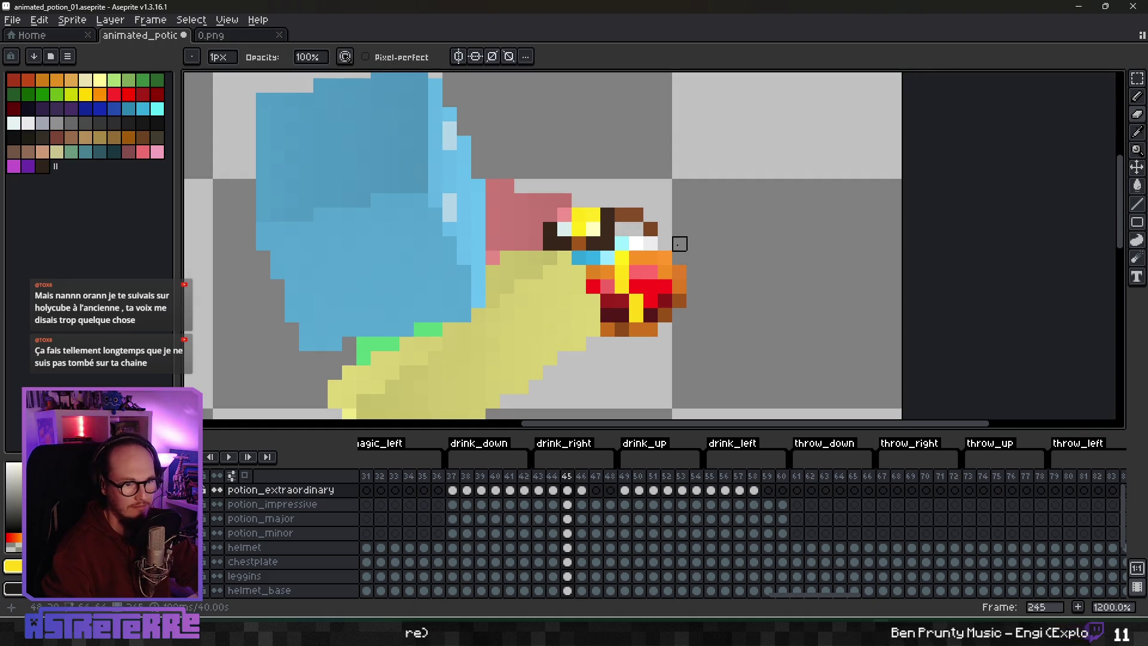
key(b)
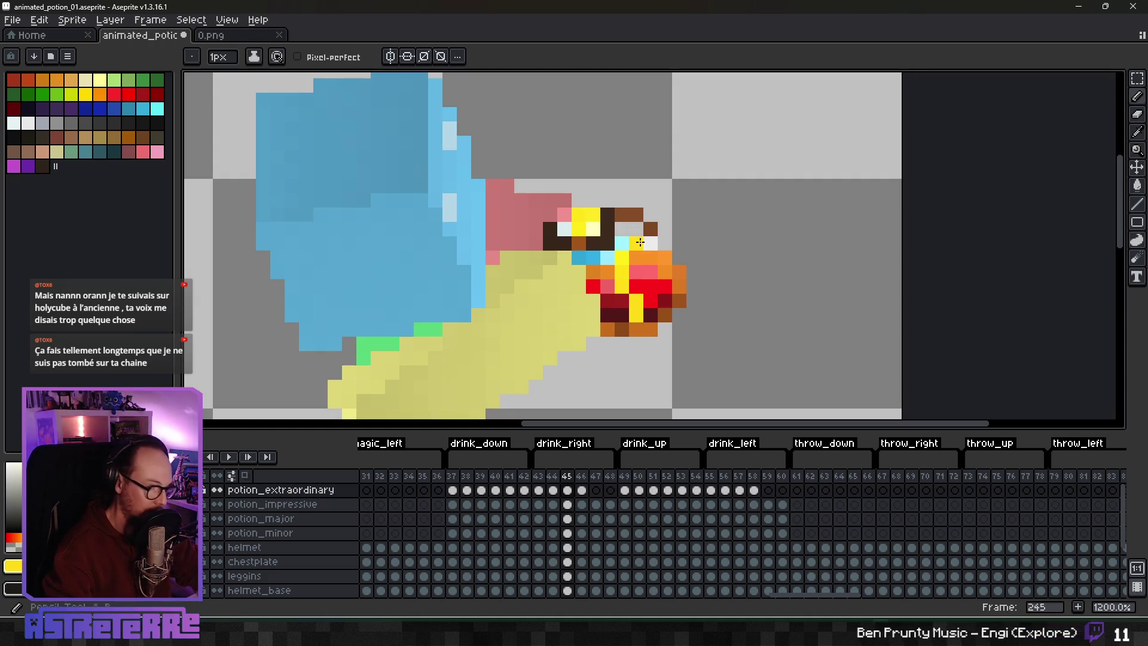
alt+click(636, 243)
click(622, 229)
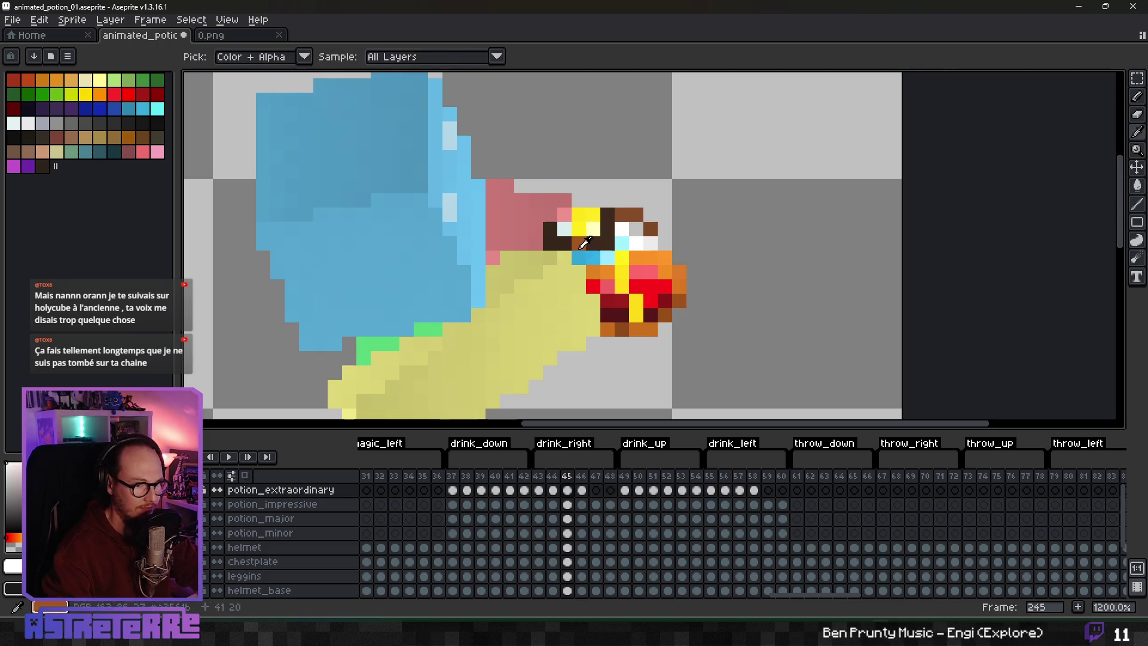
Step: Compare with frame 44, then recolour potion pixels orange, undoing the misplaced edits
click(556, 484)
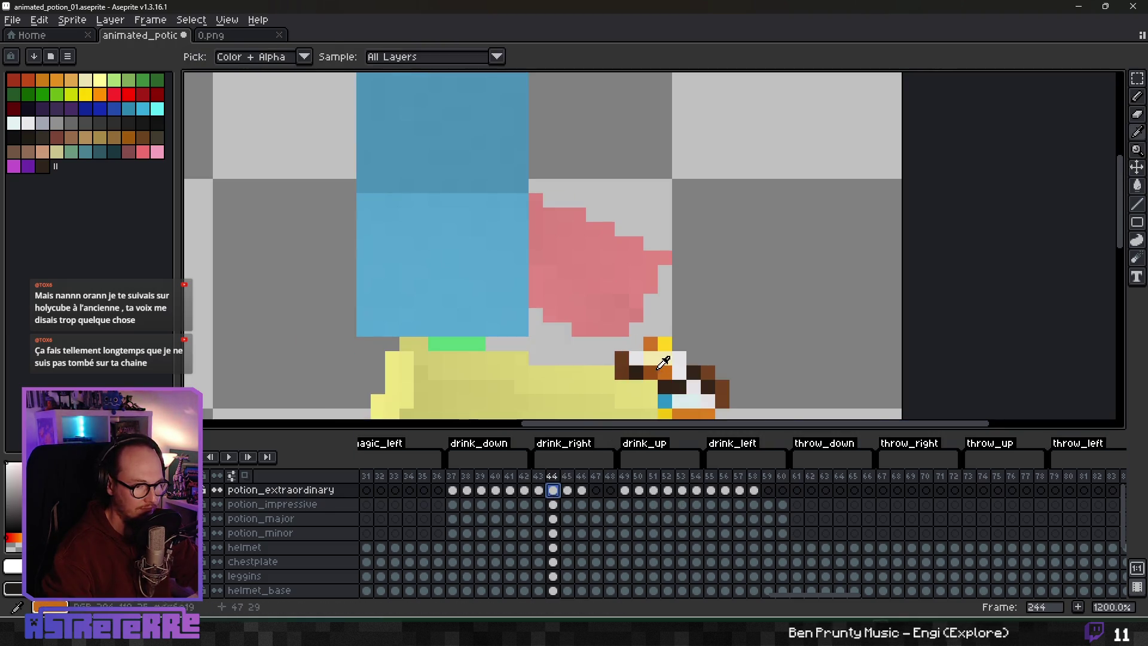
key(Right)
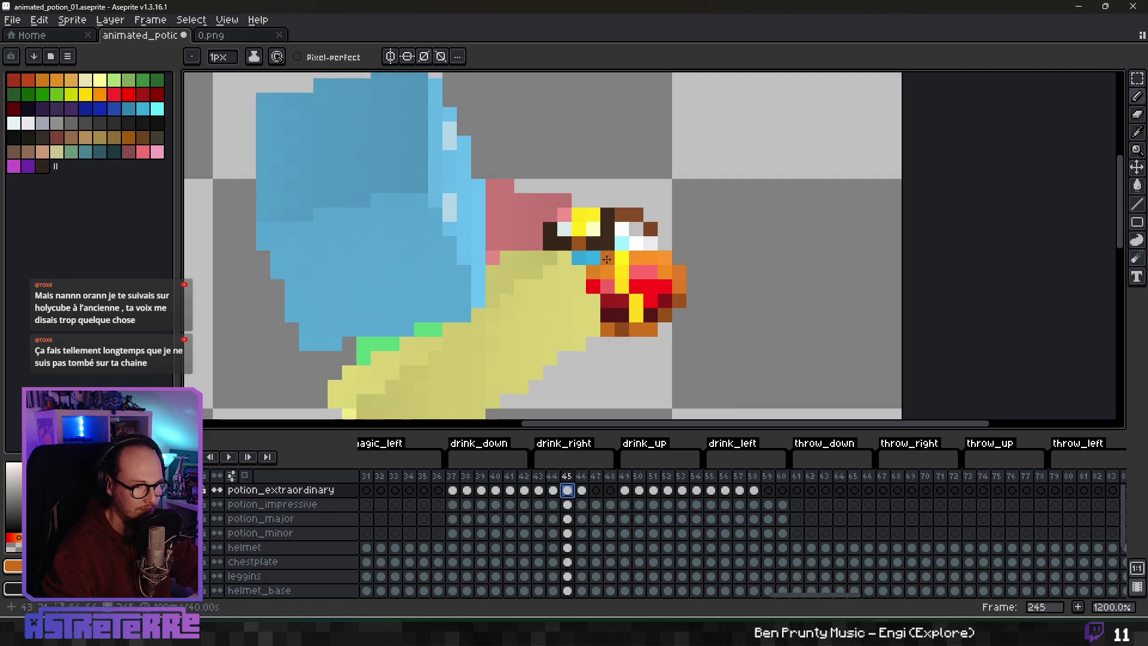
click(579, 229)
click(616, 263)
key(ctrl+z)
key(ctrl+z)
key(ctrl+z)
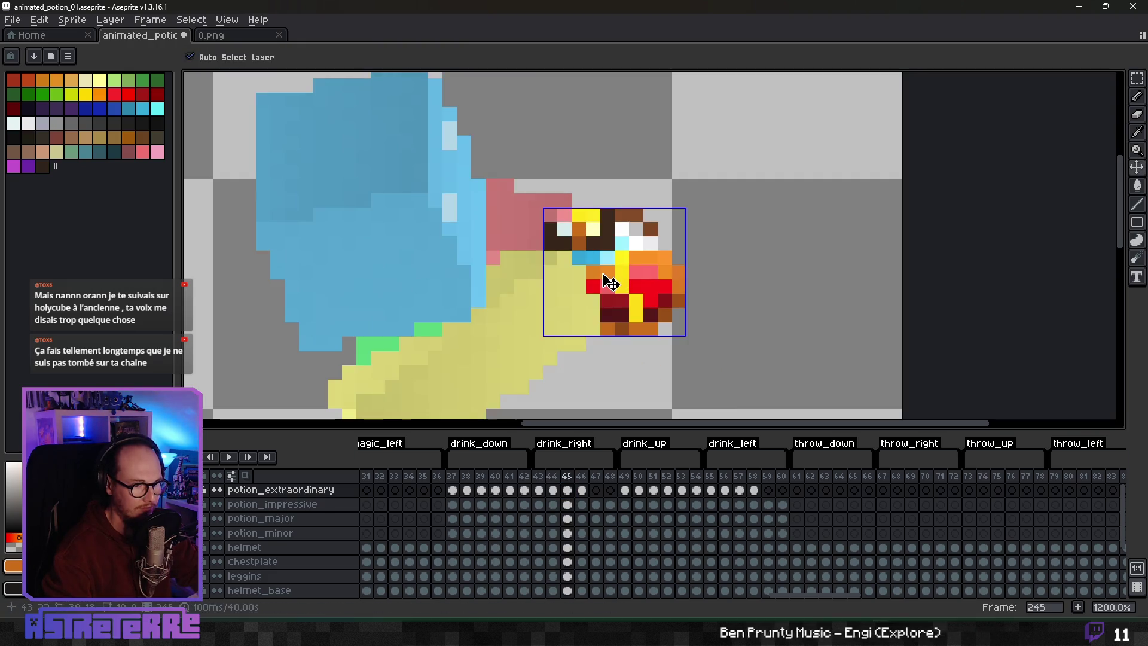
key(ctrl+z)
key(ctrl+z)
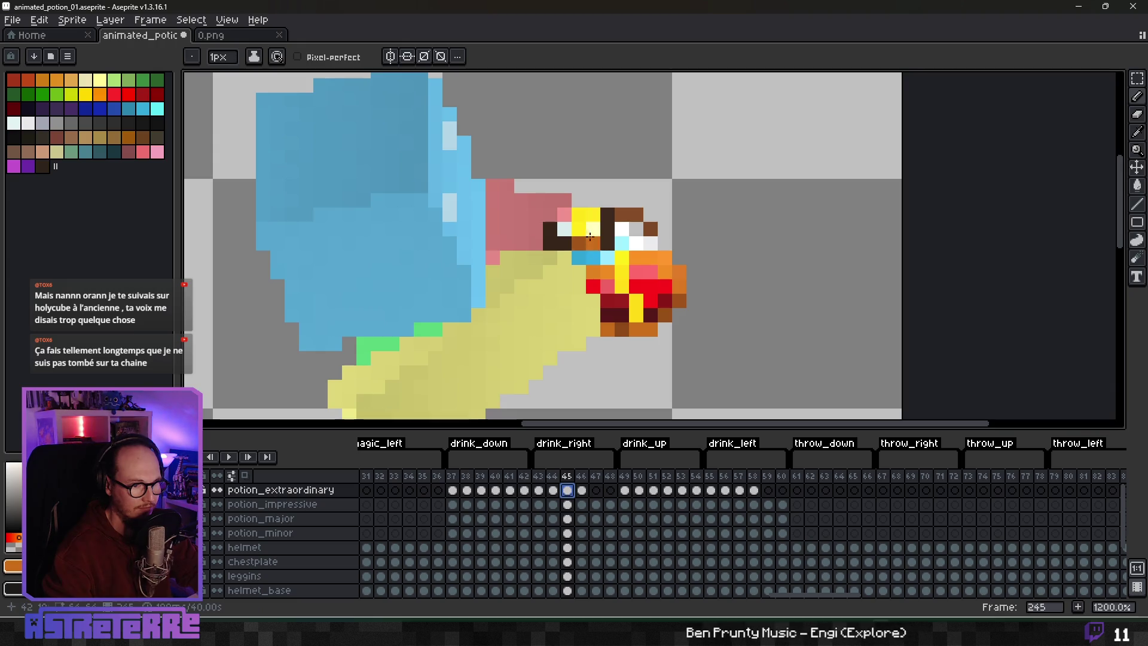
click(592, 240)
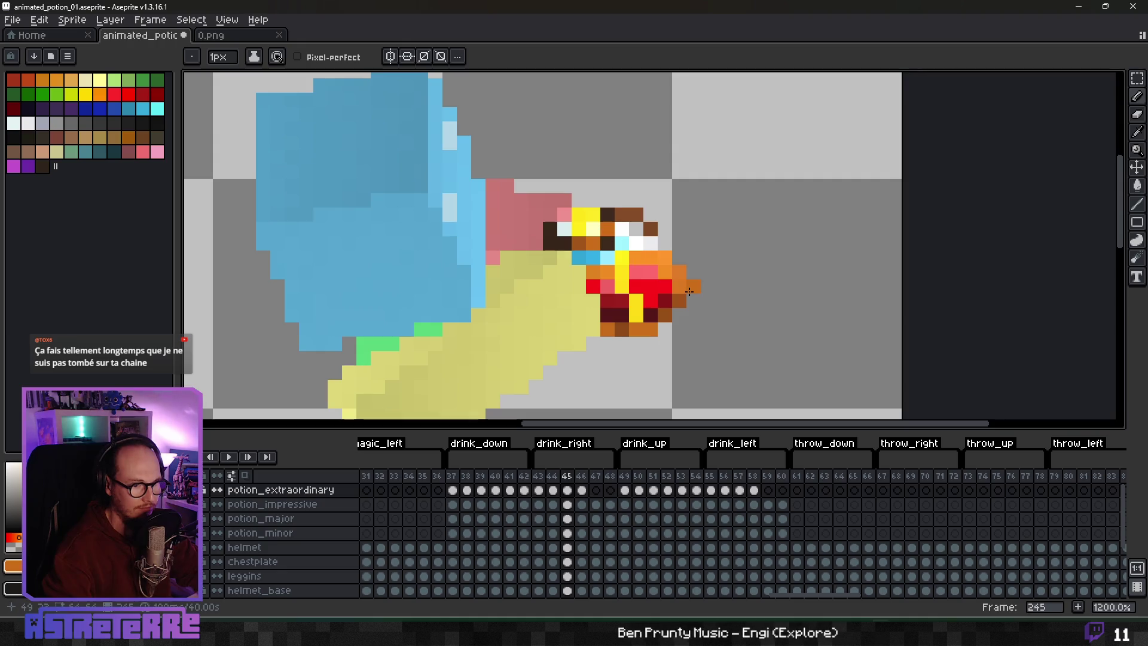
Step: Repaint the blue potion pixel dark brown and another dark brown pixel pale
scroll(688, 292, down, 1)
scroll(658, 239, up, 2)
alt+click(651, 217)
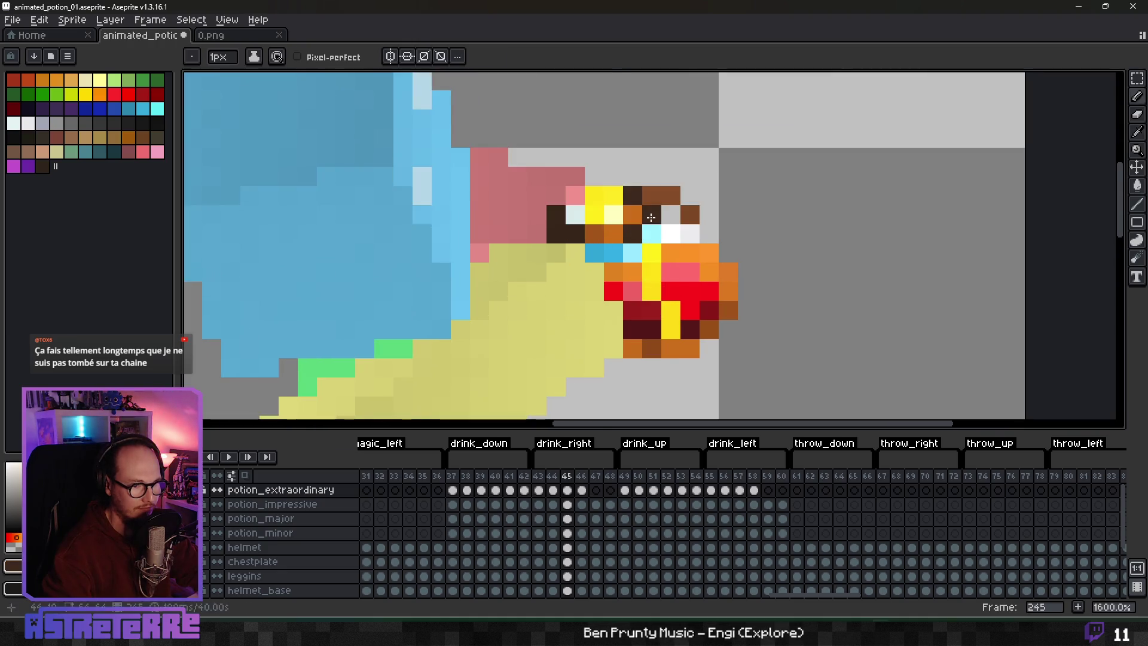
click(606, 250)
scroll(709, 286, down, 1)
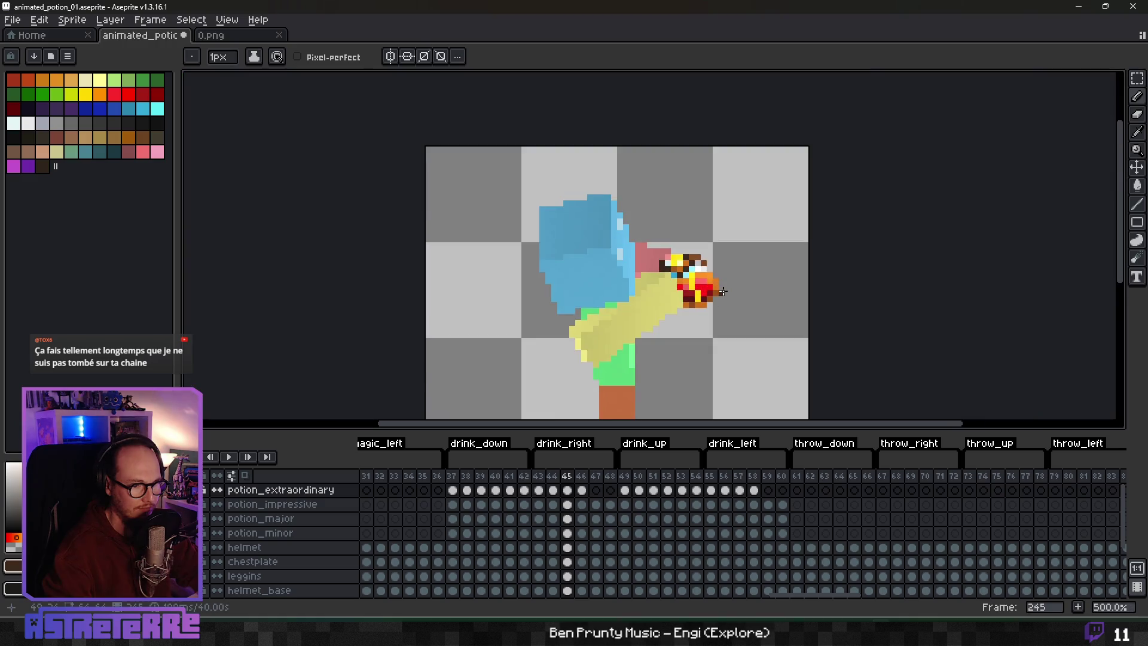
scroll(675, 241, up, 2)
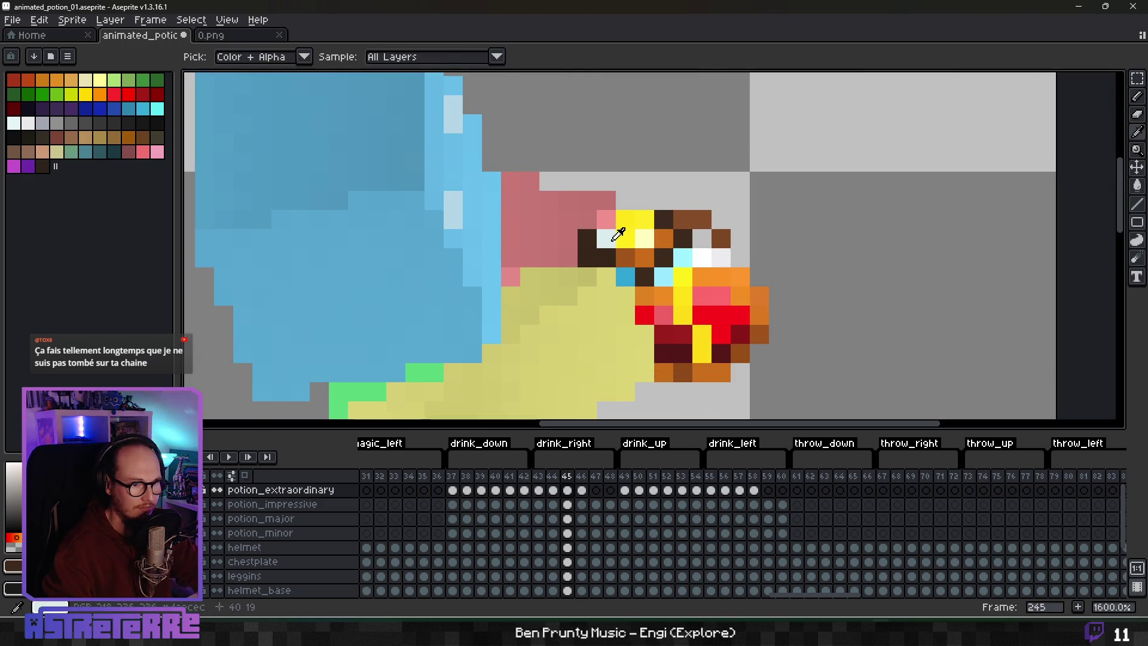
alt+click(605, 237)
click(664, 220)
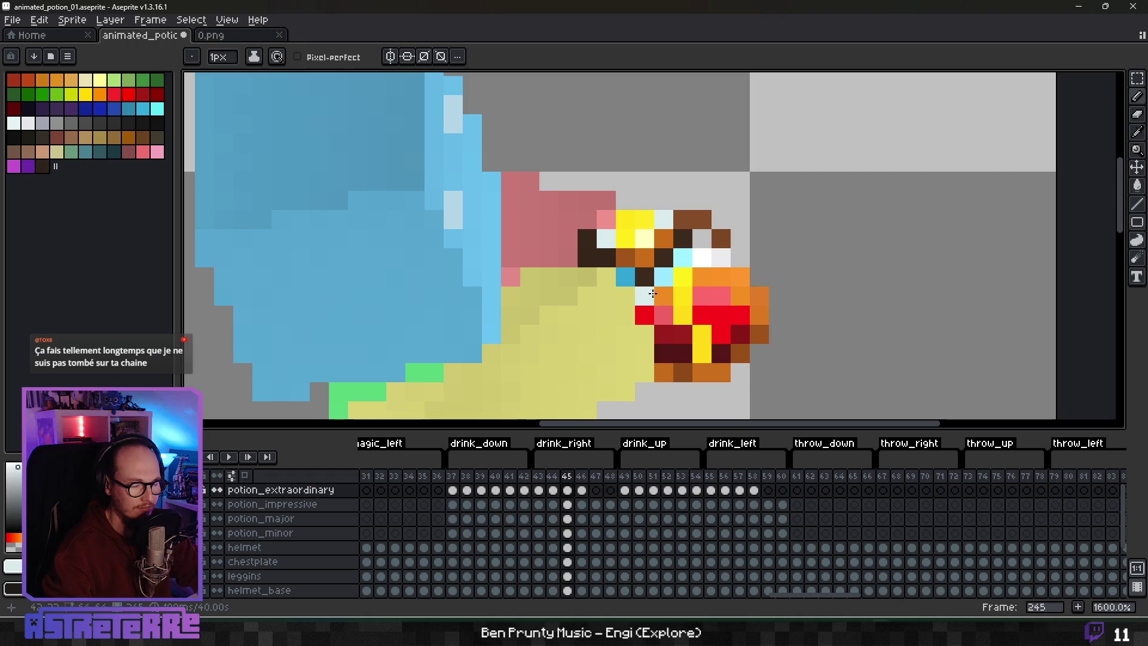
Step: Recentre the sprite in the view and advance to frame 46
scroll(652, 292, down, 3)
scroll(653, 292, up, 2)
scroll(766, 344, down, 4)
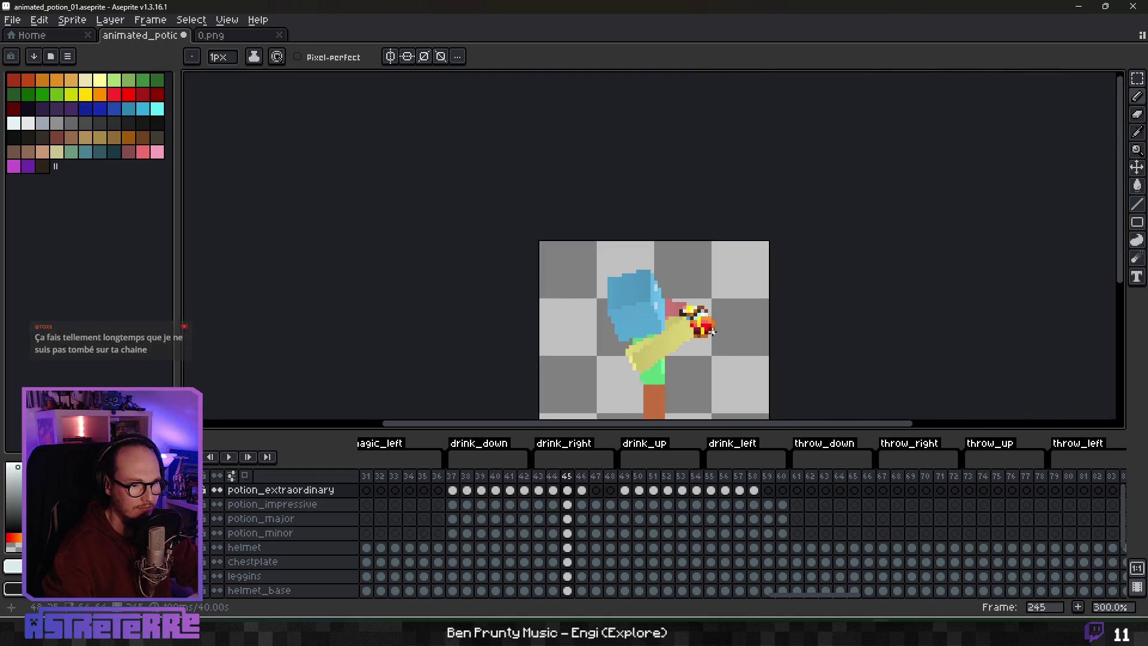
scroll(720, 333, up, 2)
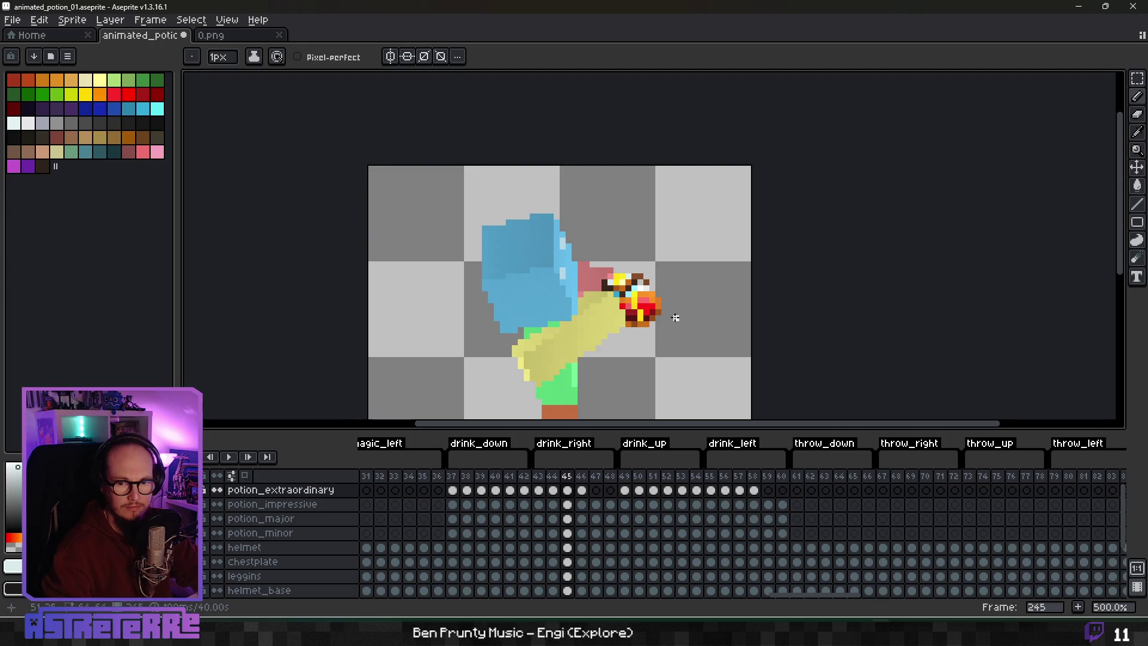
drag(675, 317, 661, 302)
key(Right)
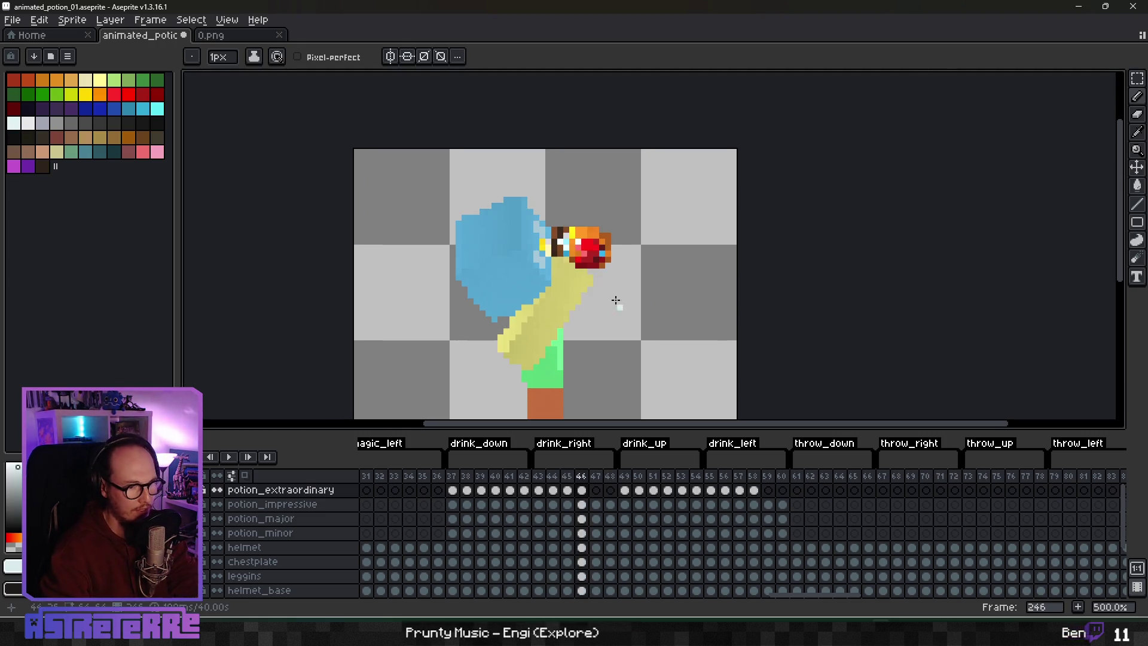
Step: Shift a one-pixel row of the potion up with a rectangular selection
scroll(596, 277, up, 4)
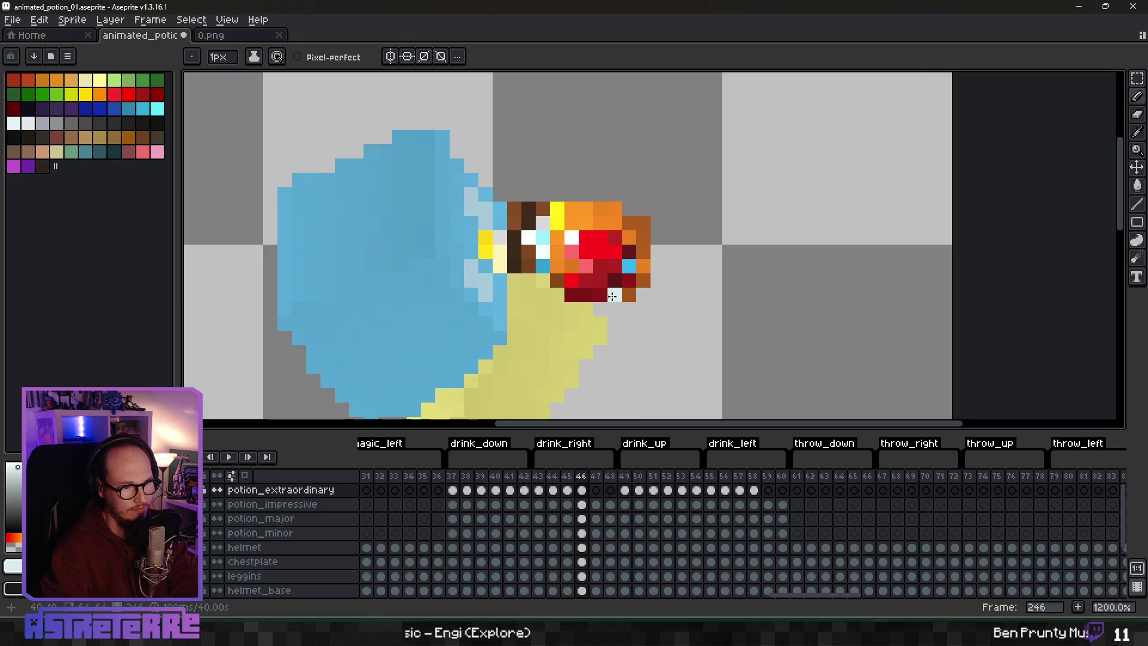
scroll(650, 306, down, 2)
scroll(628, 293, up, 2)
scroll(606, 279, up, 3)
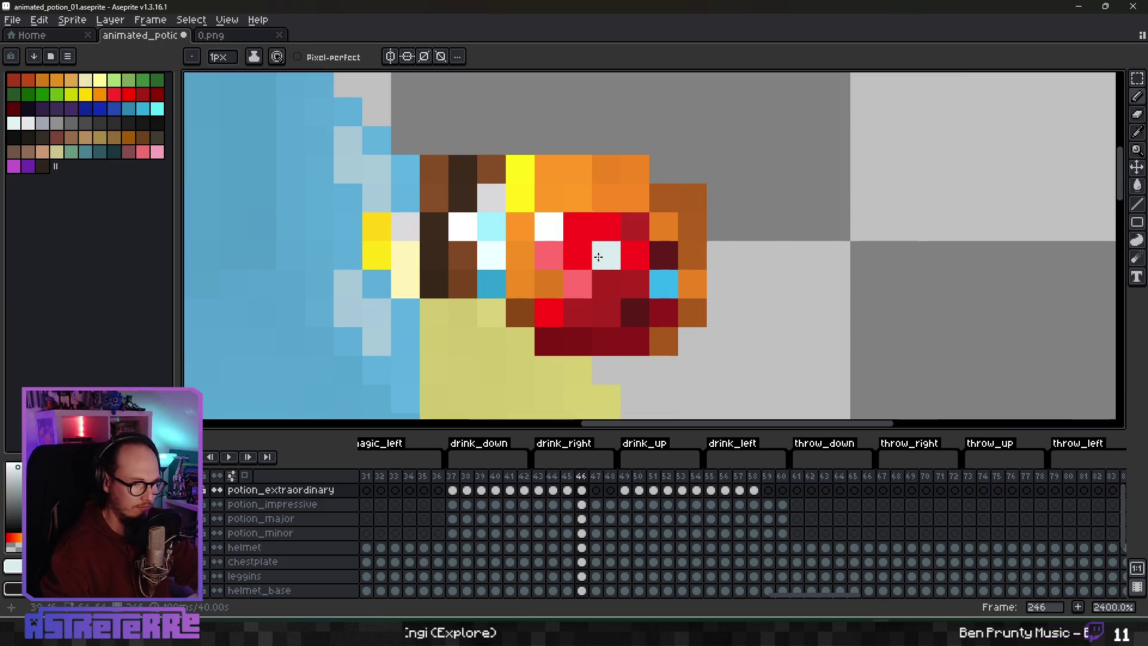
key(m)
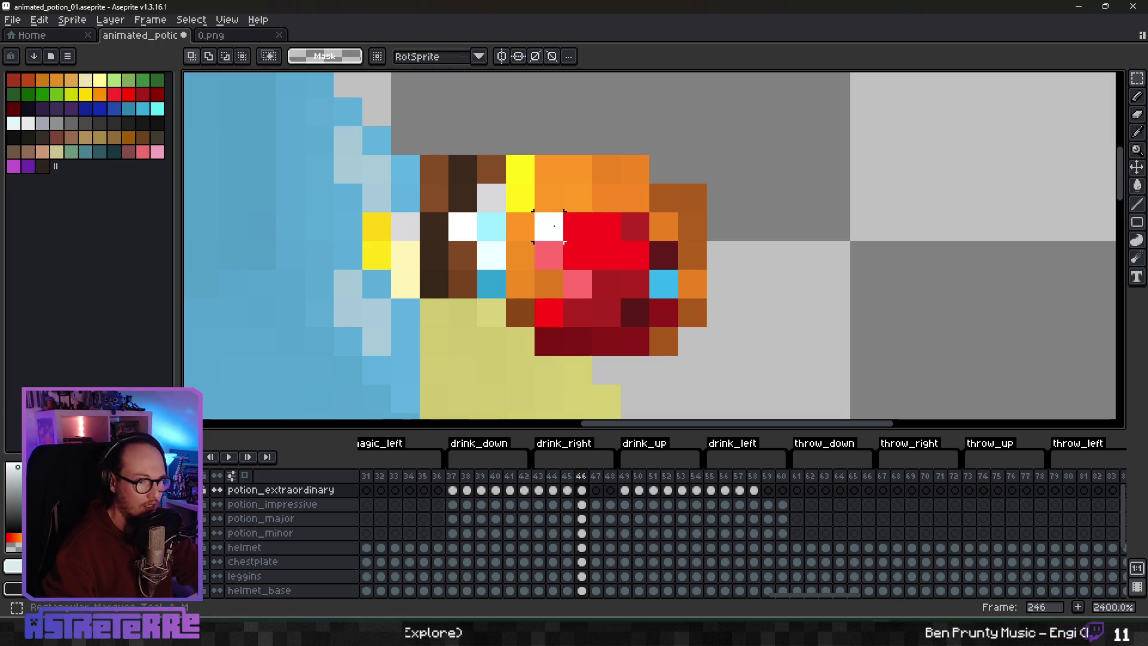
mouse_move(534, 214)
mouse_down()
mouse_move(649, 240)
mouse_move(652, 215)
mouse_up()
click(721, 226)
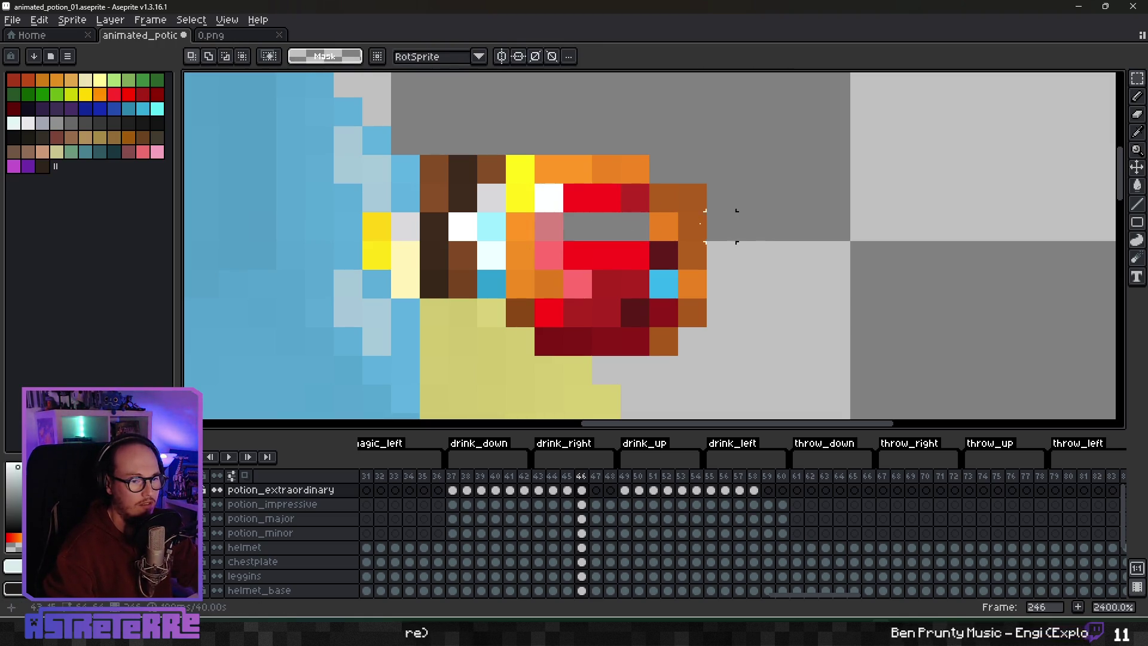
Step: Paint yellow pixels across the potion's grey gap row
key(b)
alt+click(520, 197)
click(549, 218)
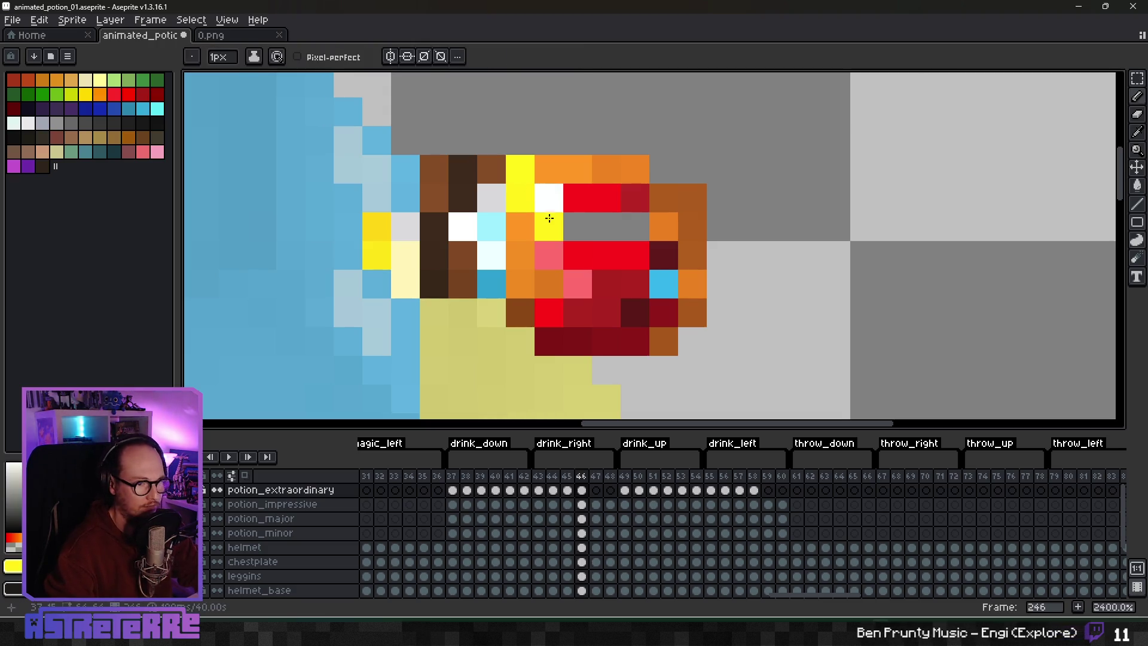
drag(545, 225, 628, 225)
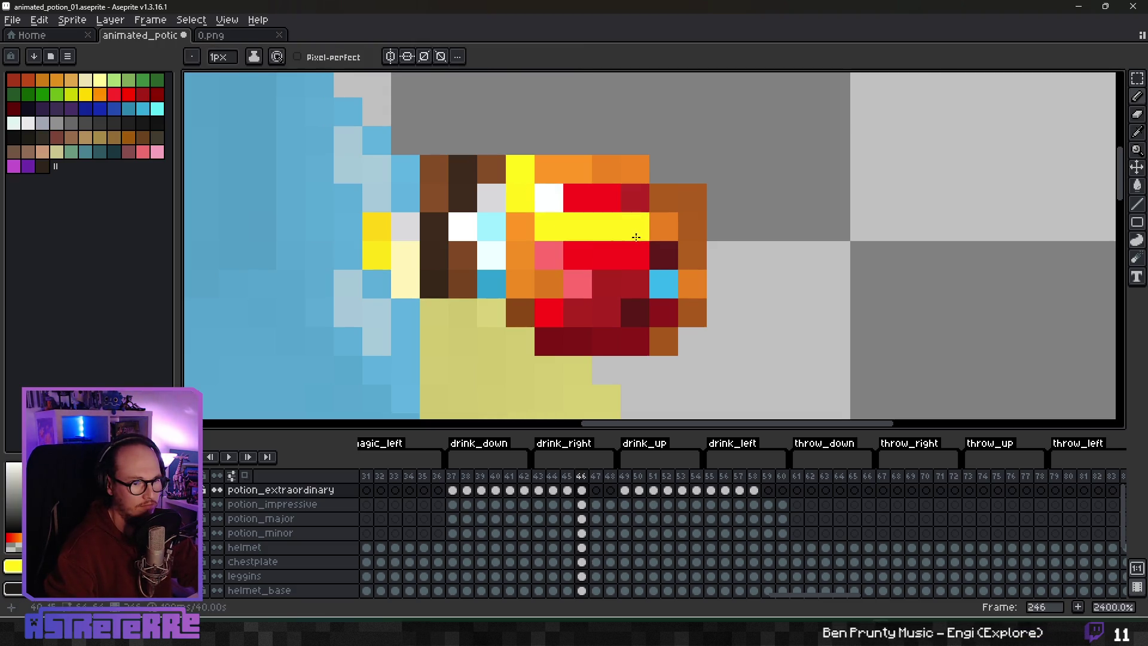
Step: Undo the yellow stroke and shift the potion's middle pixel row instead
key(v)
key(ctrl+z)
key(m)
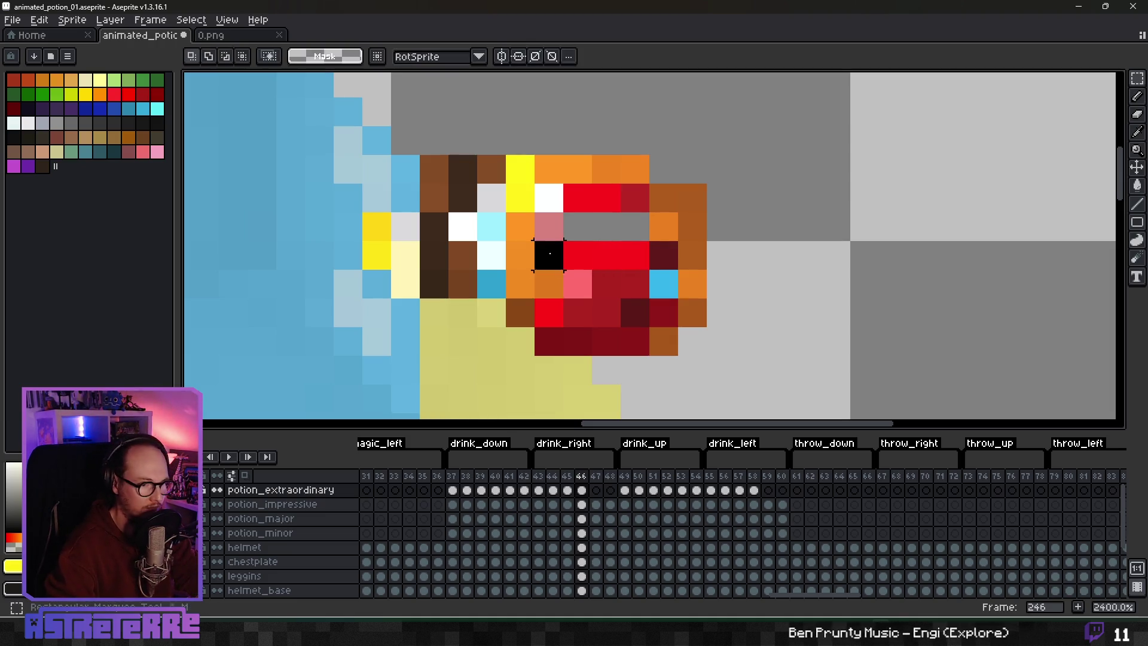
mouse_move(565, 242)
mouse_down()
mouse_move(635, 265)
mouse_move(619, 236)
mouse_up()
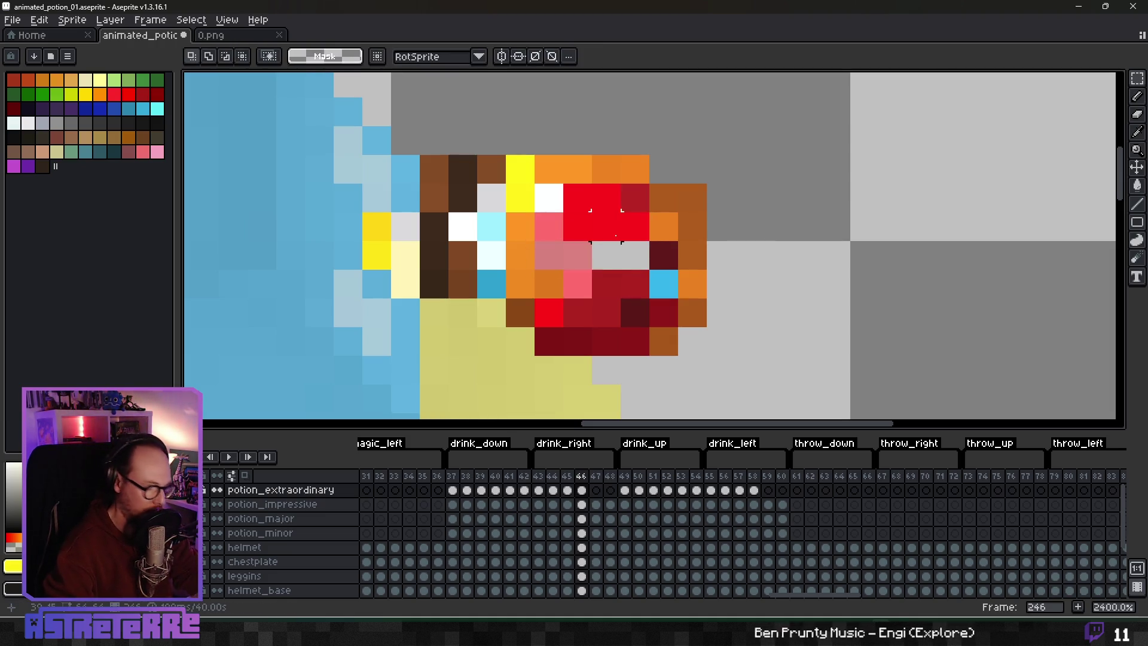
key(ctrl+d)
Step: Recolour the pink-grey potion pixels yellow and add a yellow row below
key(b)
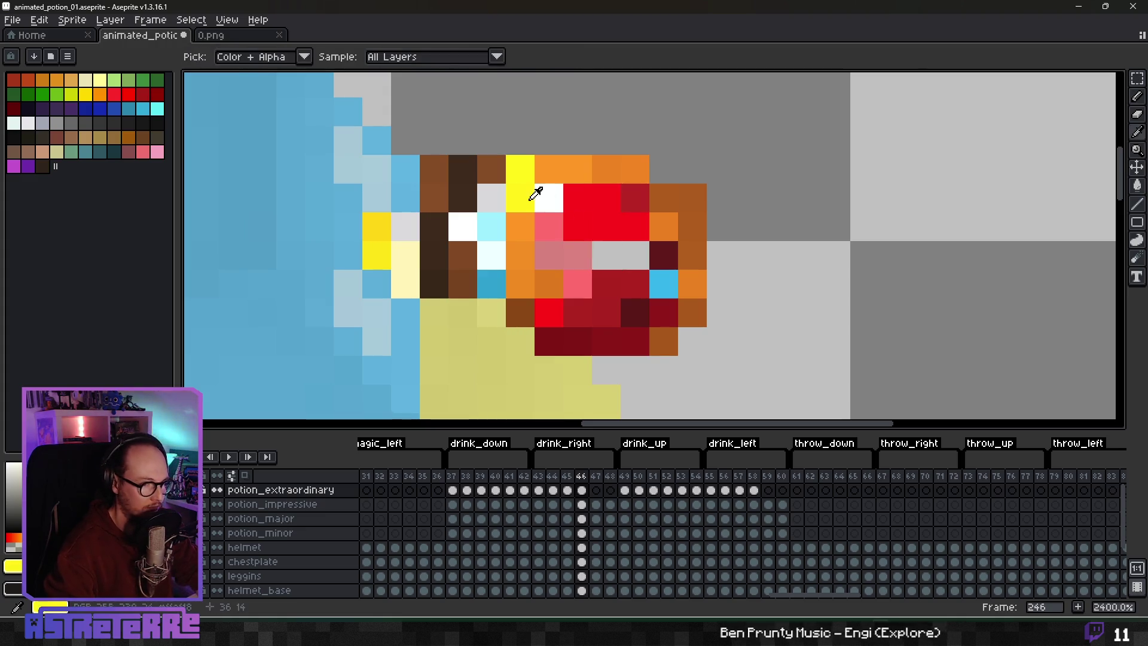
alt+click(533, 187)
click(535, 230)
key(ctrl+z)
click(525, 225)
drag(575, 255, 635, 253)
click(549, 255)
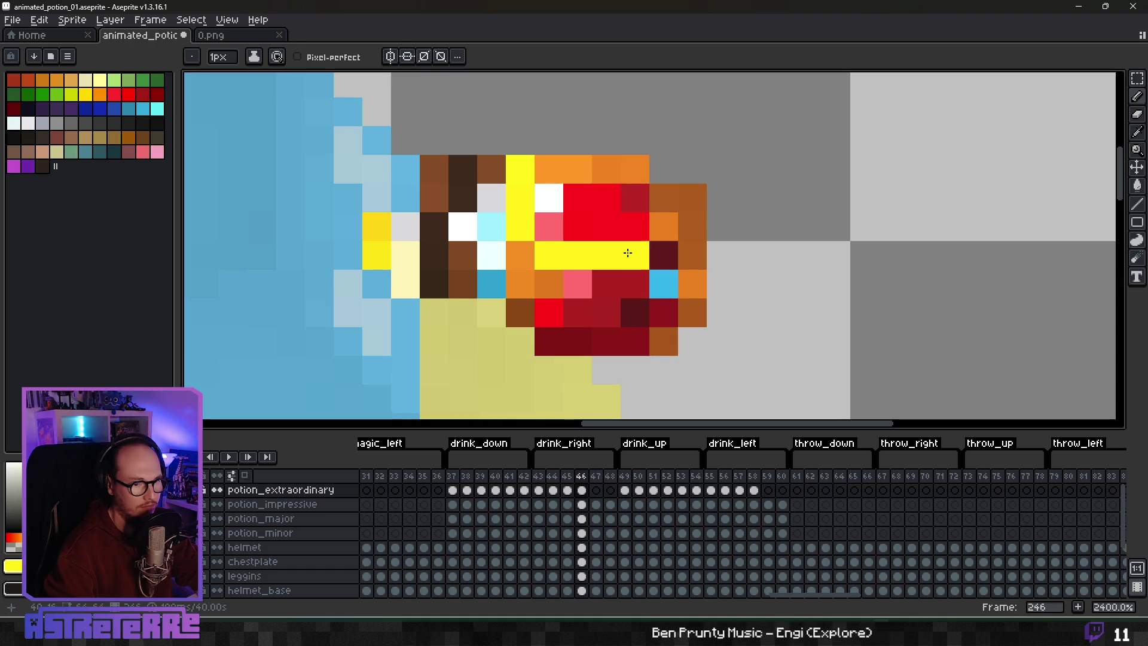
Step: Paint the cap's top pixel with the sampled orange, then erase the stray cap pixel
scroll(753, 296, down, 7)
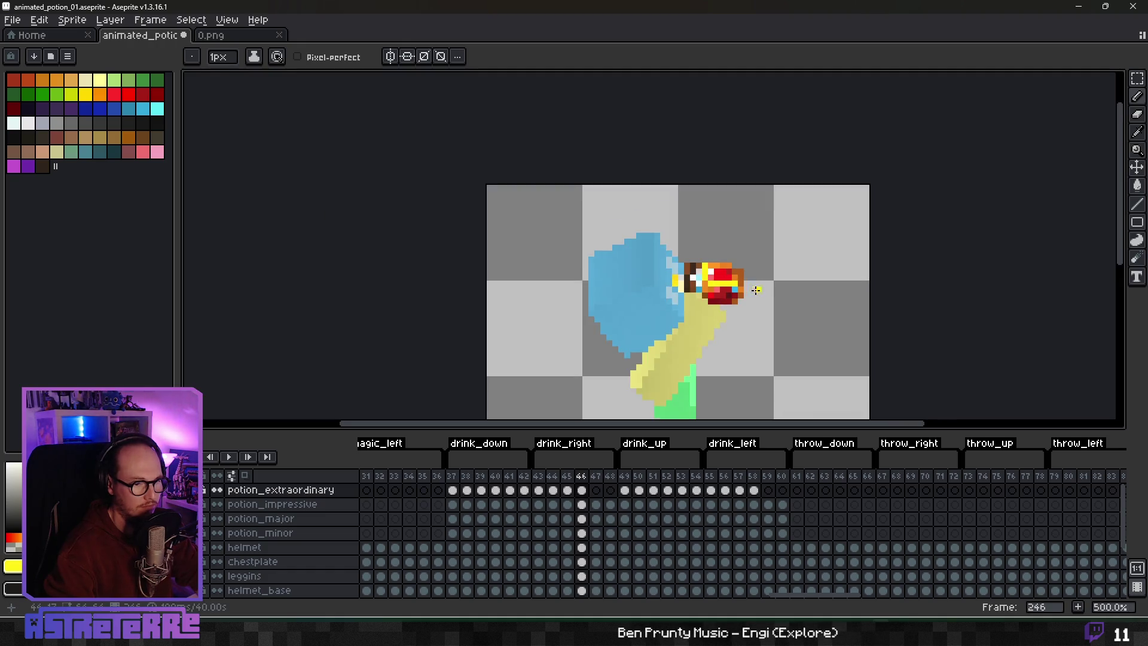
scroll(753, 295, up, 1)
scroll(752, 296, up, 3)
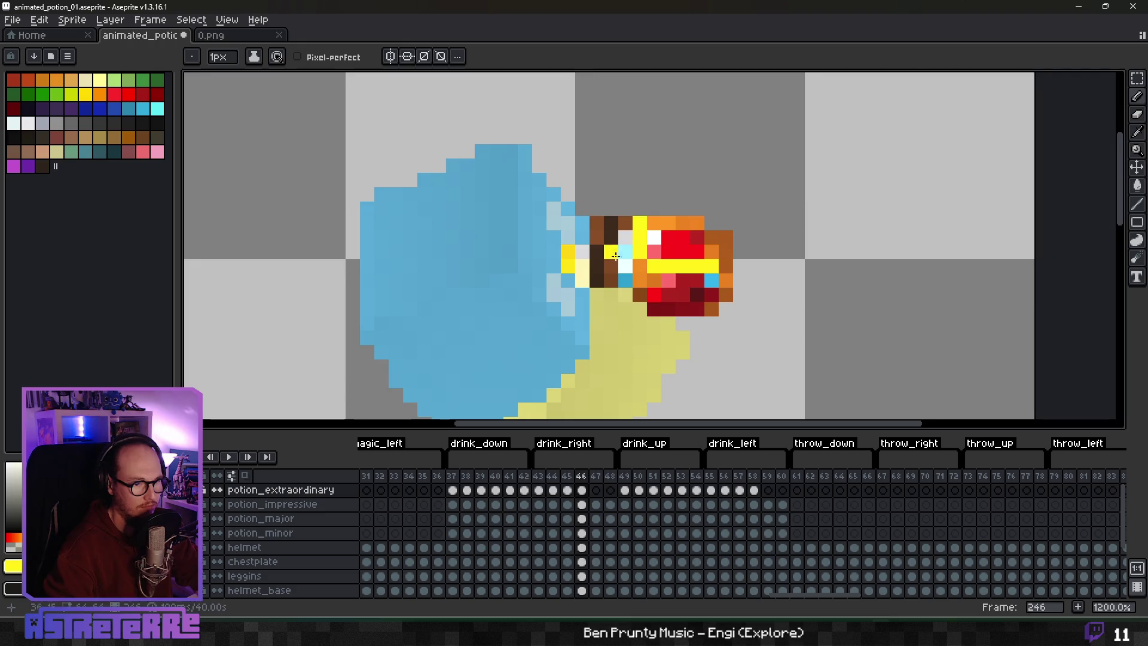
key(e)
scroll(705, 269, down, 4)
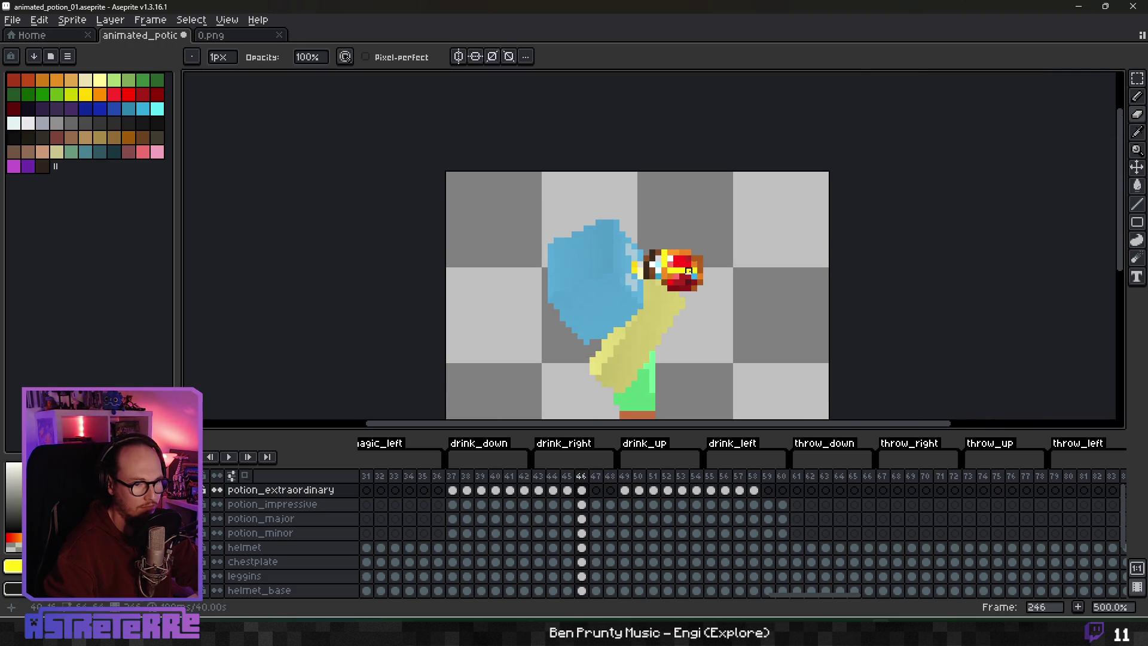
scroll(705, 270, up, 1)
scroll(705, 269, up, 4)
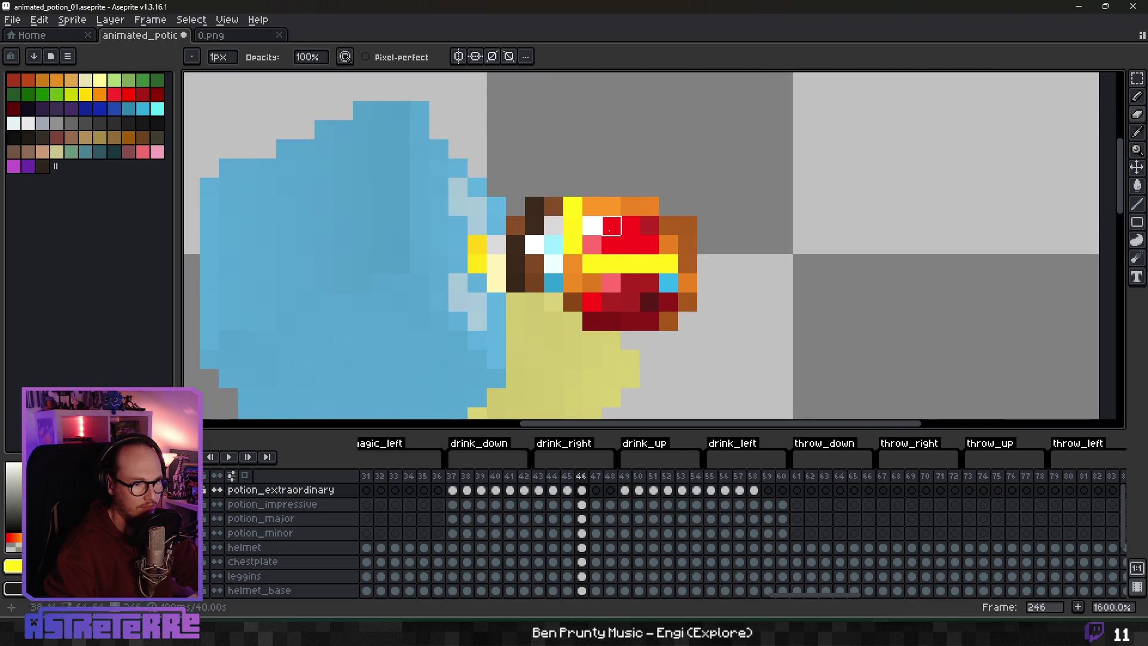
key(i)
click(588, 203)
key(b)
click(573, 207)
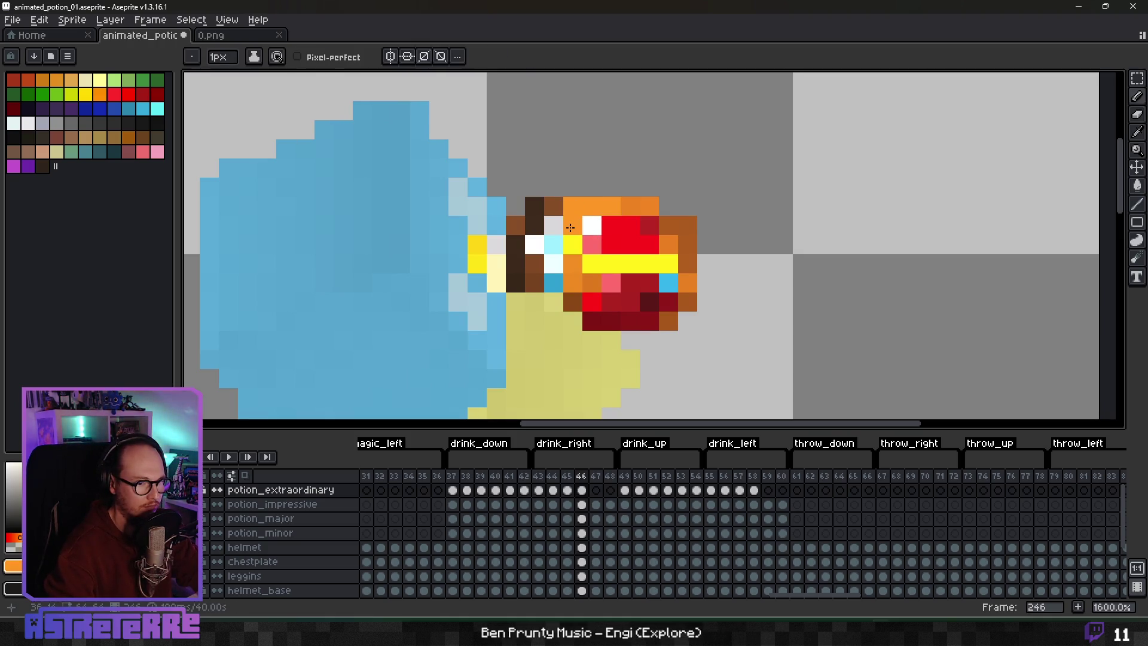
key(e)
click(573, 207)
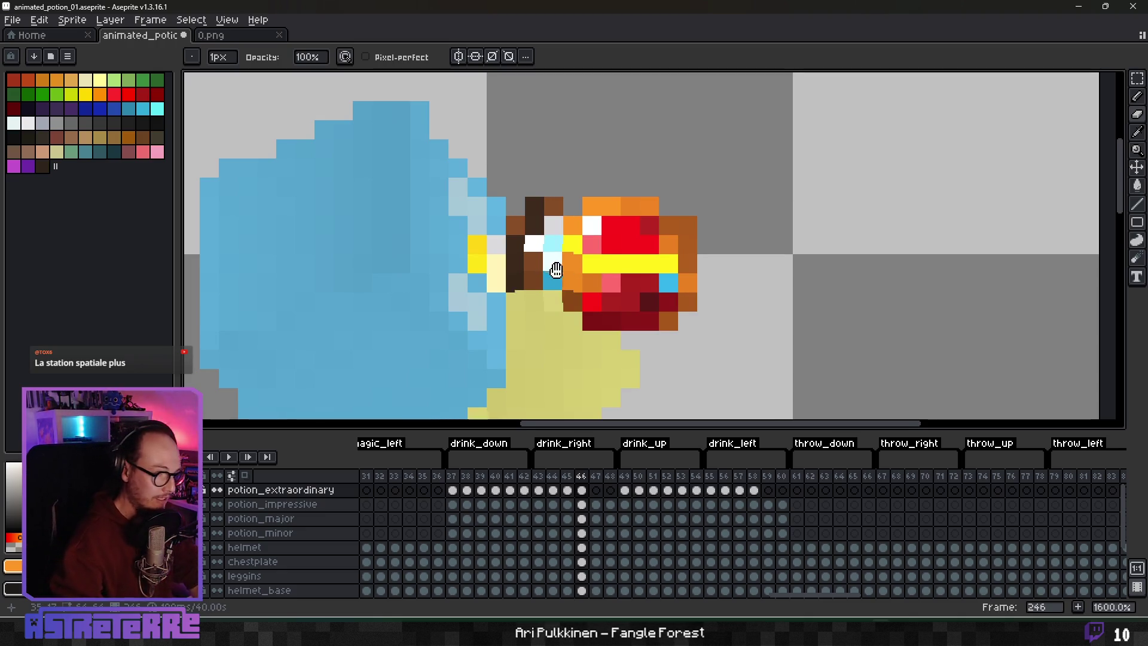
scroll(550, 261, down, 1)
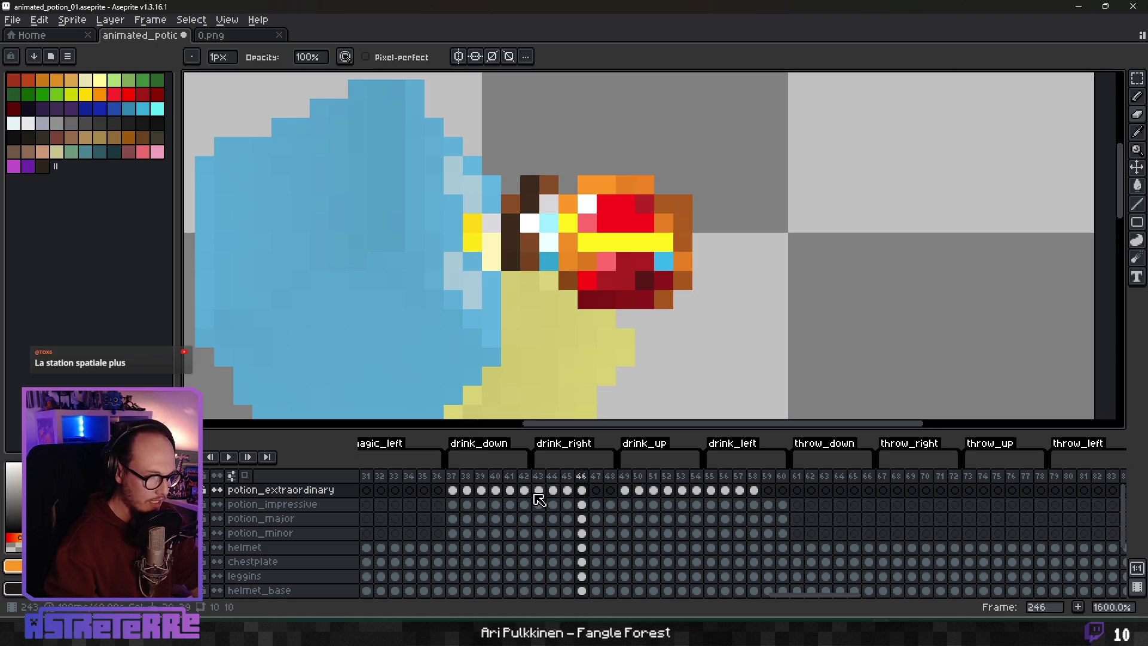
Step: Select the potion top on frame 38 of drink_down
click(466, 491)
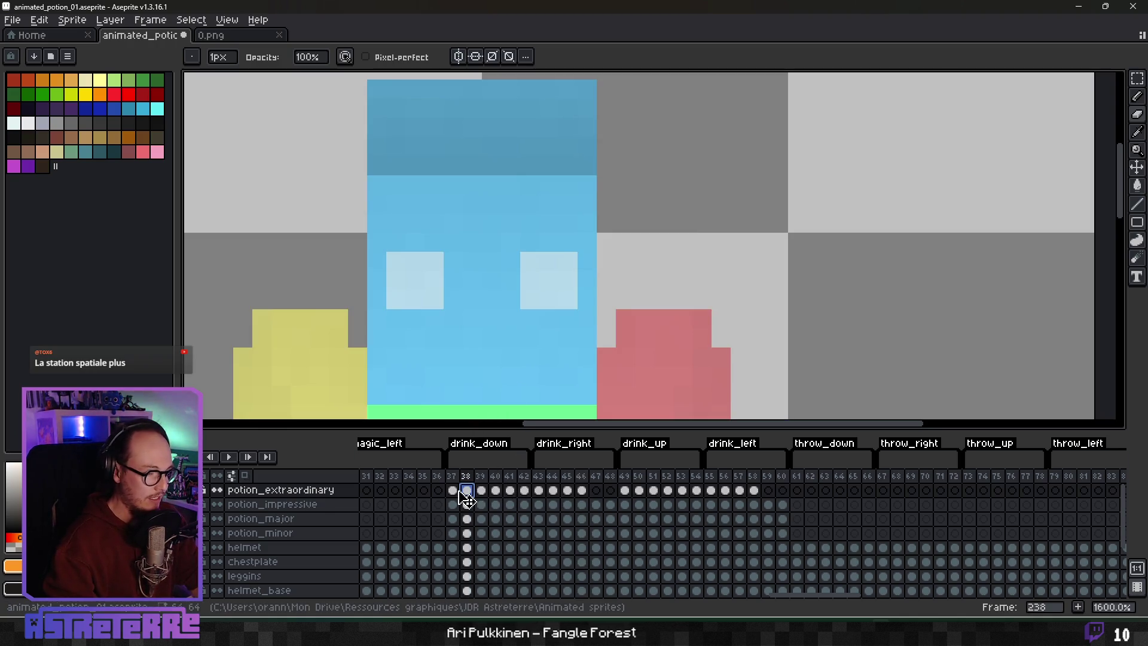
scroll(502, 367, down, 4)
scroll(471, 302, up, 6)
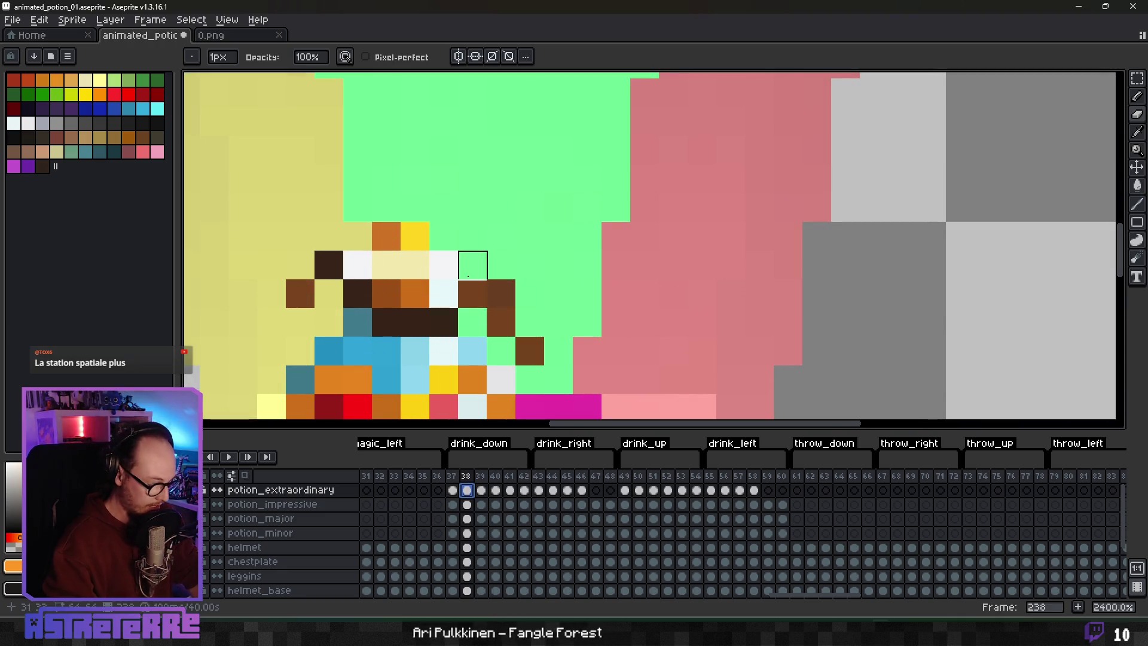
key(m)
drag(342, 221, 459, 309)
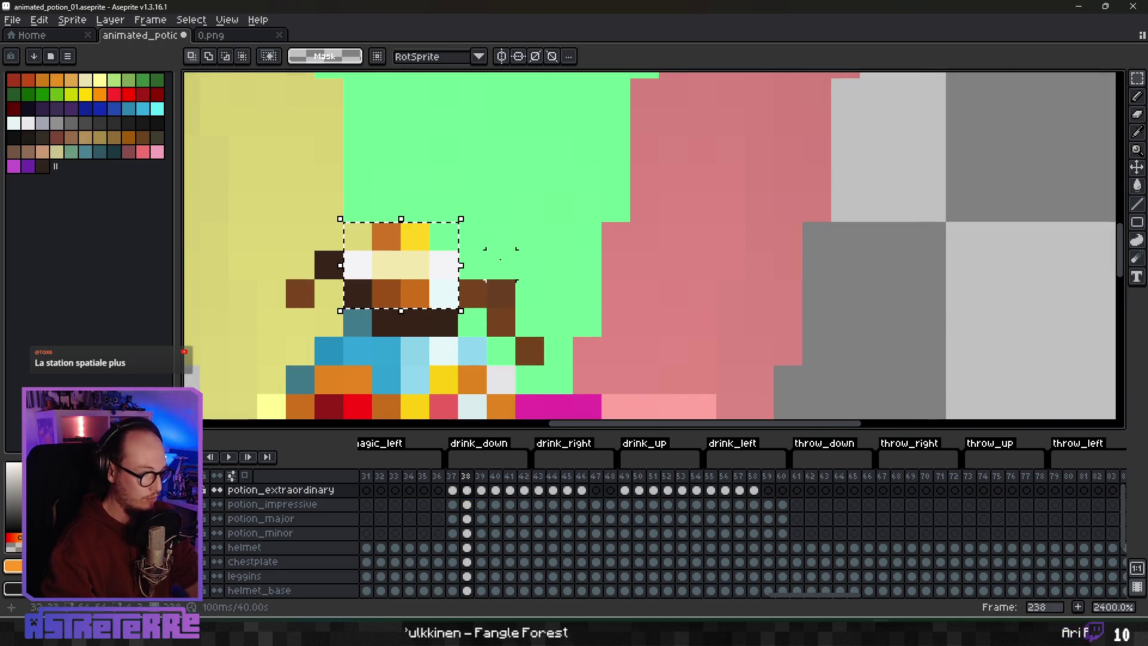
key(ctrl+d)
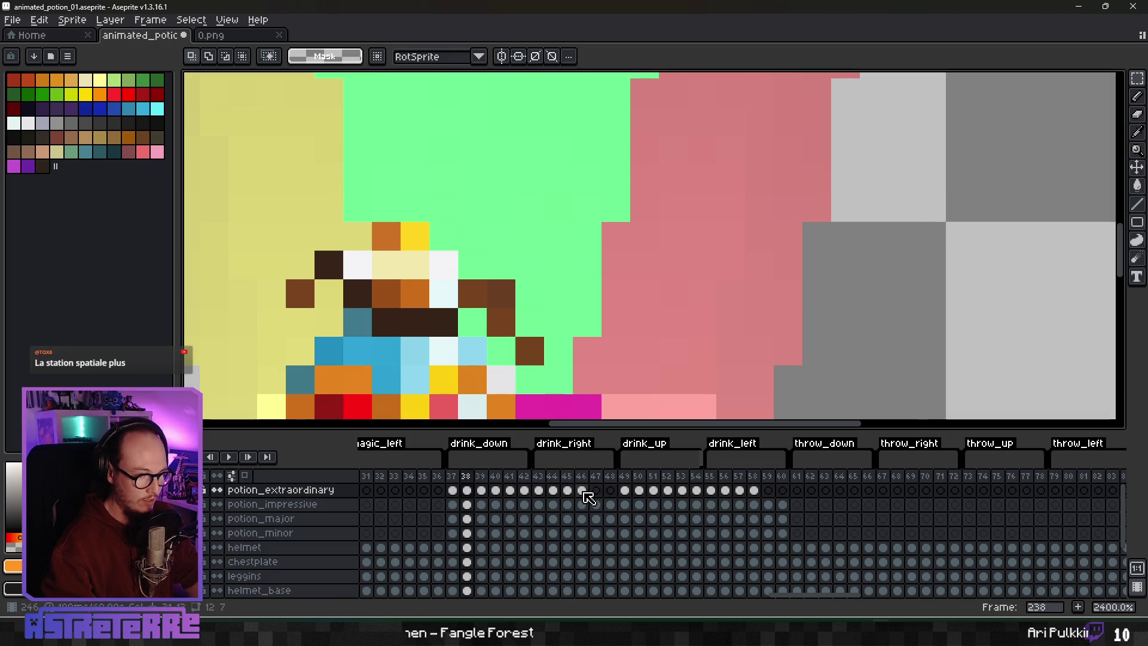
Step: Paste the potion top on frame 46, rotate it 90°, and fit it against the cap
click(582, 490)
scroll(622, 318, down, 5)
scroll(595, 285, up, 4)
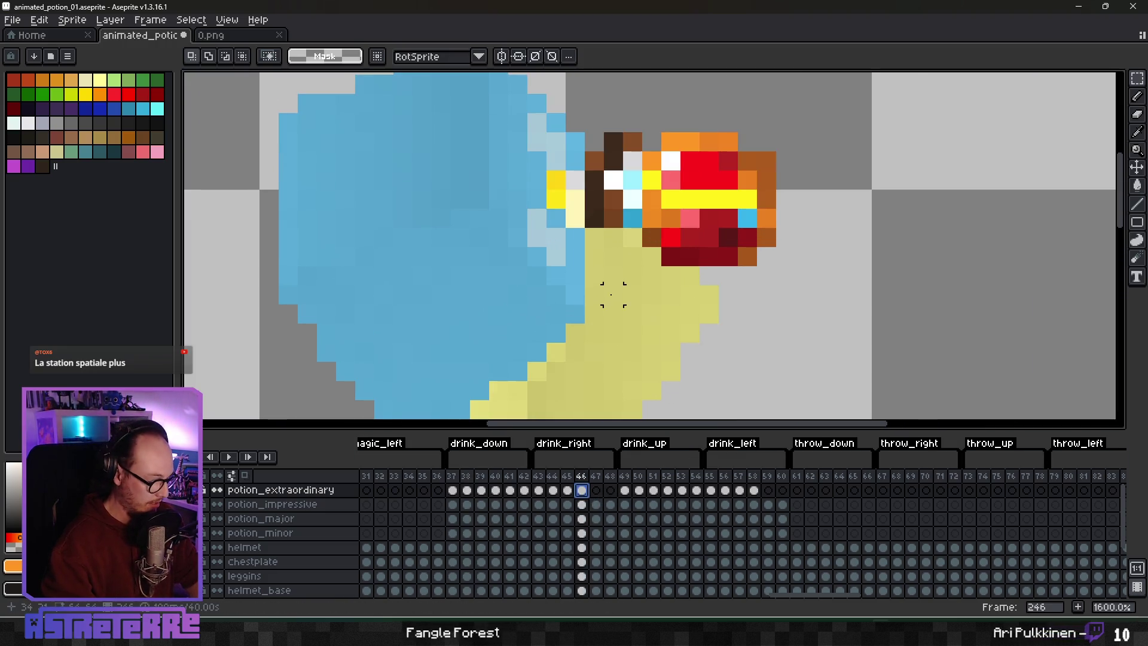
key(ctrl+v)
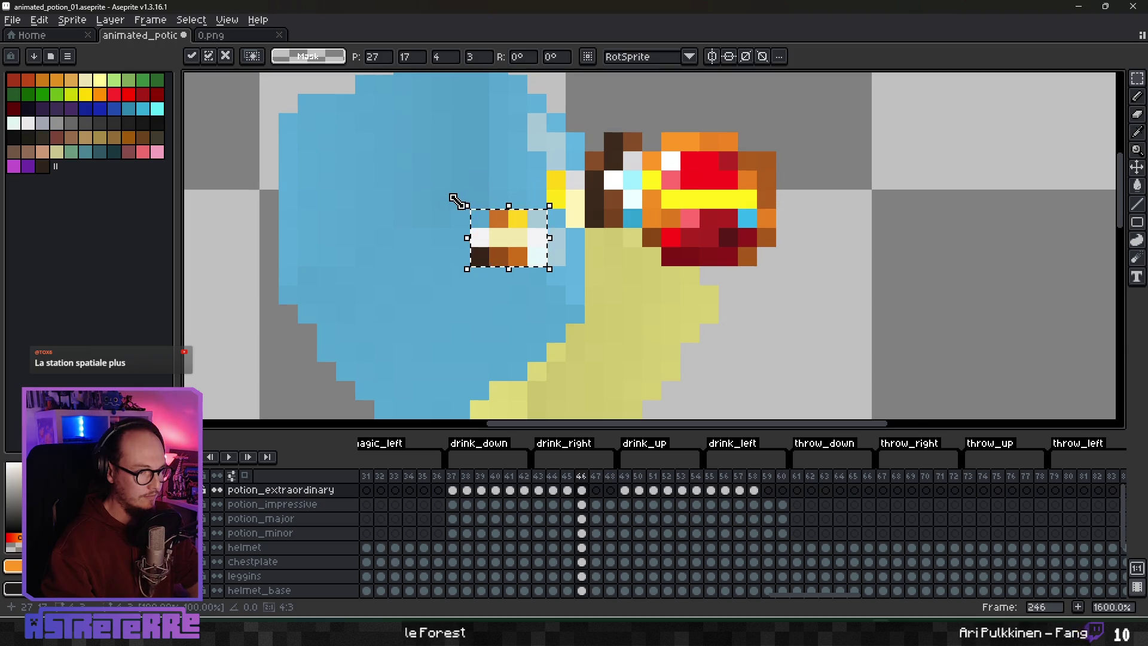
drag(461, 211, 442, 325)
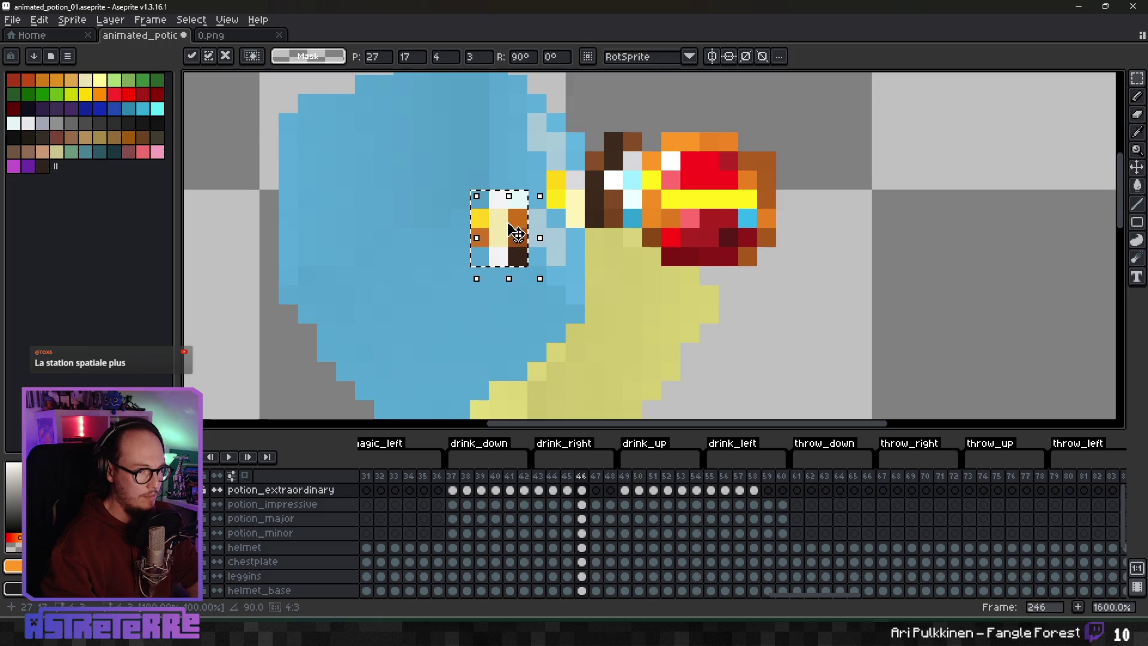
mouse_move(518, 237)
mouse_down()
mouse_move(537, 233)
mouse_move(575, 180)
mouse_move(443, 170)
mouse_move(570, 178)
mouse_up()
key(Return)
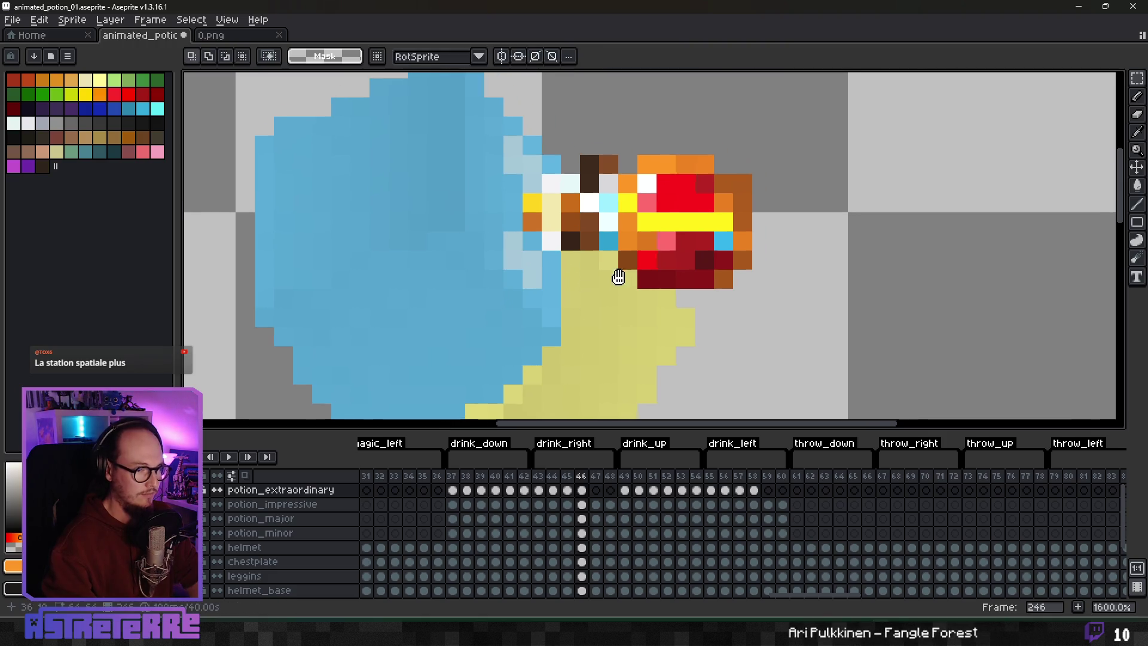
Step: Recentre the sprite and review drink_right frames 45, 47, 48 and 43
key(b)
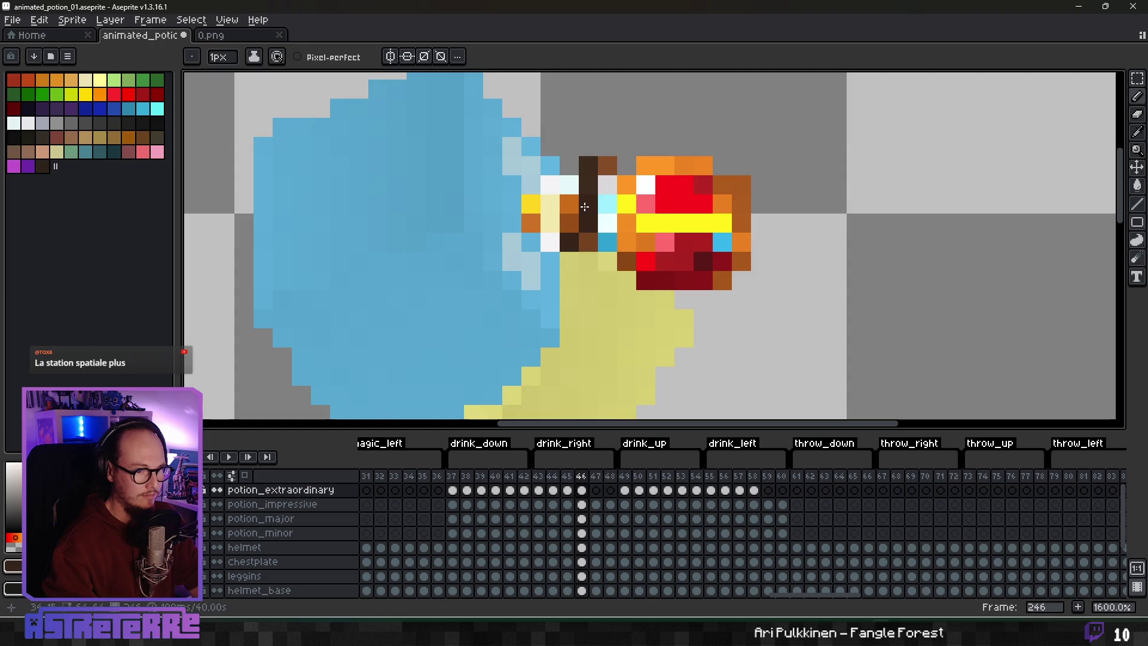
scroll(668, 241, down, 3)
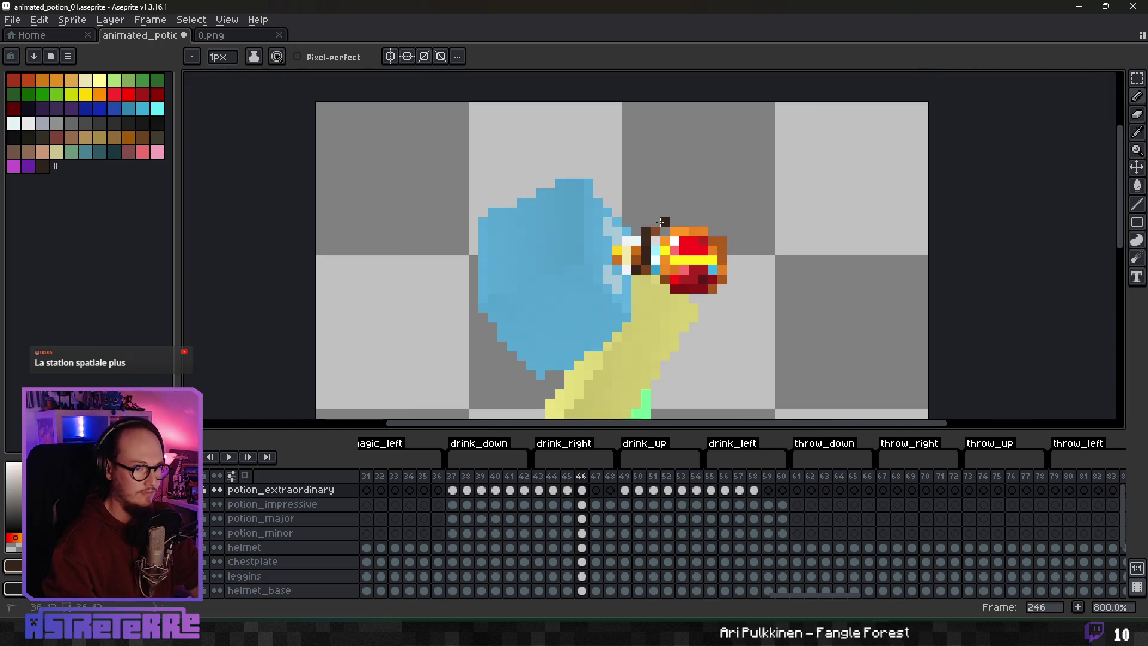
scroll(682, 257, down, 1)
scroll(709, 300, up, 1)
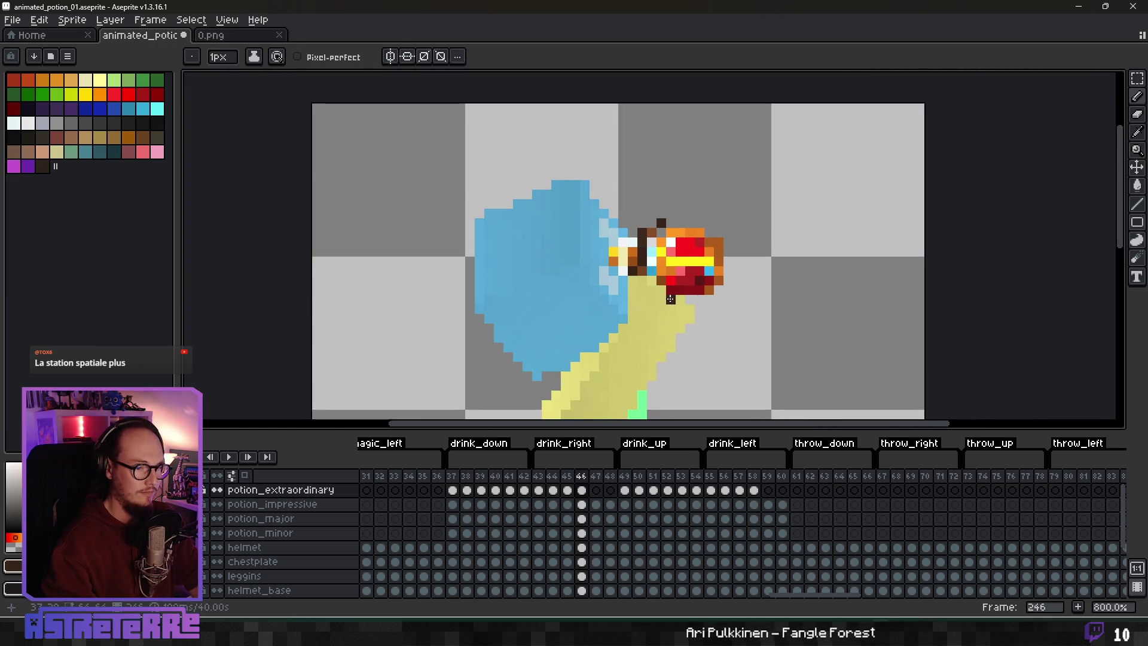
scroll(671, 299, down, 2)
scroll(712, 303, up, 2)
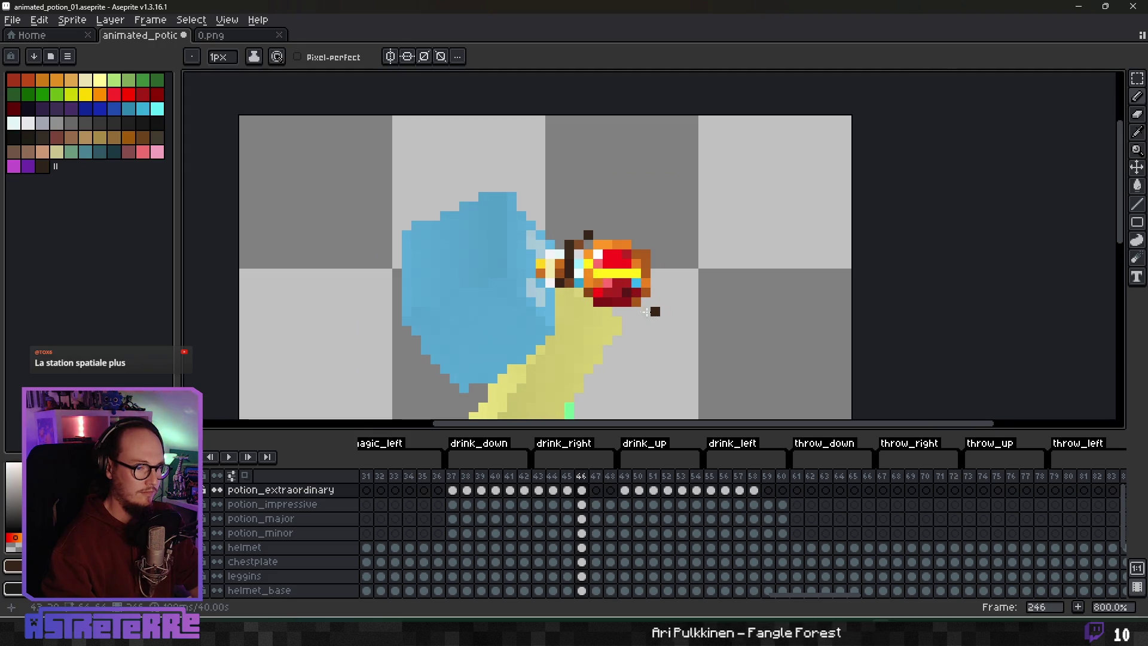
scroll(652, 317, down, 5)
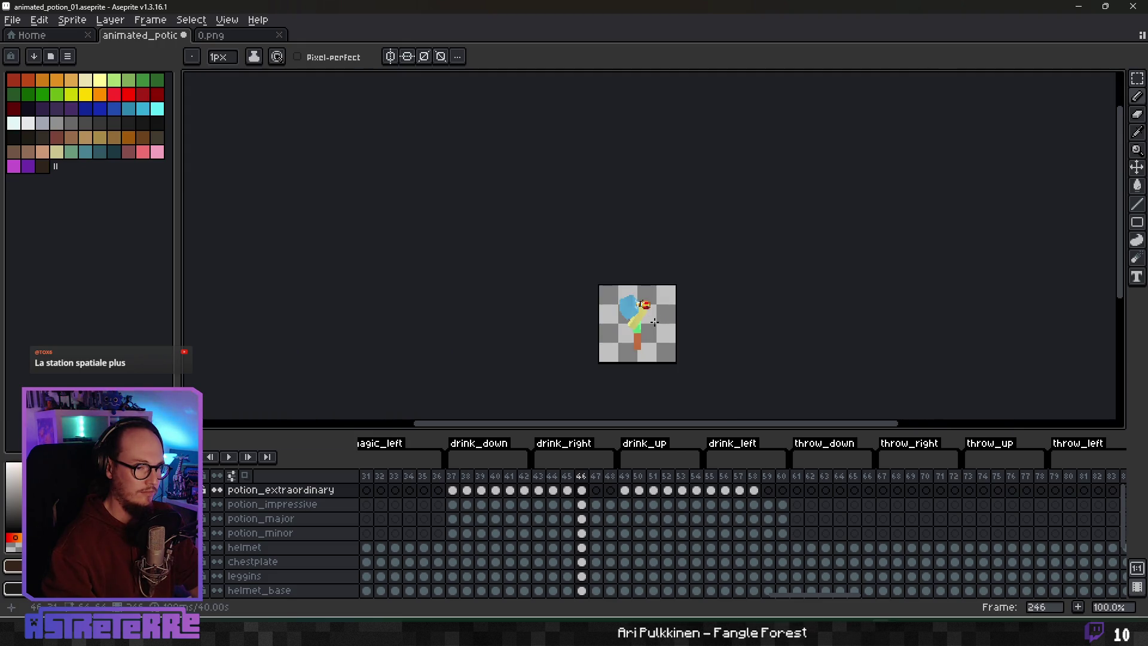
drag(653, 323, 642, 316)
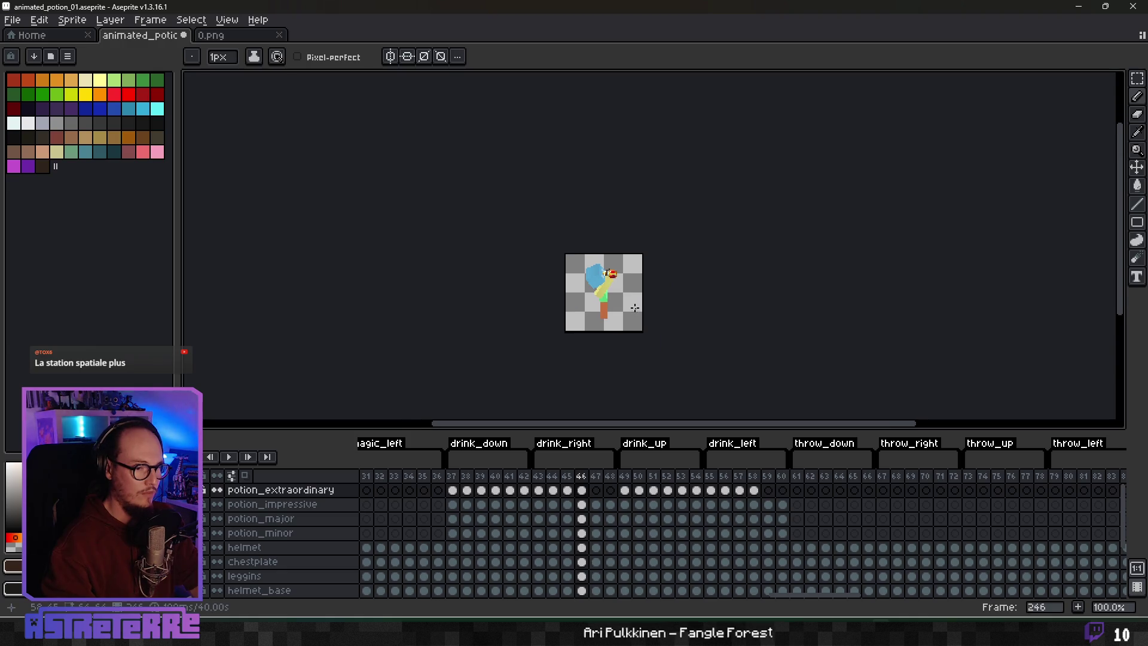
scroll(621, 297, up, 5)
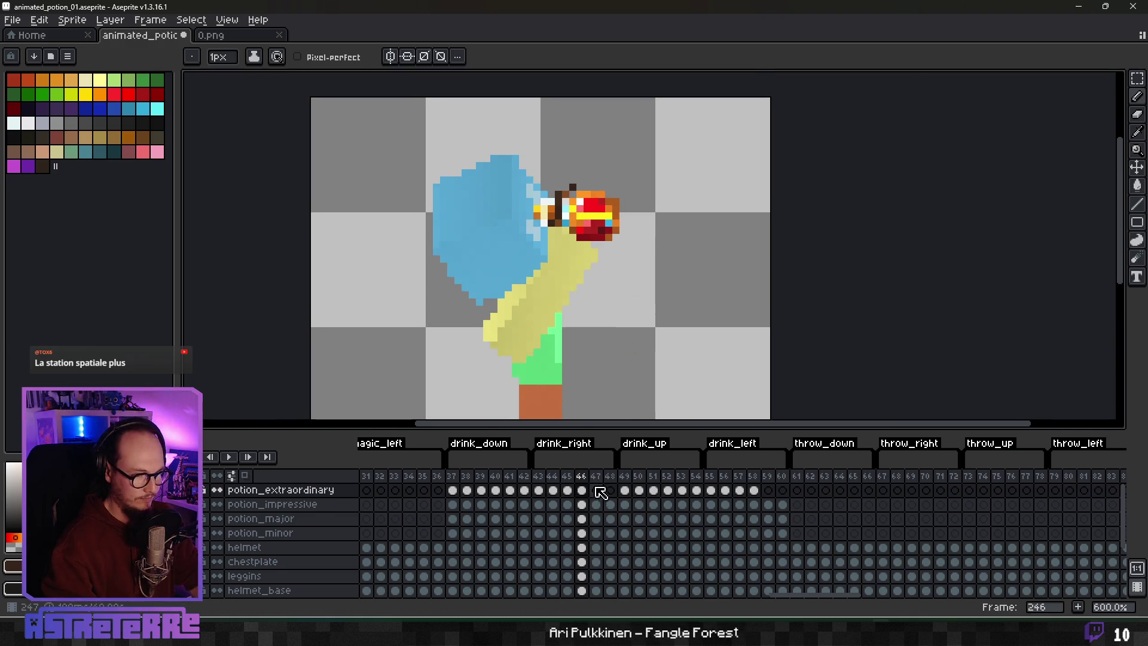
click(569, 490)
click(595, 491)
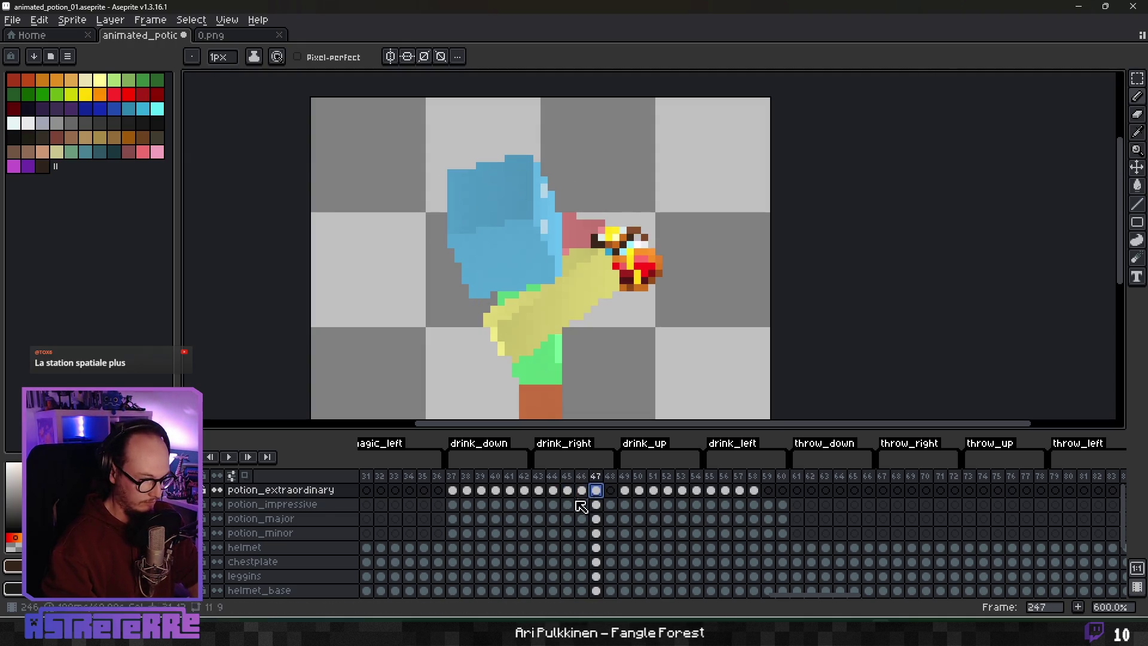
key(Right)
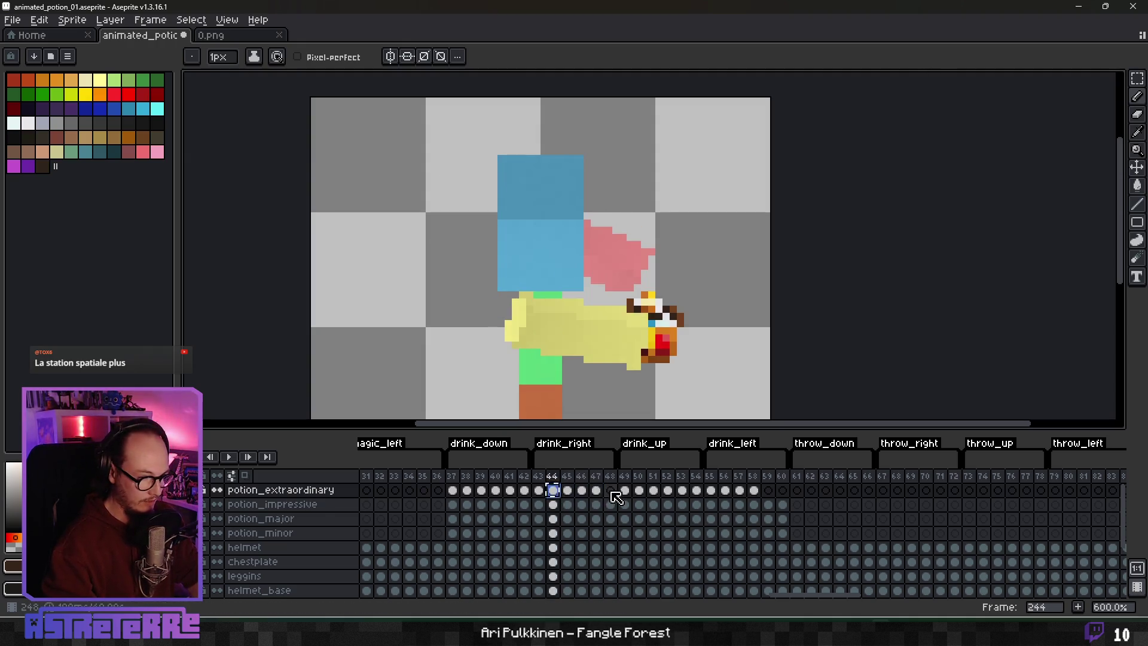
click(538, 491)
Step: Play the drink_right animation, then stop playback
scroll(609, 314, down, 4)
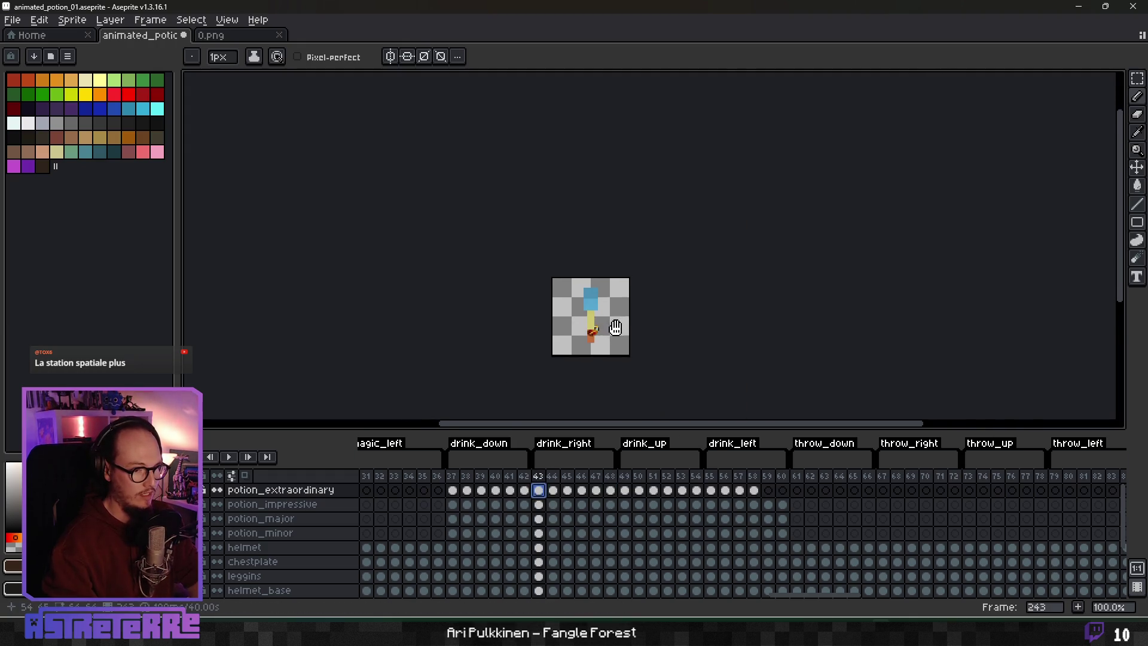
drag(609, 314, 644, 306)
click(229, 456)
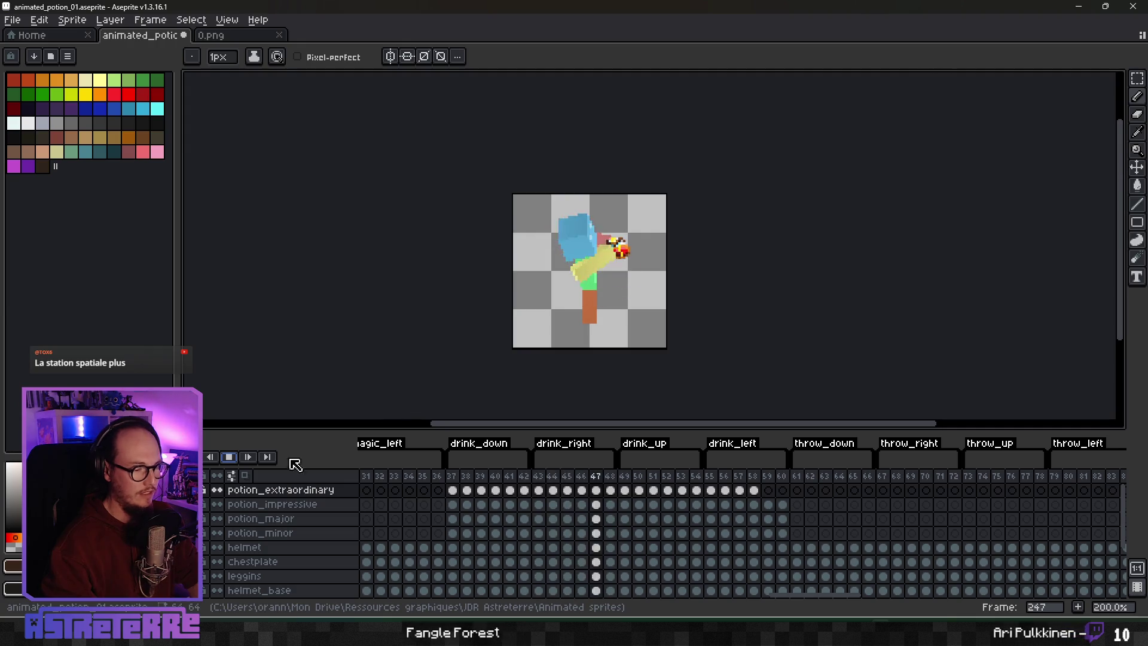
right_click(230, 458)
click(229, 459)
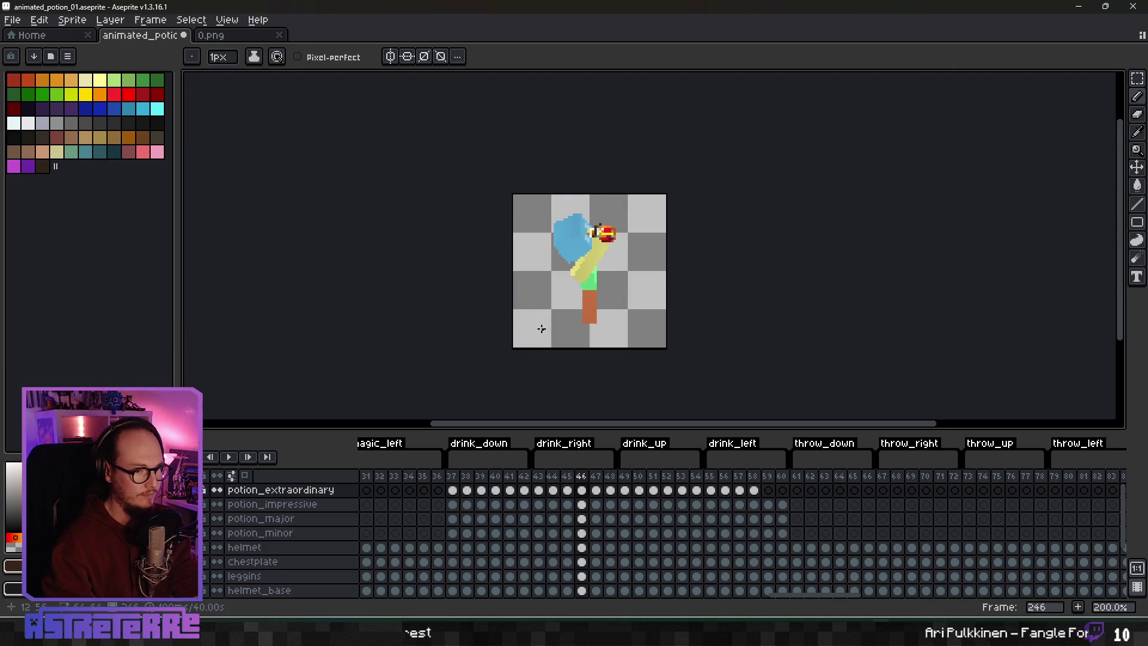
Step: Step forward a frame, then jump to frame 55 of drink_left
scroll(550, 234, up, 5)
scroll(476, 262, down, 5)
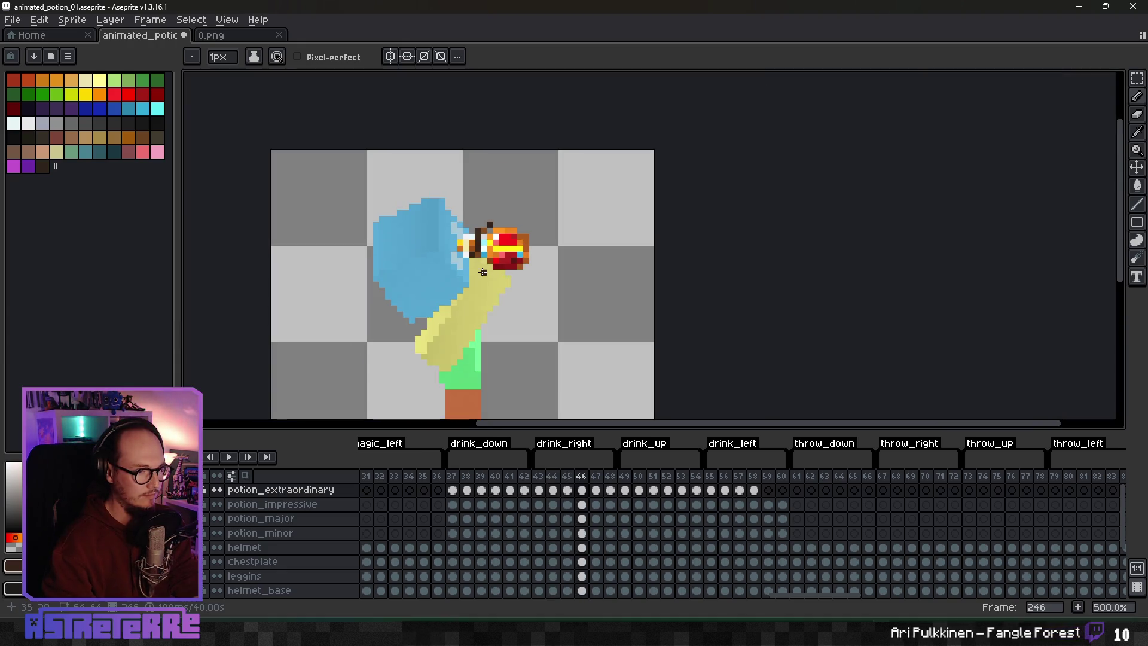
key(Right)
key(Right)
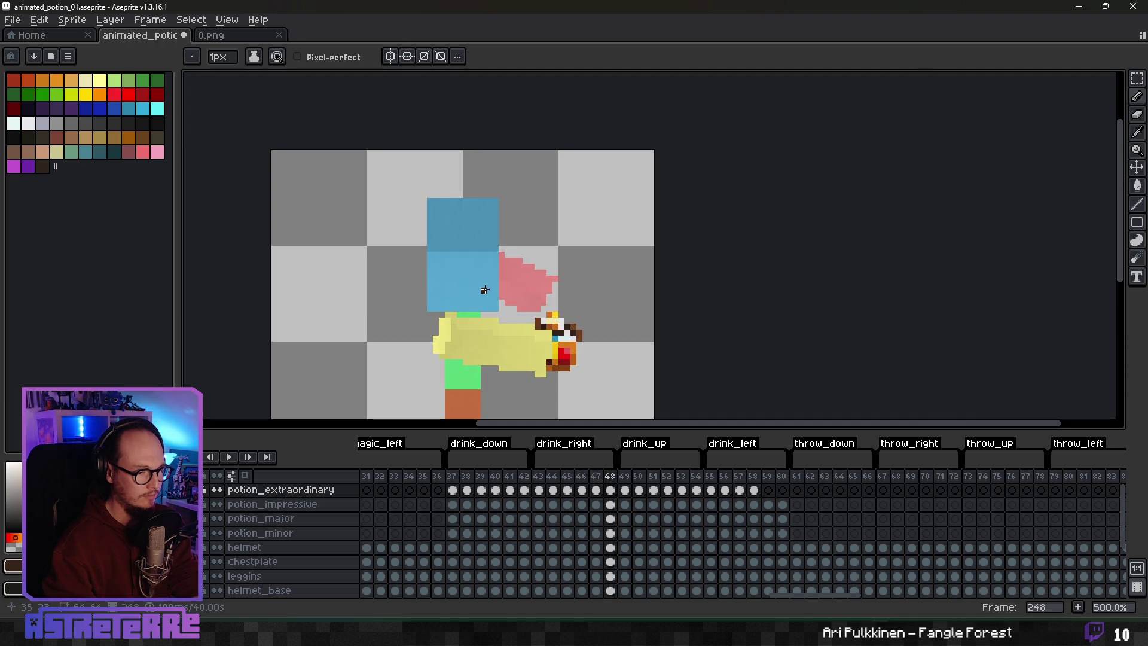
click(711, 490)
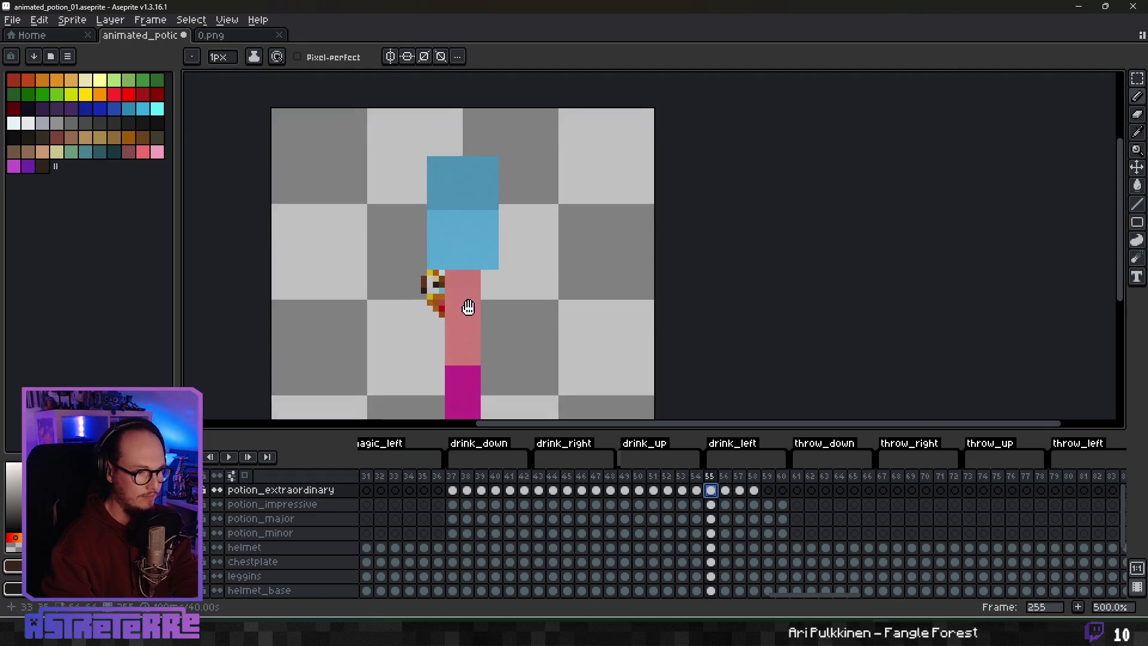
Step: Compare drink_left frame 55's potion with the drink_up and drink_right poses
scroll(424, 279, up, 3)
scroll(466, 301, up, 3)
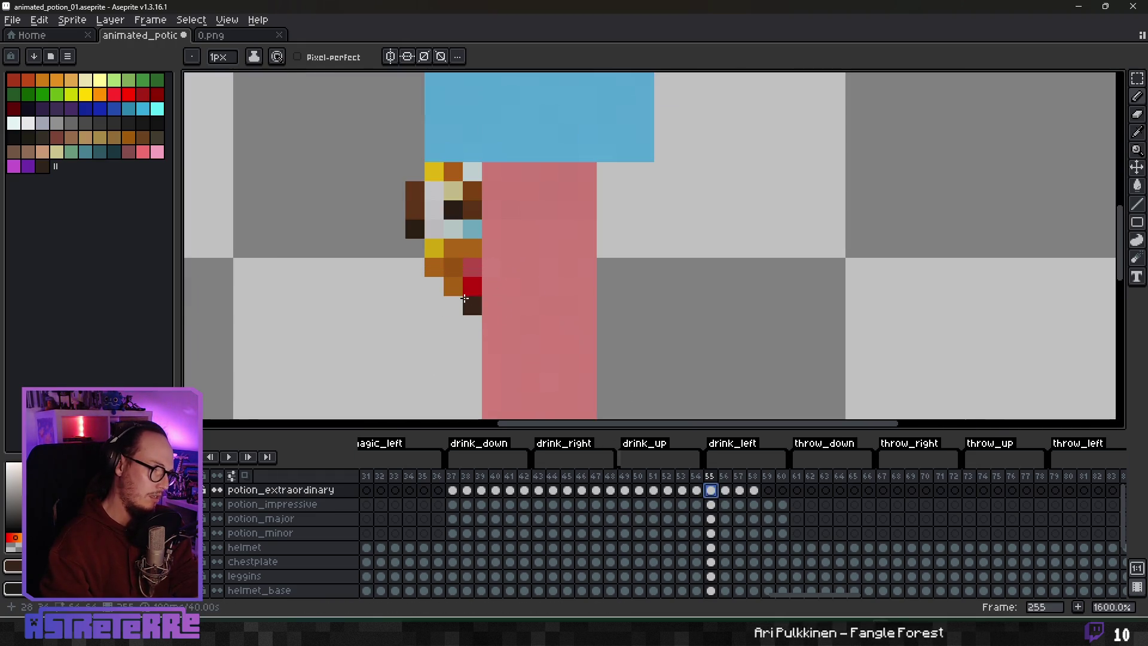
key(Left)
key(Right)
scroll(478, 300, down, 3)
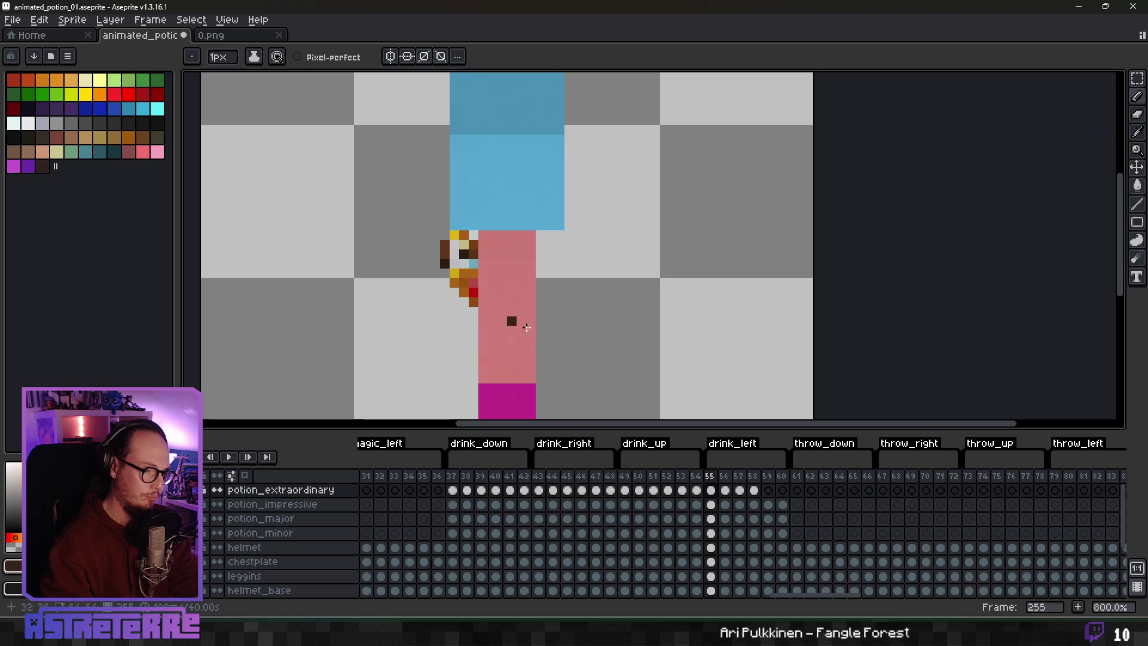
click(623, 491)
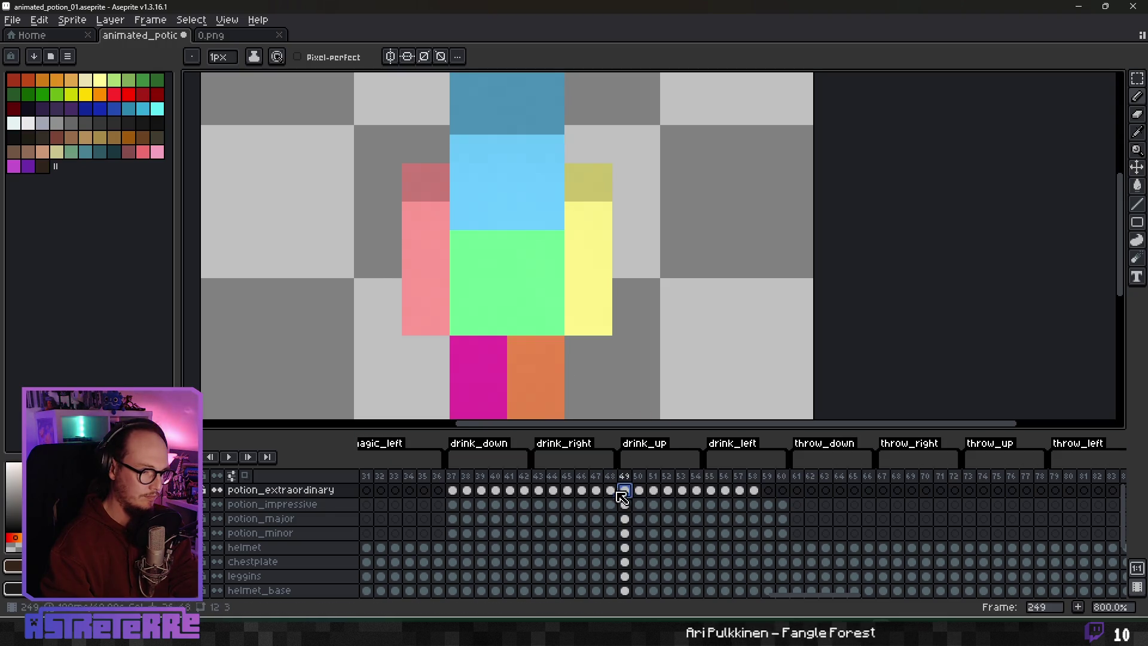
click(538, 490)
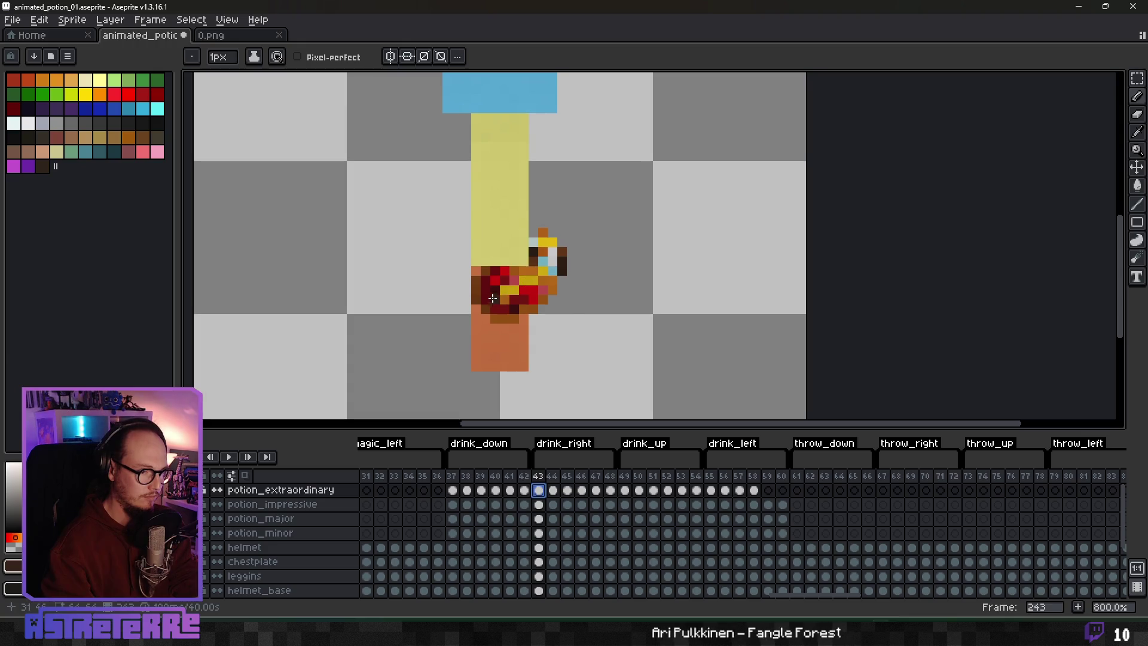
click(710, 491)
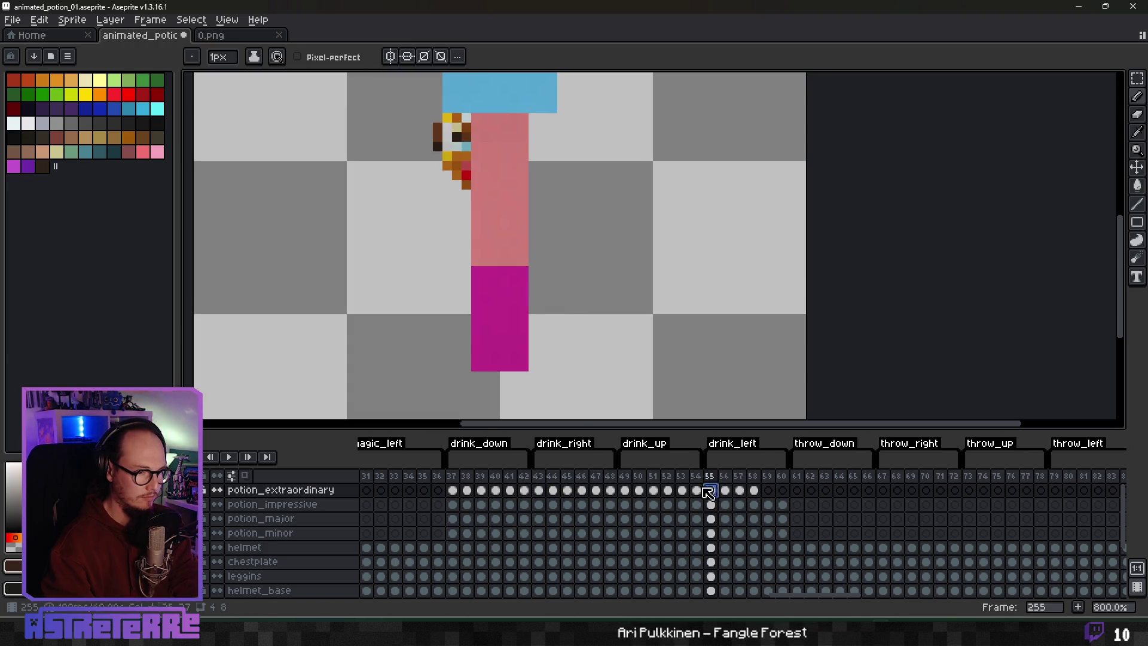
scroll(481, 227, up, 3)
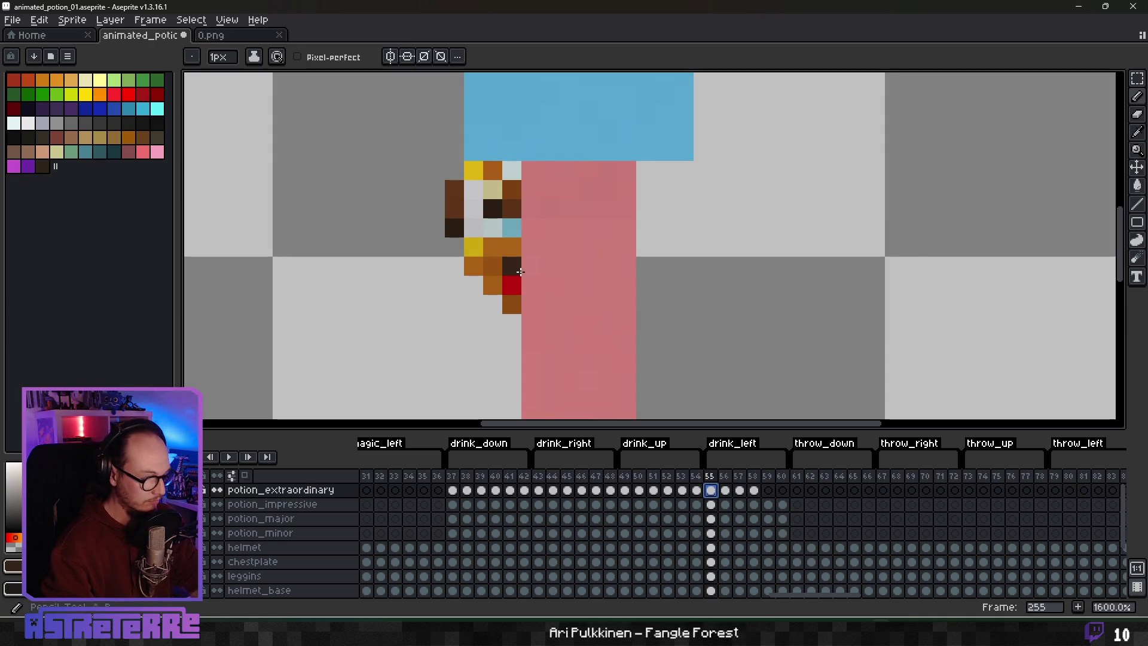
Step: Recolour the dark and orange potion pixels yellow, then advance to frame 56
alt+click(476, 245)
click(511, 266)
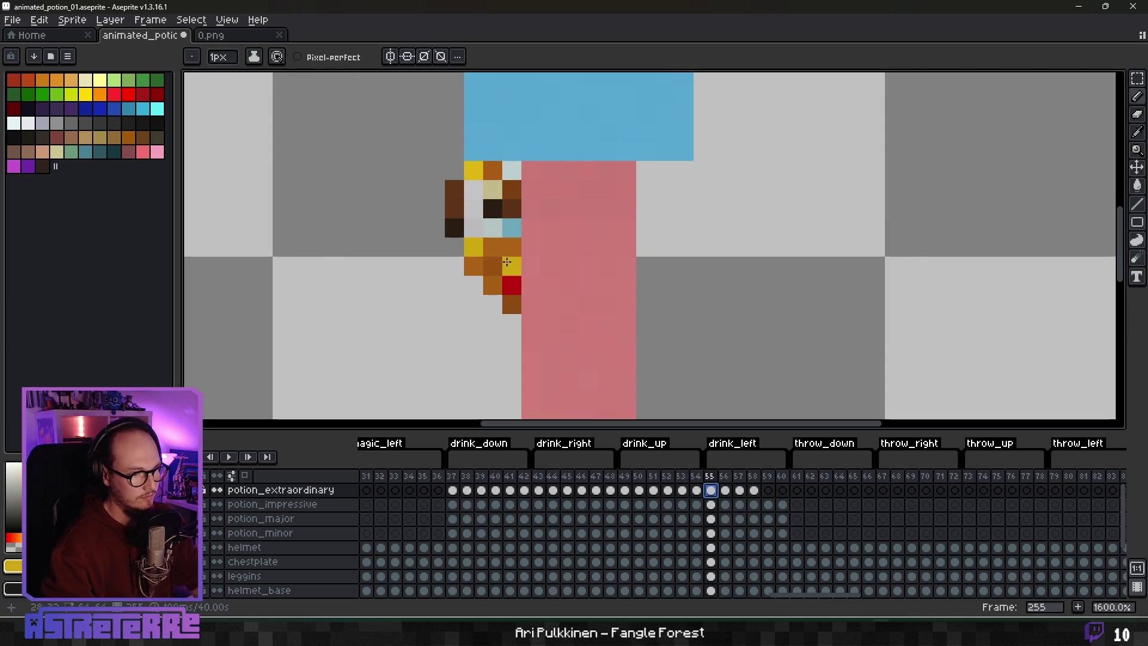
click(493, 247)
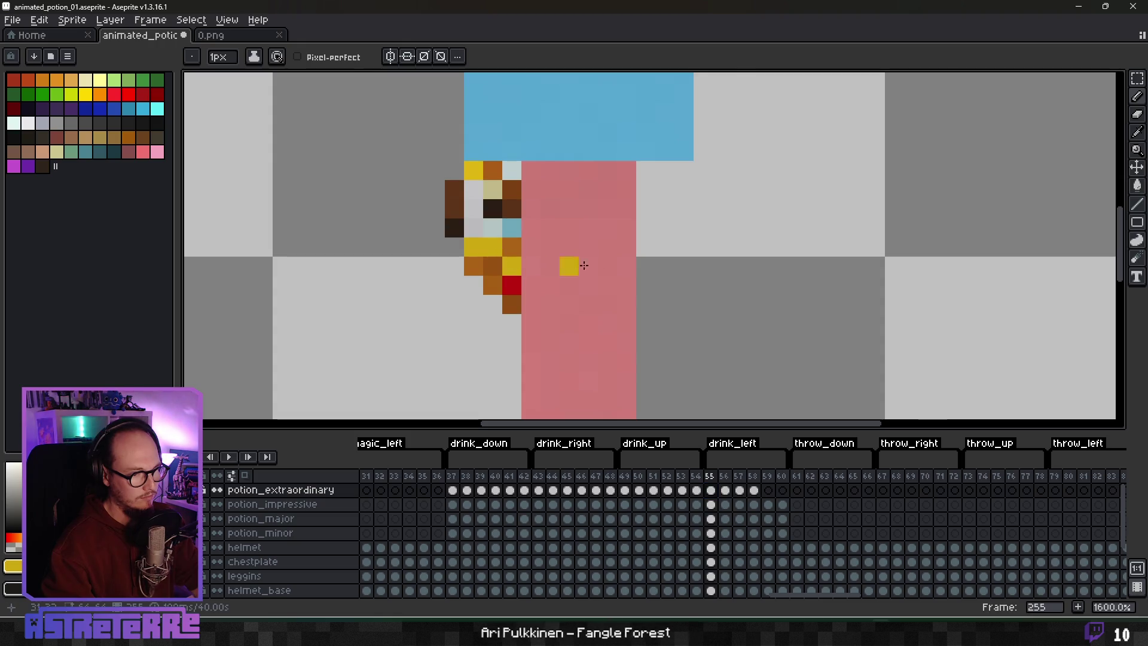
scroll(584, 265, down, 2)
scroll(649, 268, up, 1)
scroll(574, 275, right, 2)
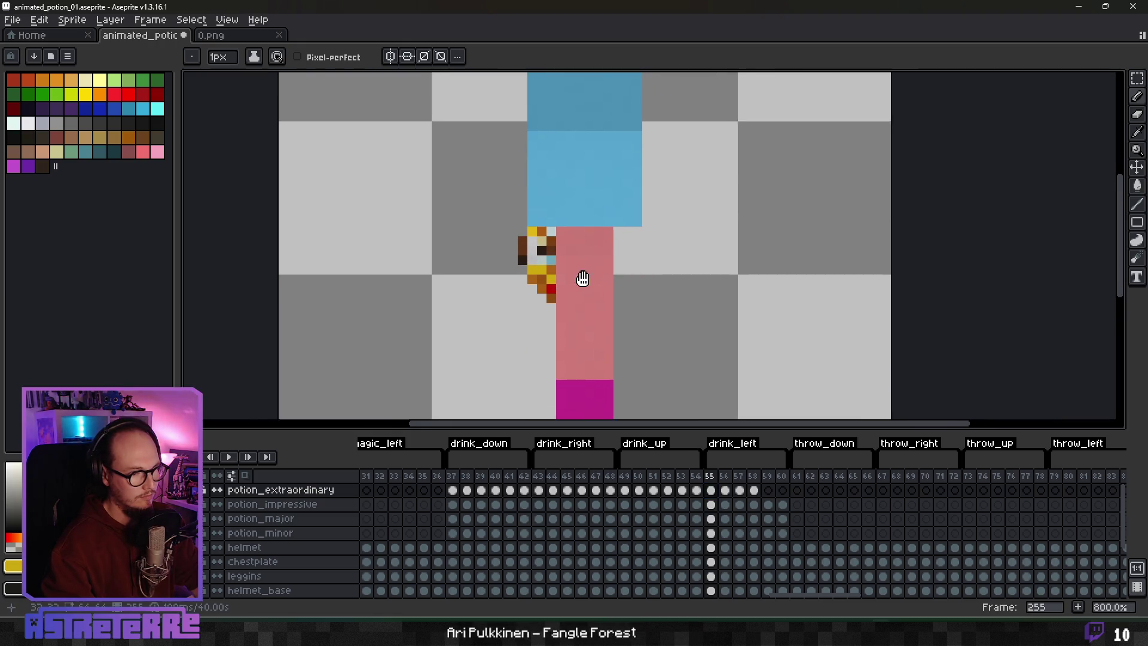
key(.)
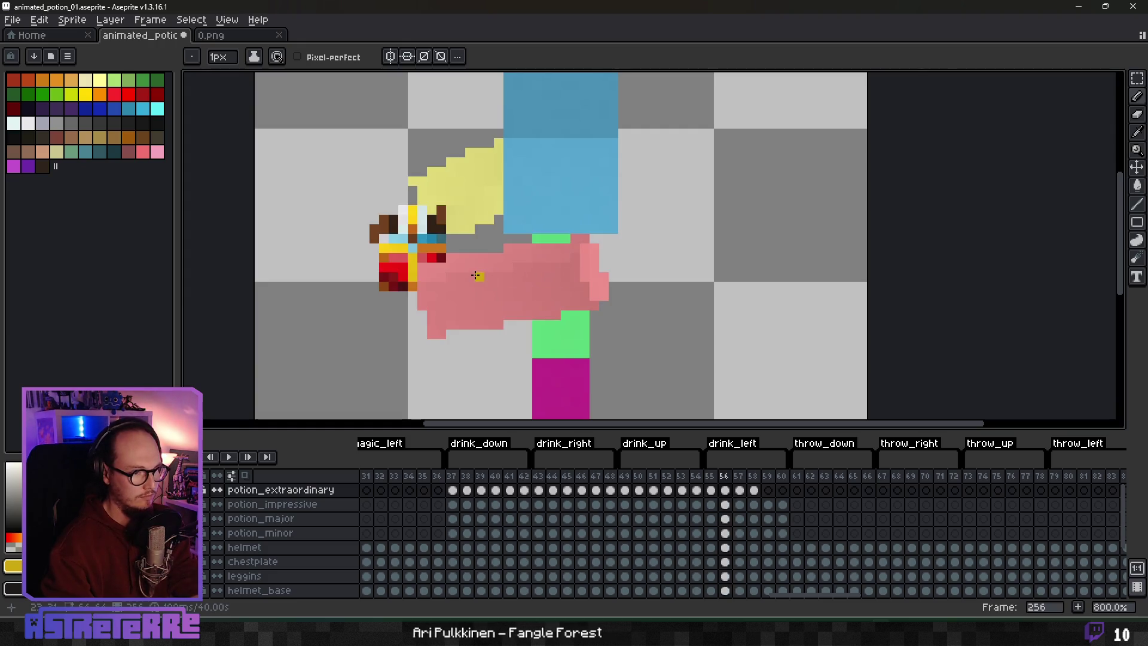
scroll(475, 275, down, 4)
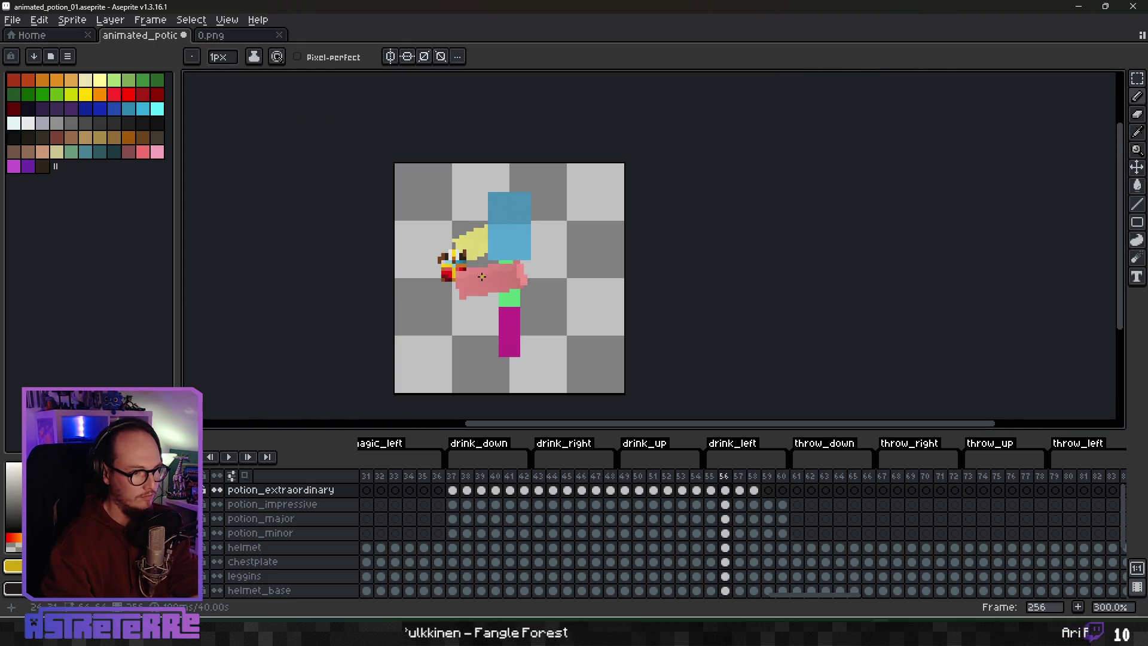
scroll(482, 276, up, 4)
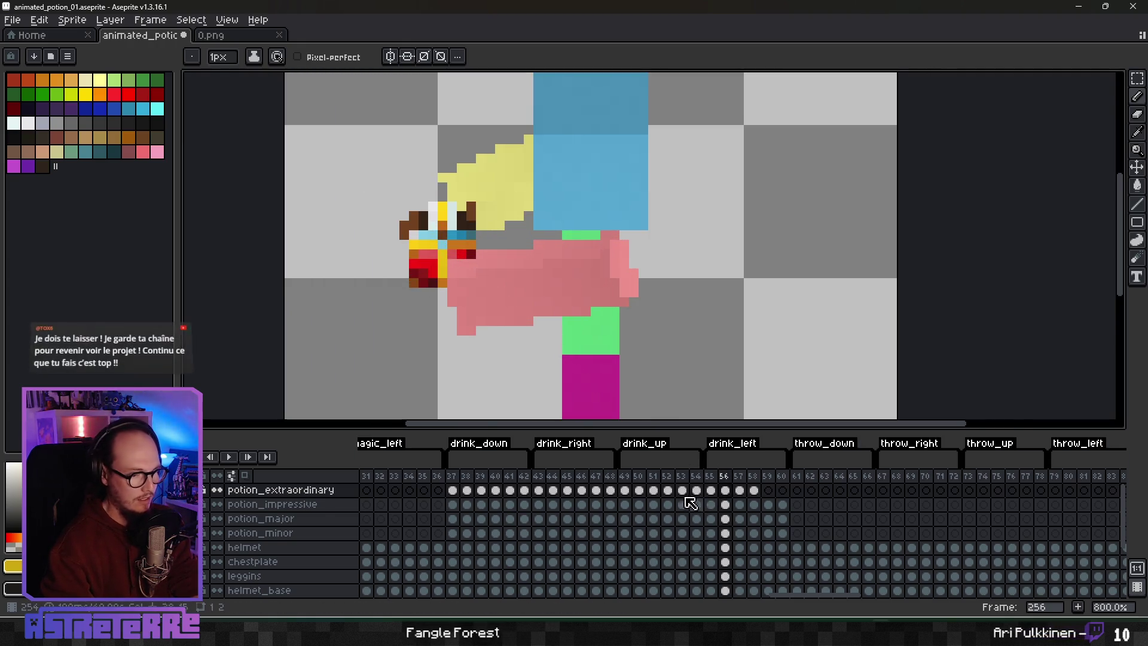
click(743, 493)
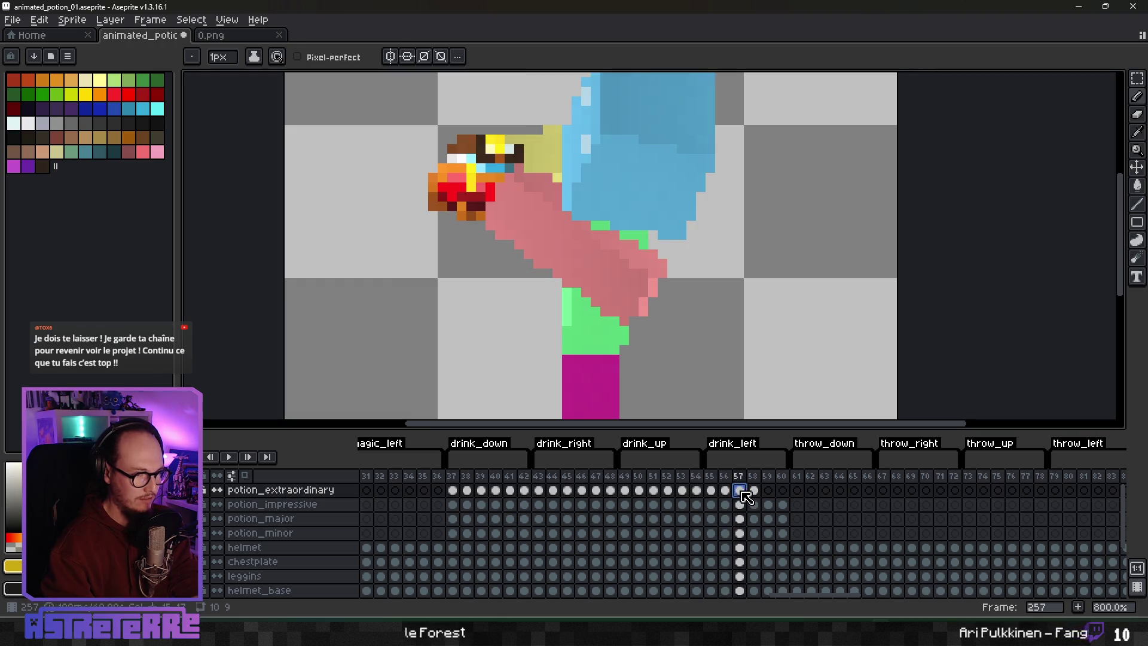
click(725, 490)
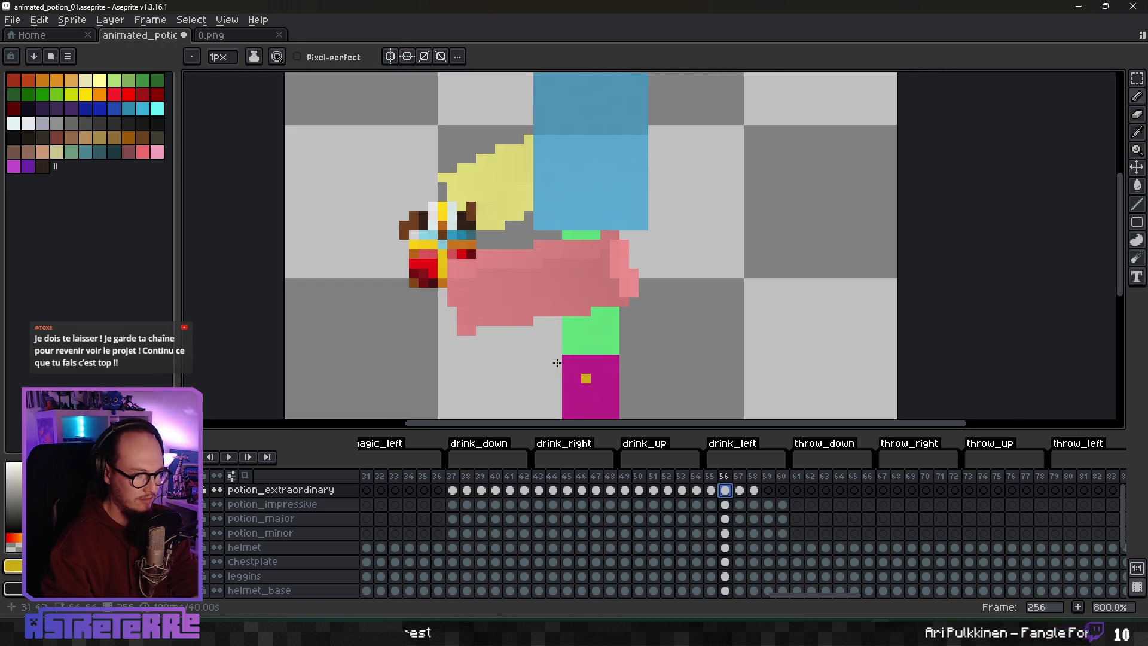
scroll(556, 363, down, 5)
scroll(486, 337, up, 3)
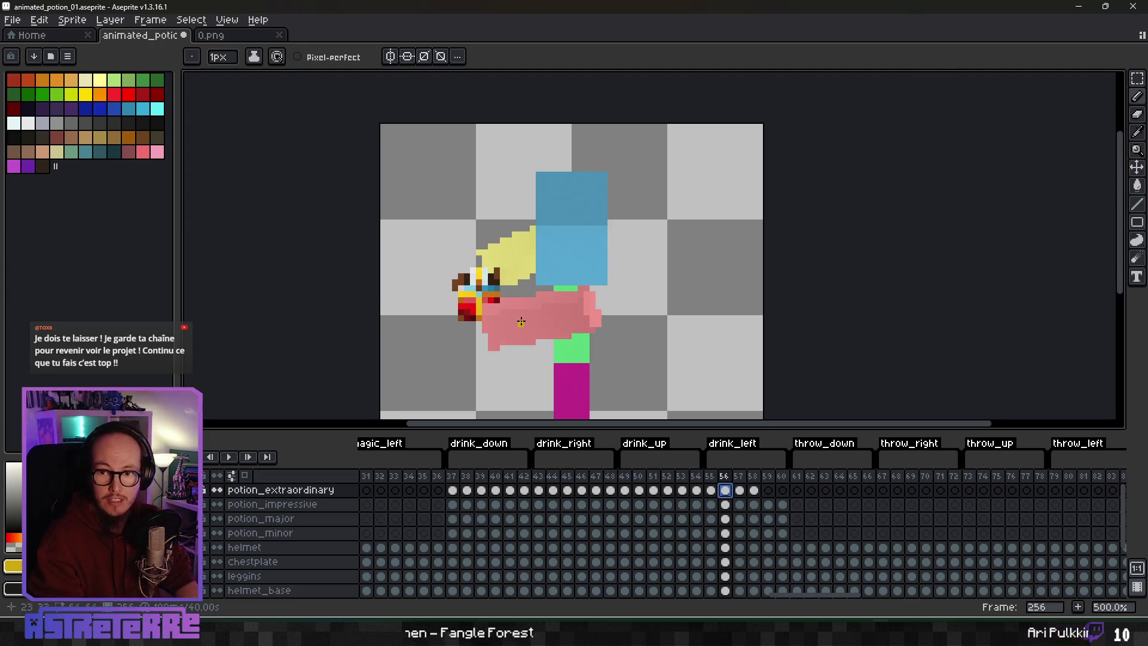
scroll(499, 280, up, 1)
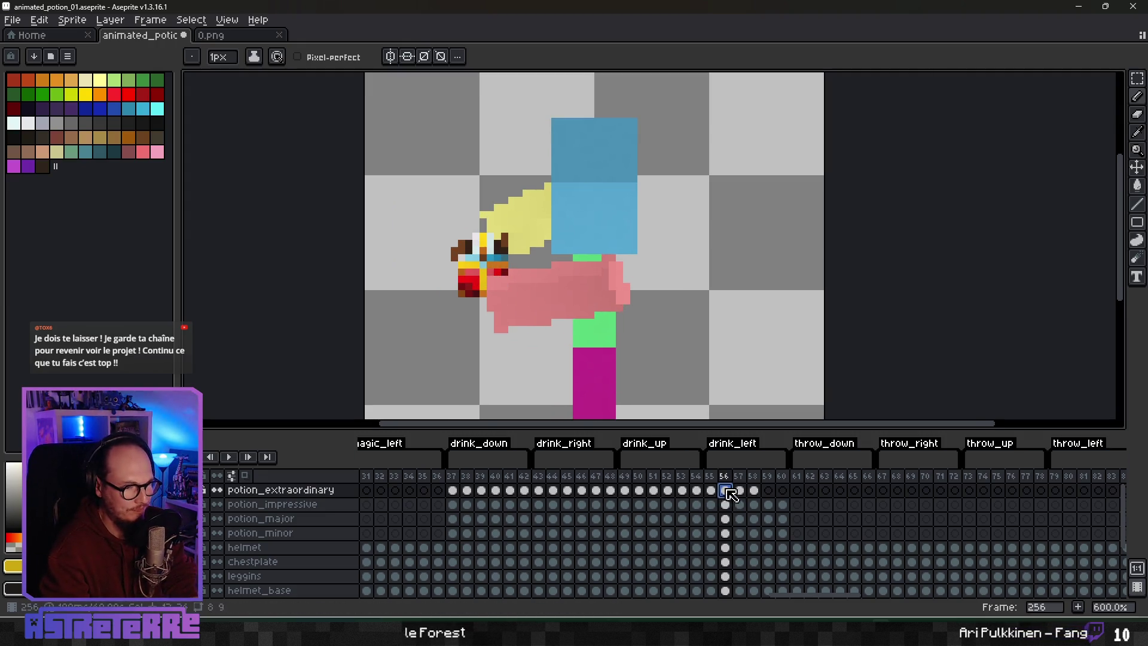
click(554, 490)
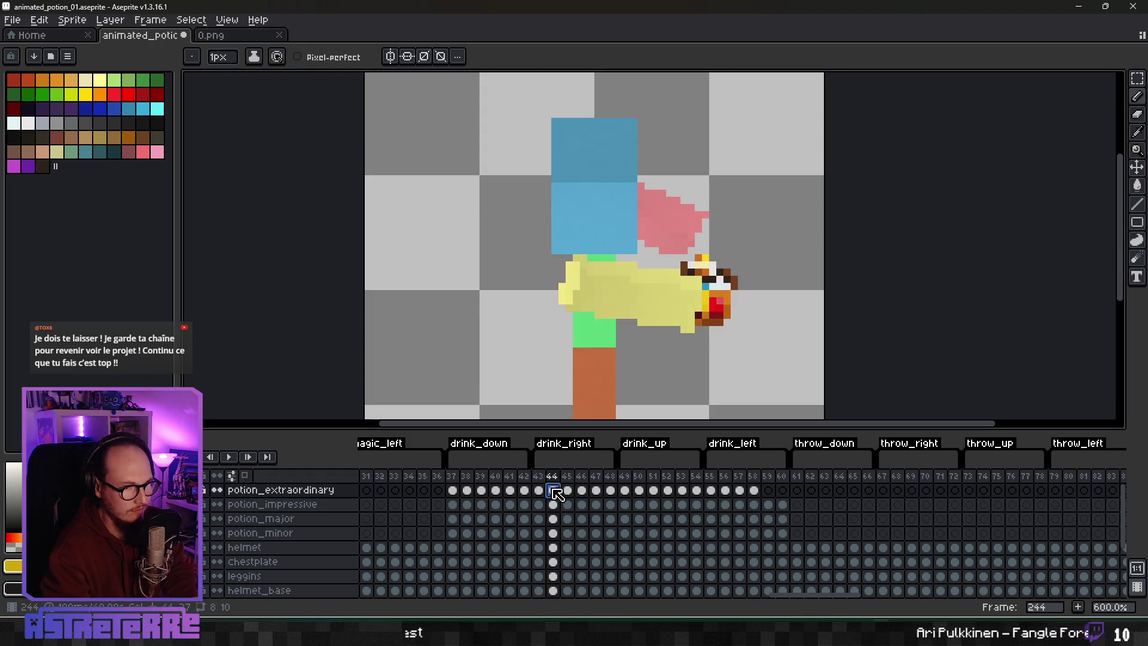
click(726, 490)
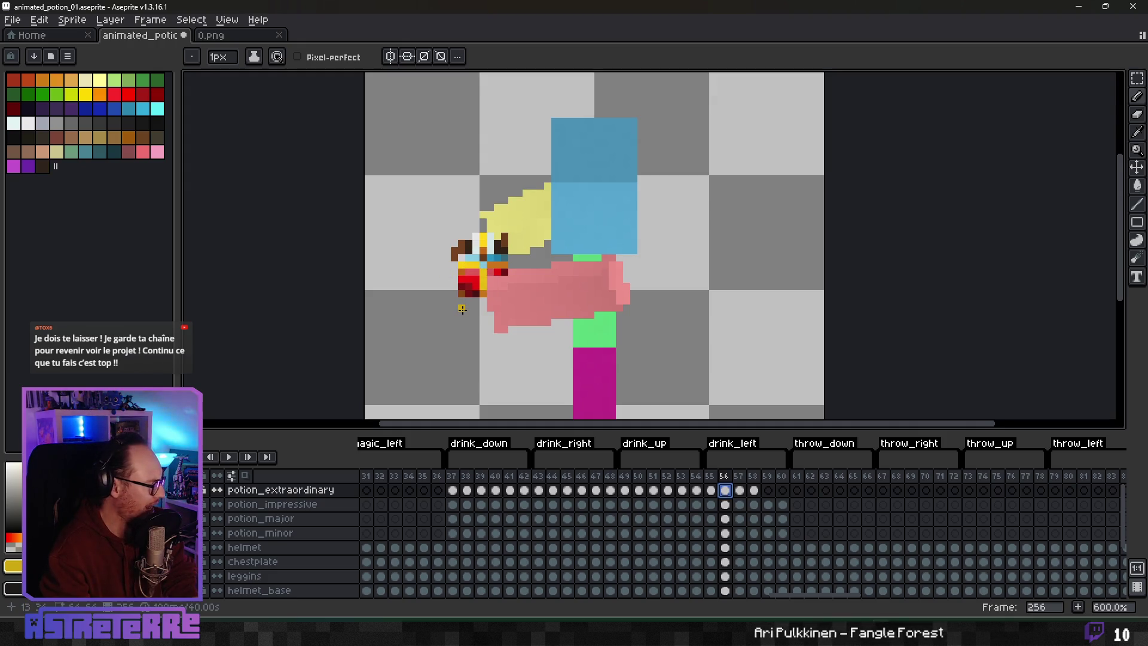
scroll(463, 309, up, 3)
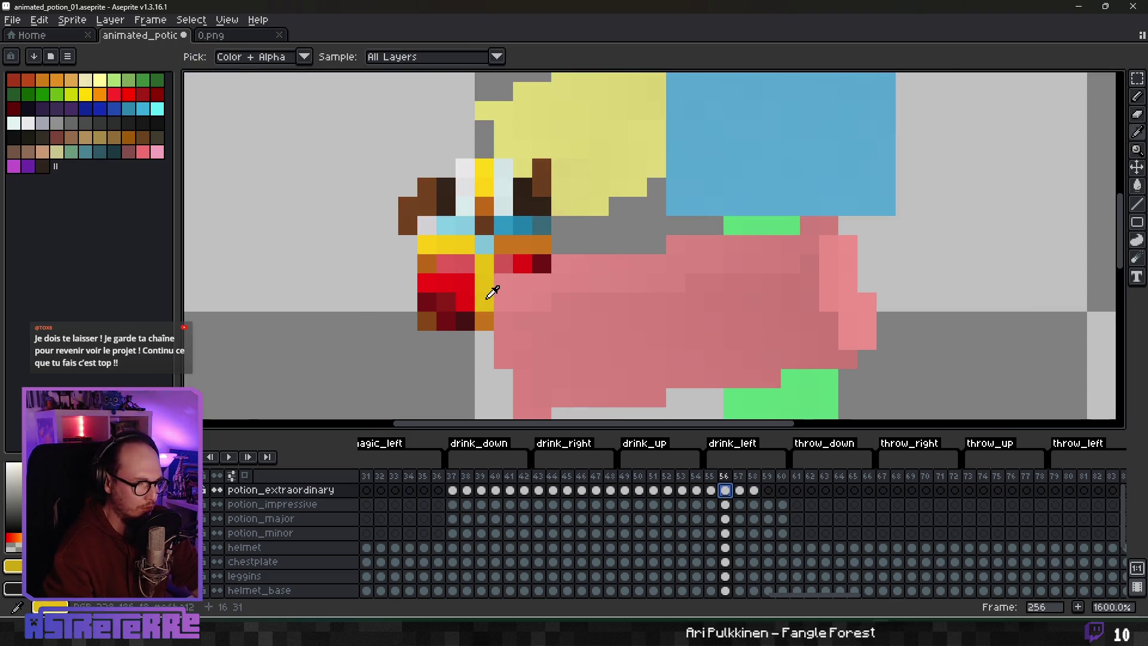
Step: Paint several red potion pixels yellow and fix one back to red
alt+click(484, 287)
click(465, 283)
click(465, 302)
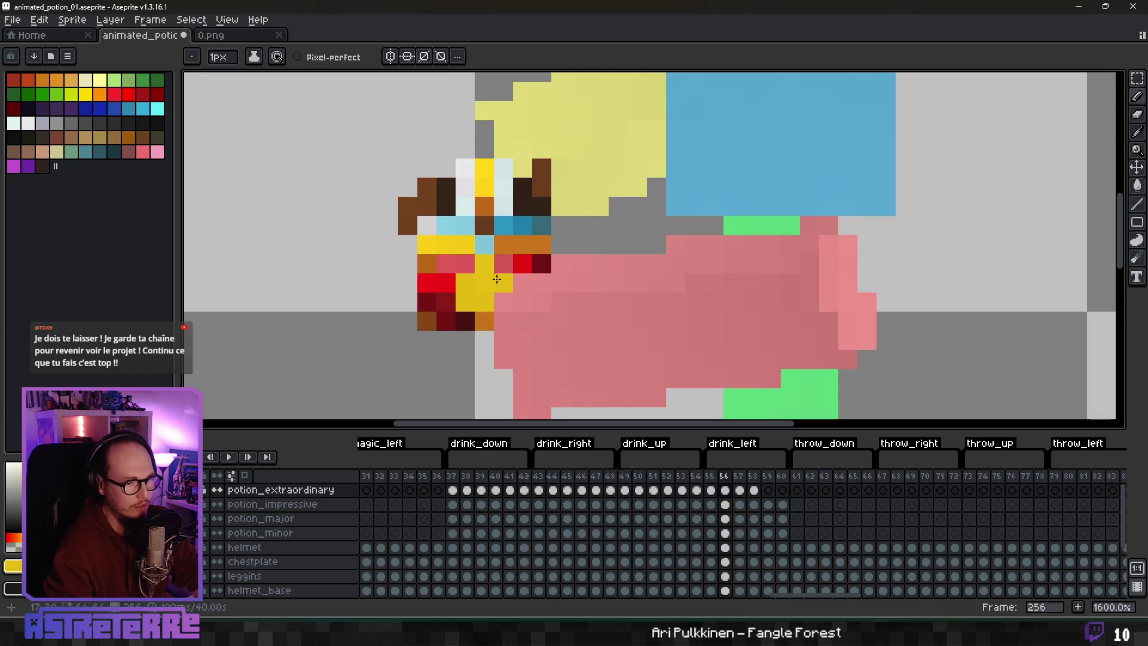
alt+click(446, 282)
click(481, 300)
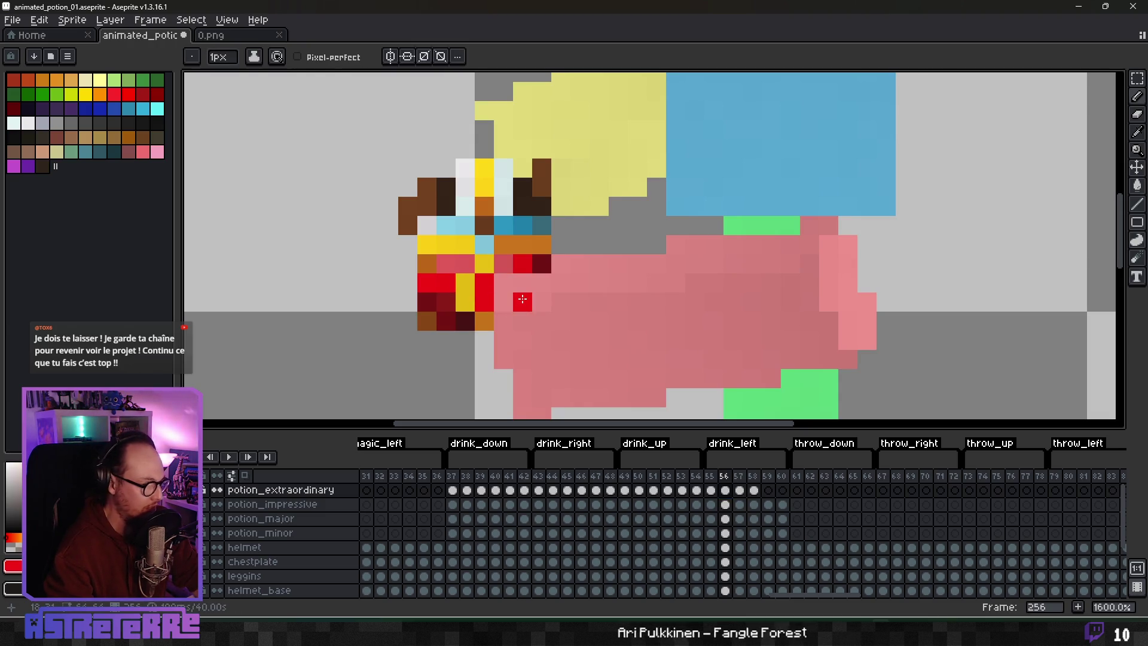
click(484, 283)
Step: Add orange pixels to the potion, undoing two stray ones
alt+click(513, 248)
click(465, 244)
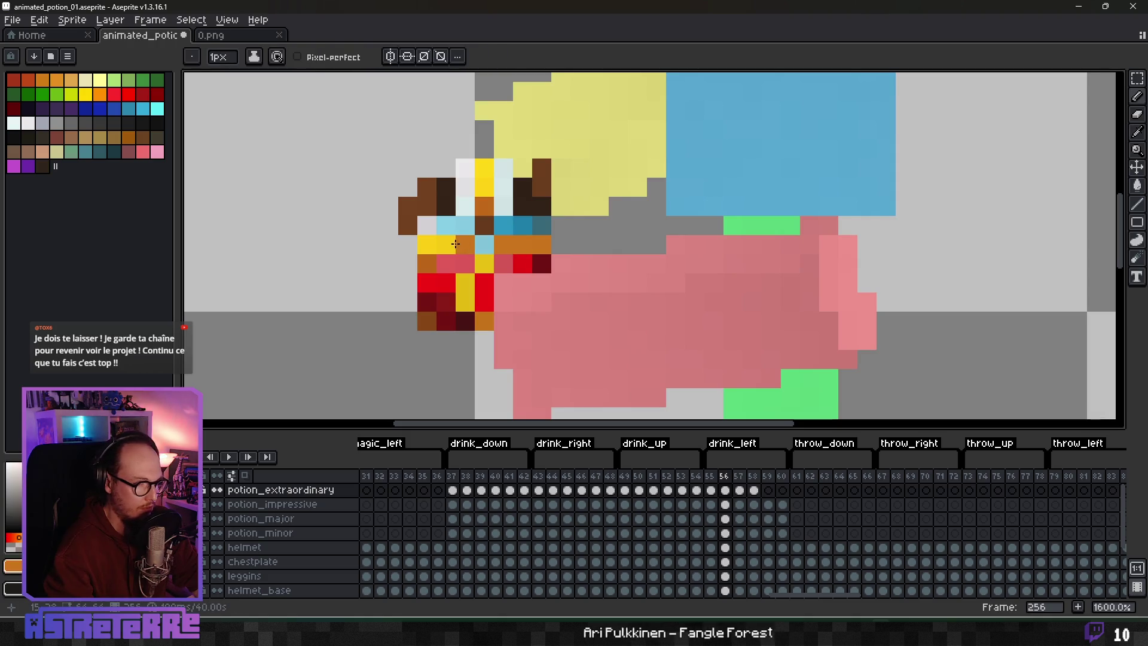
click(533, 283)
click(451, 244)
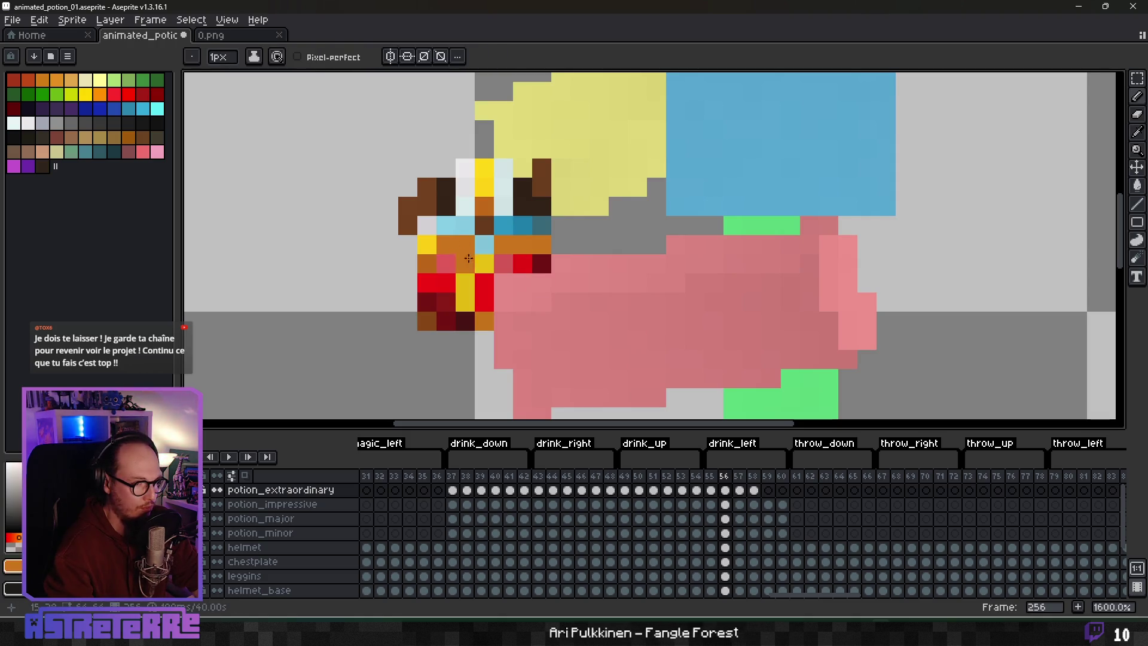
key(ctrl+z)
click(424, 246)
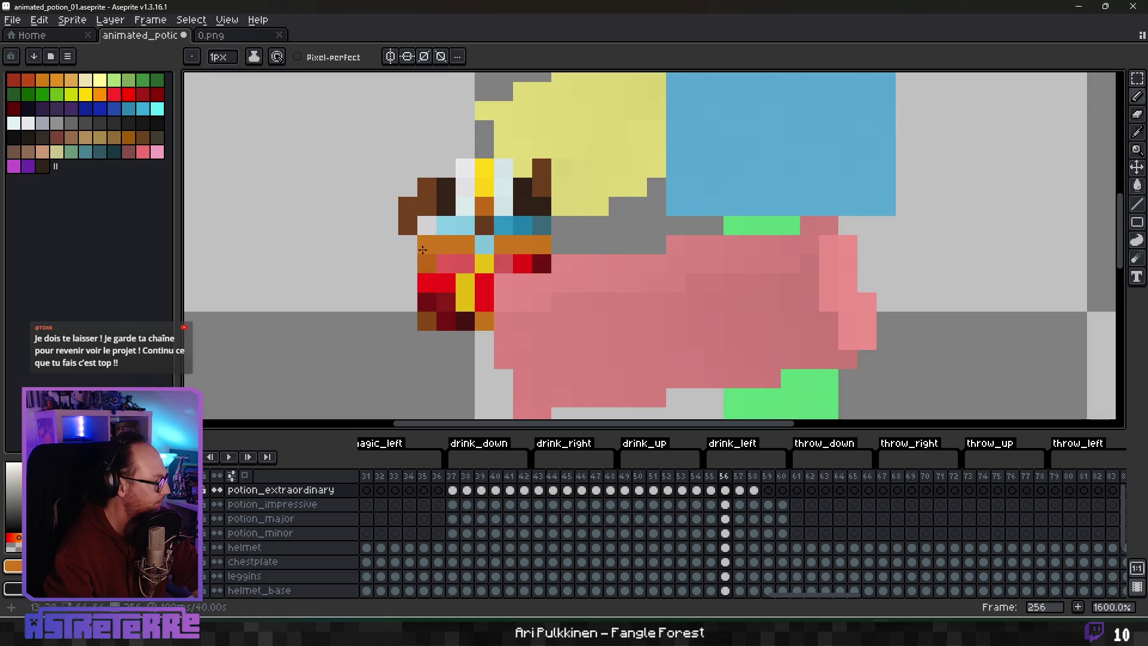
key(ctrl+z)
Step: Add a yellow pixel and two more orange pixels to the potion's band
alt+click(487, 259)
click(470, 249)
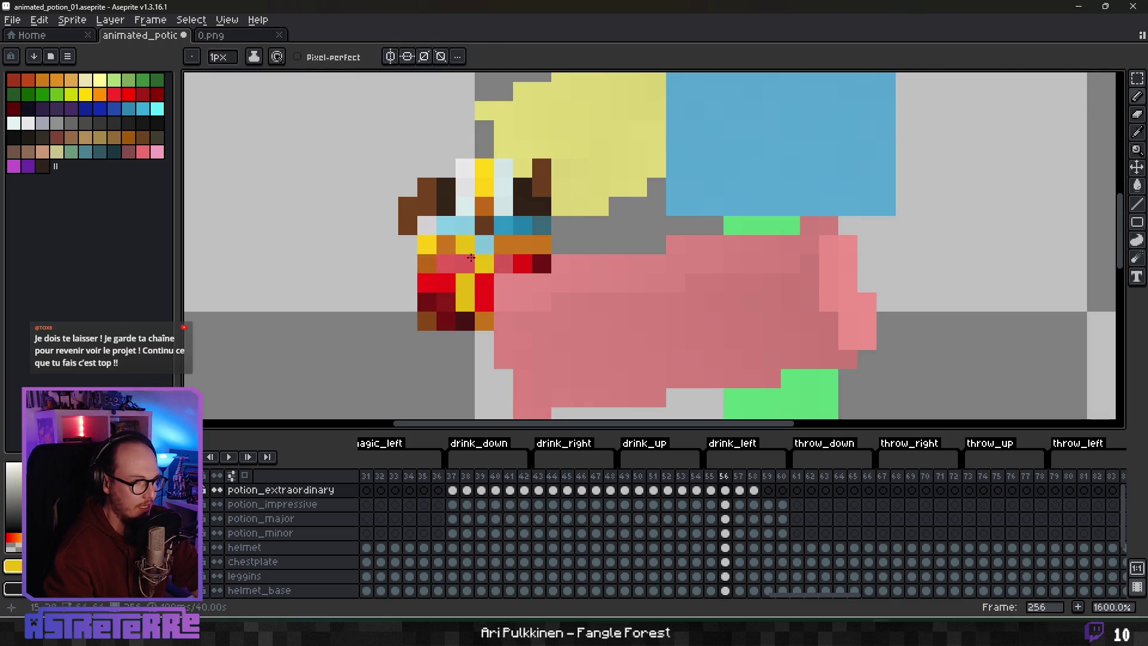
alt+click(454, 238)
click(481, 268)
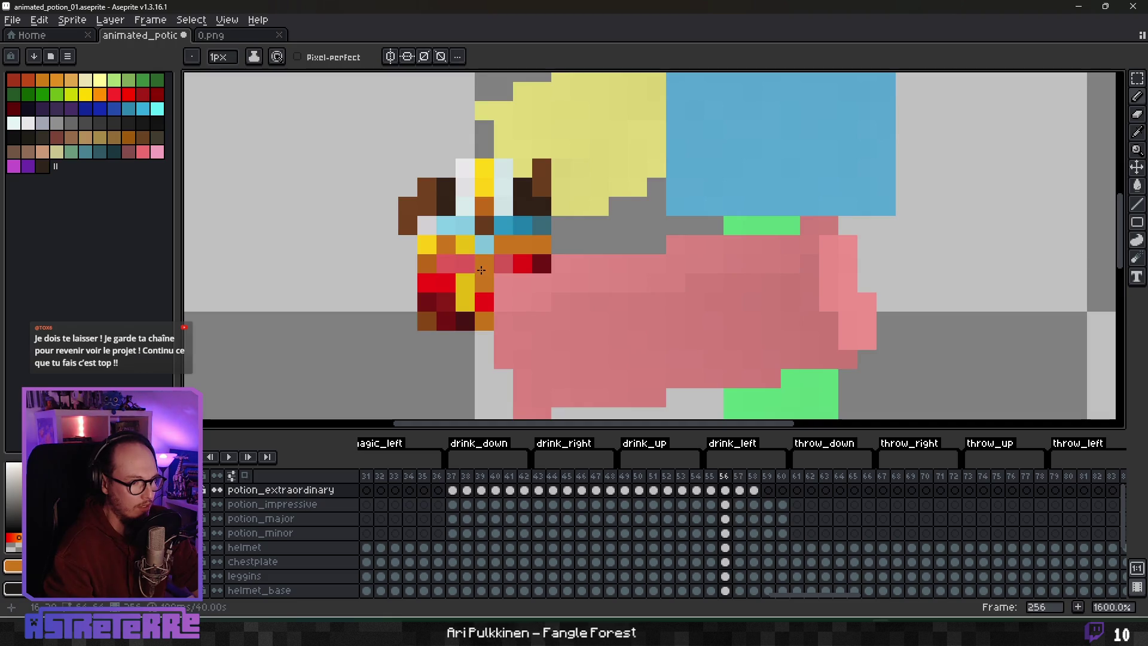
scroll(541, 316, down, 2)
scroll(549, 299, up, 2)
click(548, 299)
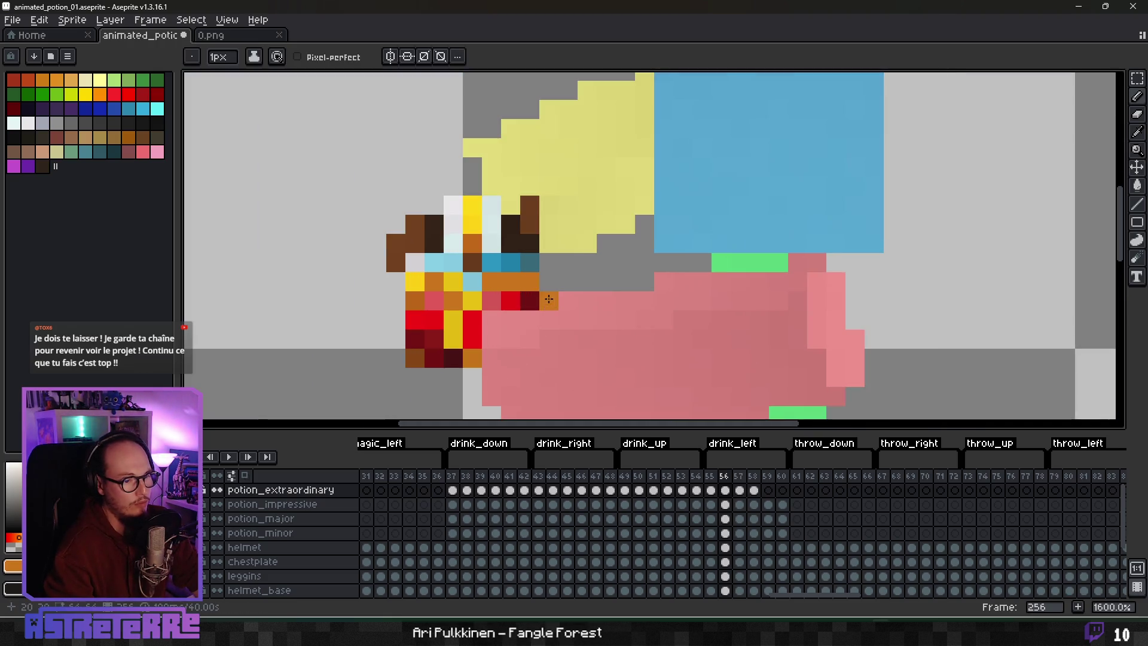
scroll(489, 305, down, 2)
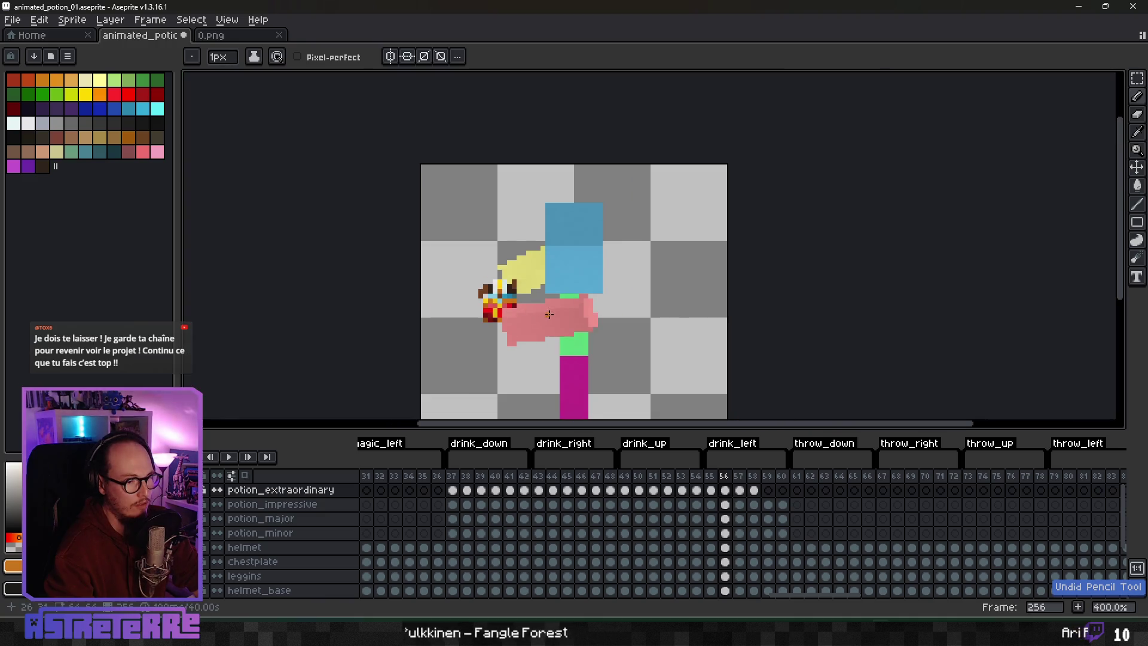
scroll(476, 275, up, 2)
Step: Repaint two potion pixels light cyan with the Pencil, keeping the brown pixel brown
alt+click(477, 276)
scroll(529, 305, down, 4)
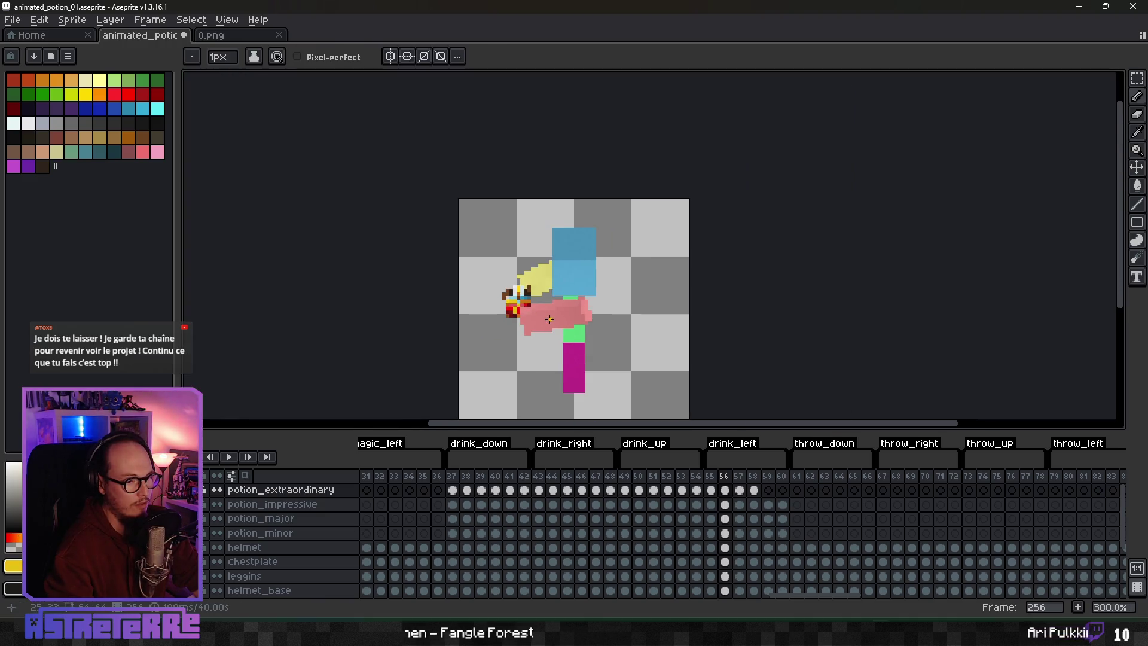
scroll(512, 297, up, 7)
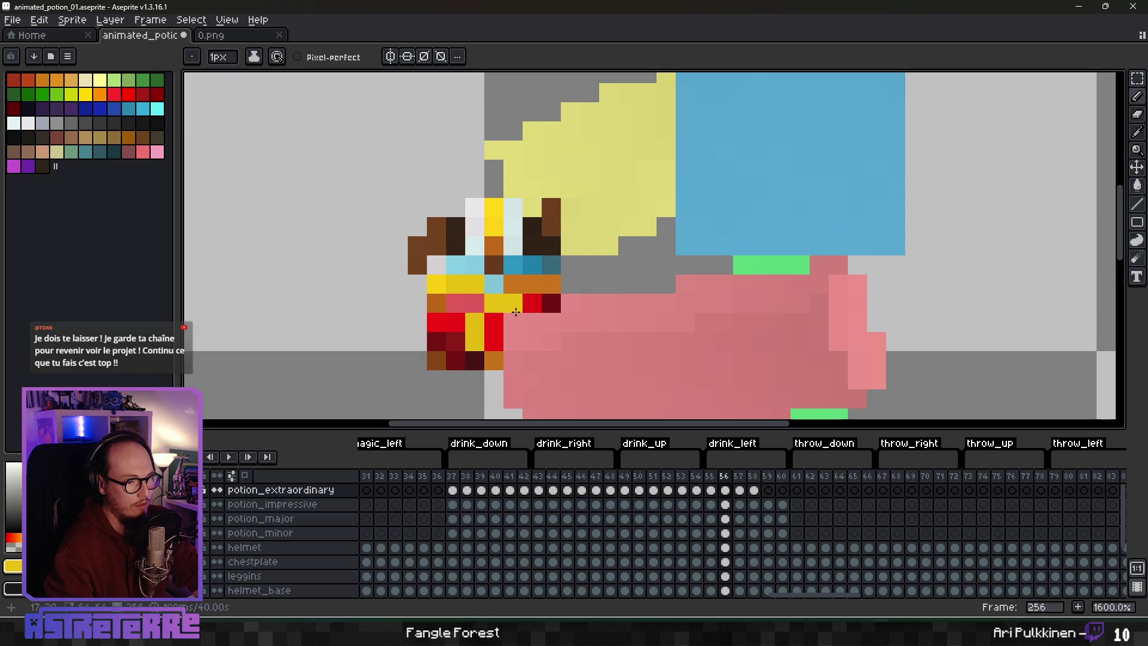
scroll(547, 341, down, 4)
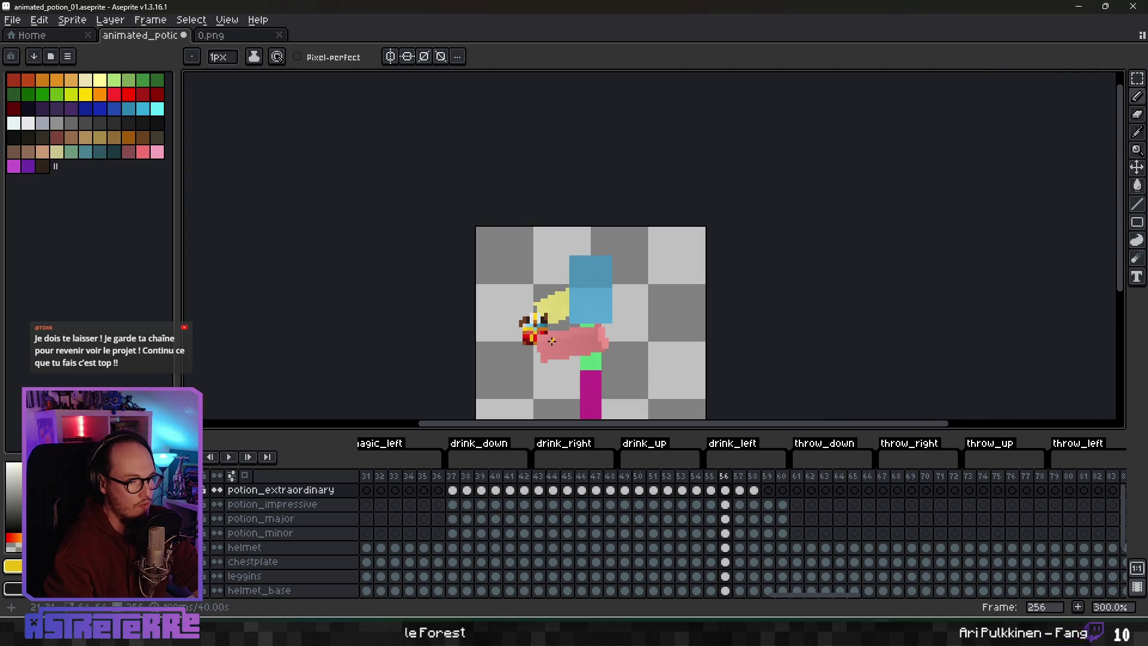
scroll(538, 322, up, 4)
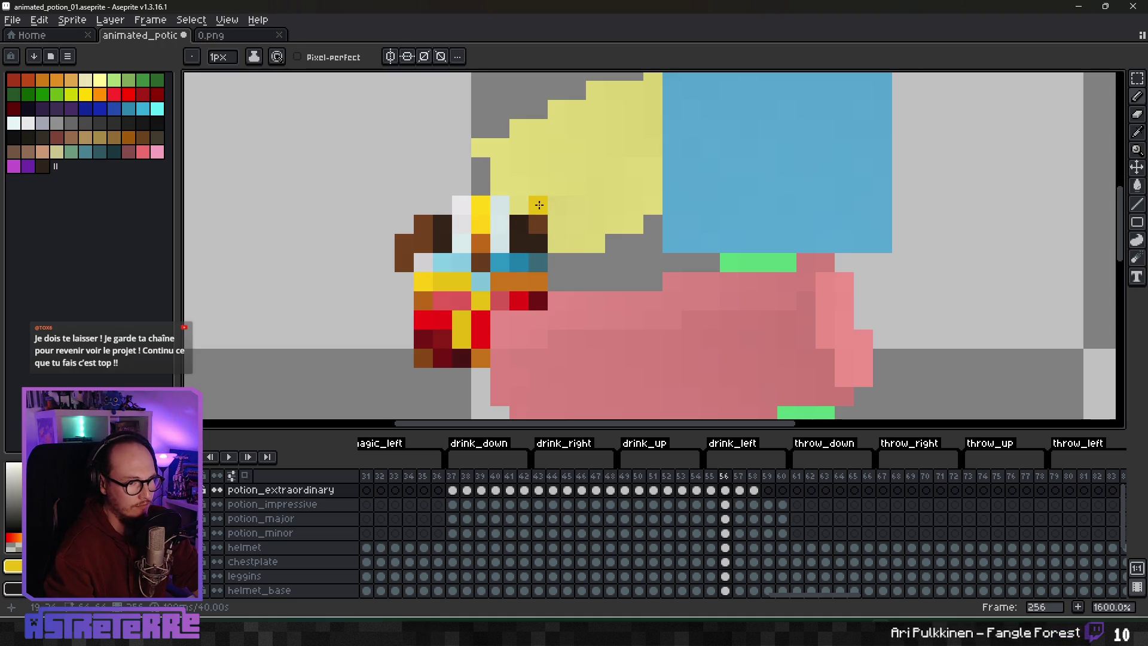
key(e)
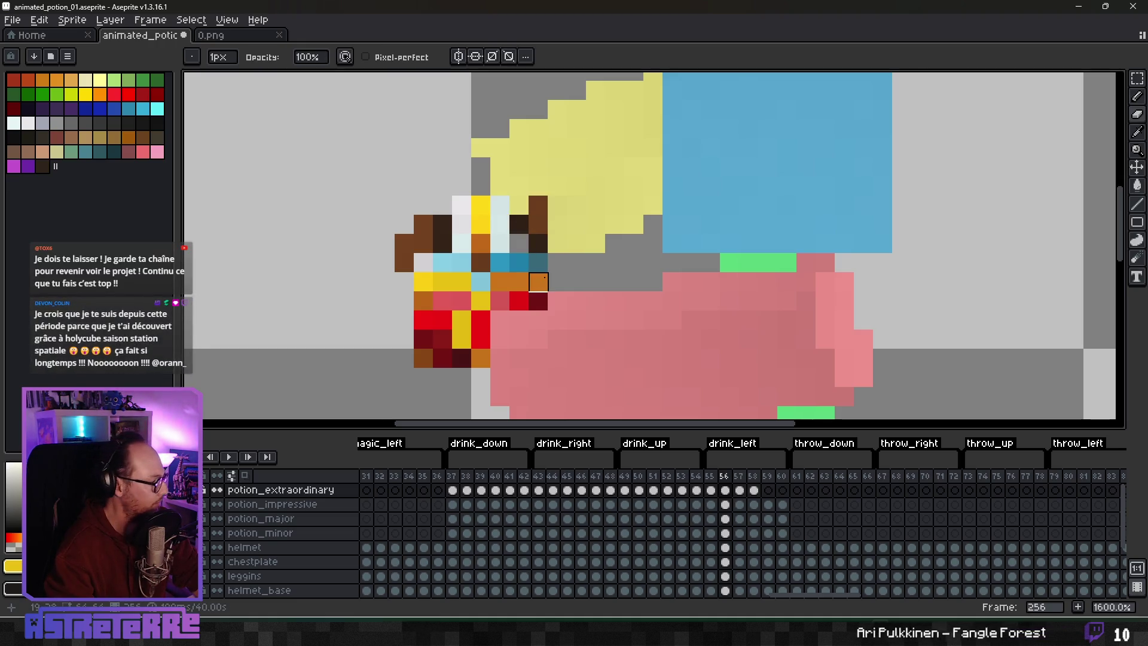
key(b)
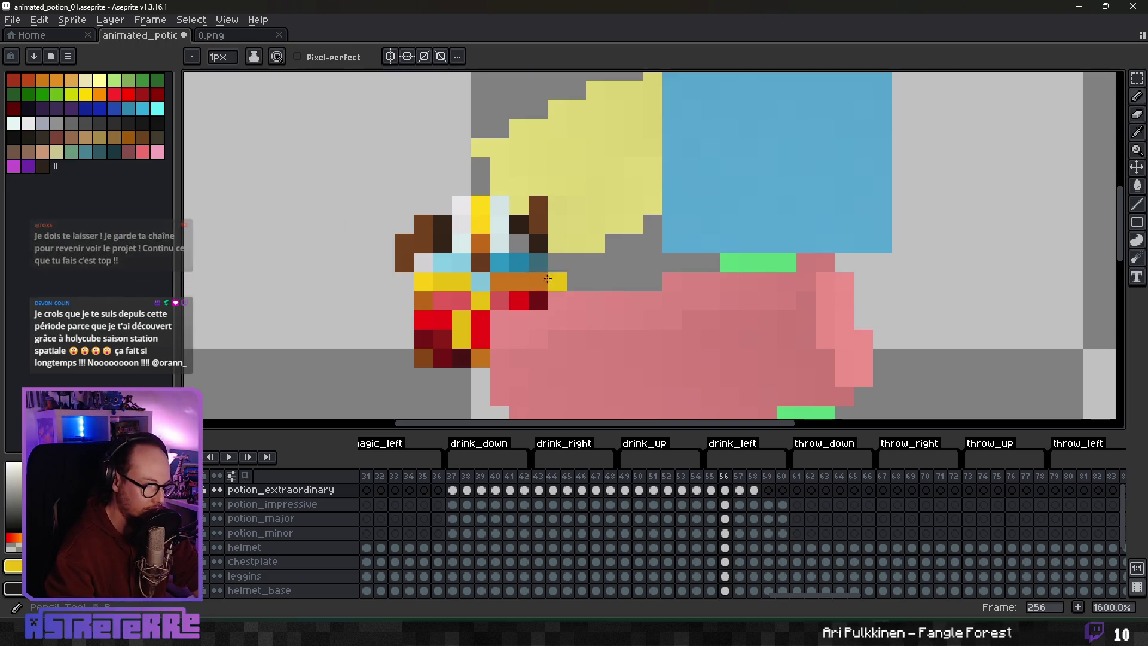
alt+click(499, 243)
drag(519, 243, 520, 268)
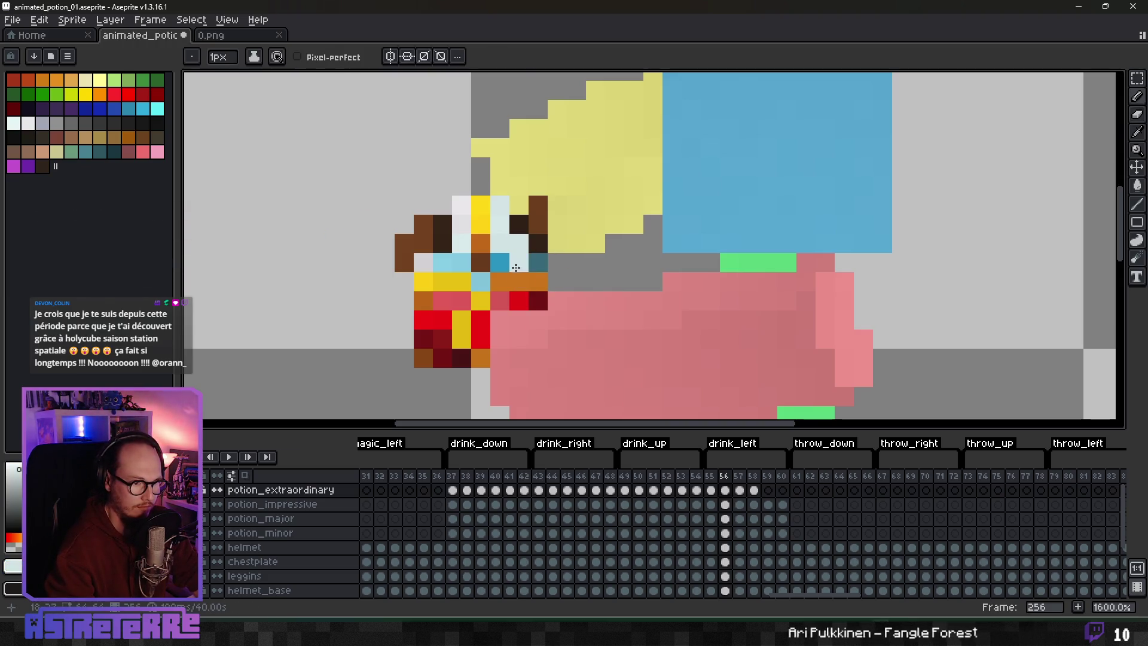
alt+click(514, 250)
click(480, 243)
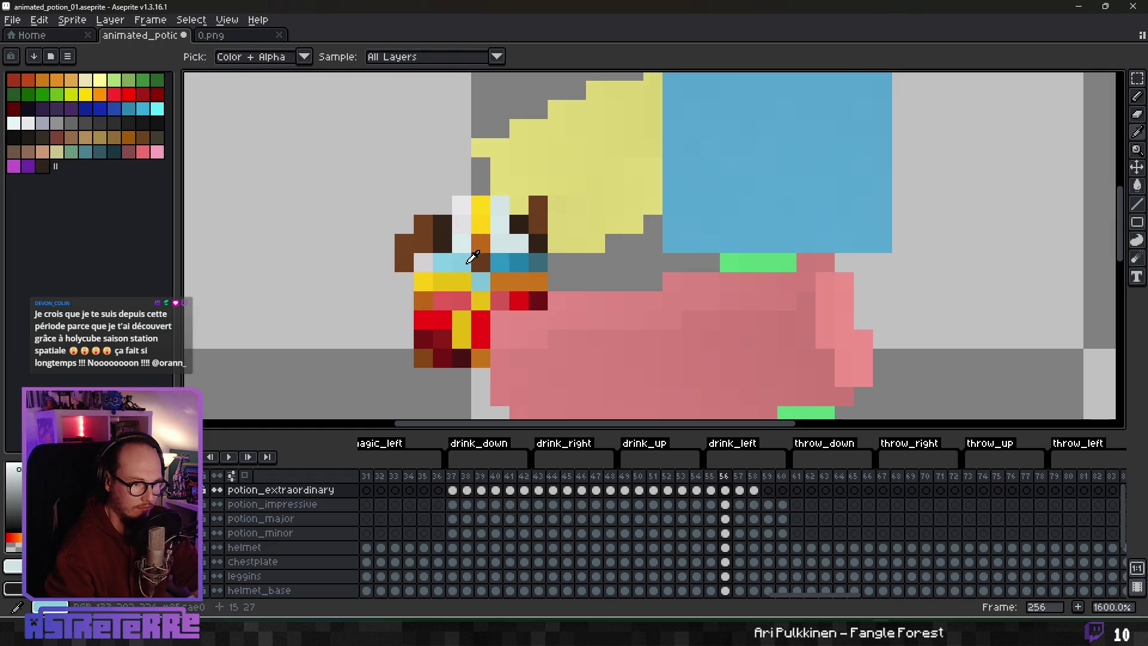
key(ctrl+z)
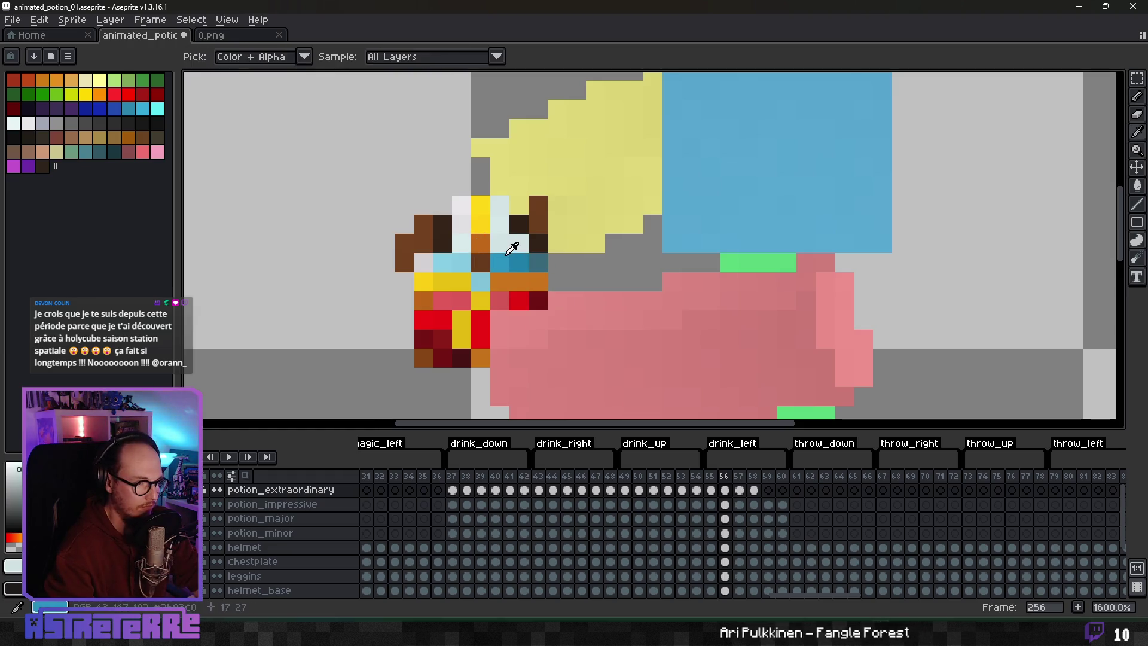
Step: Add two dark pixels diagonally beside the teal pixel
alt+click(527, 269)
scroll(593, 260, down, 4)
scroll(592, 260, up, 1)
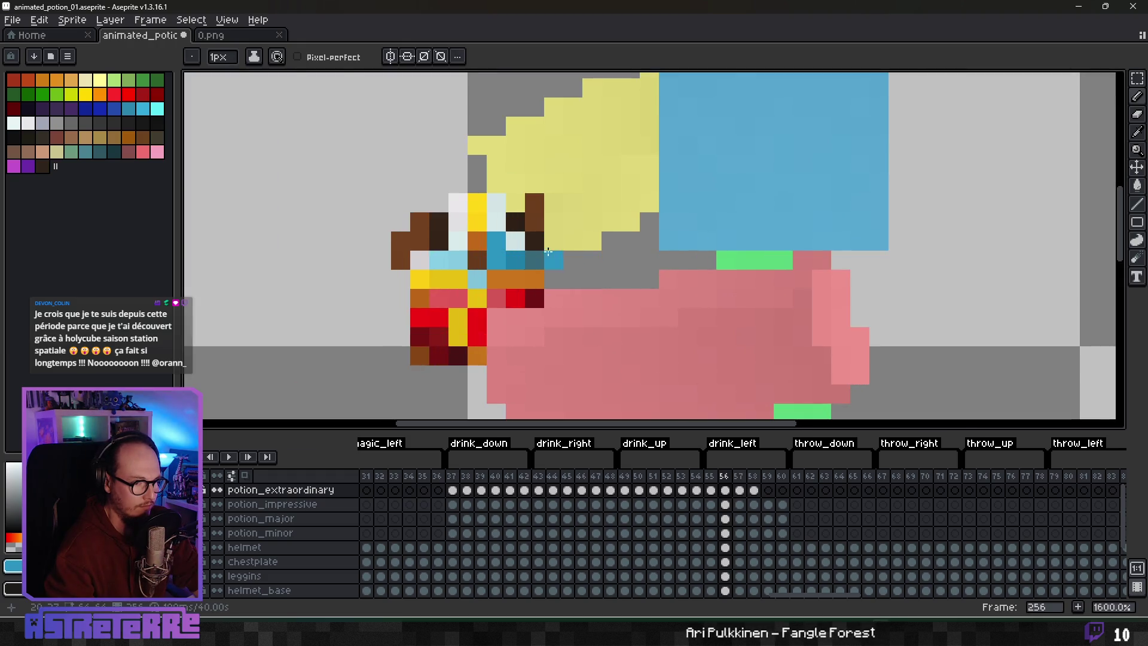
alt+click(534, 241)
click(554, 260)
click(569, 279)
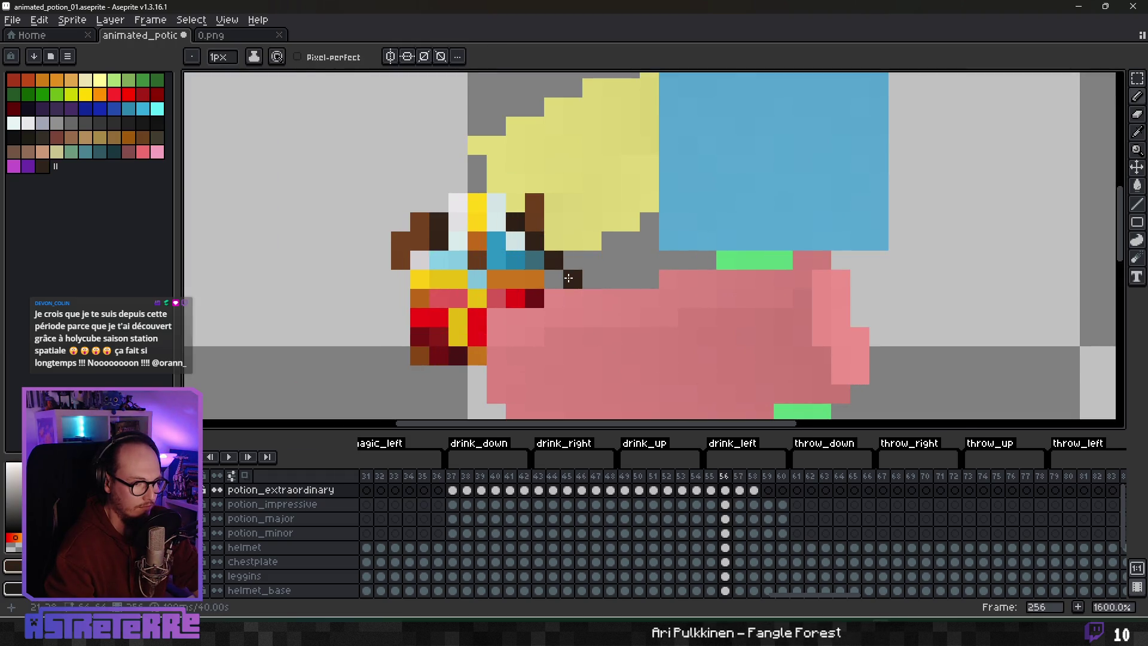
Step: Paint the dark red pixel and a pixel left of the potion orange
alt+click(531, 286)
click(532, 297)
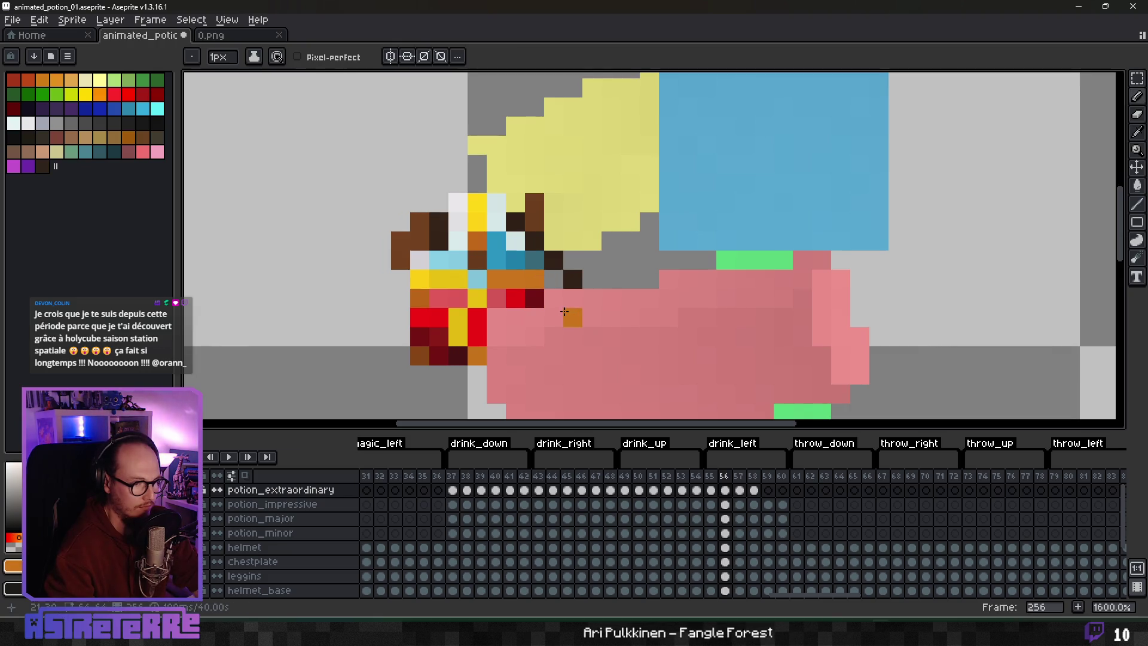
click(401, 318)
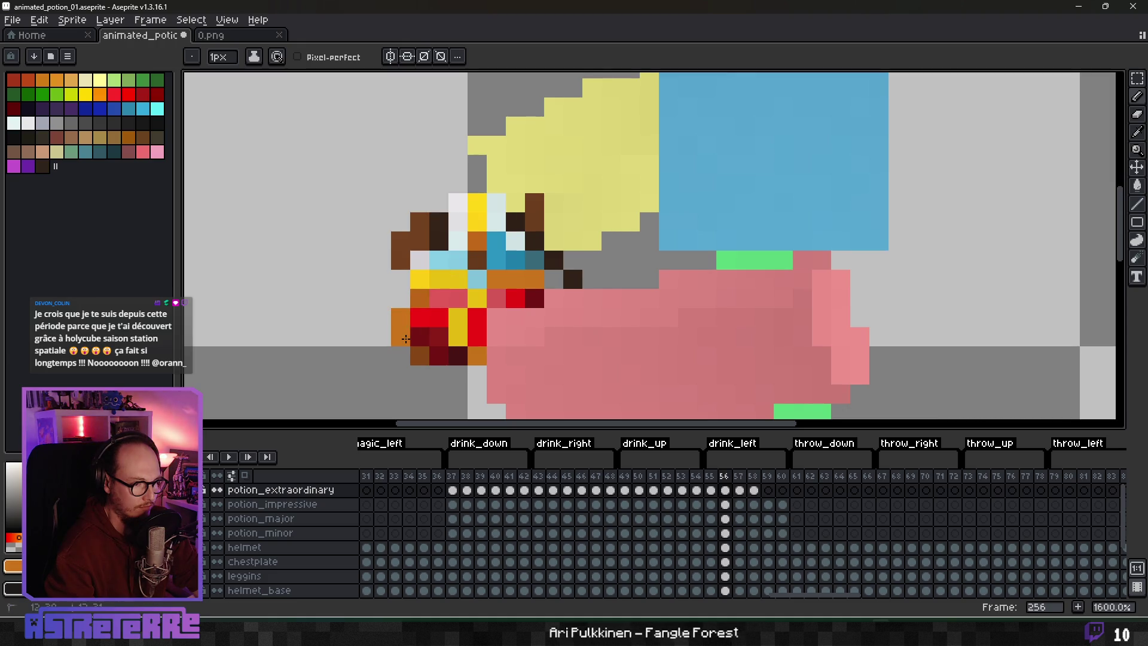
scroll(498, 355, down, 3)
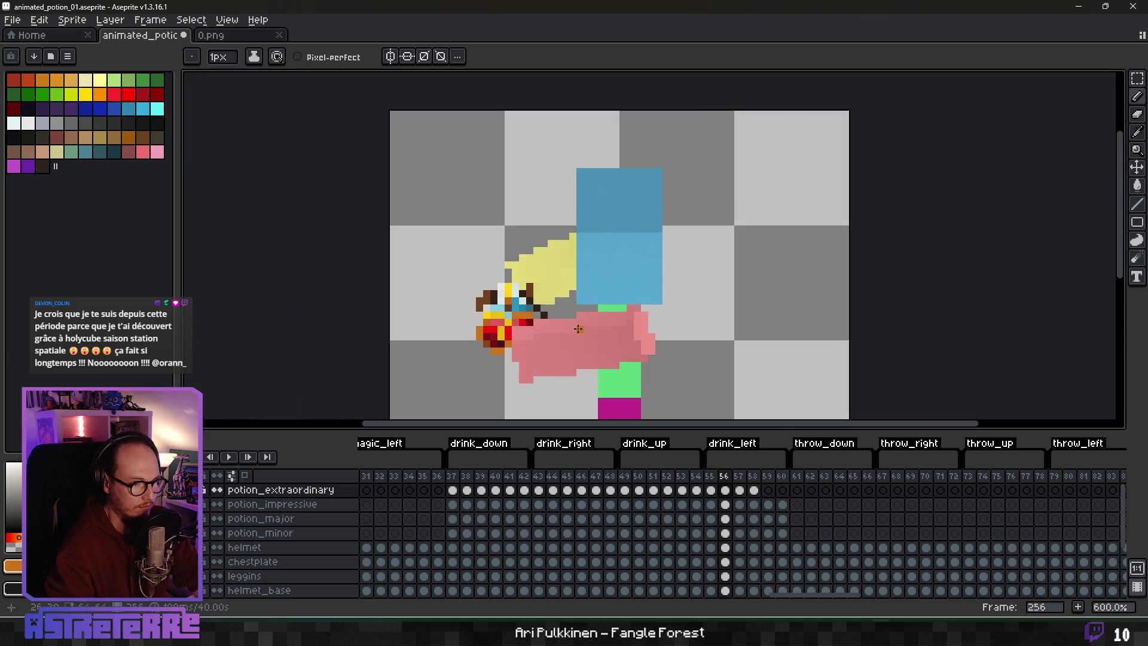
scroll(499, 355, up, 6)
Step: Paint the potion's bottom row of pixels brown
drag(491, 334, 543, 295)
alt+click(389, 307)
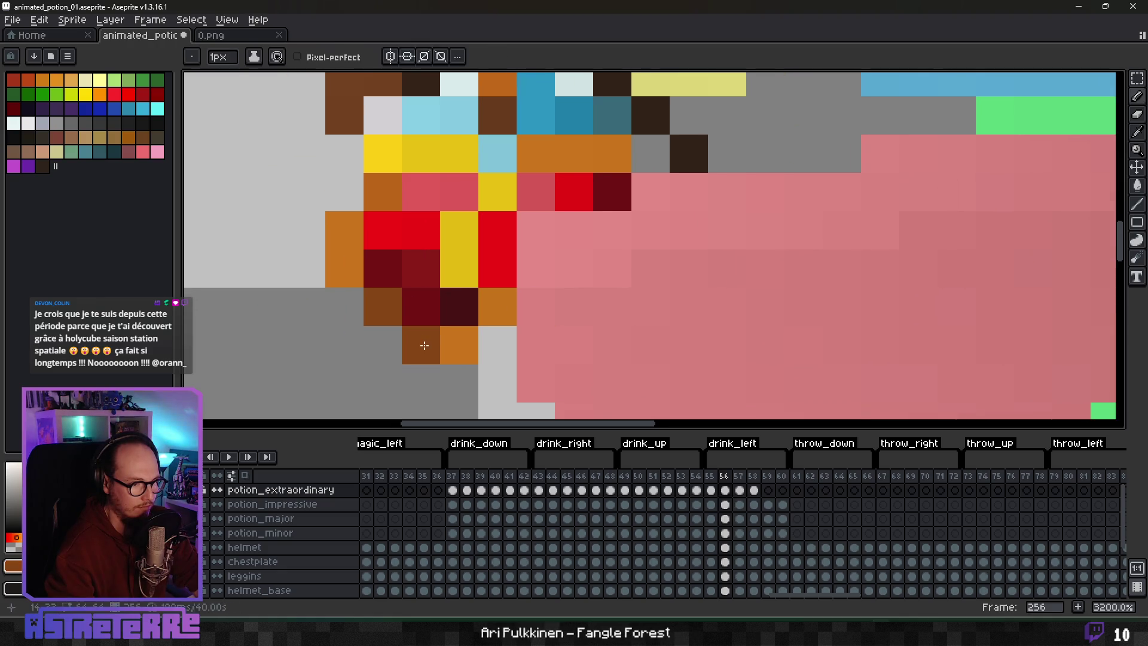
drag(421, 345, 459, 345)
click(500, 311)
Step: Paint one bottom potion pixel yellow using a colour sampled from the sprite
scroll(544, 359, down, 2)
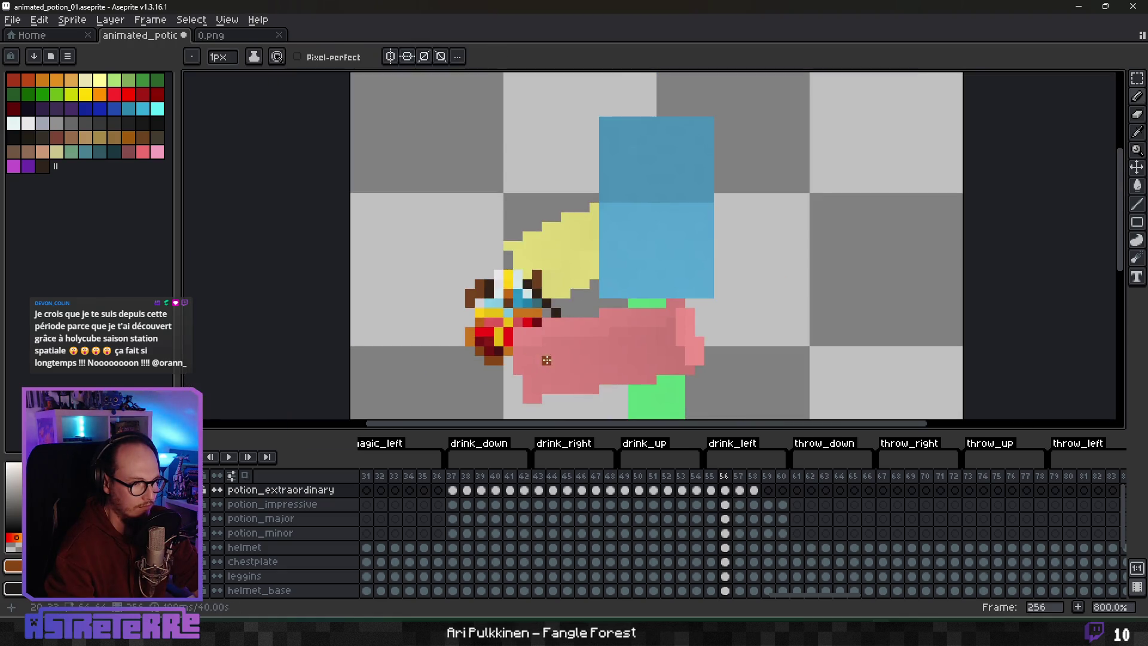
scroll(542, 358, up, 5)
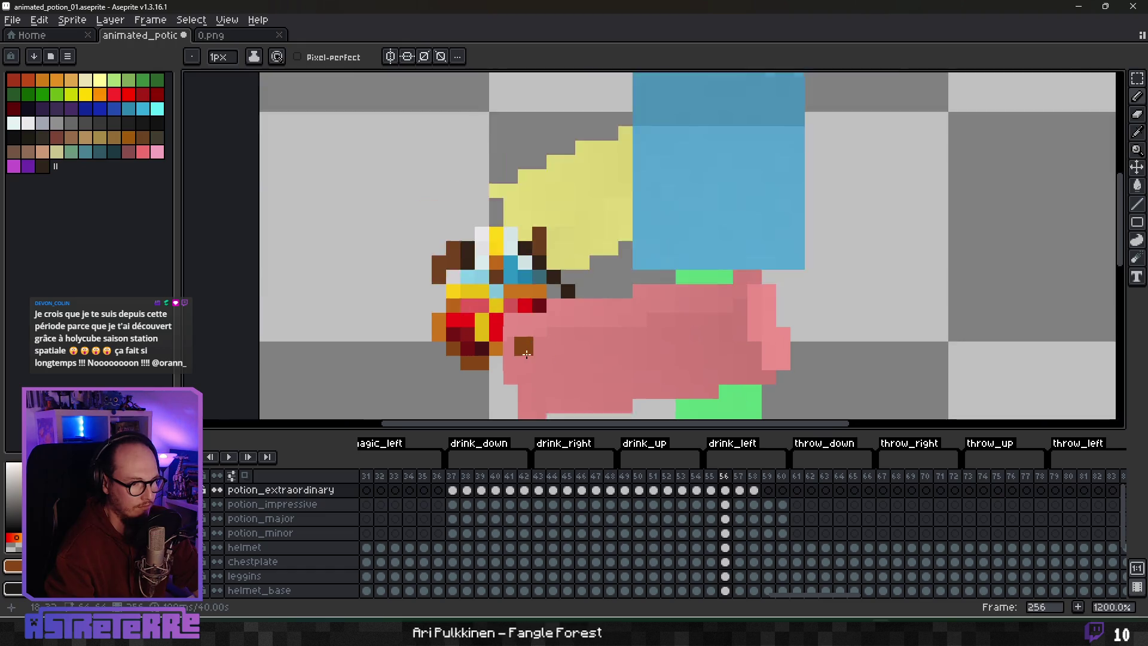
key(alt)
alt+click(440, 315)
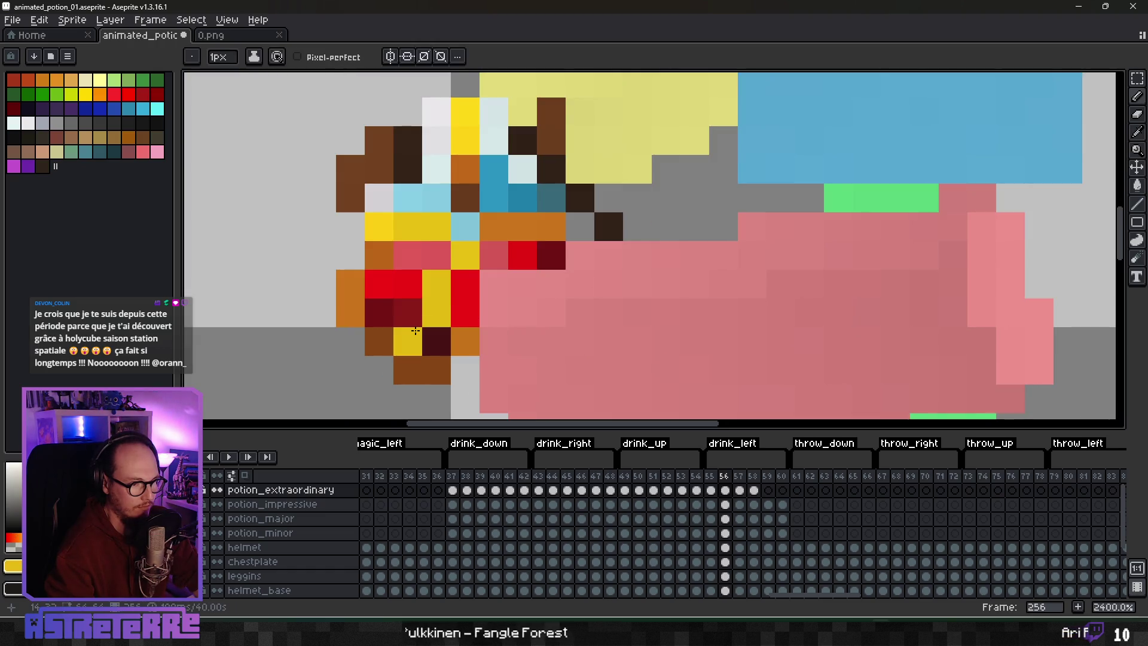
click(415, 333)
scroll(416, 333, down, 4)
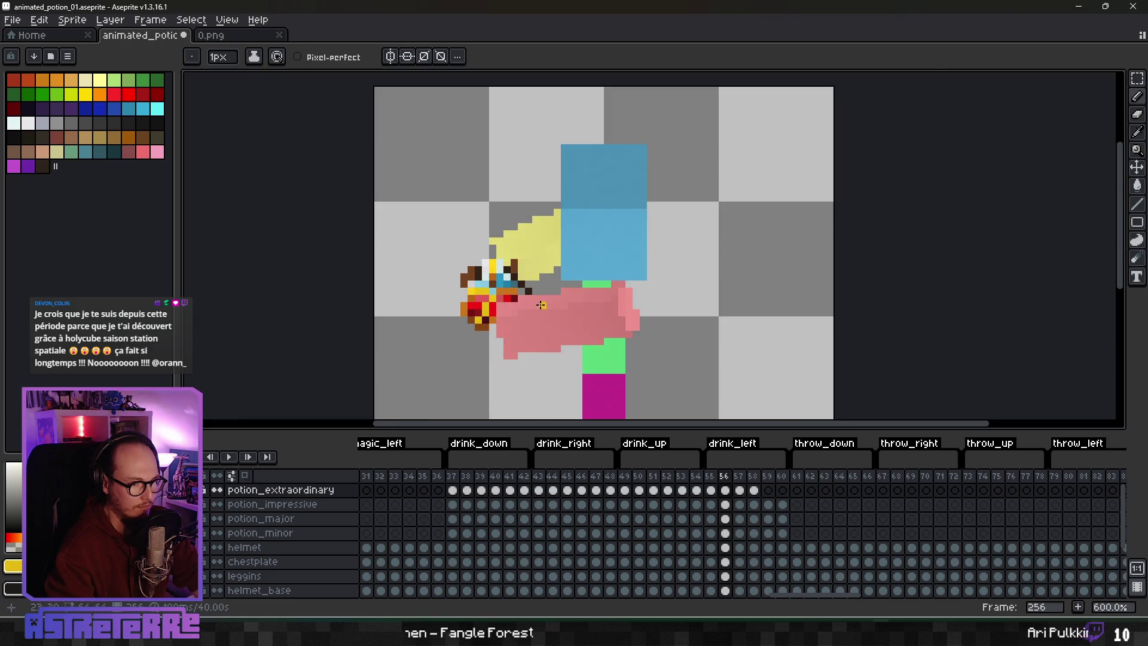
scroll(502, 306, up, 1)
Step: Turn a yellow potion pixel and one more pixel orange
scroll(502, 306, up, 1)
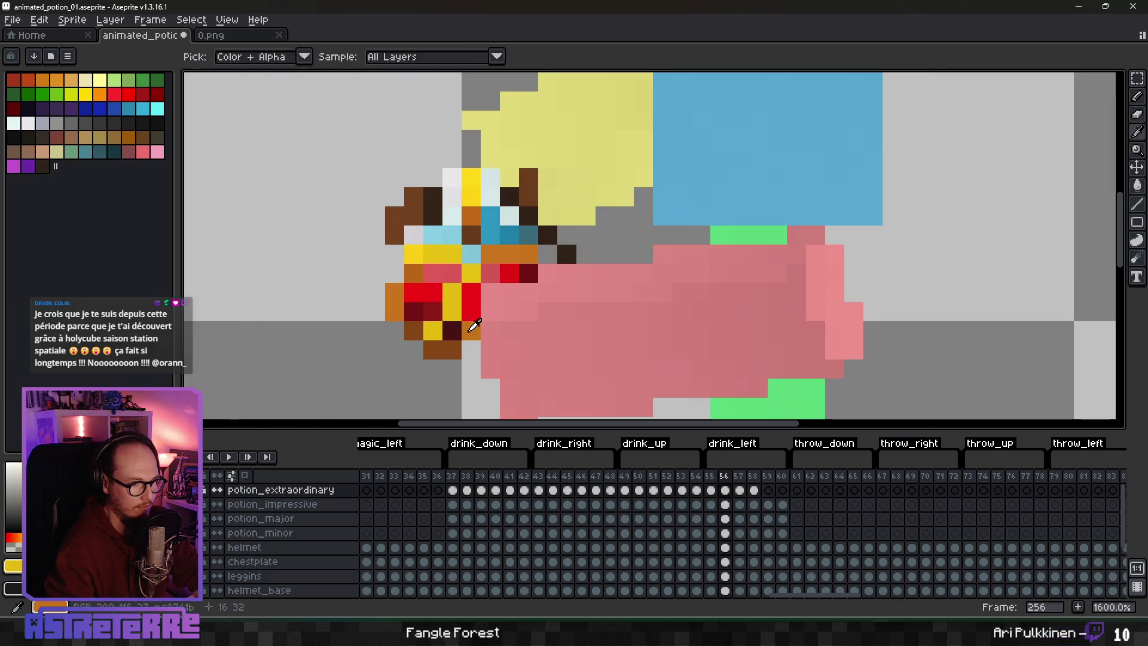
alt+click(417, 264)
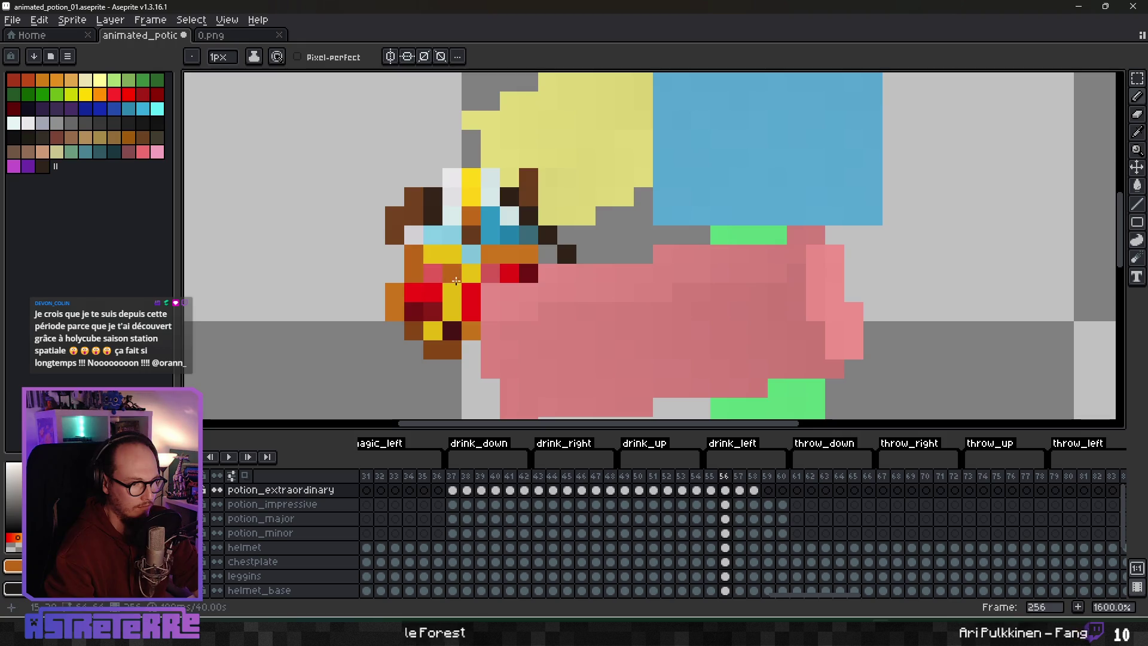
key(ctrl+z)
click(414, 254)
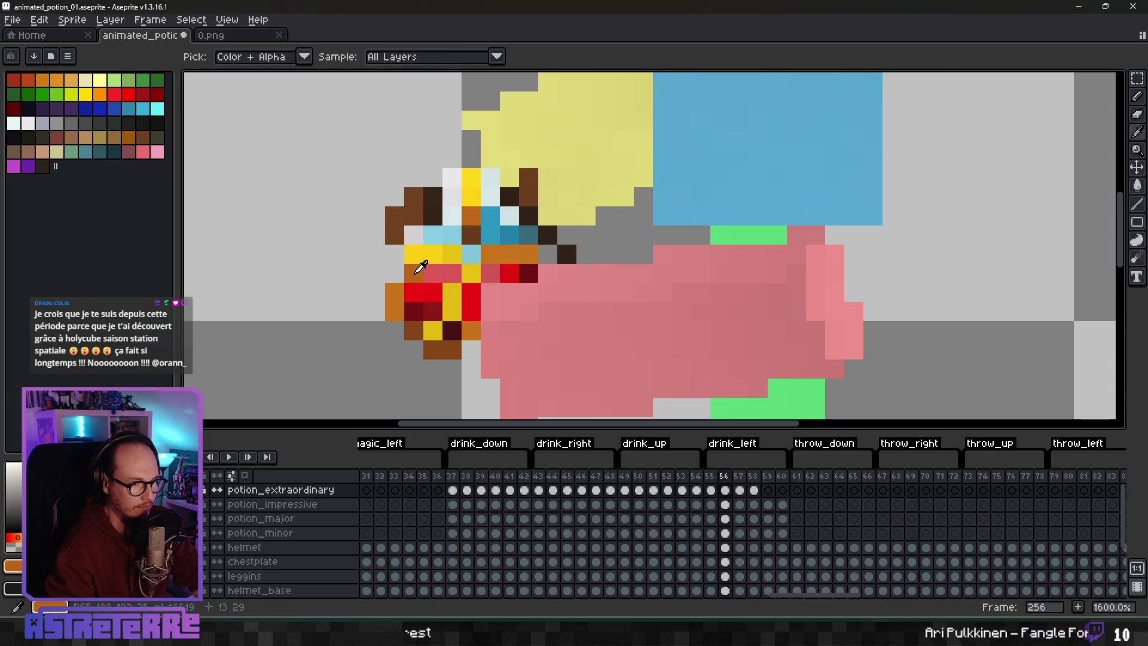
click(508, 293)
scroll(507, 293, down, 3)
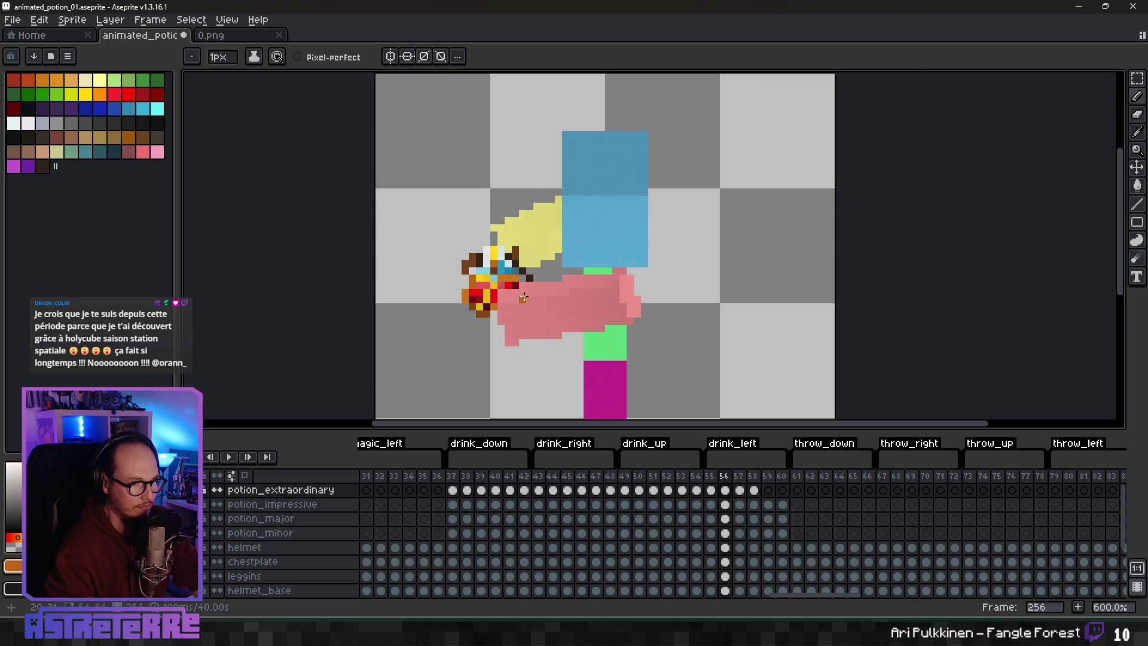
scroll(434, 234, up, 2)
Step: Lighten a top potion pixel and darken the blue pixel and left-edge pixel dark brown
click(419, 232)
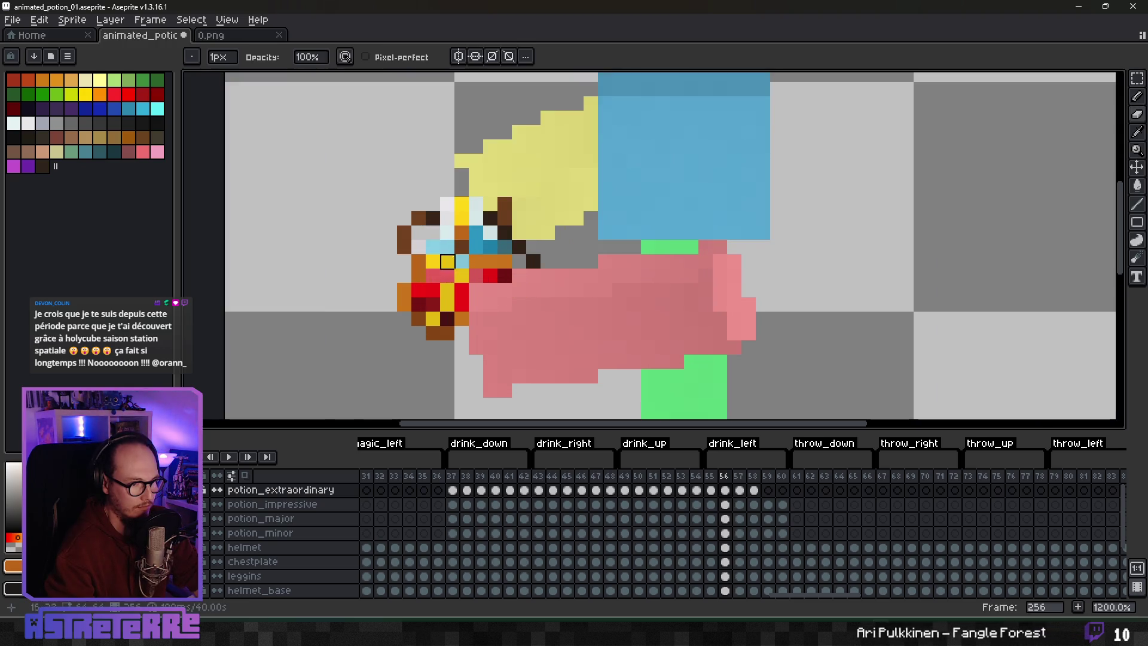
alt+click(490, 218)
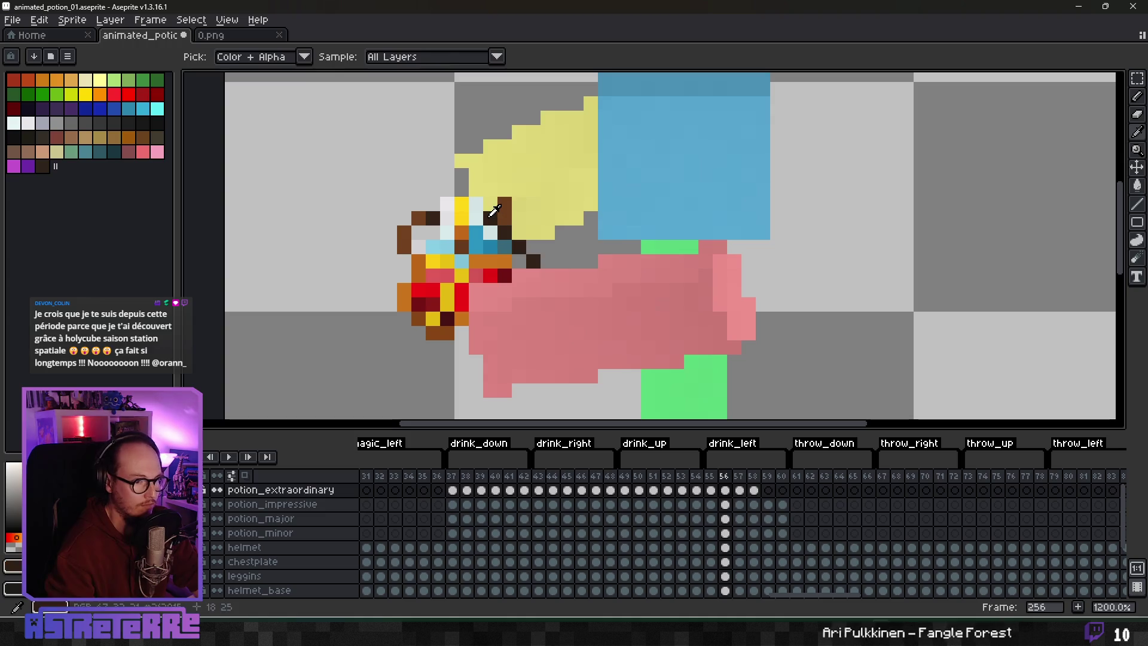
click(474, 220)
key(ctrl+z)
click(474, 234)
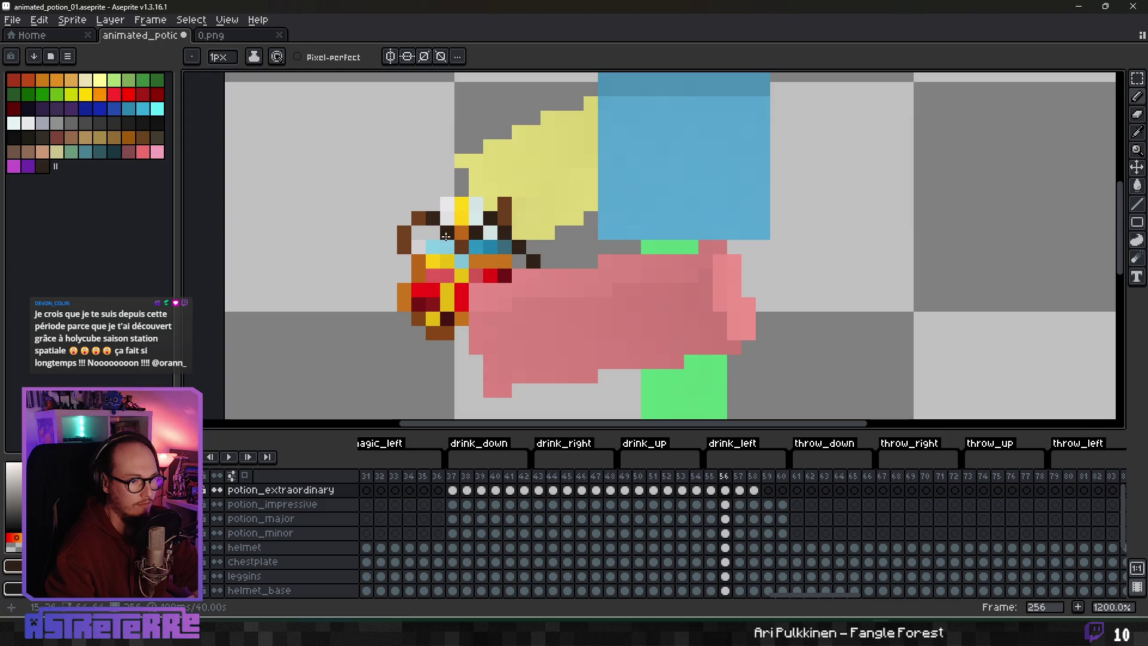
click(407, 262)
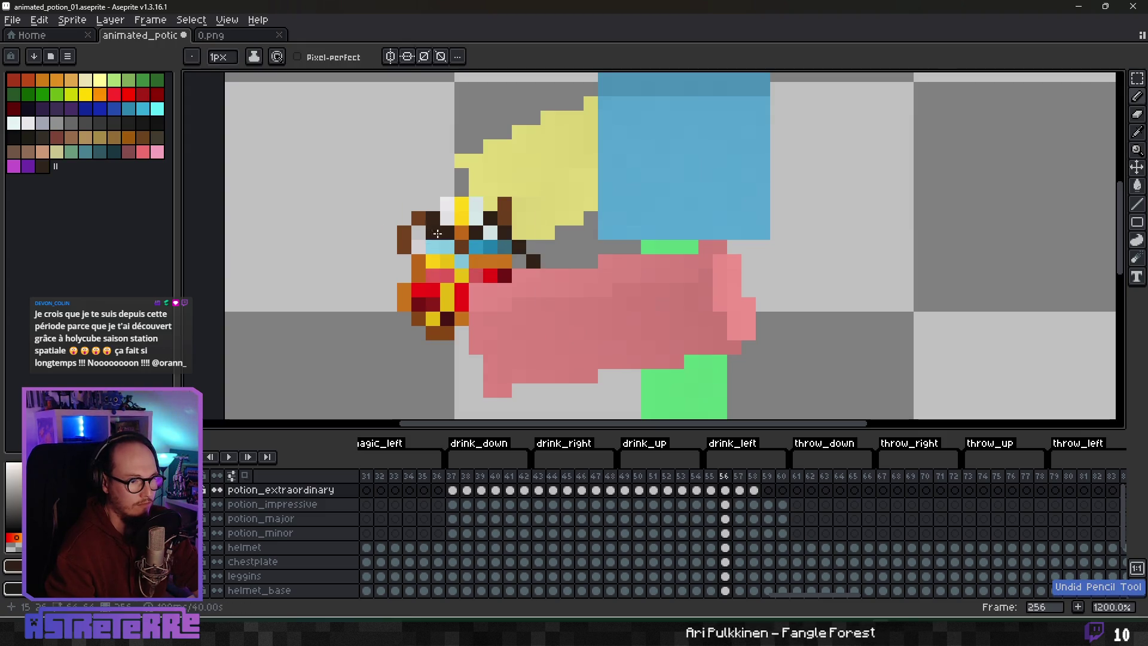
Step: Make one dark pixel brown, recolour another red, and add a dark pixel beside it
scroll(504, 287, down, 2)
scroll(504, 287, down, 3)
scroll(463, 242, up, 6)
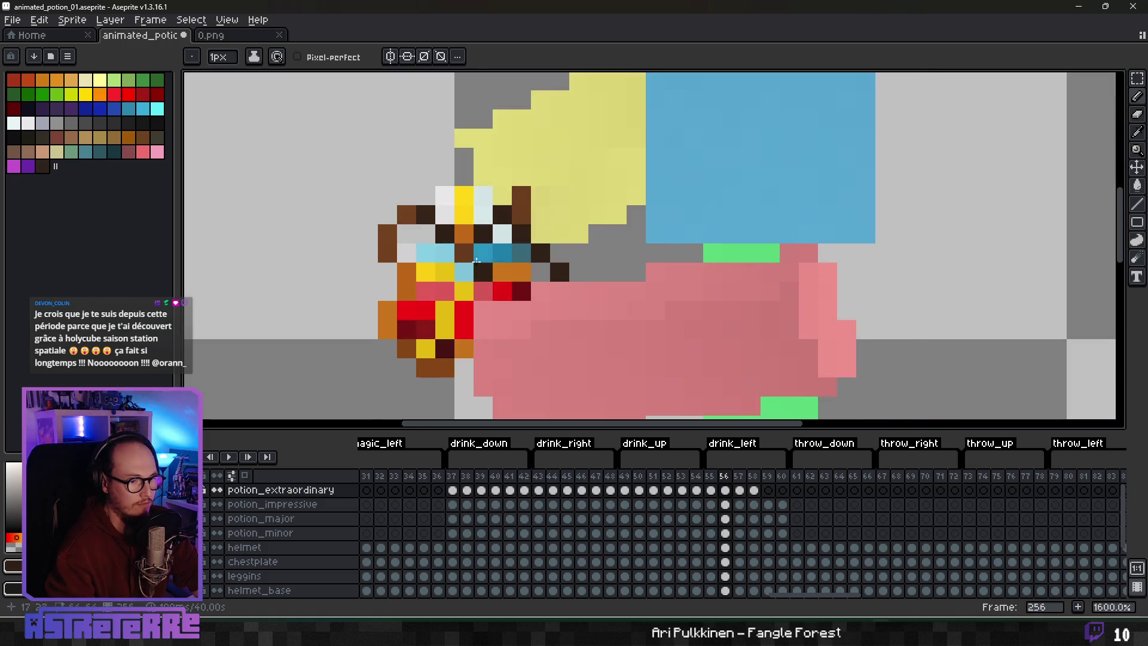
scroll(514, 266, down, 5)
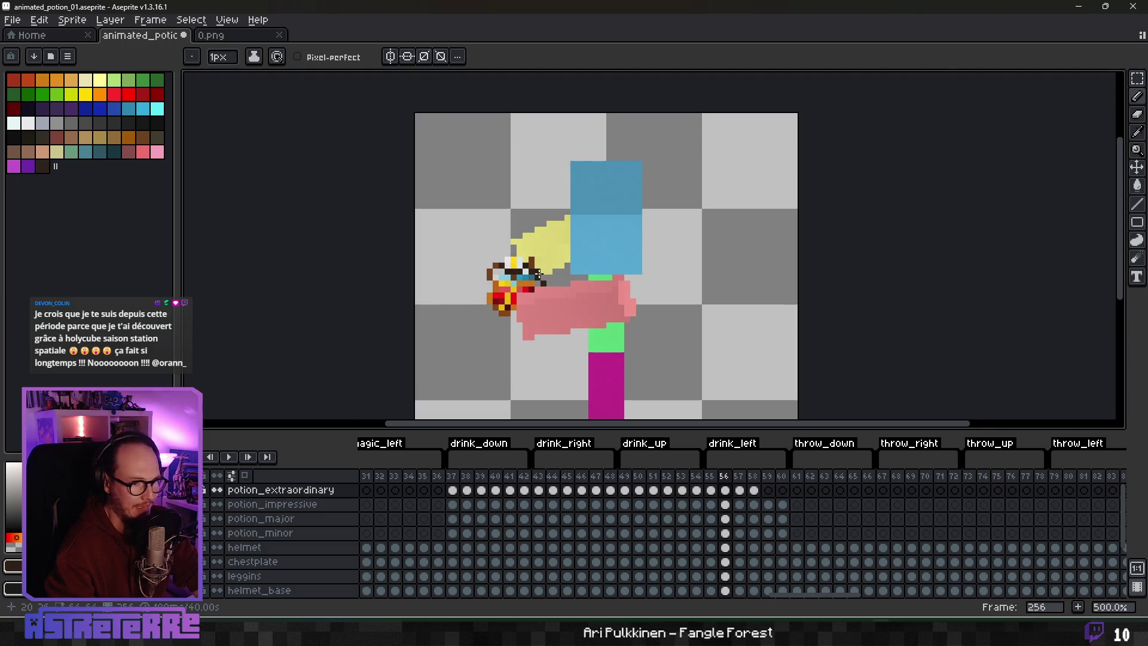
scroll(514, 266, up, 7)
click(384, 260)
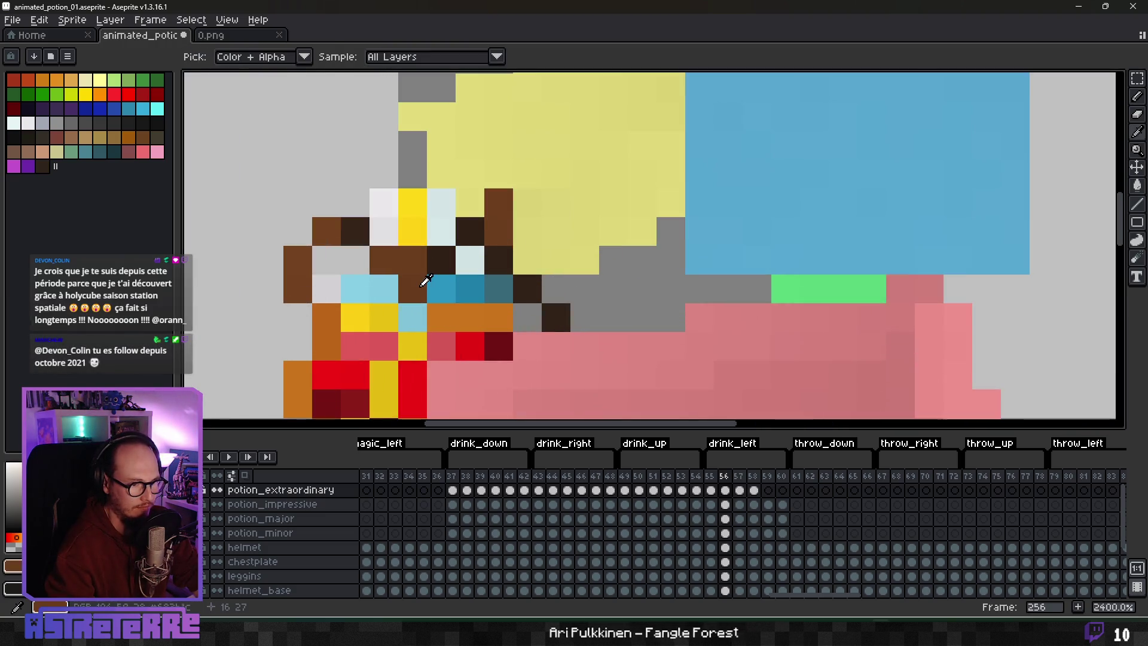
scroll(569, 324, down, 9)
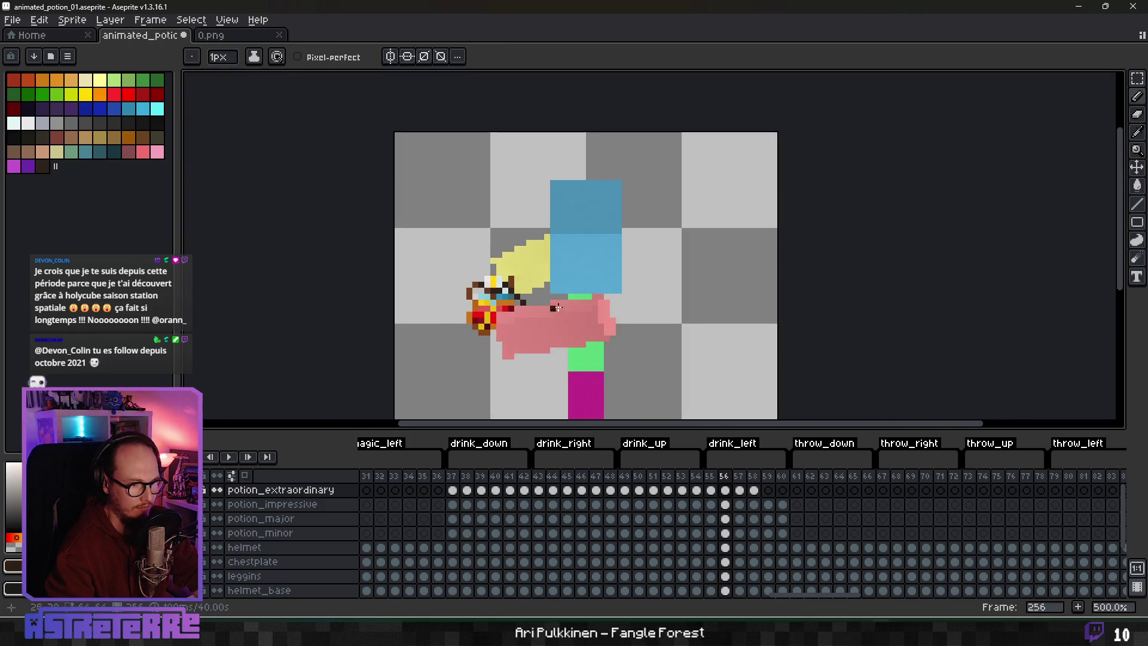
scroll(569, 324, up, 4)
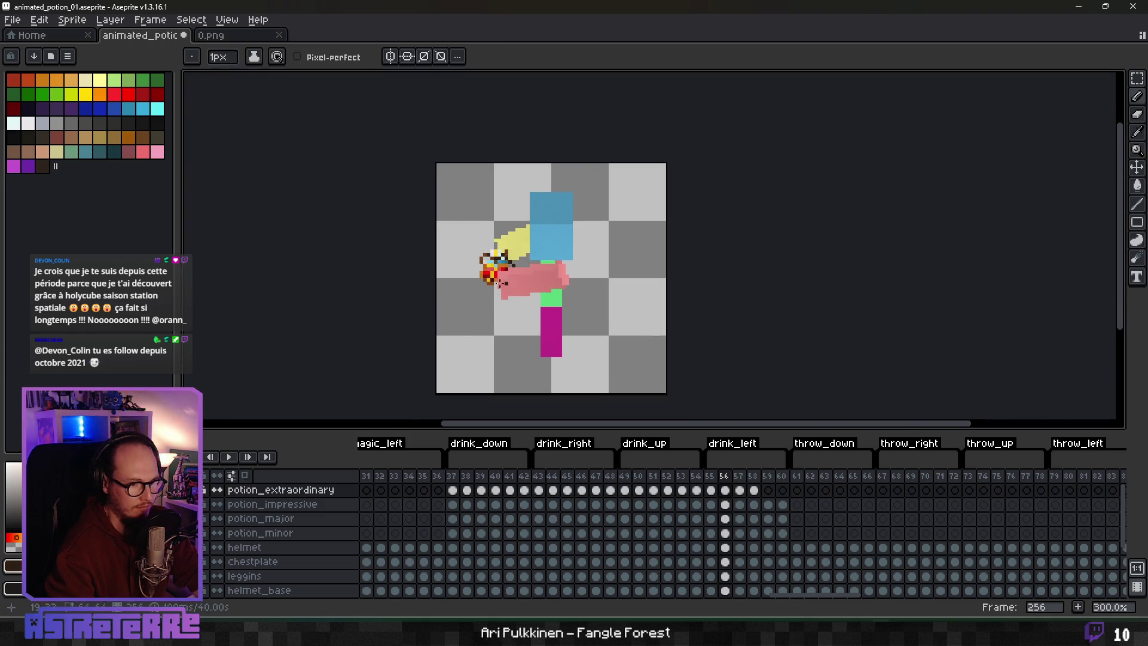
scroll(511, 281, up, 3)
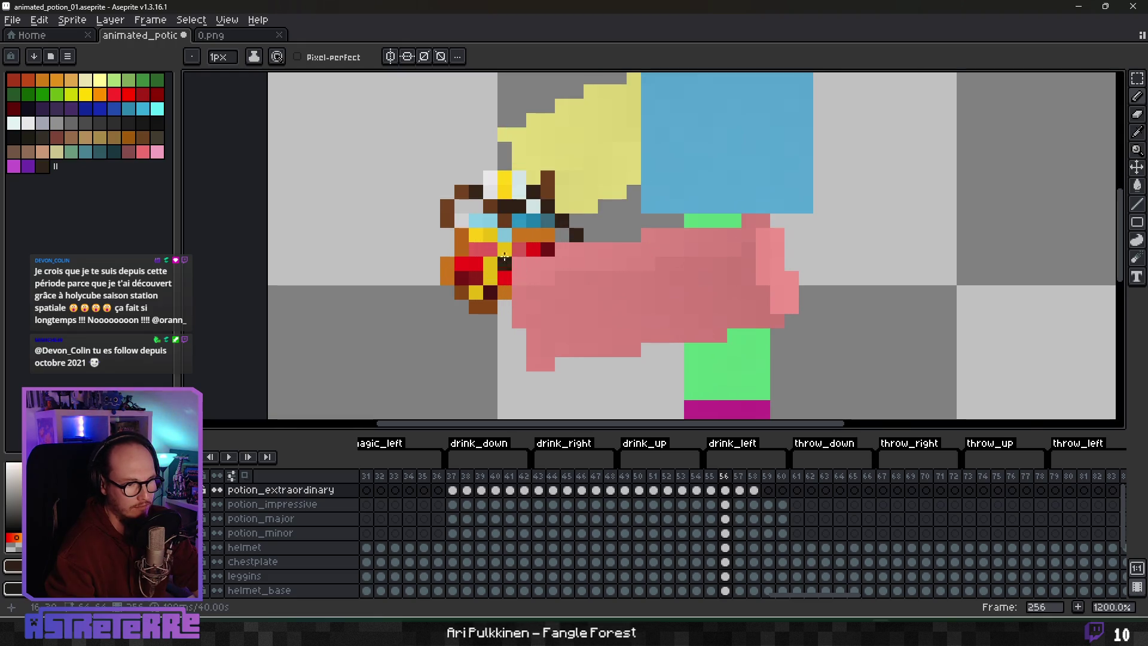
click(505, 258)
click(512, 257)
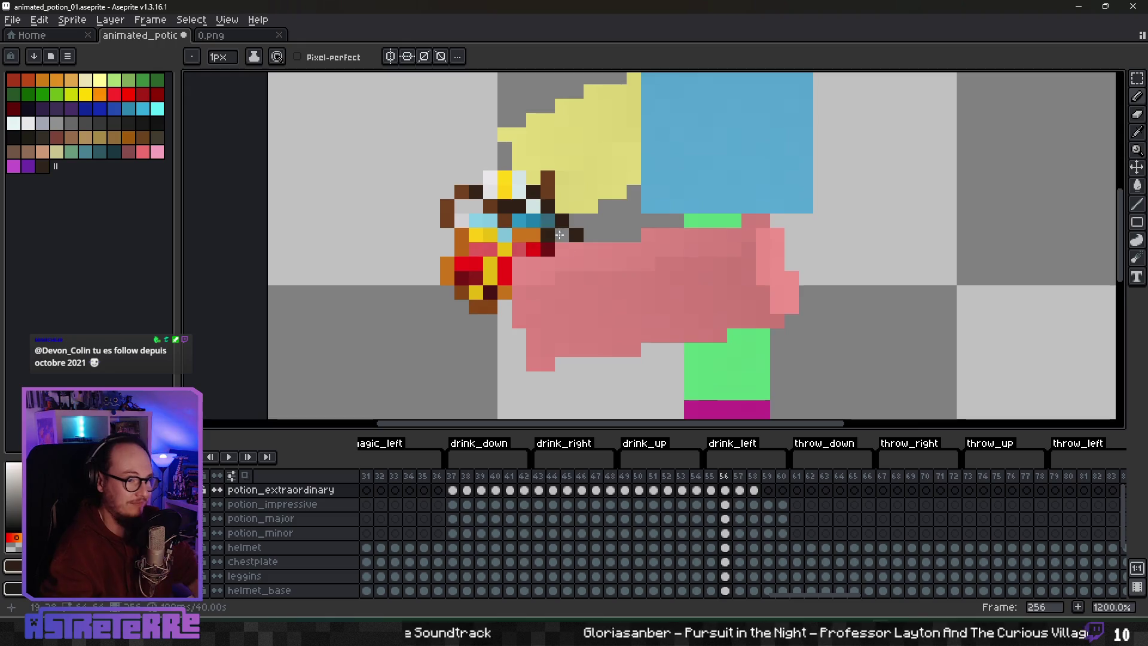
Step: Zoom the sprite view out and back in
scroll(583, 256, down, 8)
scroll(591, 258, up, 4)
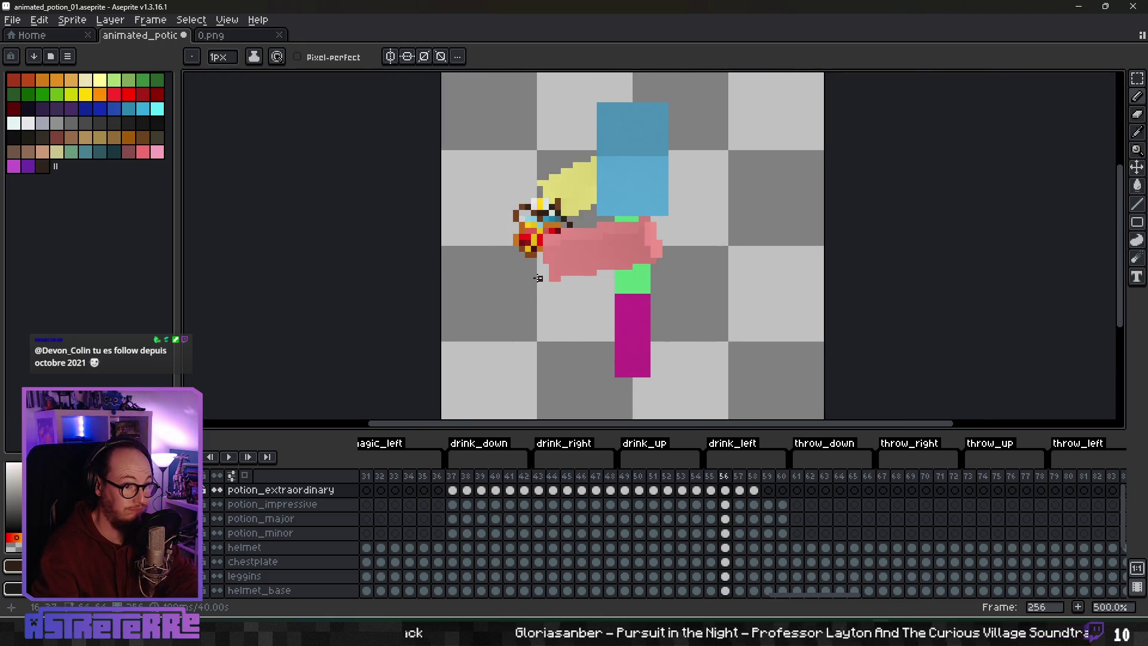
Step: Flip between drink_right frame 44 and drink_left frame 56, ending zoomed in on frame 56's potion
click(553, 491)
scroll(742, 300, up, 1)
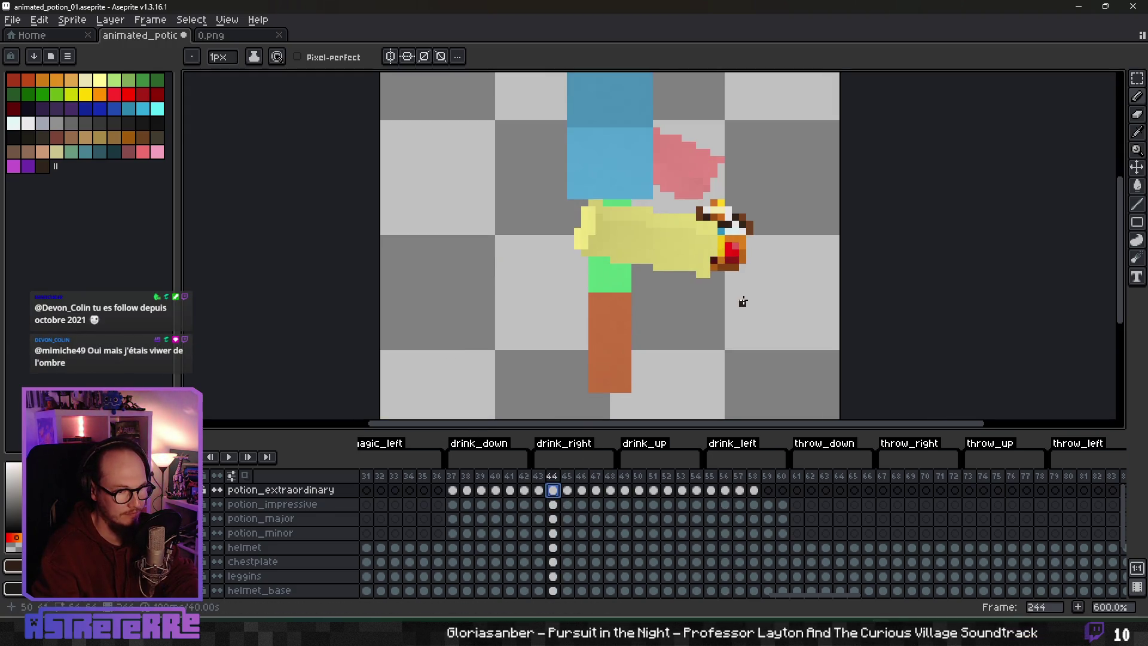
scroll(706, 338, down, 3)
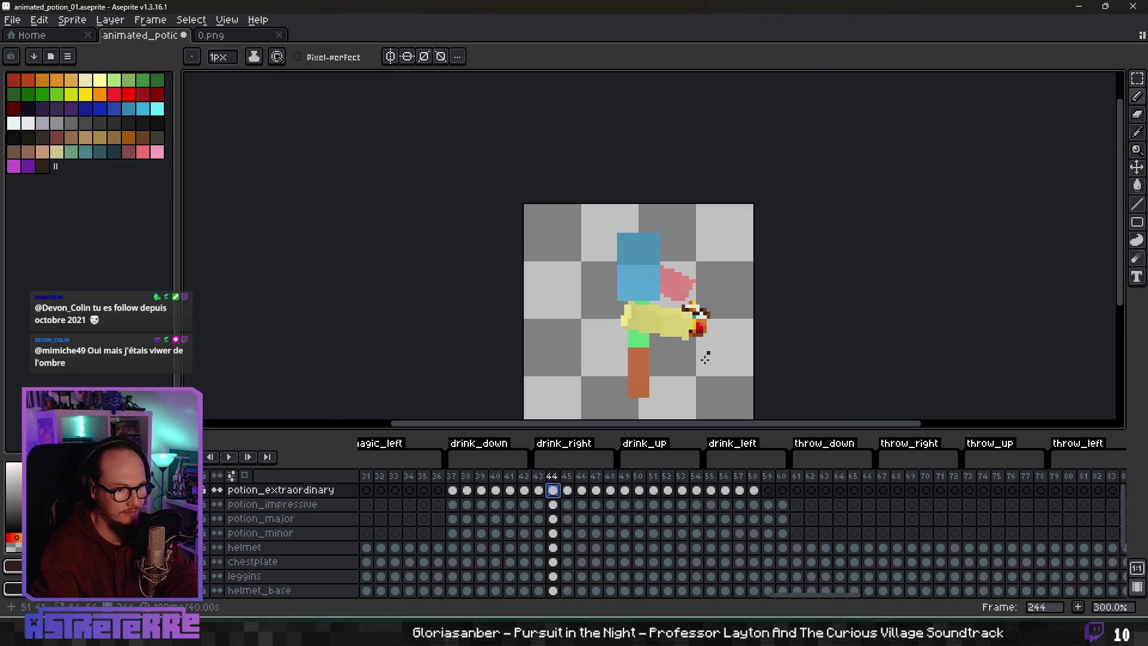
click(725, 491)
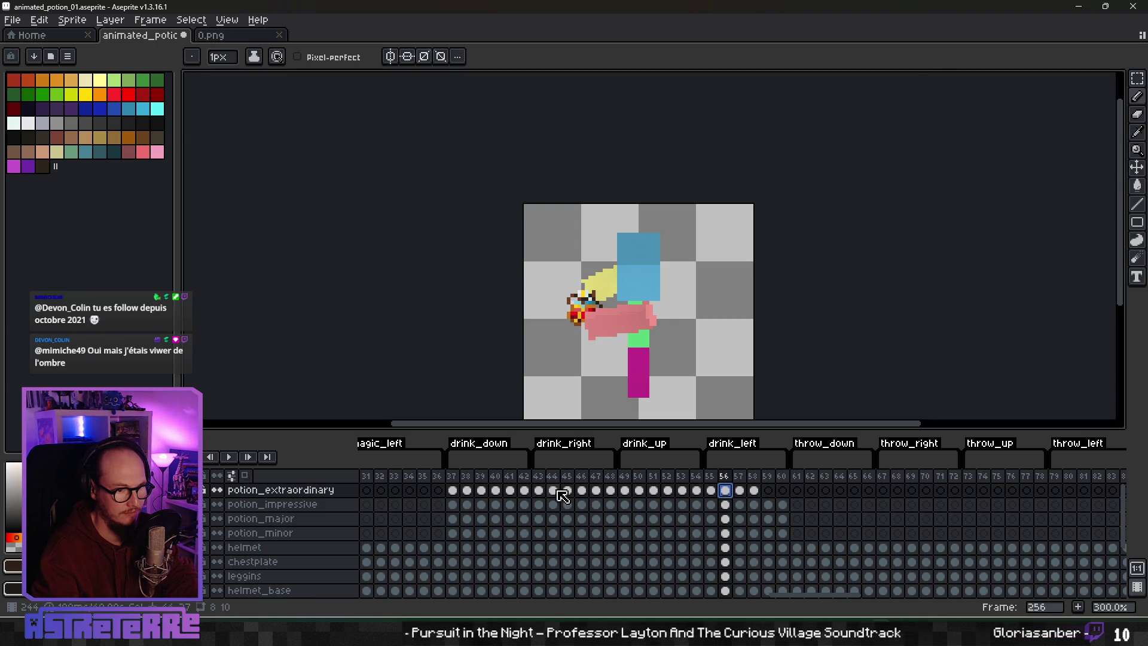
click(559, 491)
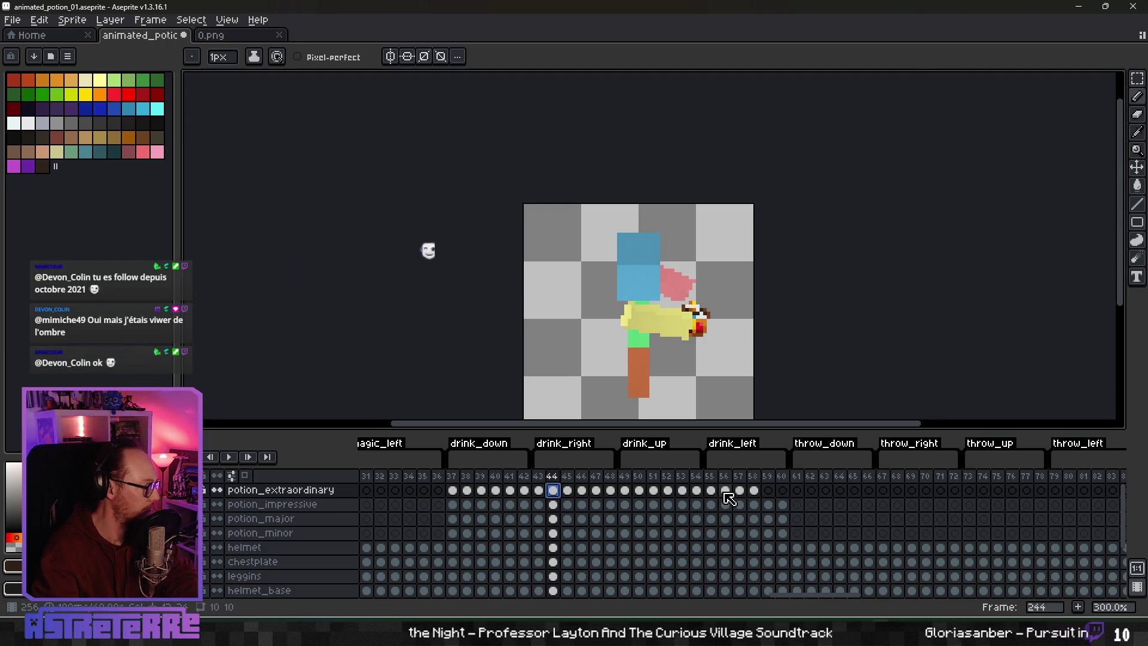
click(725, 490)
scroll(575, 223, up, 8)
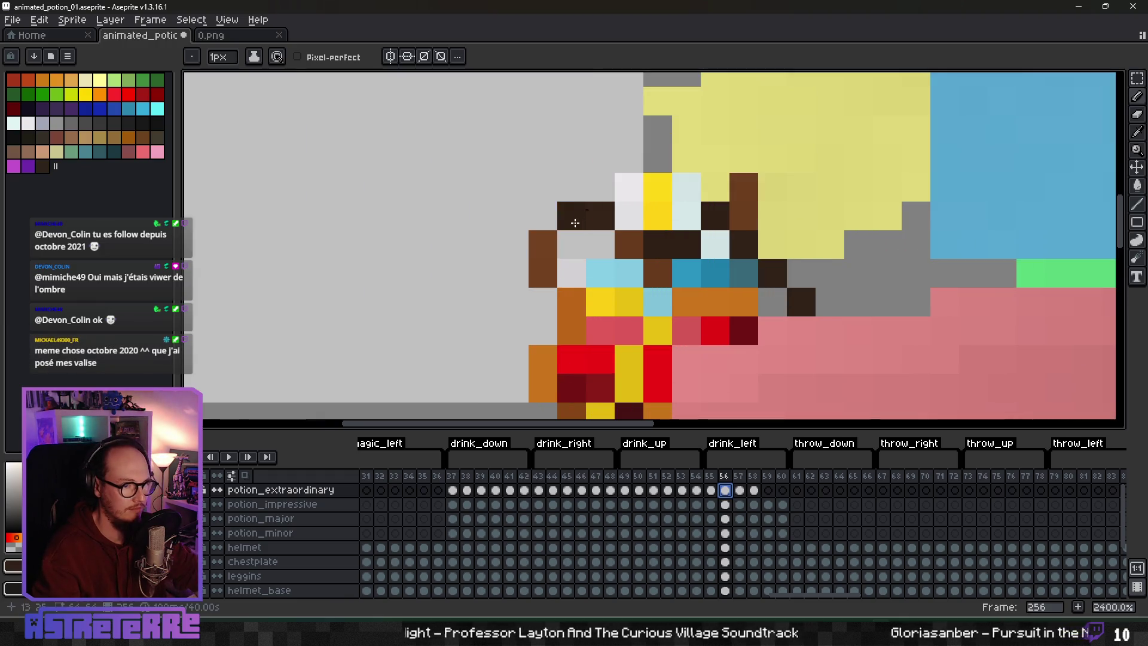
Step: Repaint one potion outline pixel pale yellow and erase a dark outline pixel
key(alt)
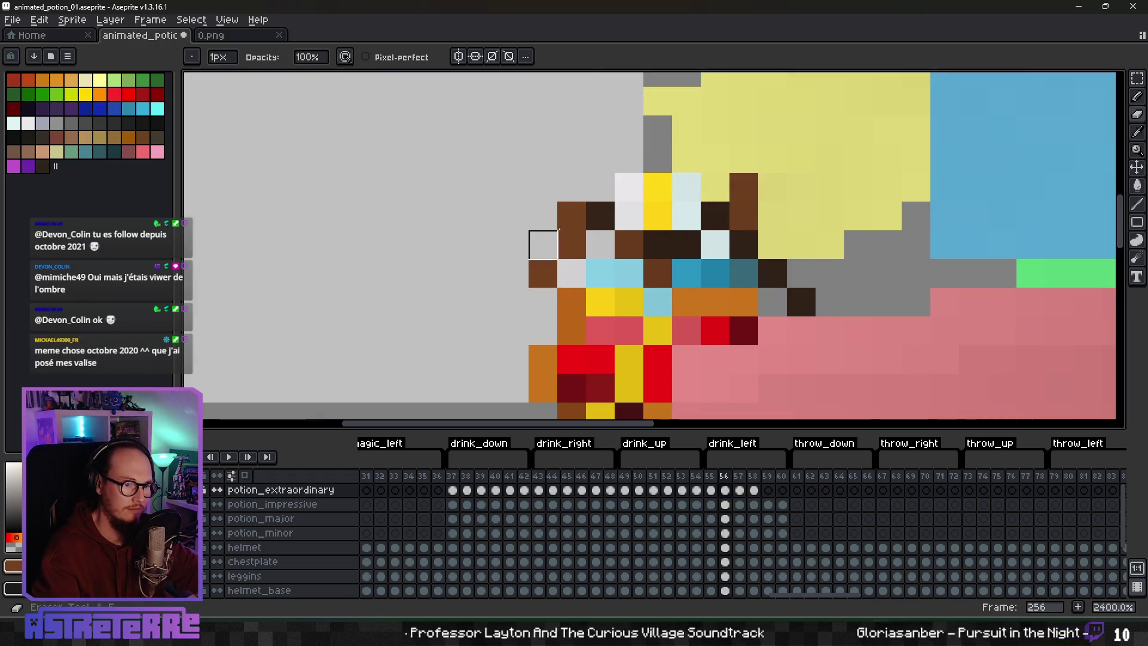
scroll(665, 306, down, 5)
scroll(707, 311, up, 3)
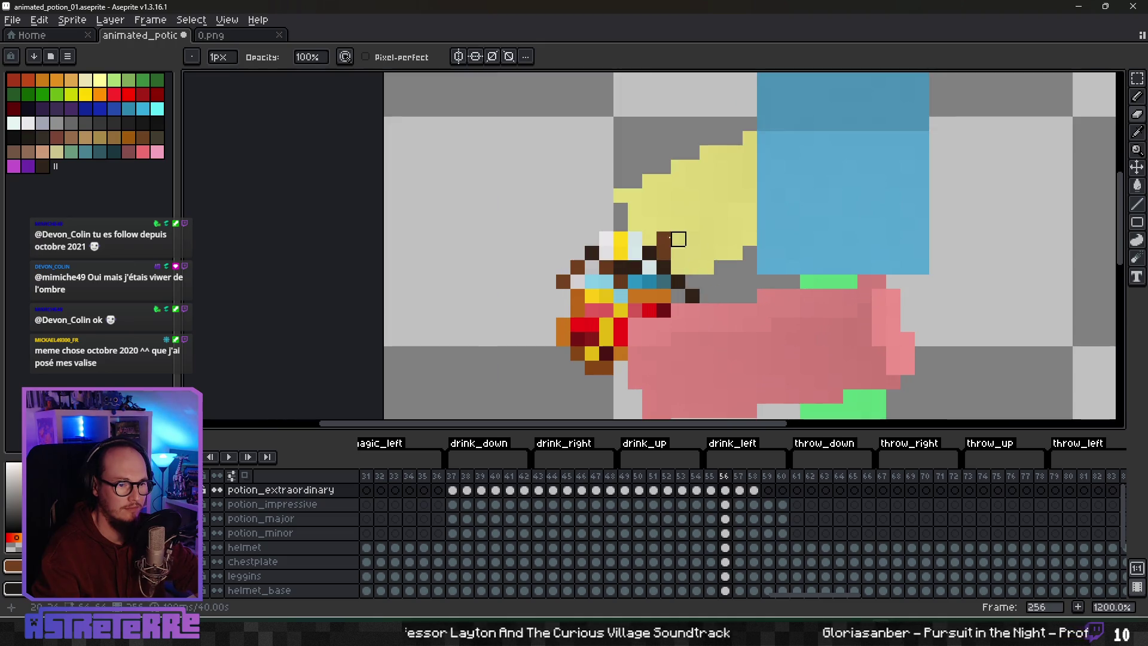
click(664, 238)
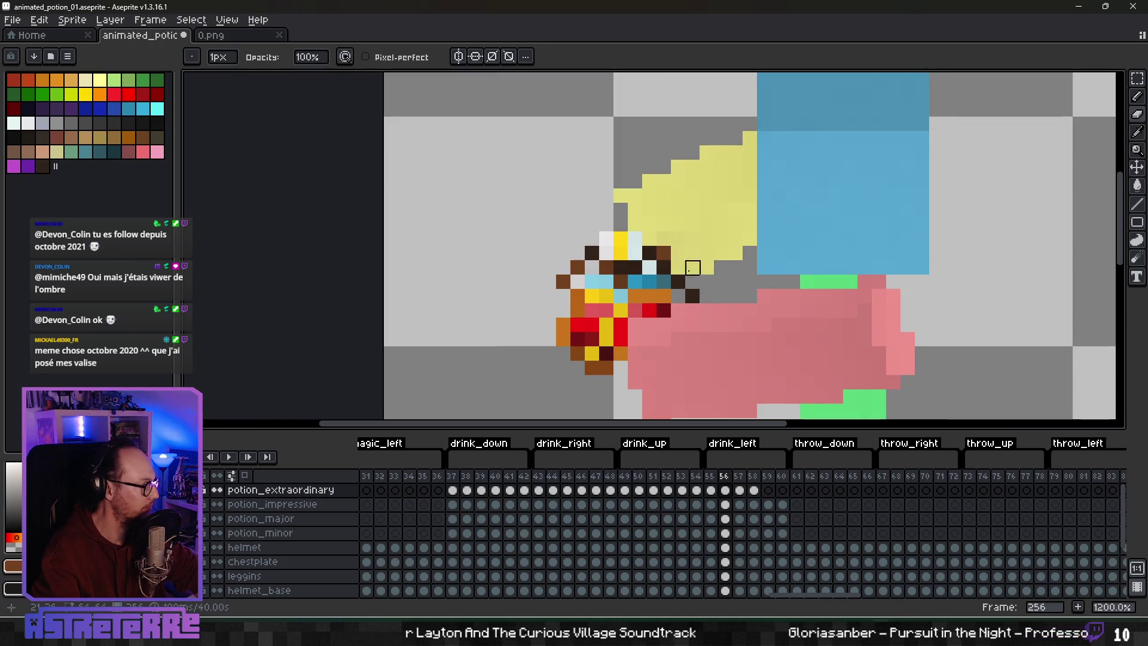
right_click(680, 283)
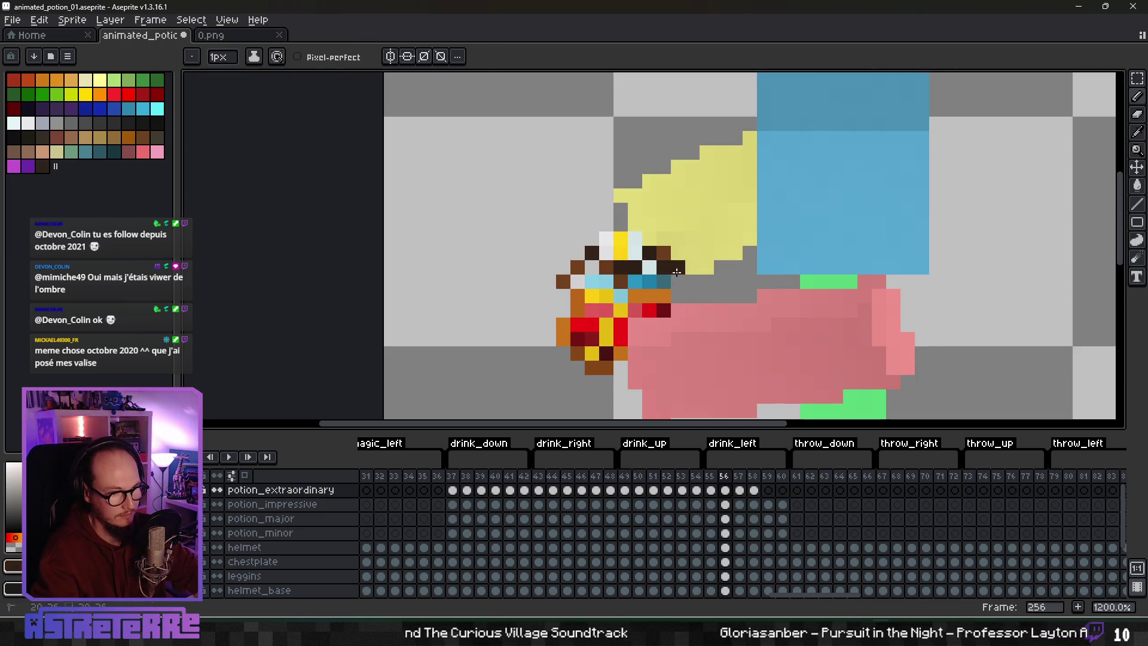
Step: Toggle the potion_extraordinary layer on and off repeatedly to compare, leaving it visible
scroll(706, 324, down, 5)
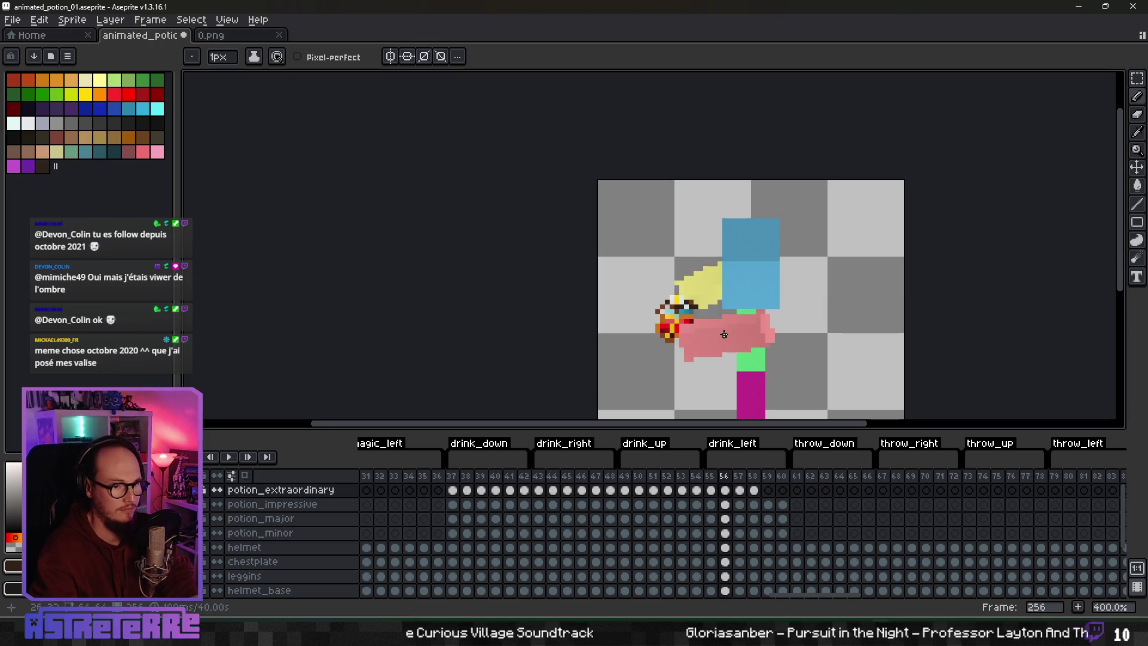
scroll(724, 333, down, 4)
scroll(739, 344, up, 1)
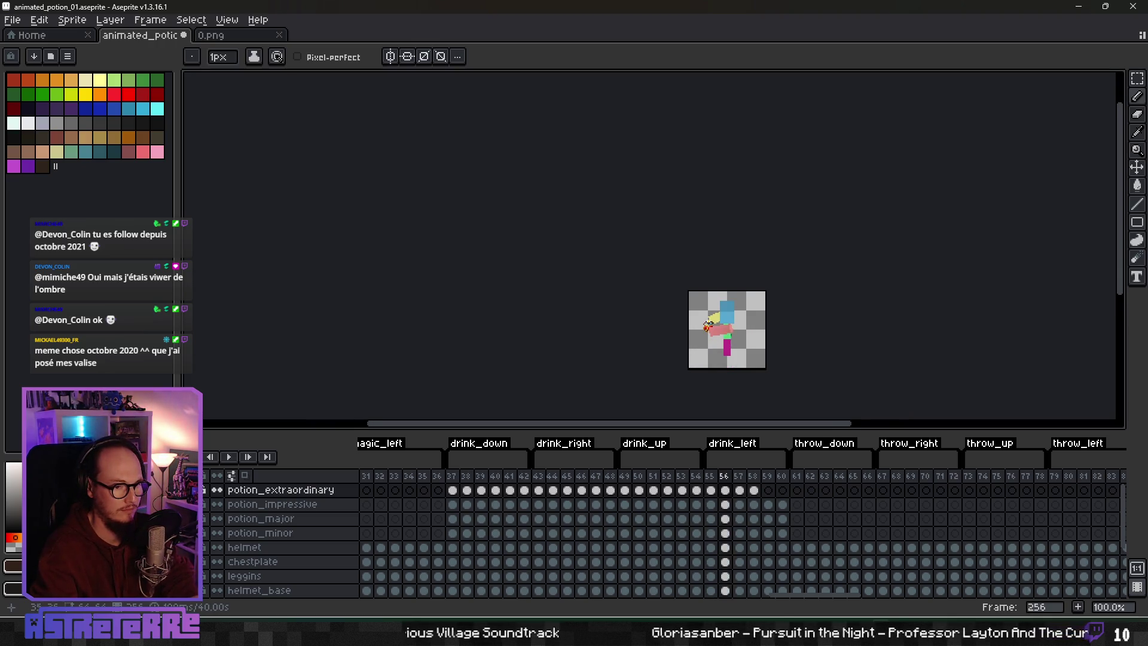
drag(739, 360, 660, 330)
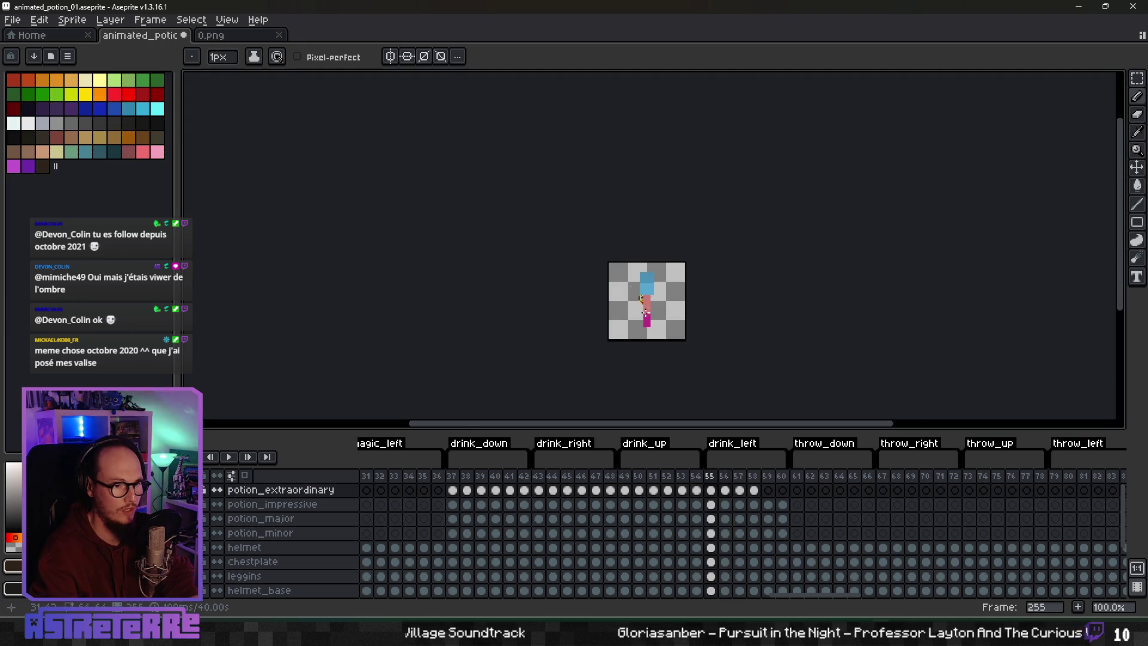
scroll(636, 302, up, 4)
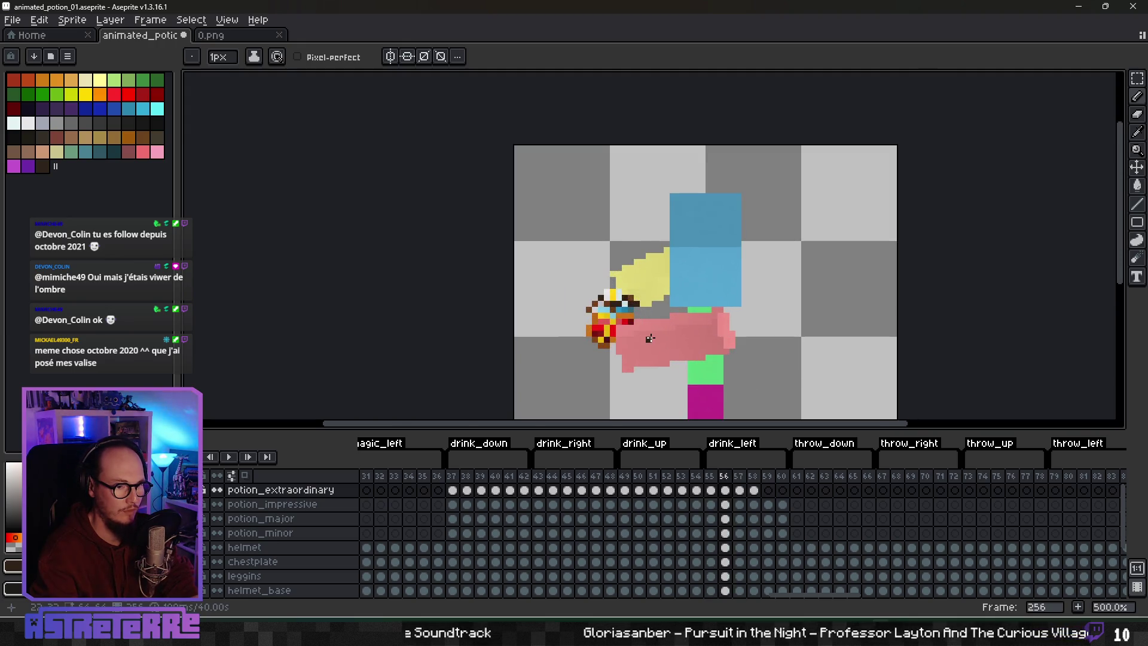
scroll(650, 339, up, 4)
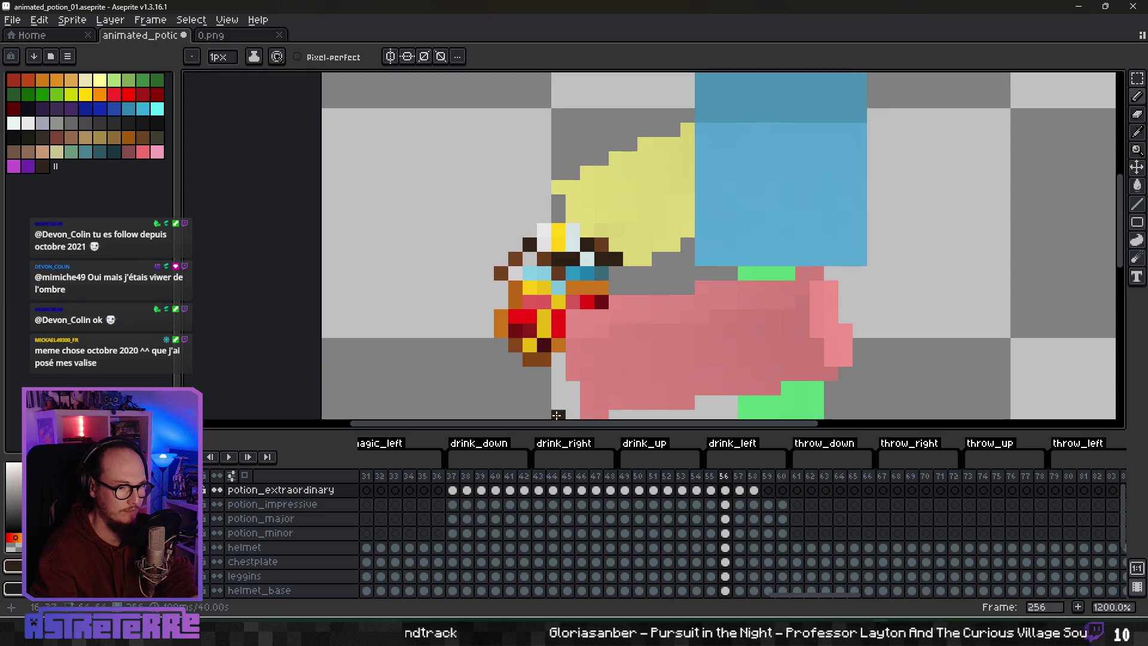
click(204, 490)
click(204, 489)
click(203, 489)
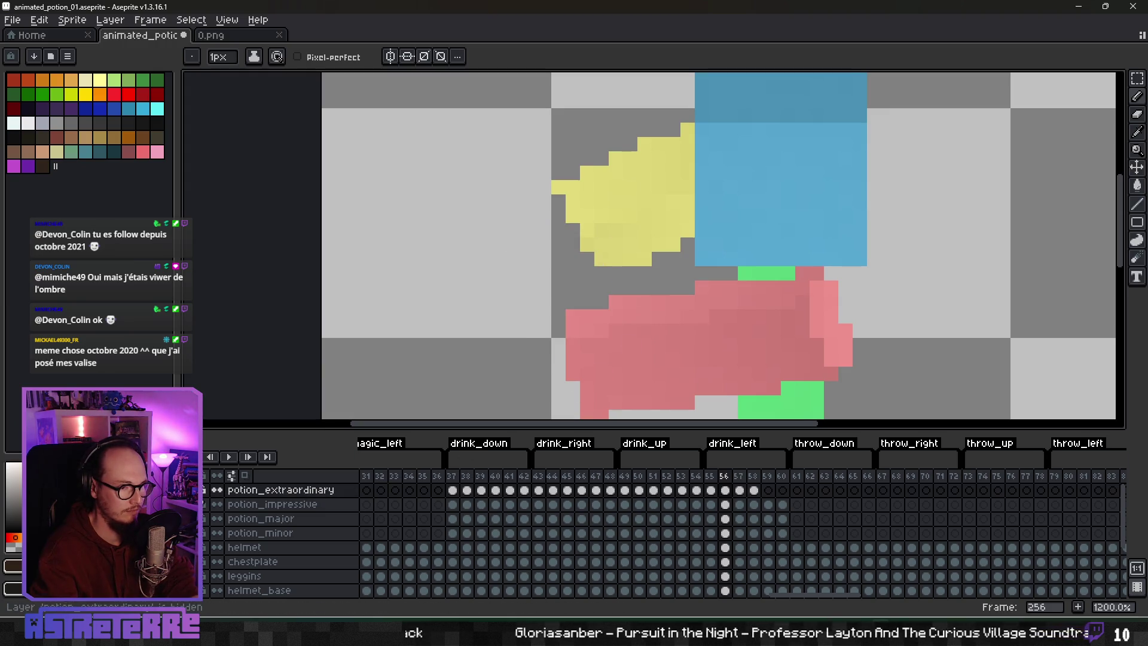
click(204, 490)
click(203, 489)
click(204, 490)
click(204, 489)
click(203, 490)
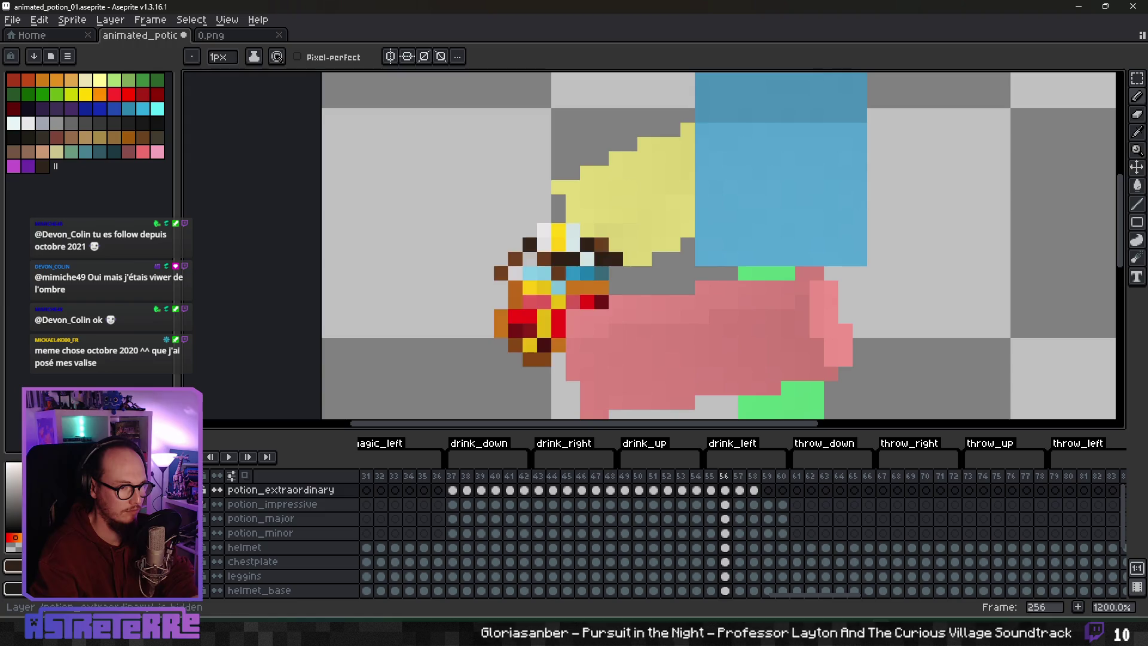
click(203, 489)
click(204, 490)
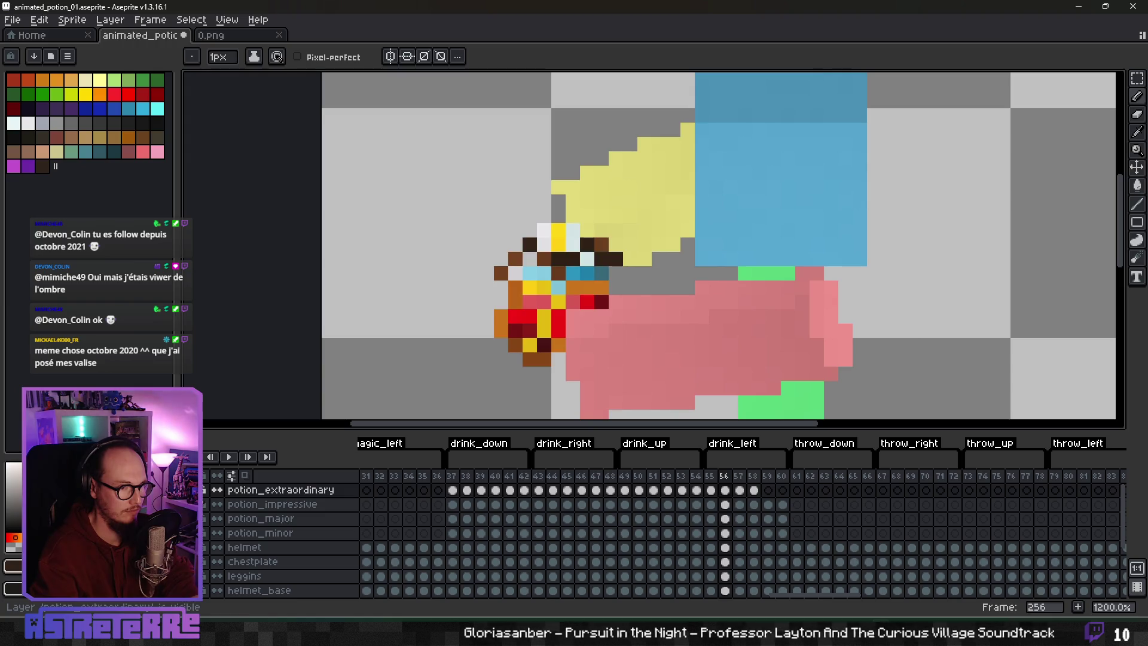
Step: Sample orange from drink_right frame 44 and paint two orange rim pixels on frame 56
click(710, 490)
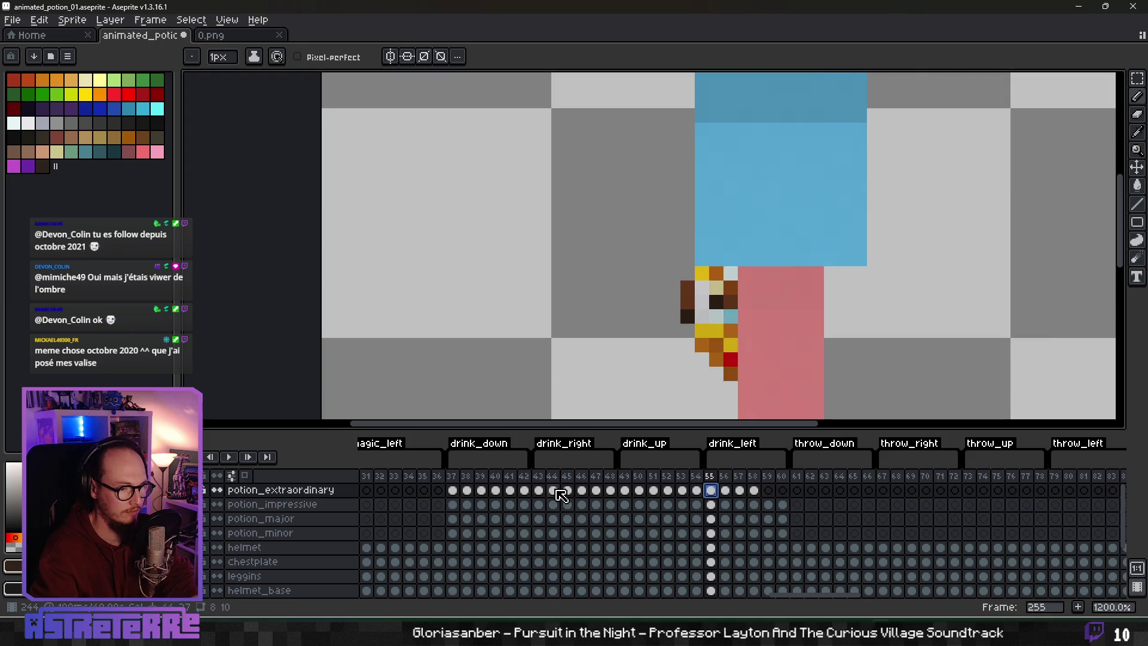
click(553, 490)
scroll(901, 341, right, 3)
alt+click(801, 255)
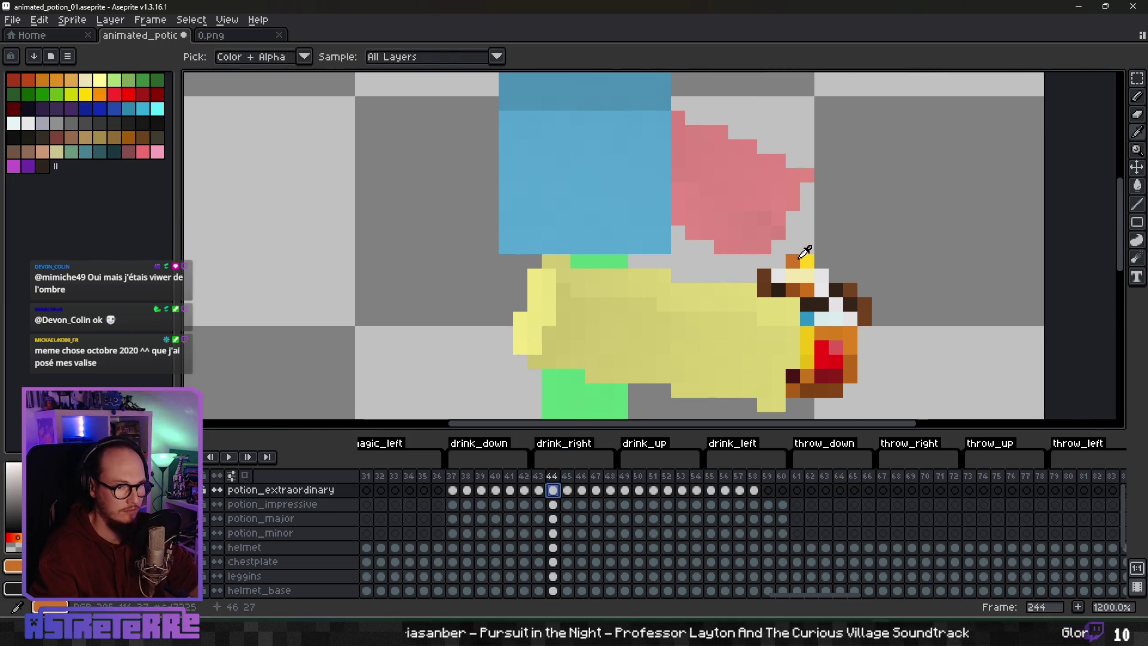
click(725, 490)
click(563, 292)
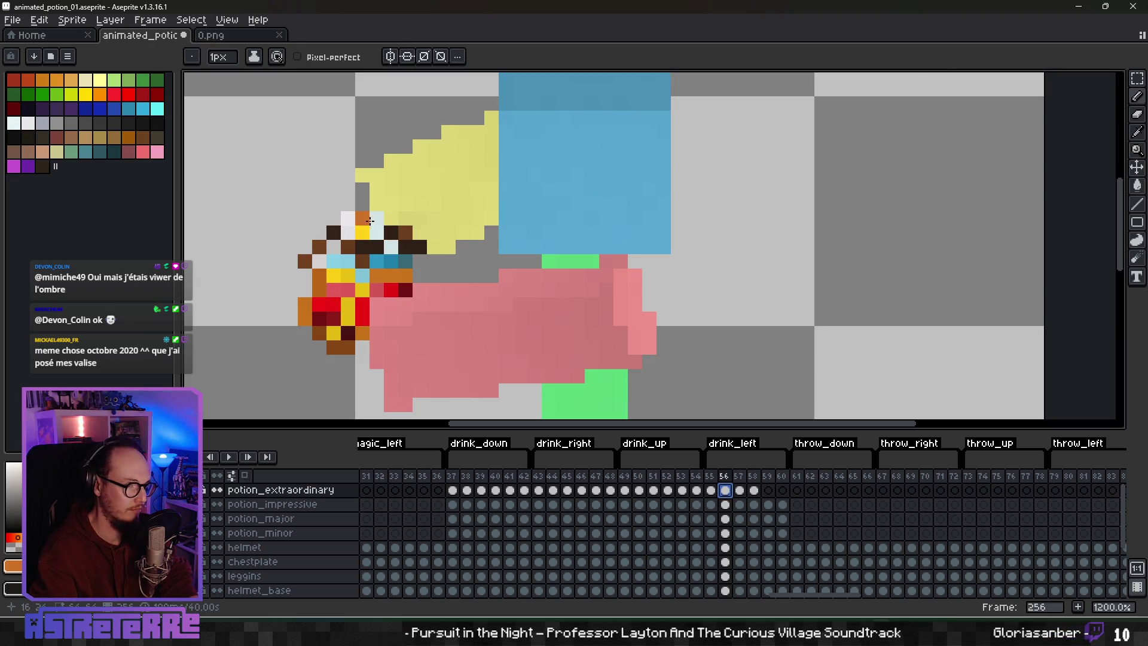
key(ctrl+z)
scroll(388, 239, up, 2)
click(404, 257)
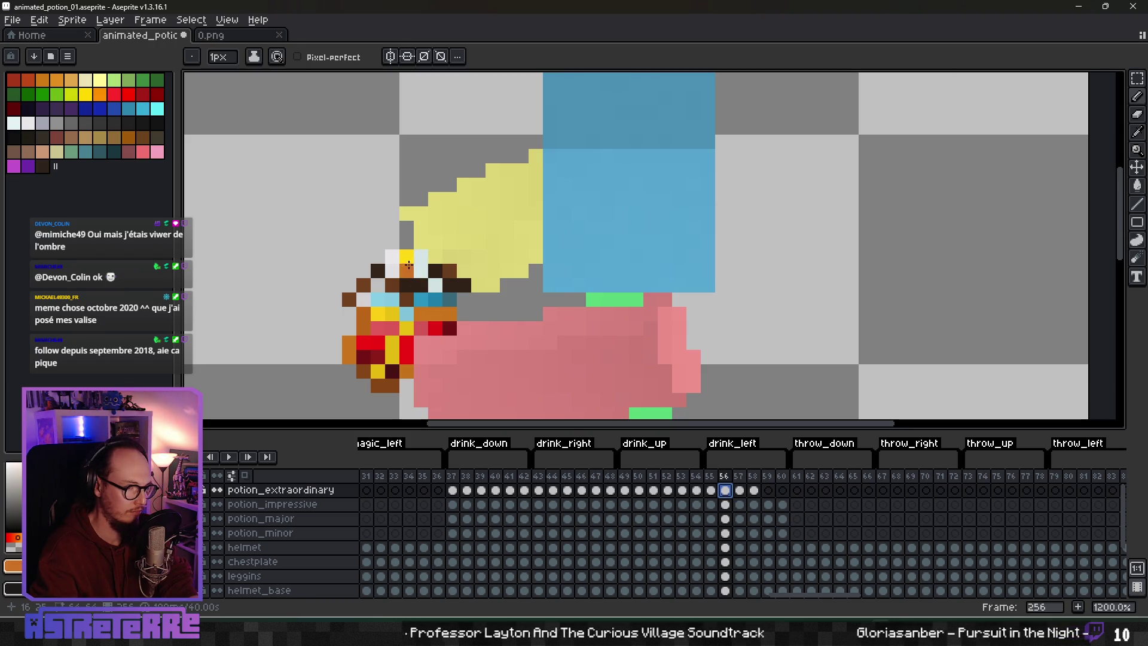
click(416, 281)
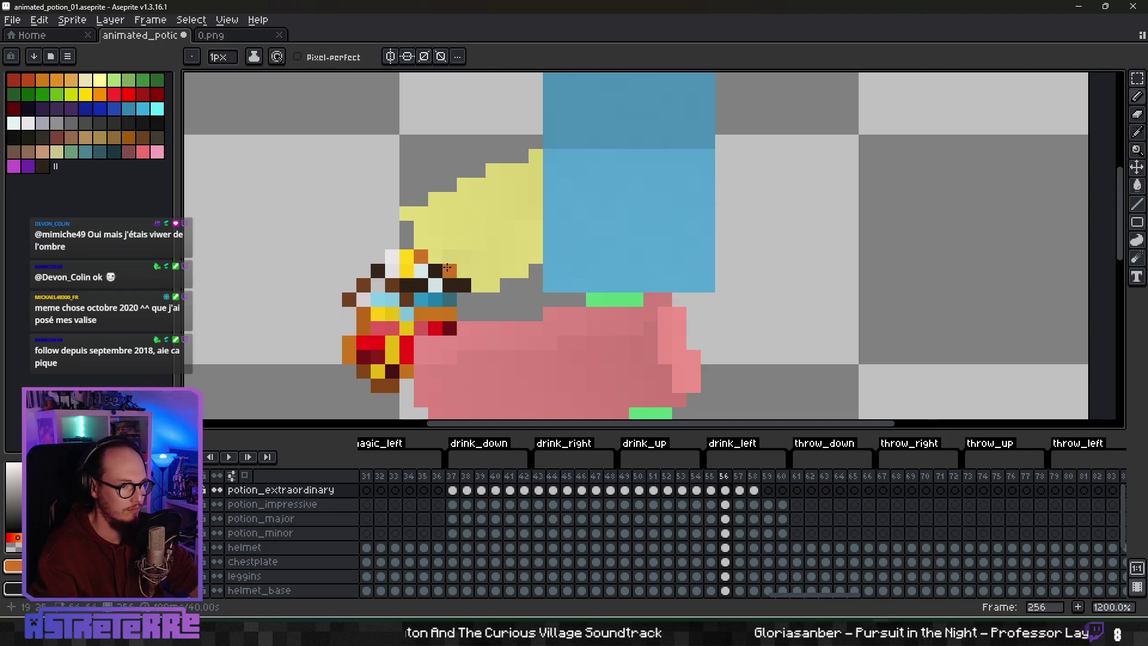
alt+click(394, 256)
scroll(622, 365, down, 5)
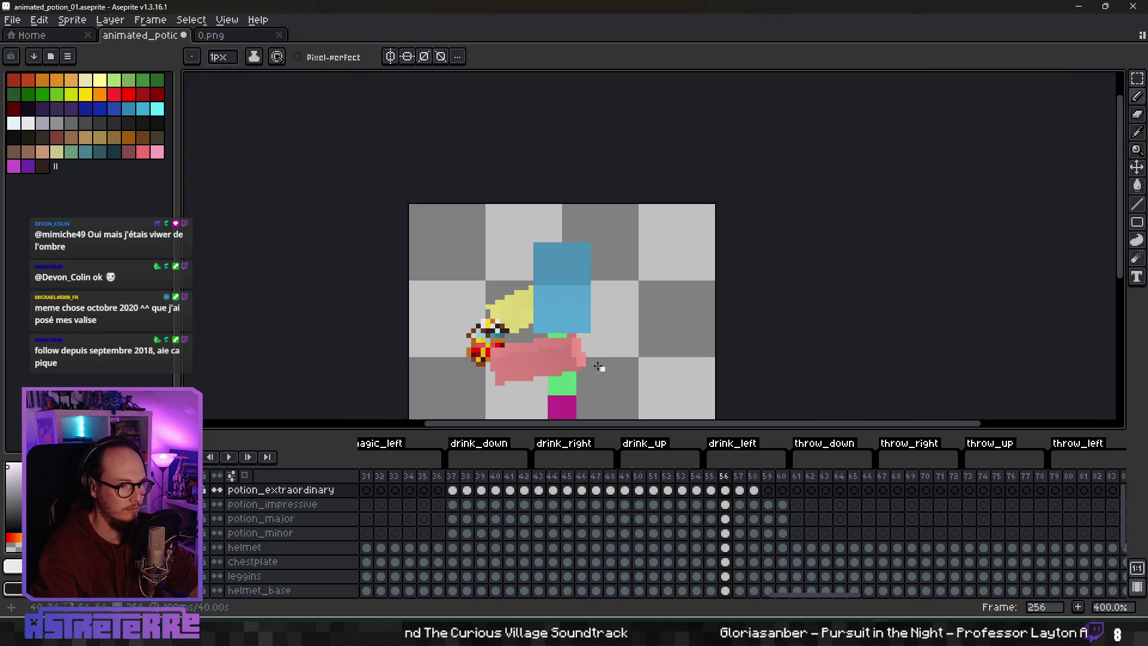
scroll(598, 366, down, 3)
scroll(608, 377, up, 9)
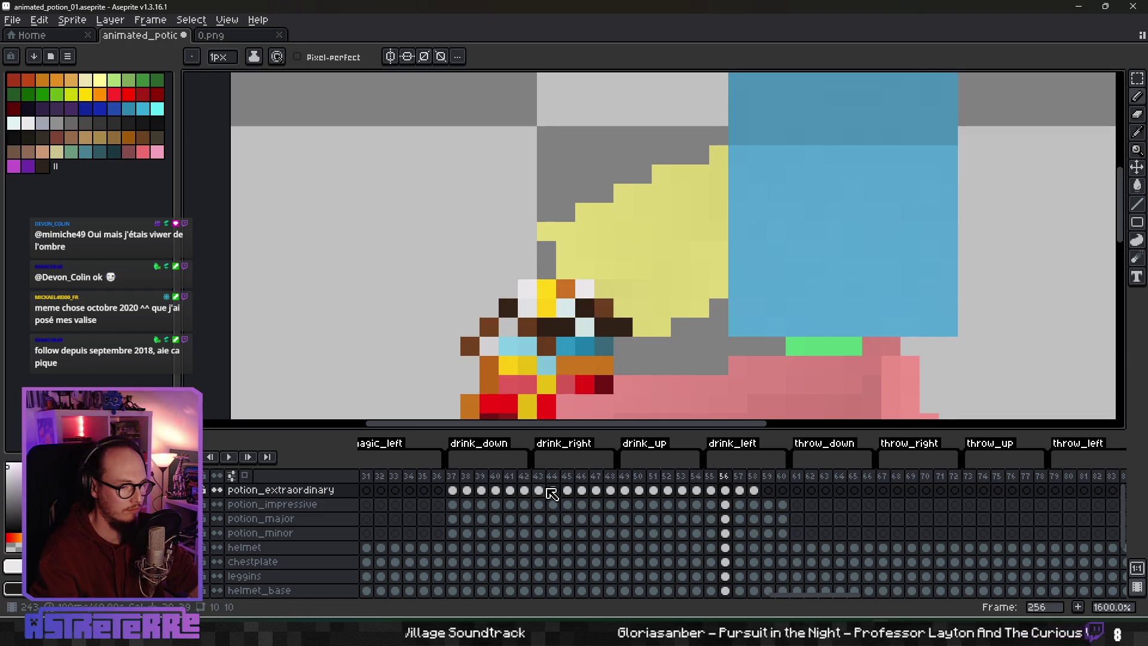
click(553, 489)
scroll(879, 357, down, 3)
scroll(879, 357, up, 4)
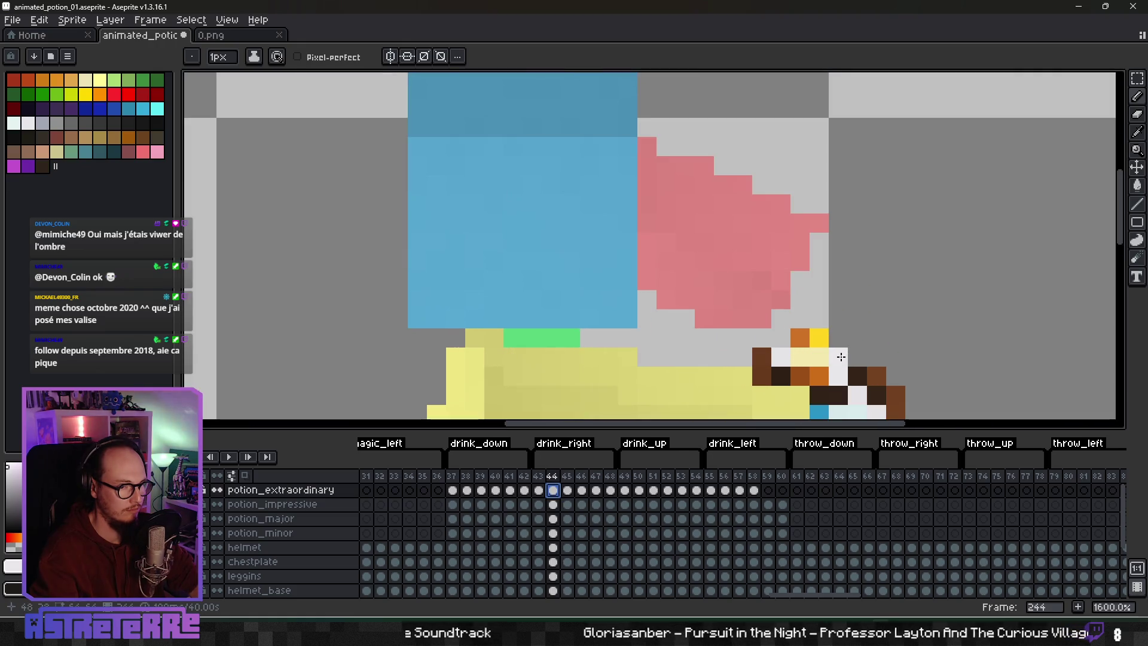
click(725, 489)
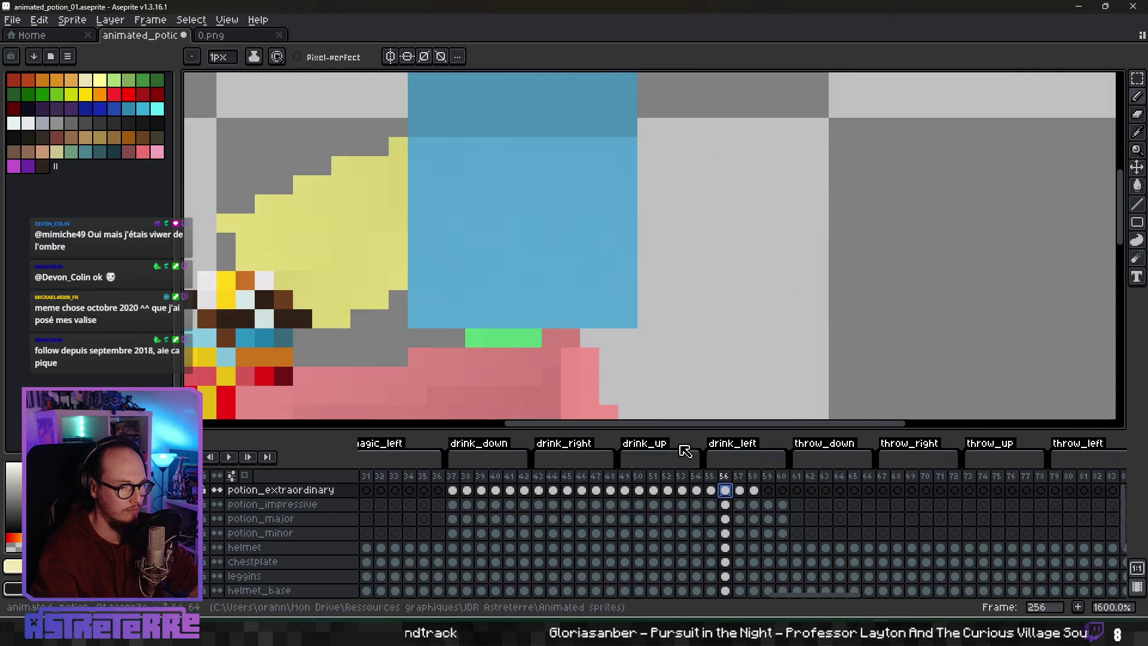
scroll(490, 309, left, 3)
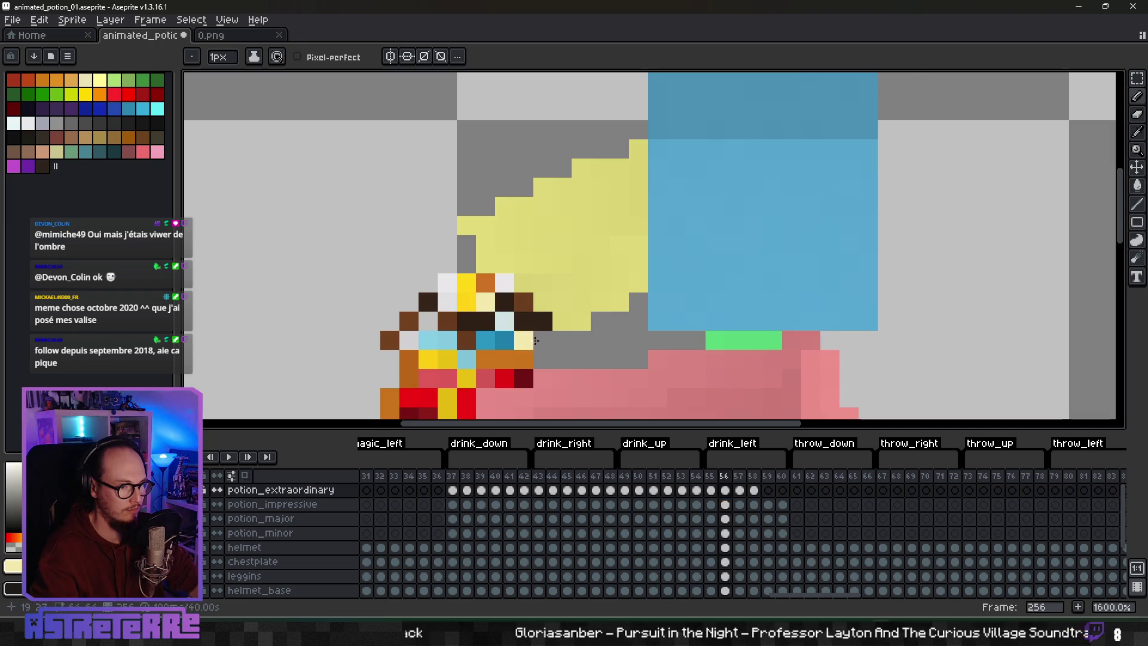
scroll(490, 309, down, 4)
drag(573, 335, 644, 315)
scroll(645, 316, down, 3)
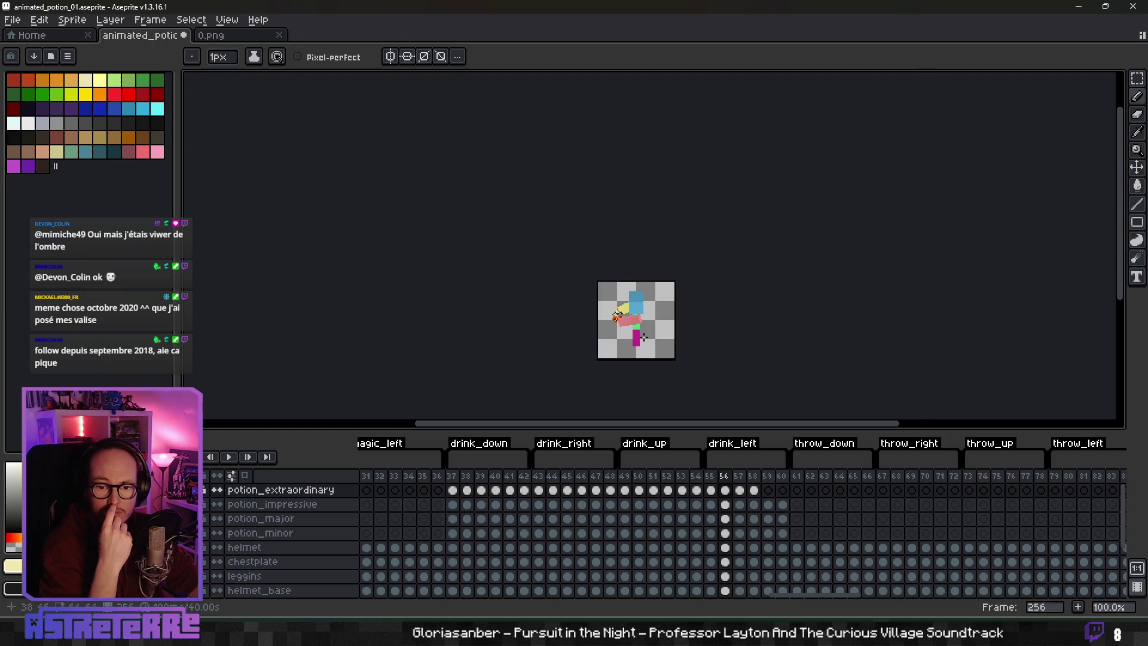
scroll(644, 338, up, 4)
key(Right)
key(Right)
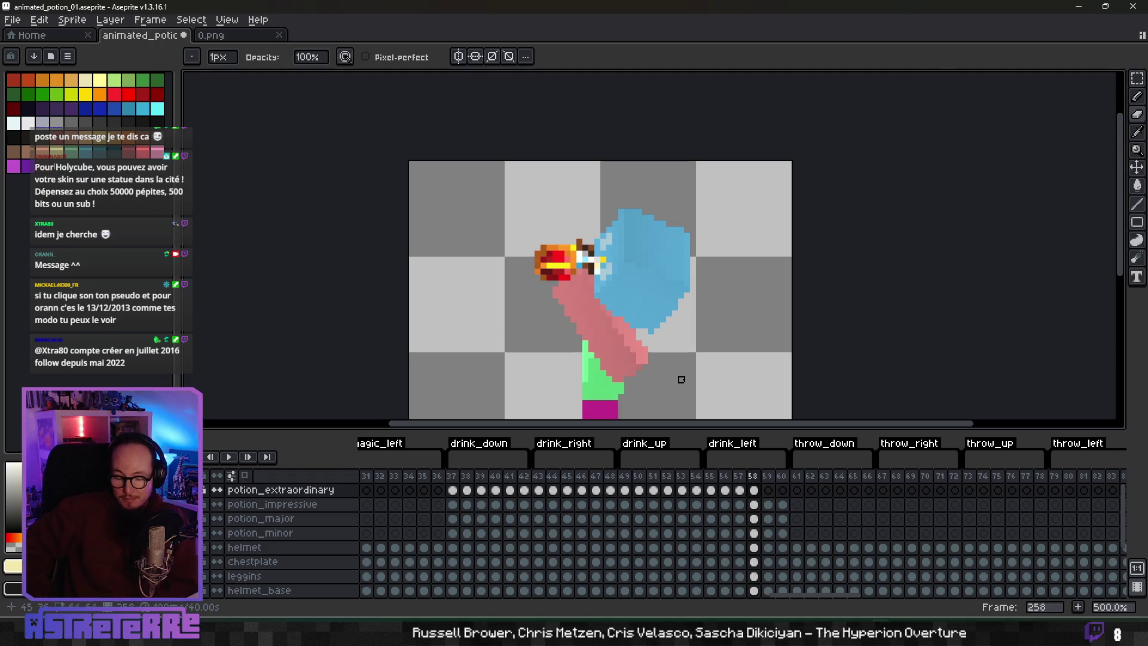
Step: Zoom in on drink_left frame 58 to 500%
scroll(622, 308, up, 3)
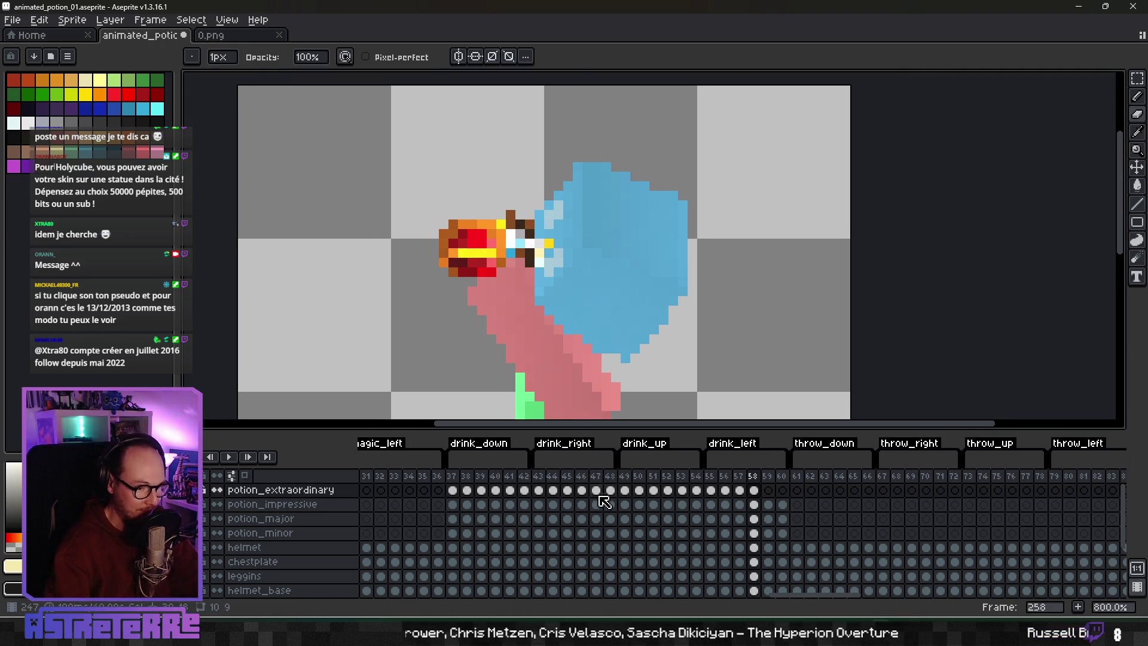
Step: Copy the drink_right potion from frame 46 into drink_left frame 58 and flip it horizontally
click(582, 489)
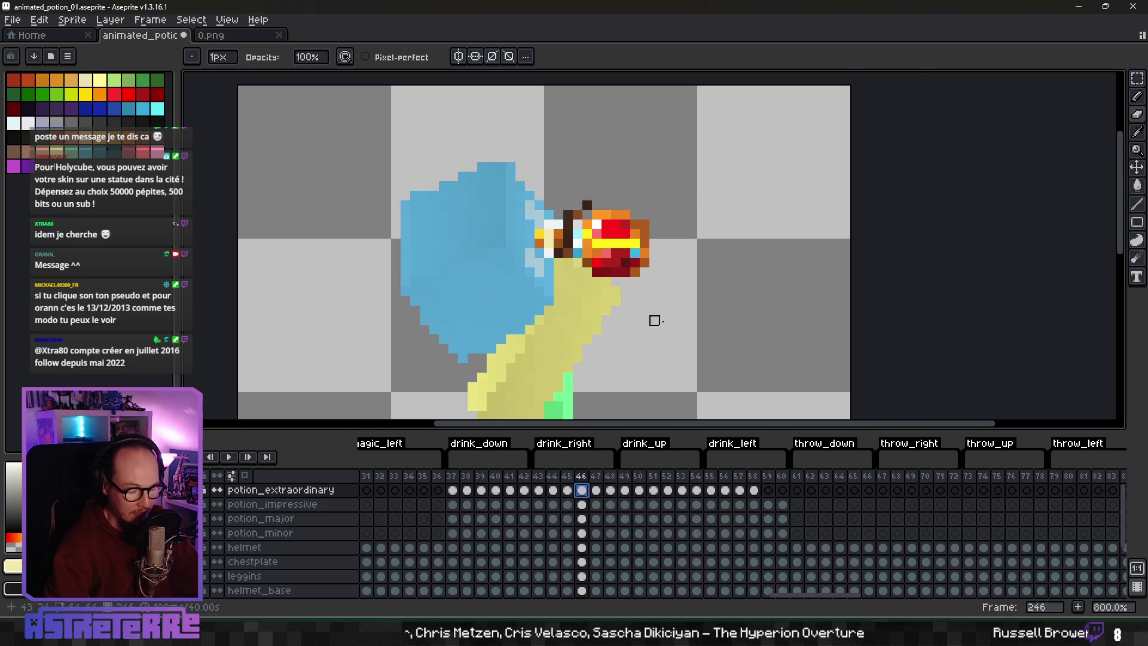
scroll(669, 305, down, 1)
key(m)
drag(524, 161, 659, 270)
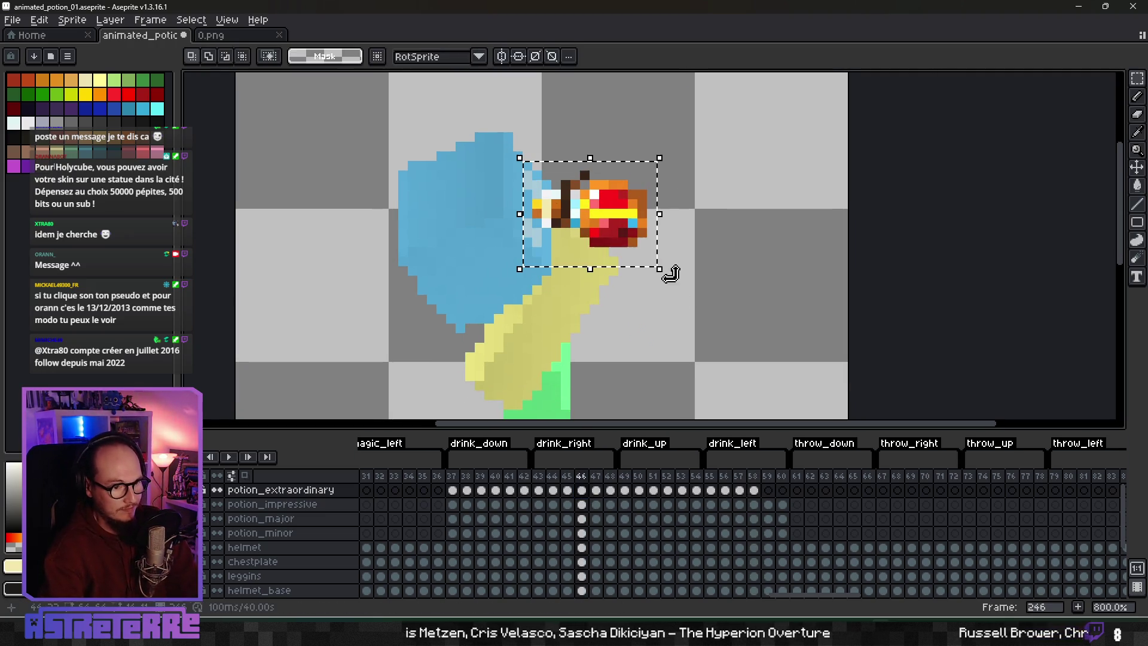
key(ctrl+z)
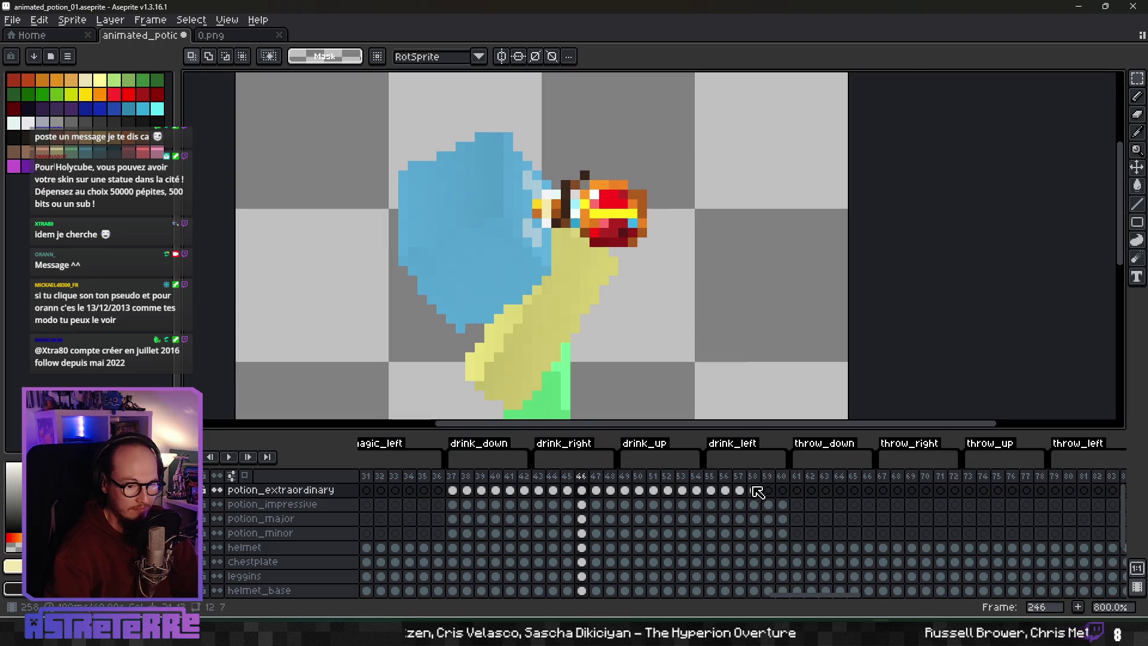
key(ctrl+z)
key(ctrl+v)
drag(615, 236, 750, 230)
click(39, 19)
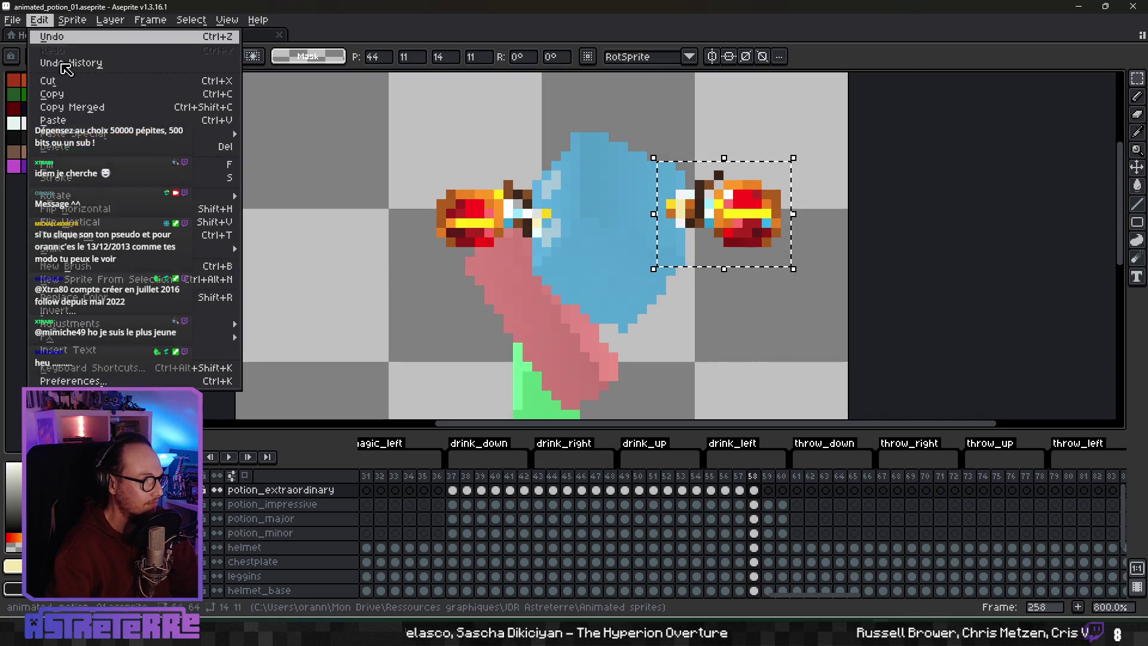
click(95, 209)
Step: Delete the old potion and place the mirrored potion onto the pink hand
mouse_move(703, 223)
mouse_down()
mouse_move(502, 238)
mouse_move(476, 225)
mouse_move(402, 231)
mouse_move(769, 236)
mouse_move(705, 235)
mouse_up()
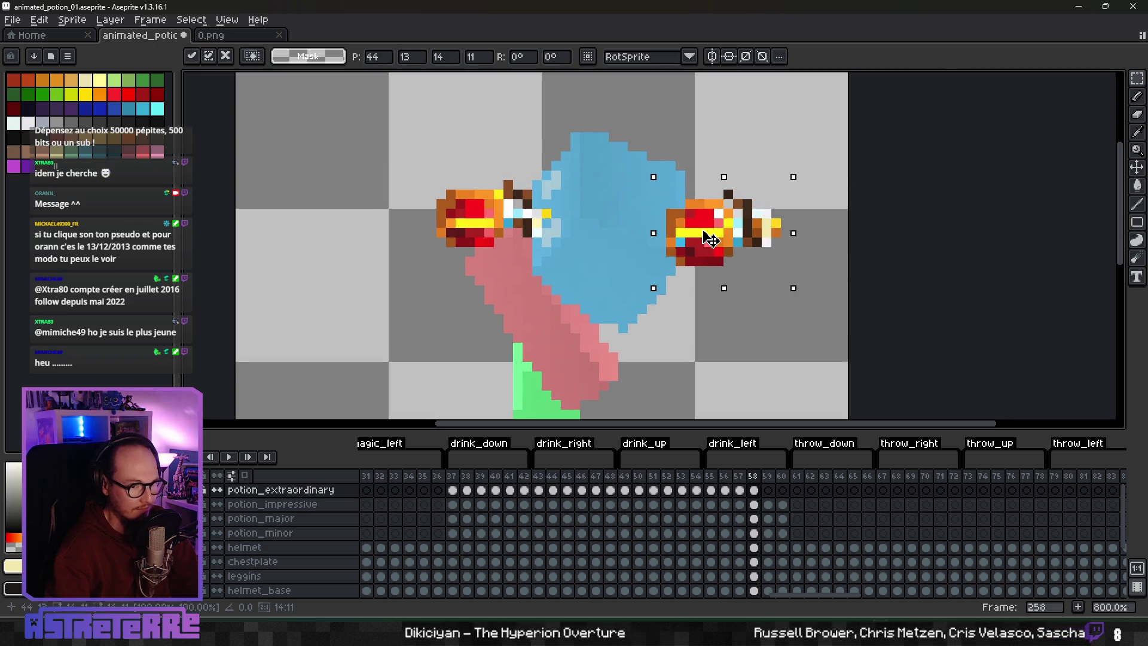
click(688, 338)
drag(411, 174, 552, 247)
key(Delete)
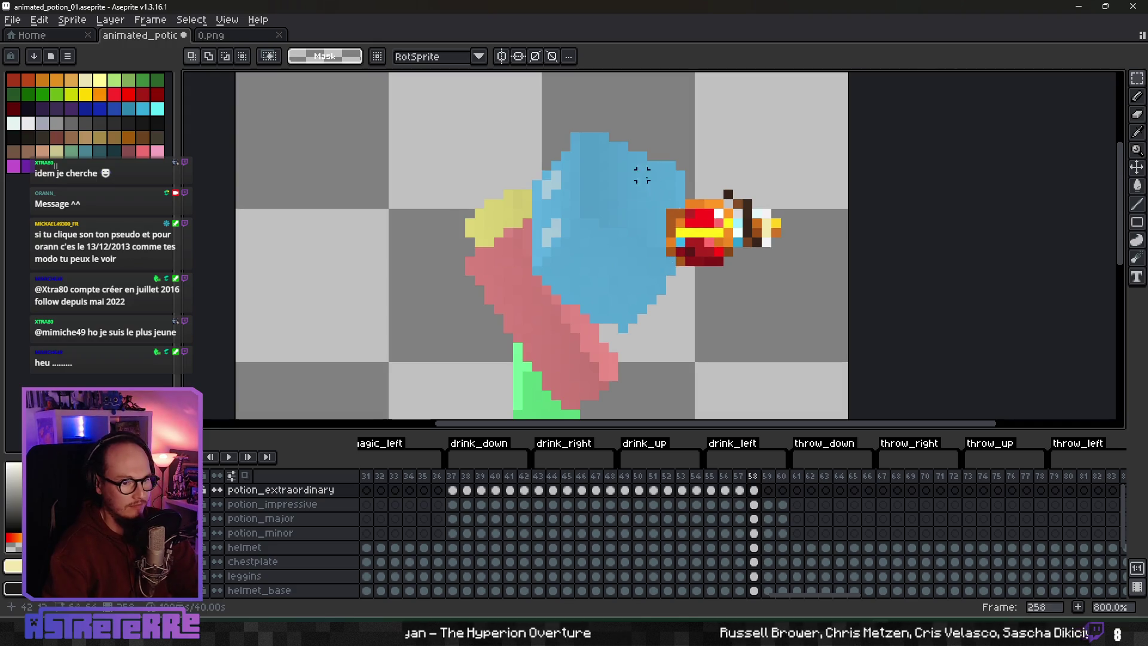
drag(642, 174, 770, 295)
mouse_move(721, 248)
mouse_down()
mouse_move(625, 258)
mouse_move(487, 243)
mouse_move(495, 240)
mouse_up()
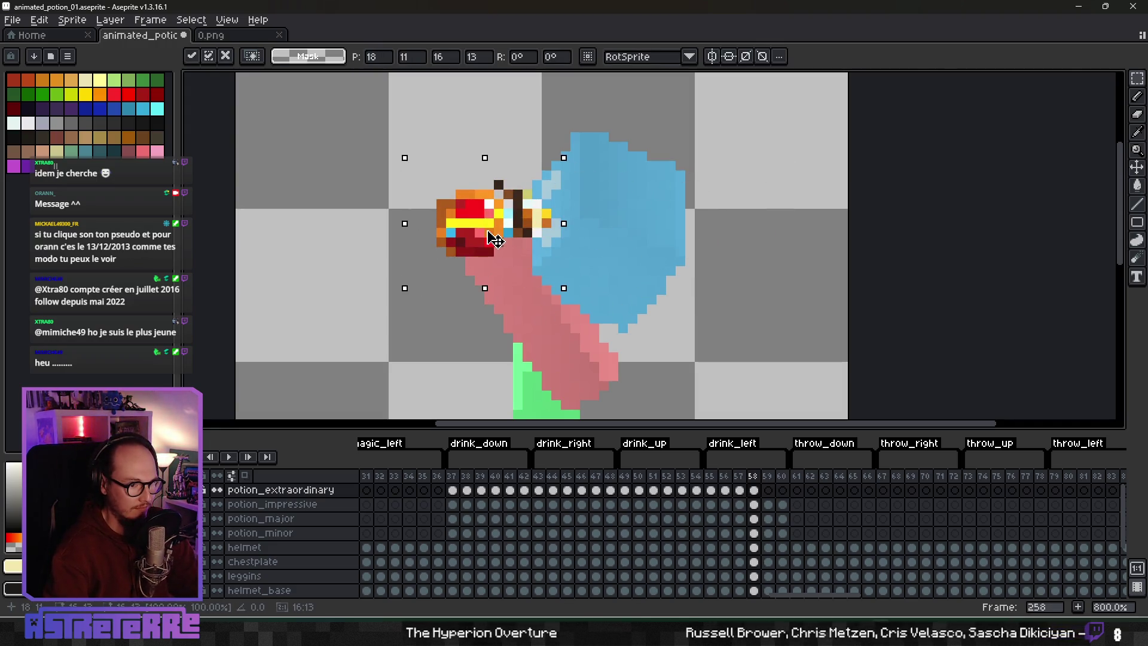
key(Return)
click(217, 489)
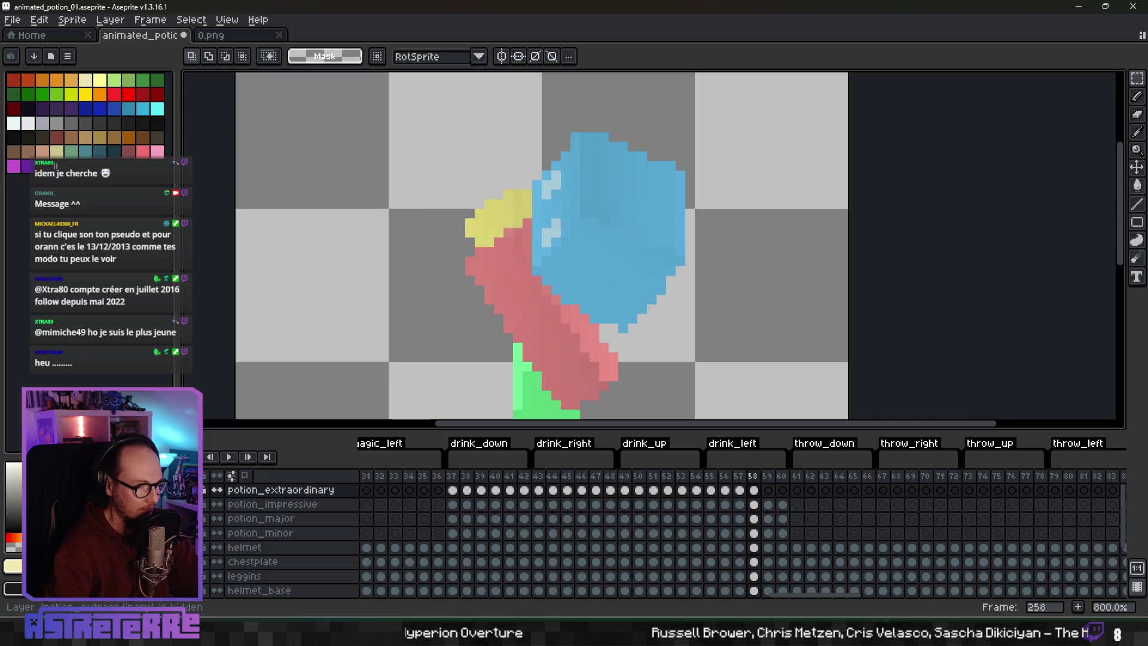
click(217, 489)
scroll(471, 255, up, 5)
Step: Repaint the stray dark pixels along the hand pink with the Pencil
key(b)
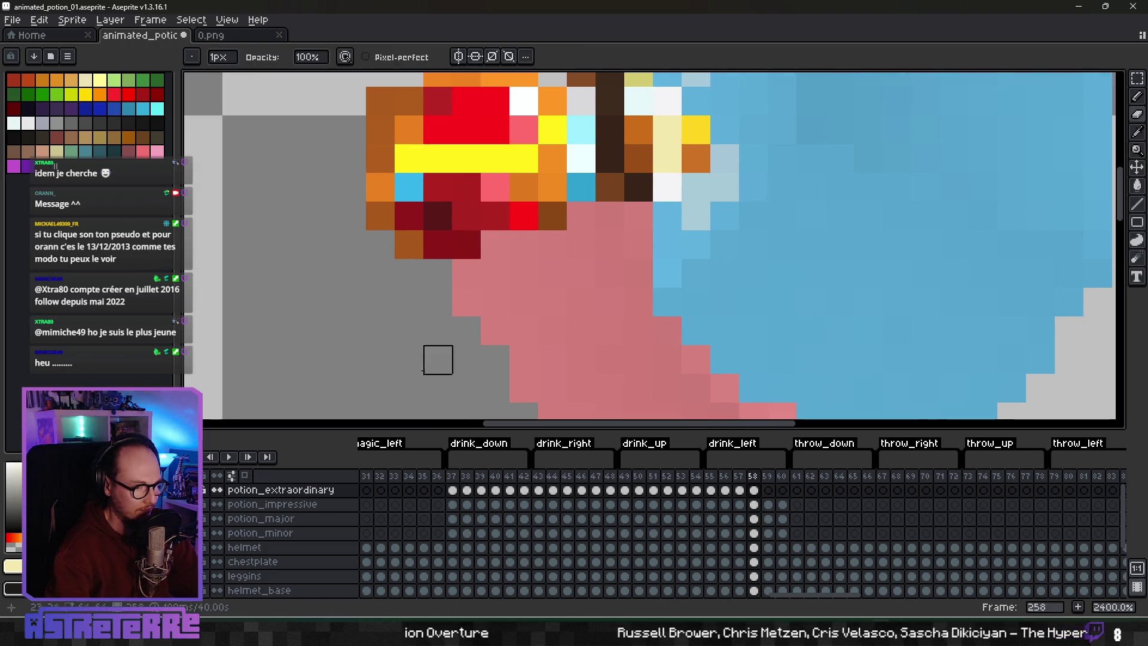
click(217, 490)
click(217, 490)
click(217, 489)
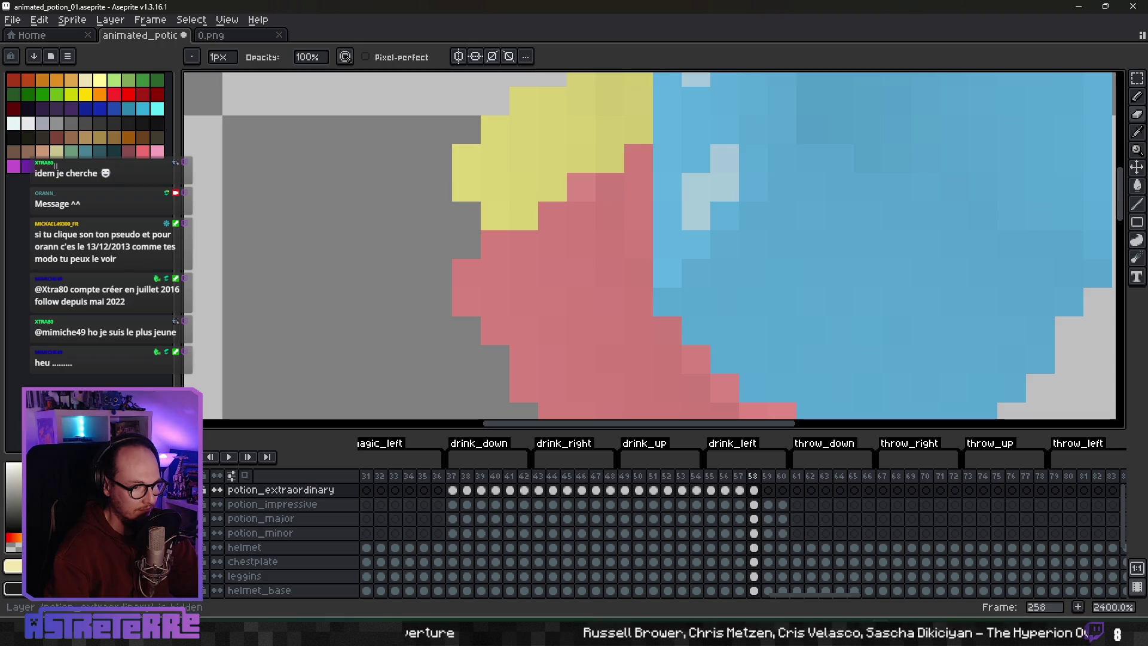
click(217, 490)
click(217, 490)
click(217, 490)
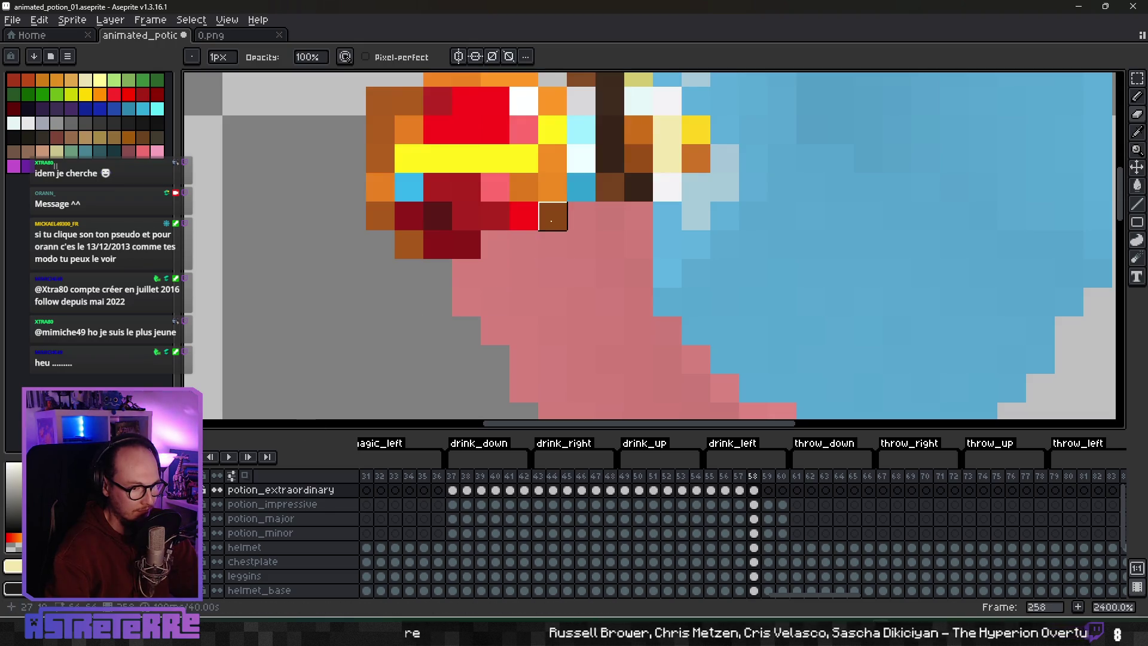
drag(605, 189, 638, 188)
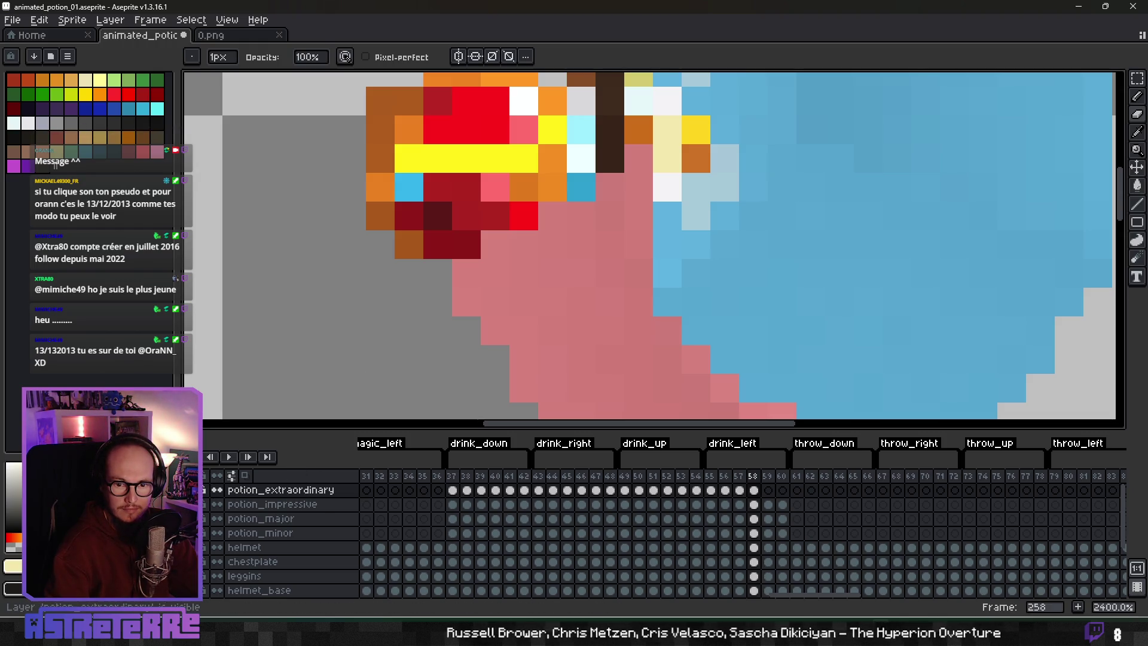
Step: Toggle the potion layer's visibility repeatedly to compare the cleaned-up join
click(217, 489)
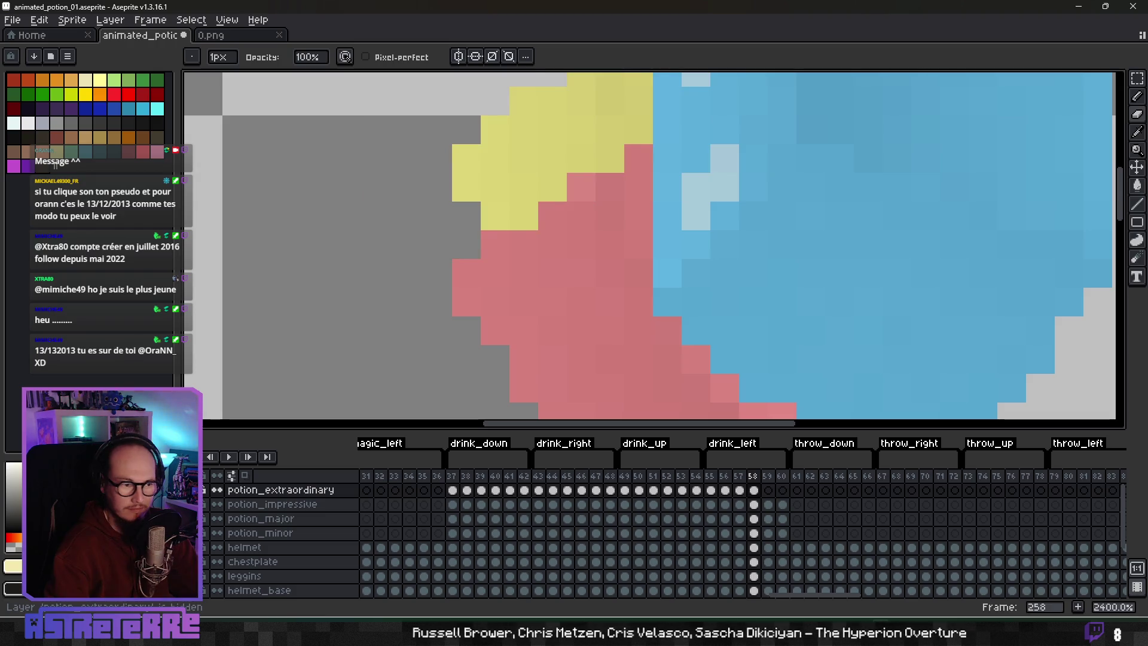
click(217, 490)
click(217, 490)
click(217, 490)
click(217, 490)
click(216, 490)
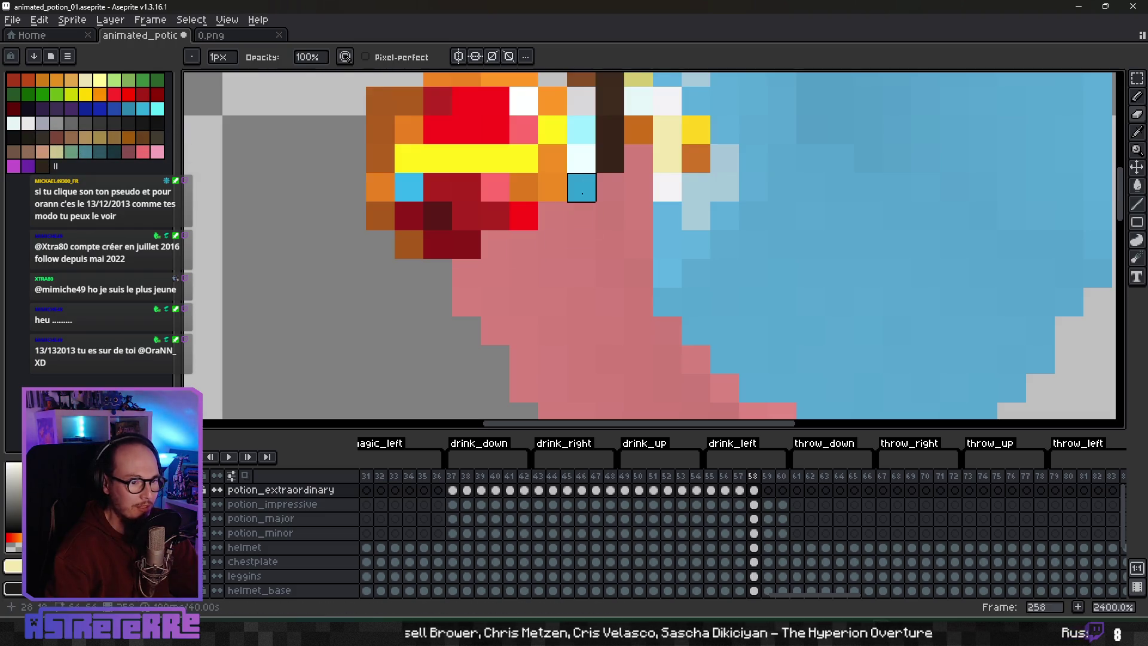
scroll(609, 216, down, 2)
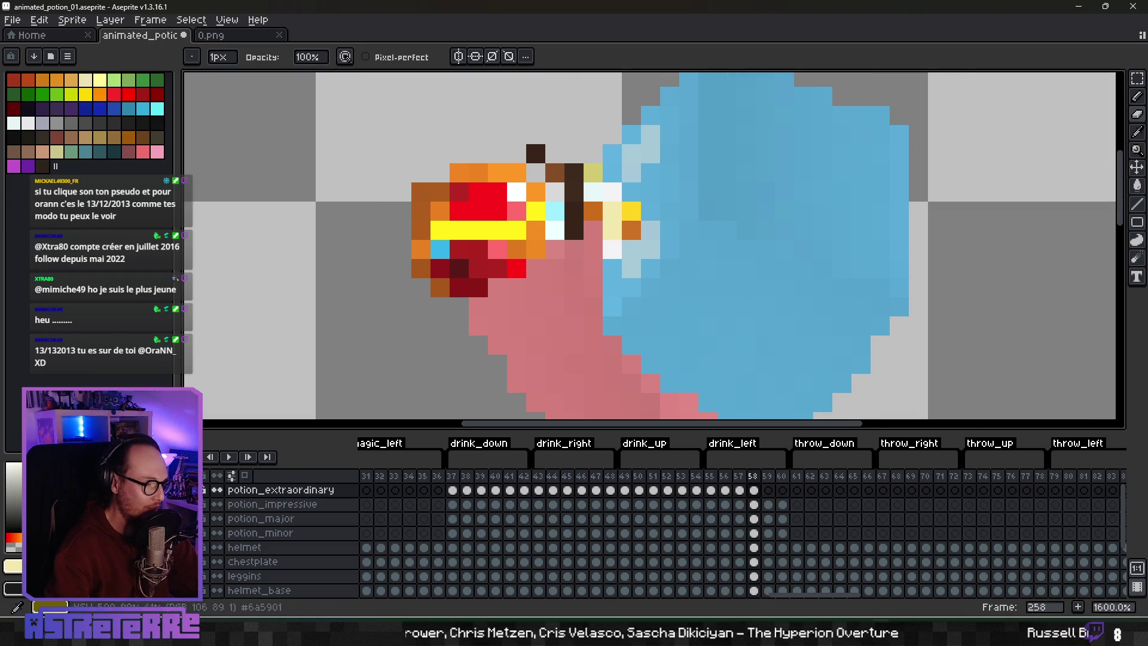
click(217, 490)
click(217, 490)
click(216, 489)
click(216, 490)
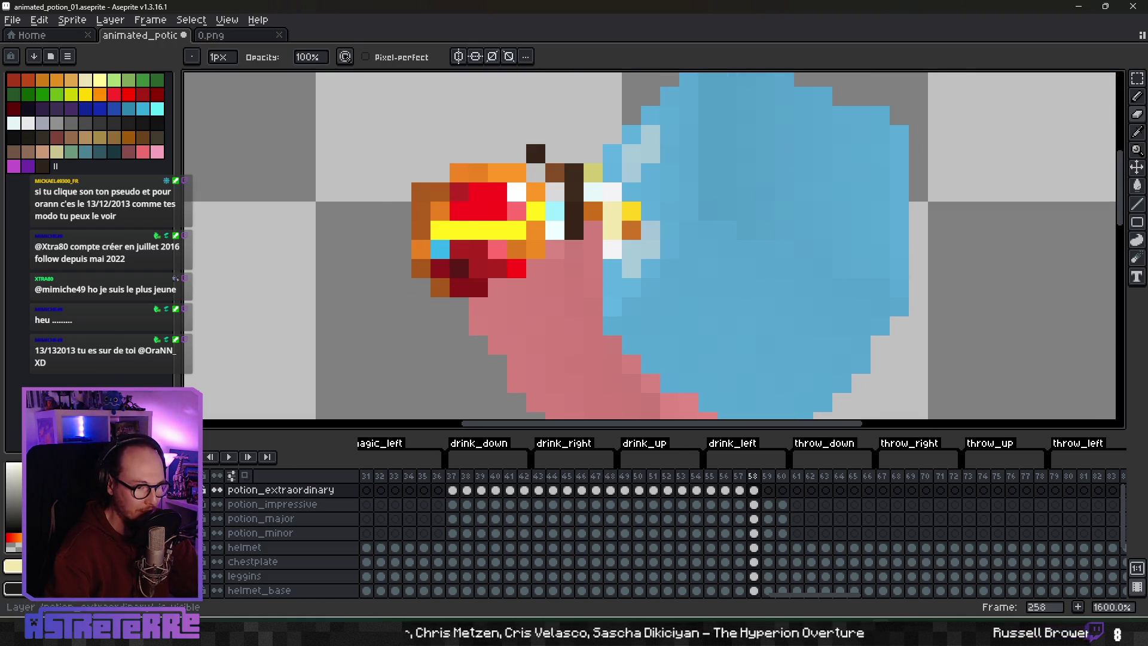
click(217, 489)
click(217, 490)
click(216, 489)
click(217, 490)
click(216, 489)
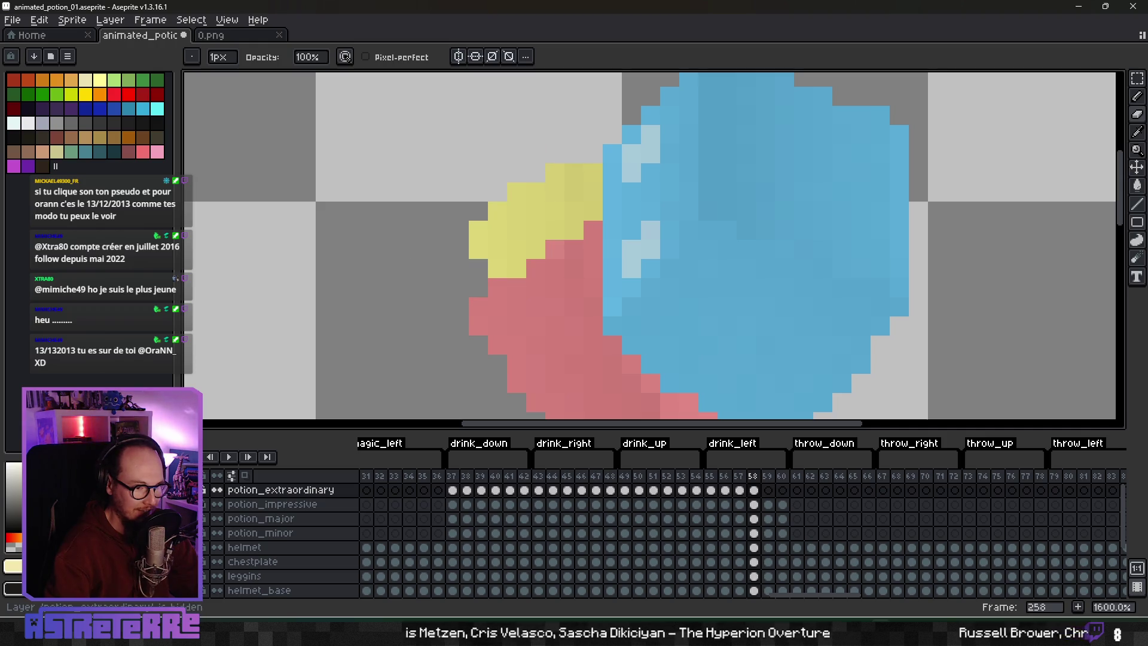
click(216, 490)
scroll(609, 270, down, 5)
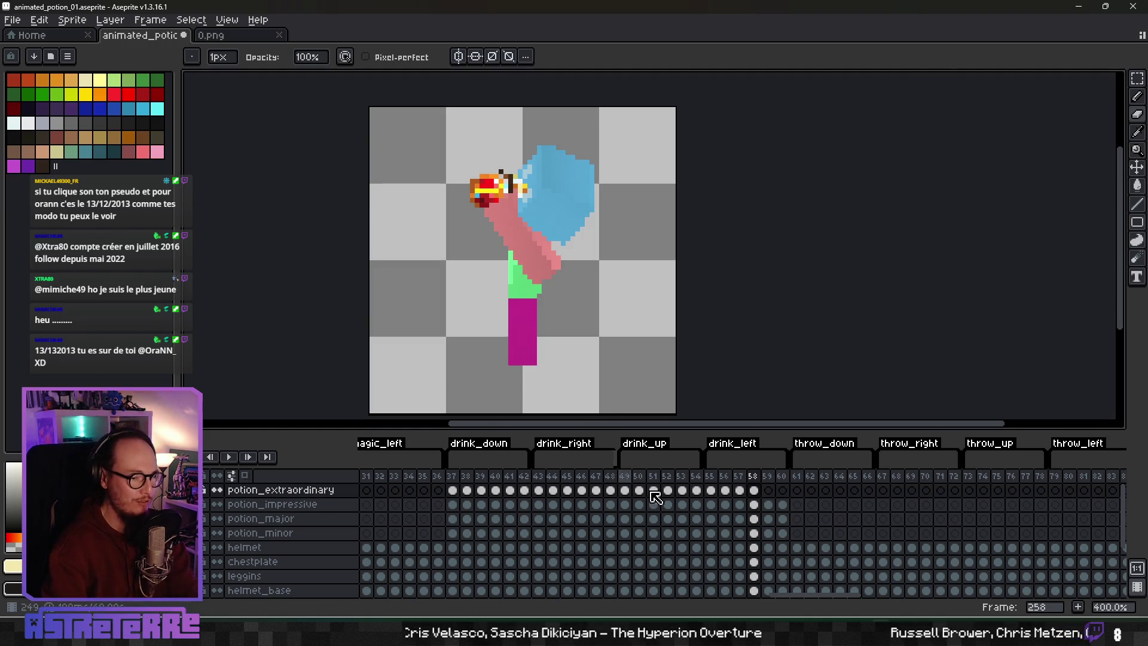
Step: Step through drink_left frames 56–60 to check each pose
click(740, 490)
click(754, 490)
click(741, 491)
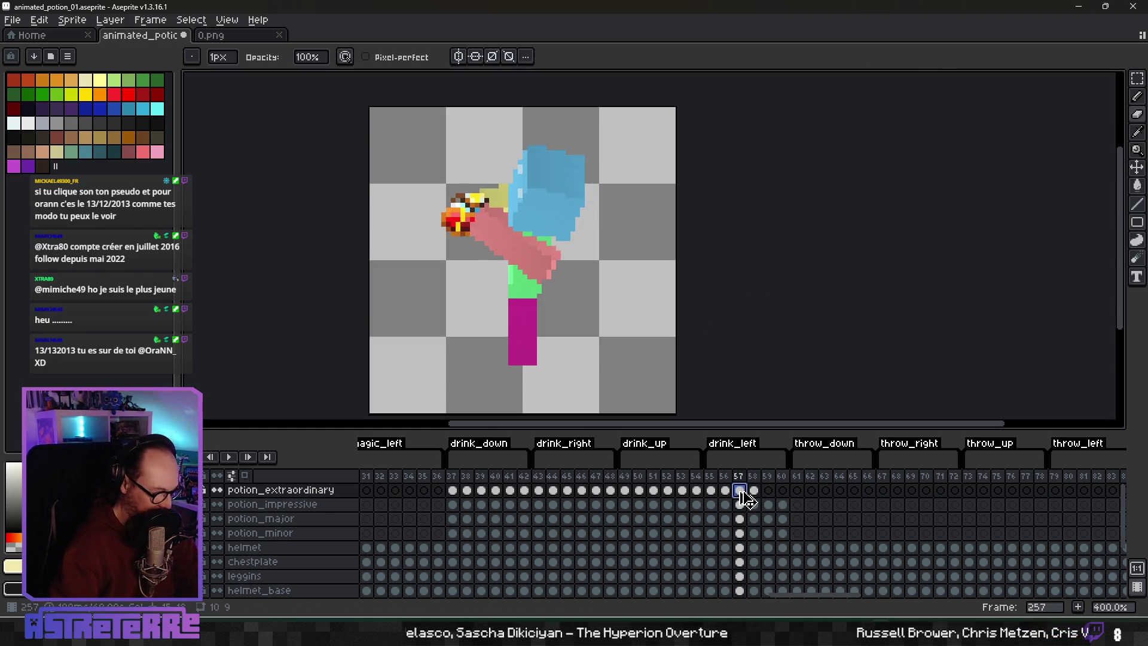
click(767, 492)
click(725, 491)
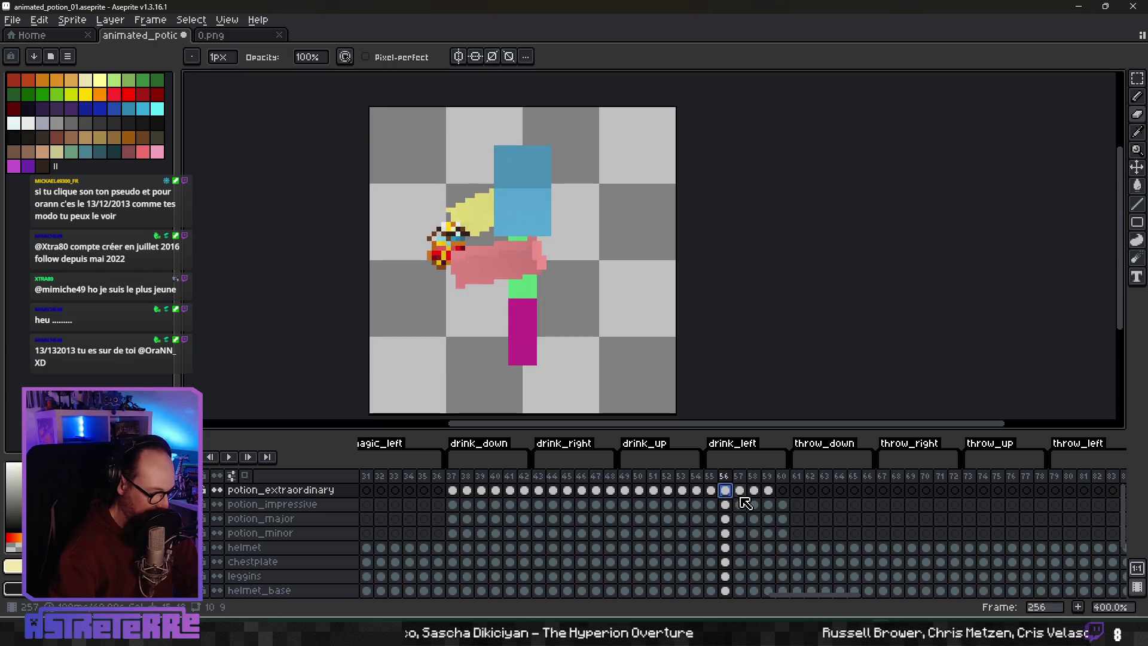
click(782, 492)
click(711, 490)
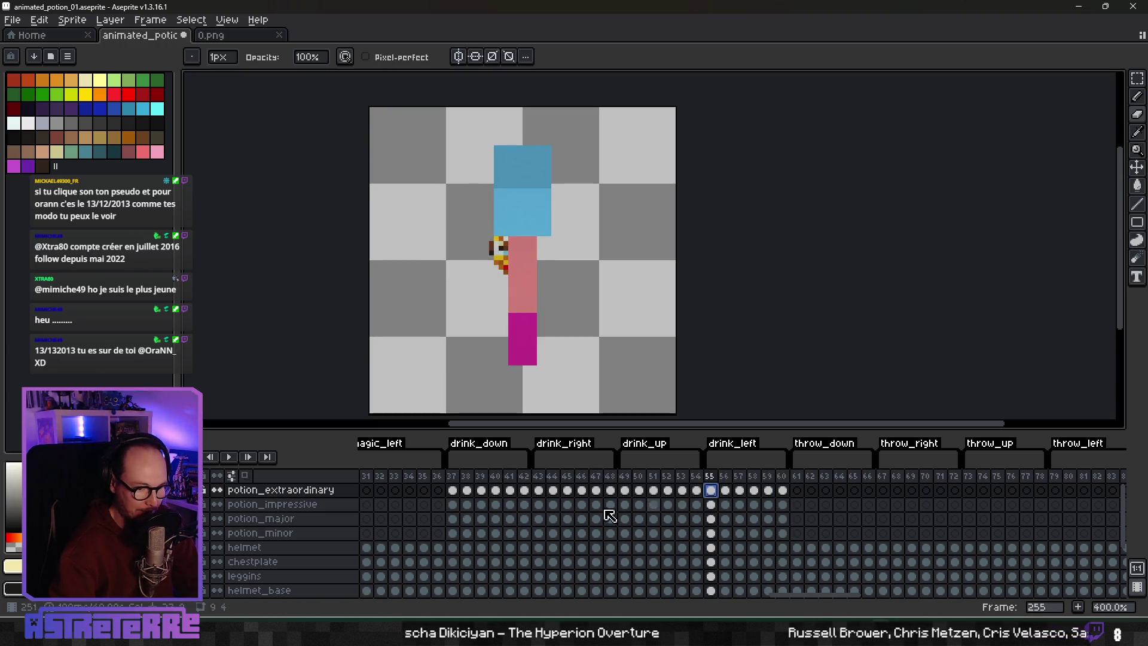
Step: Play the drink_down, drink_right, drink_up and drink_left animations, then stop playback
click(229, 457)
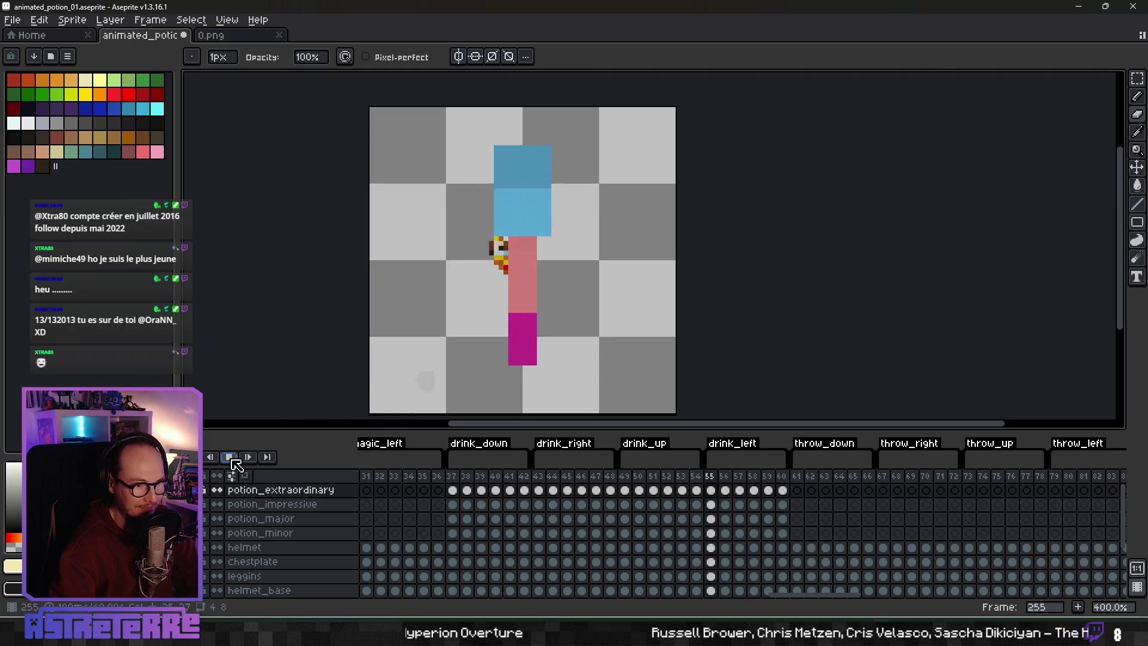
click(462, 482)
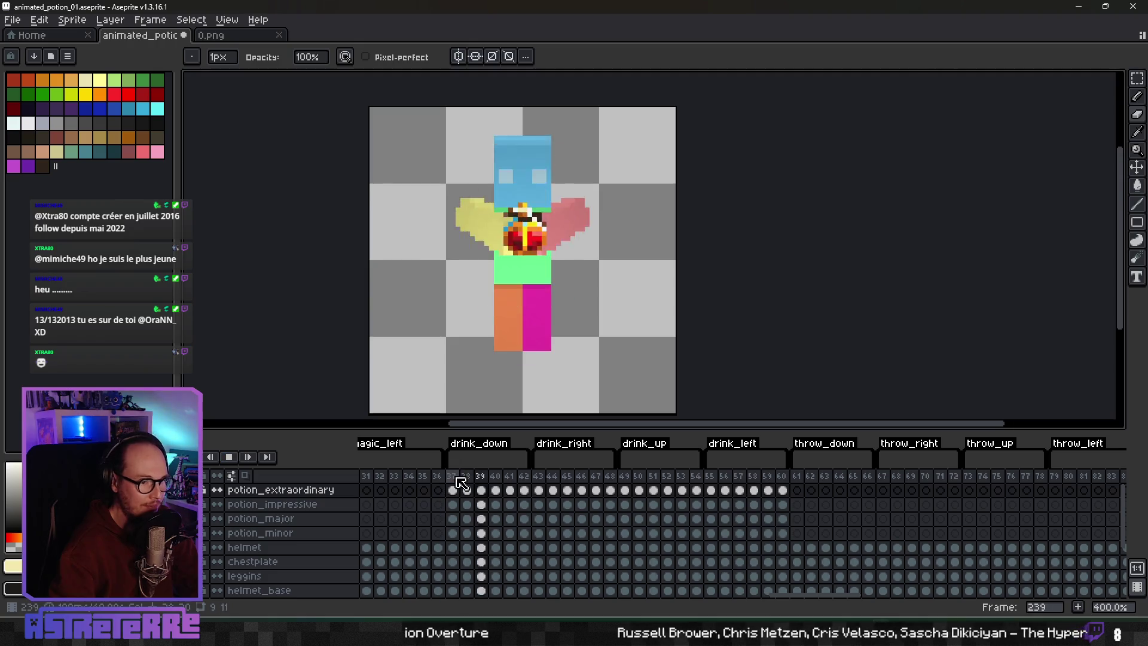
click(540, 476)
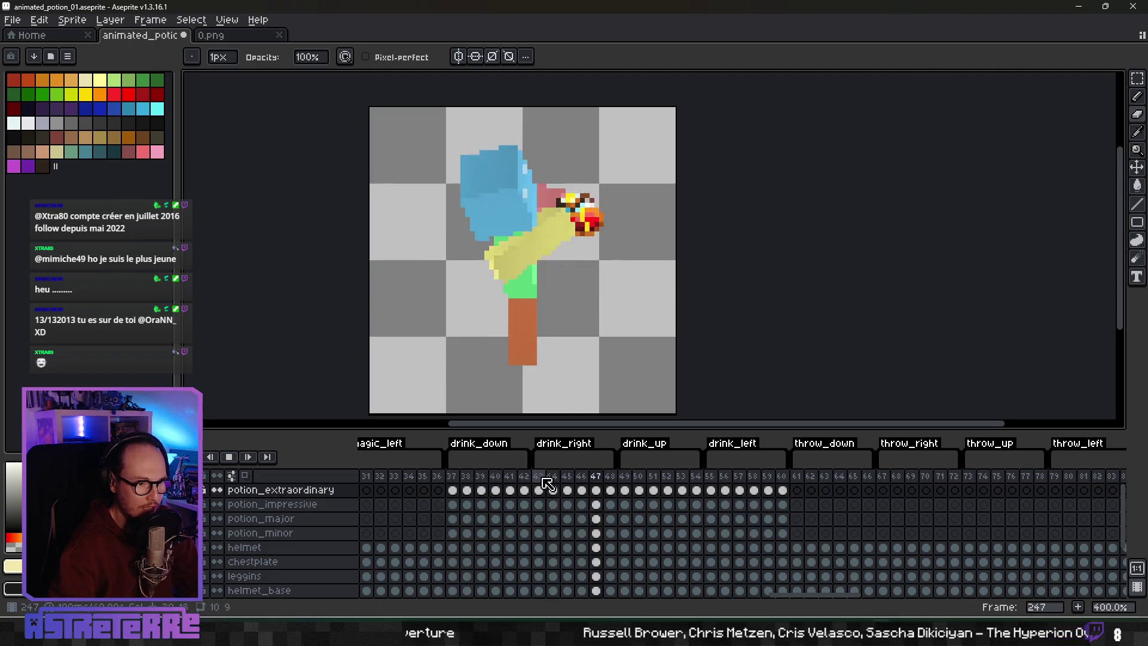
click(632, 478)
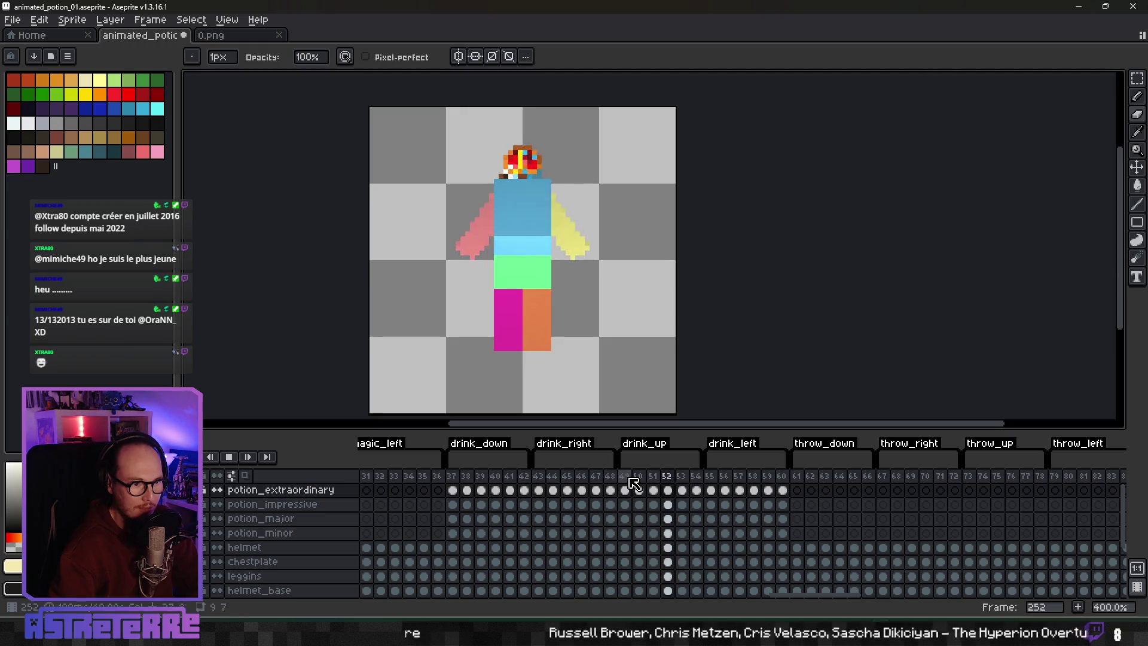
click(713, 482)
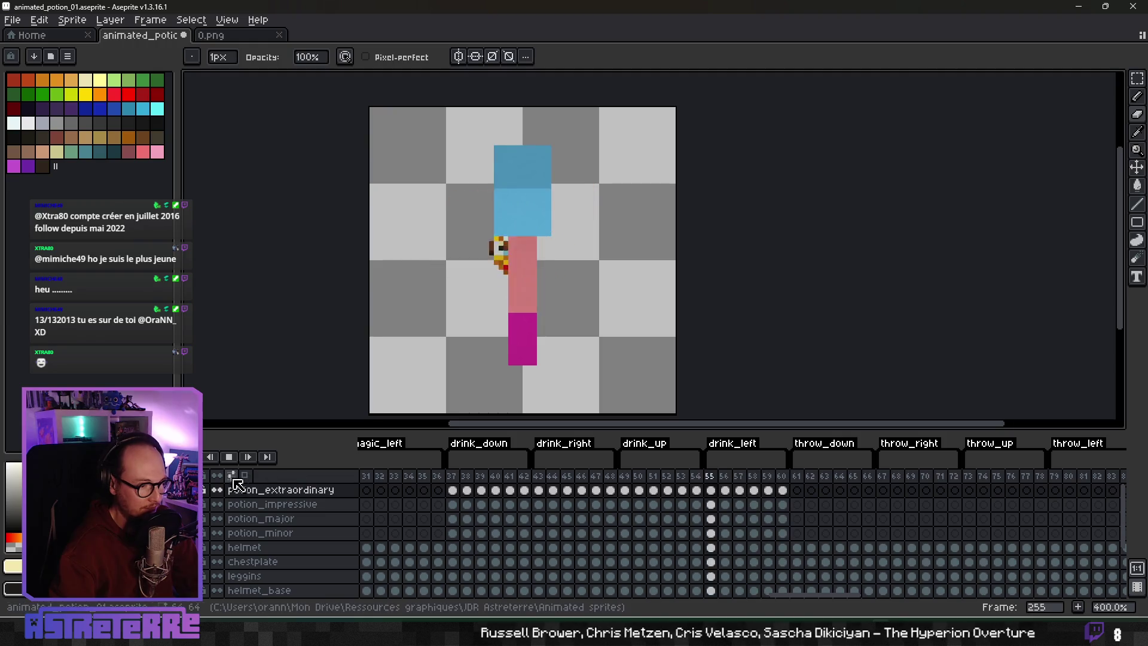
click(229, 458)
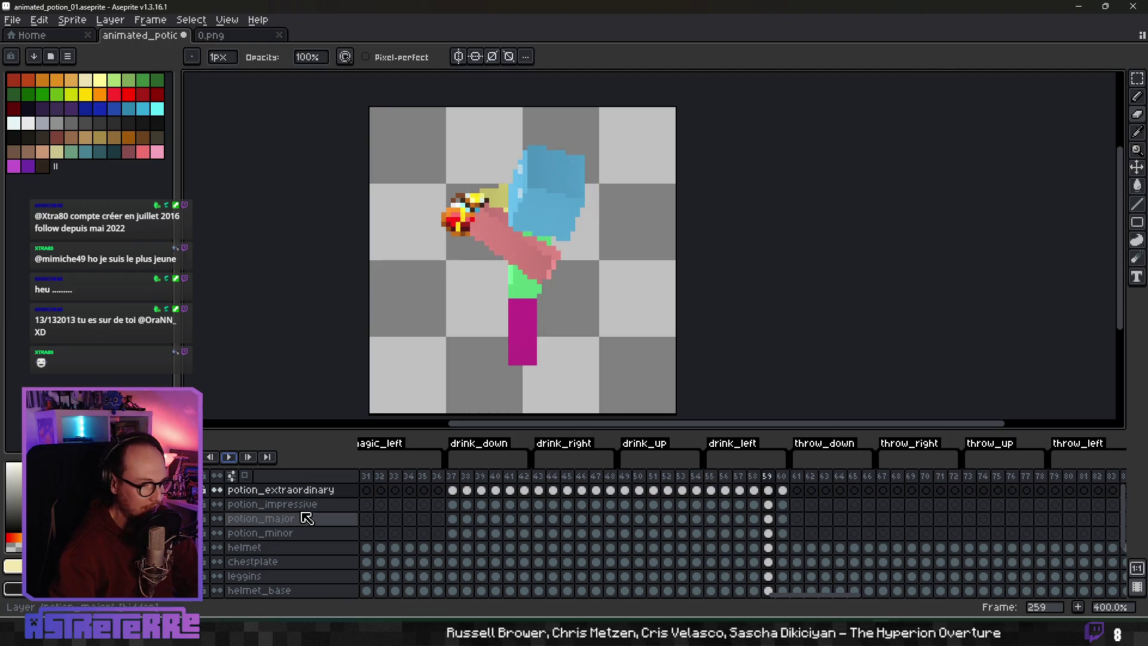
Step: Save the potion file and select frames 37–60 across all layers
scroll(239, 538, down, 3)
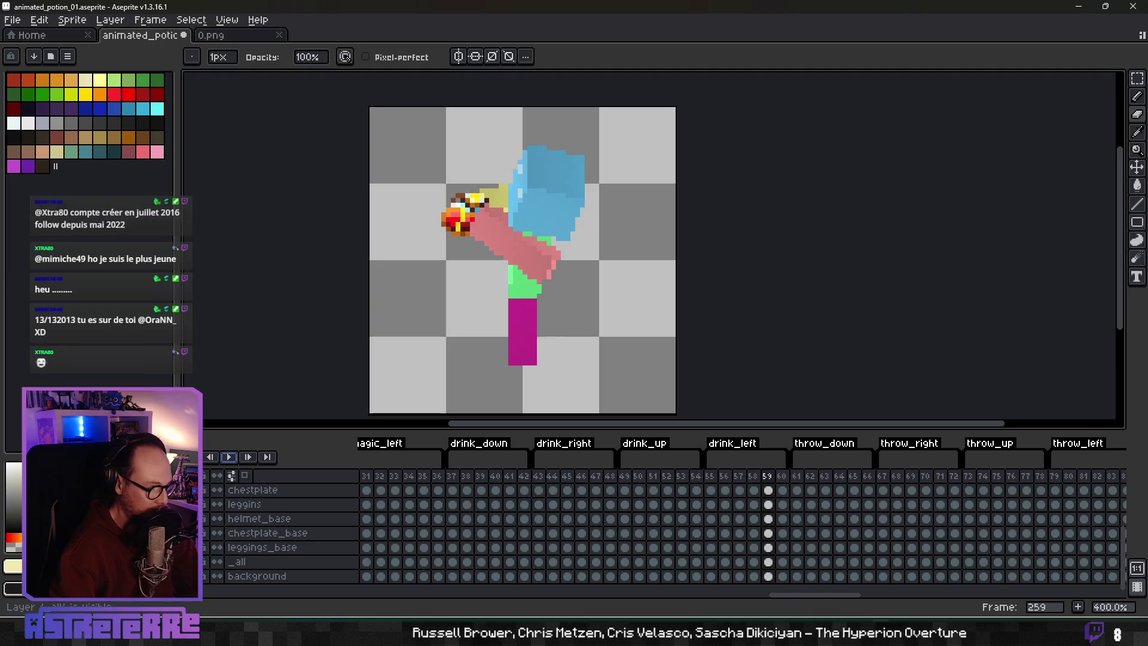
key(ctrl+s)
scroll(456, 533, up, 3)
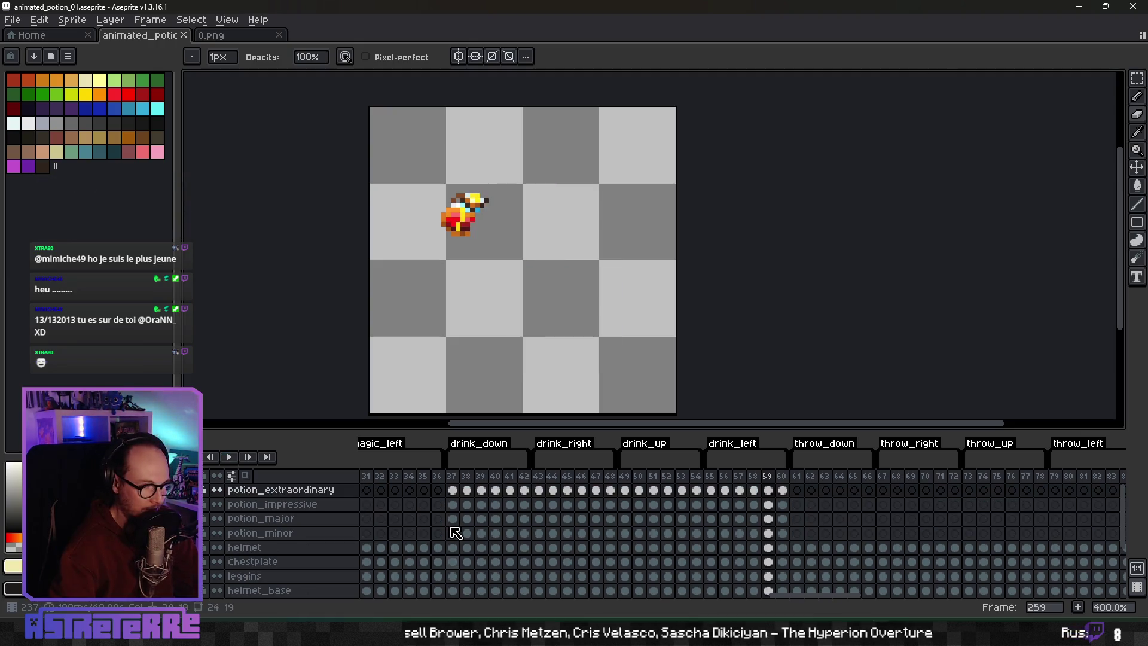
drag(461, 489, 782, 489)
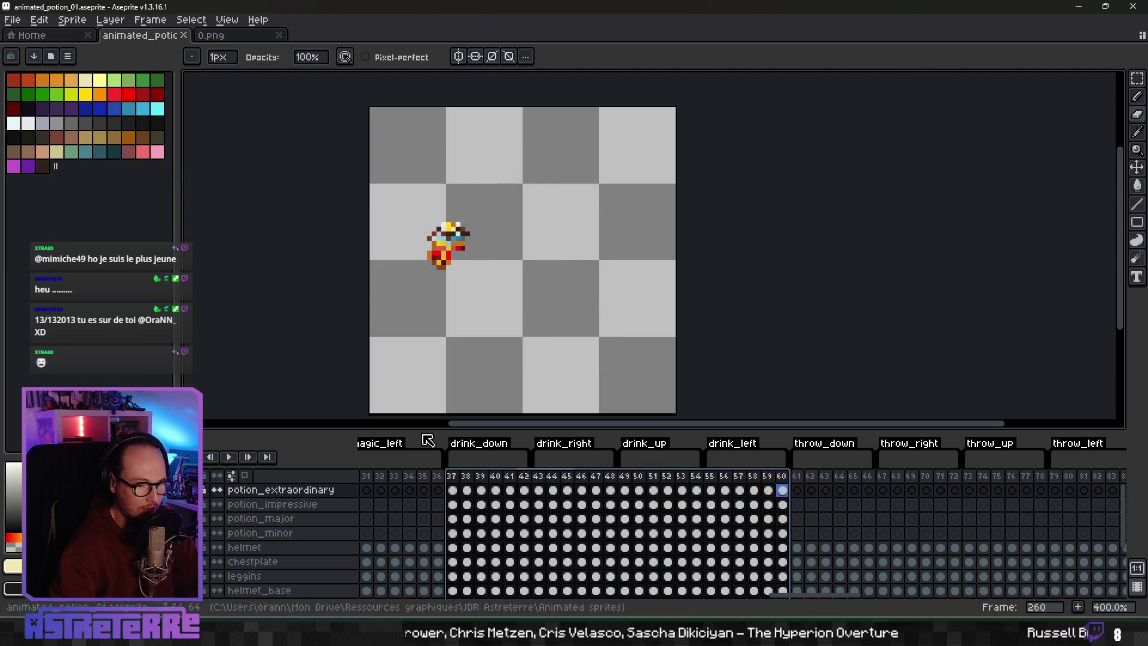
click(12, 19)
Step: Export the selected frames as a horizontal sprite sheet named animated_potion_extraordinary.png
mouse_move(72, 138)
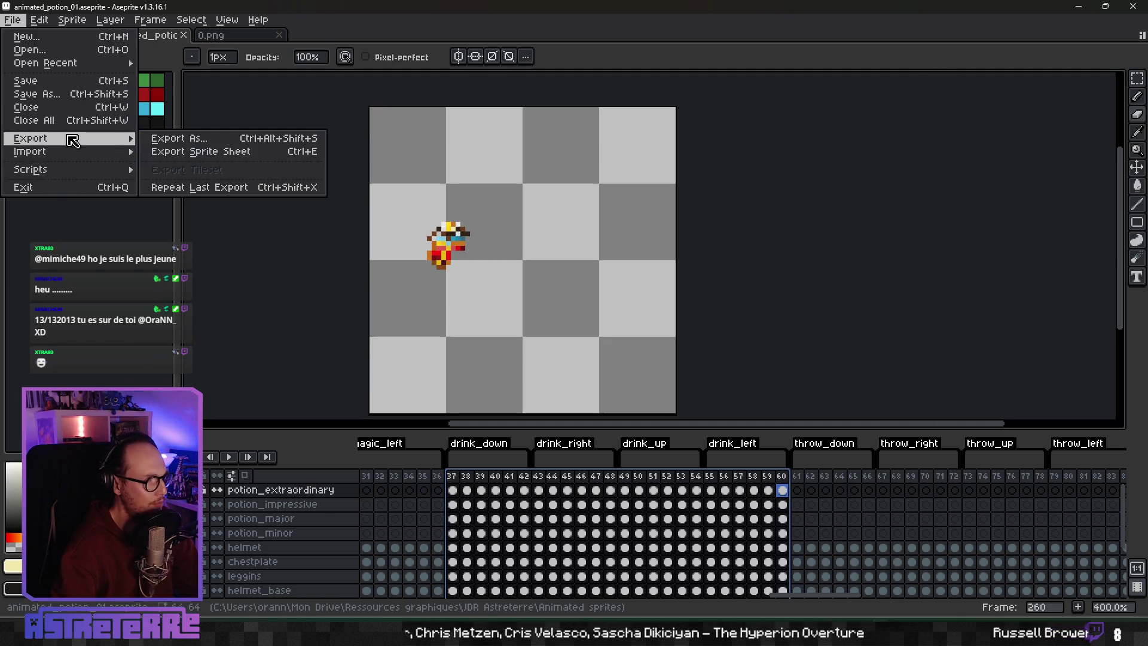
click(225, 152)
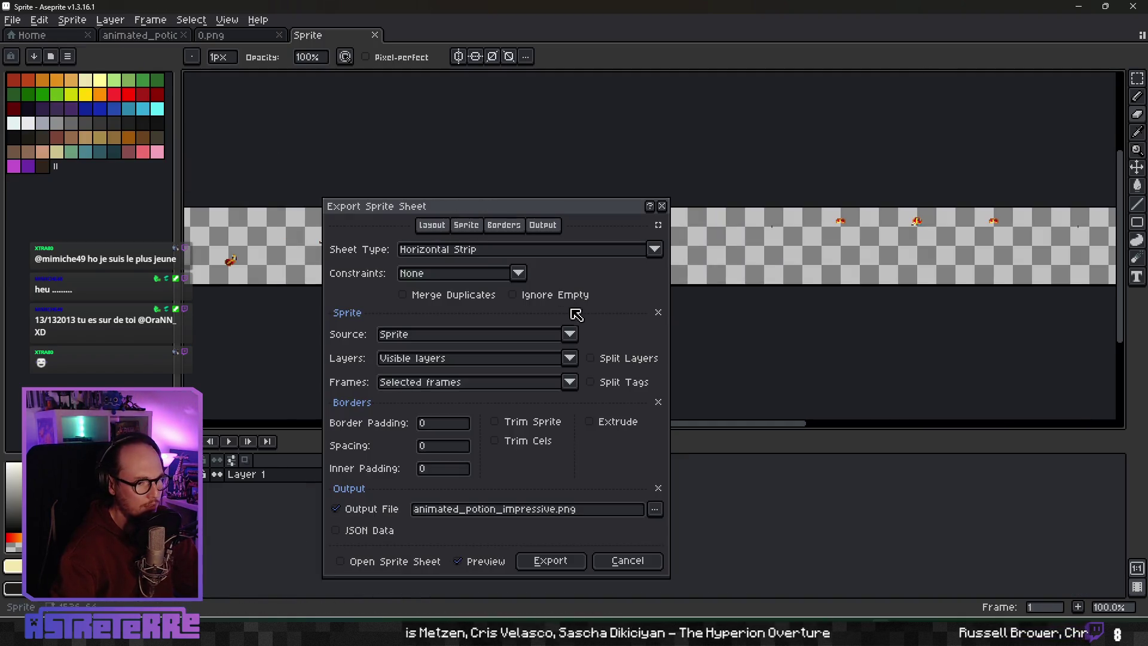
click(565, 509)
key(BackSpace)
key(BackSpace)
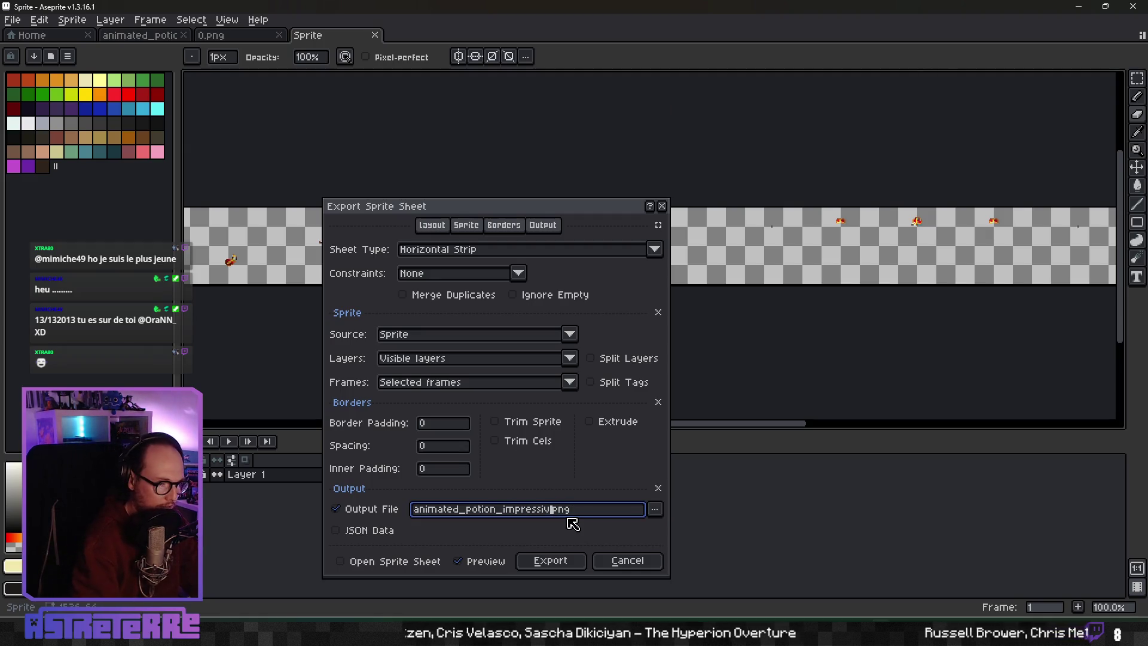
key(BackSpace)
key(BackSpace)
key(BackSpace)
text(extra.)
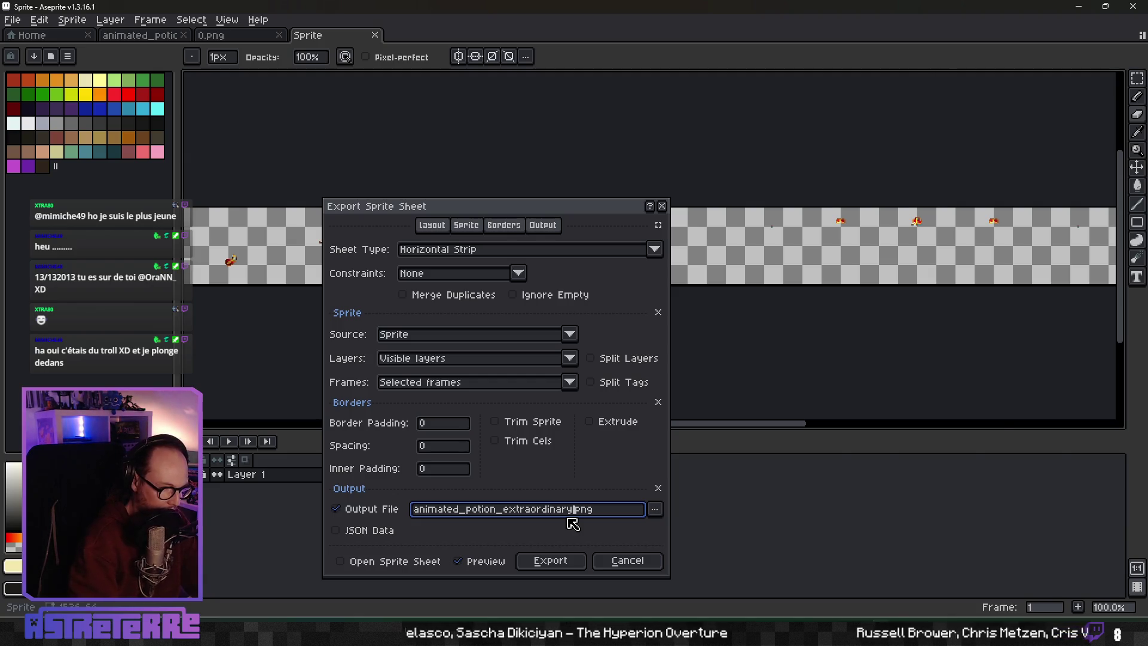
key(Return)
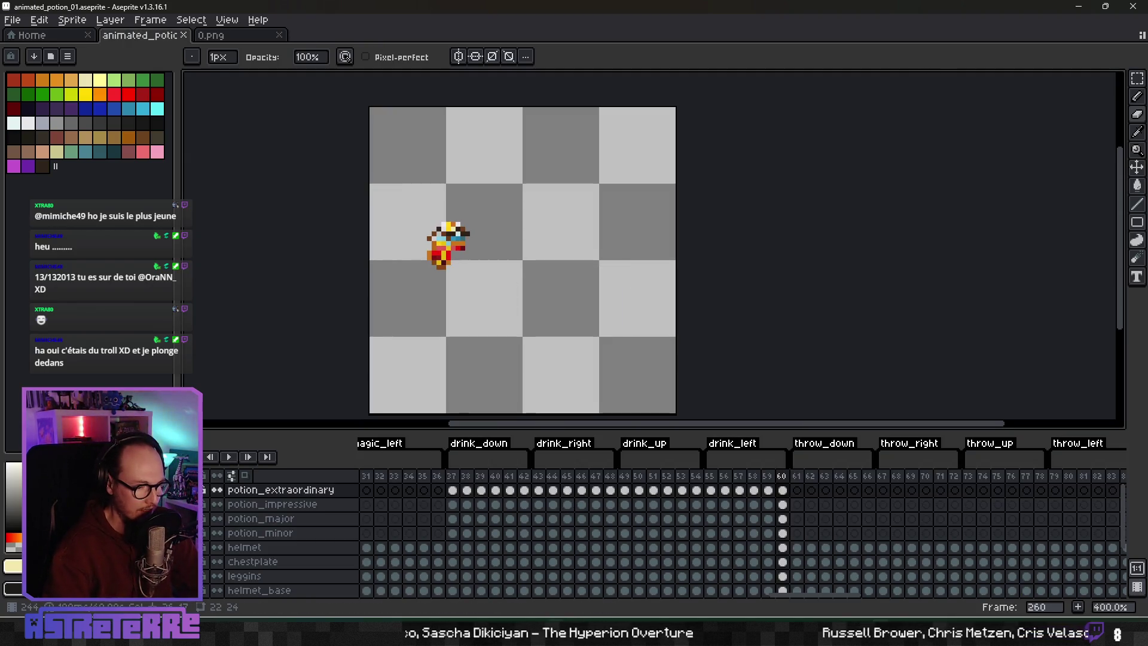
key(alt+Tab)
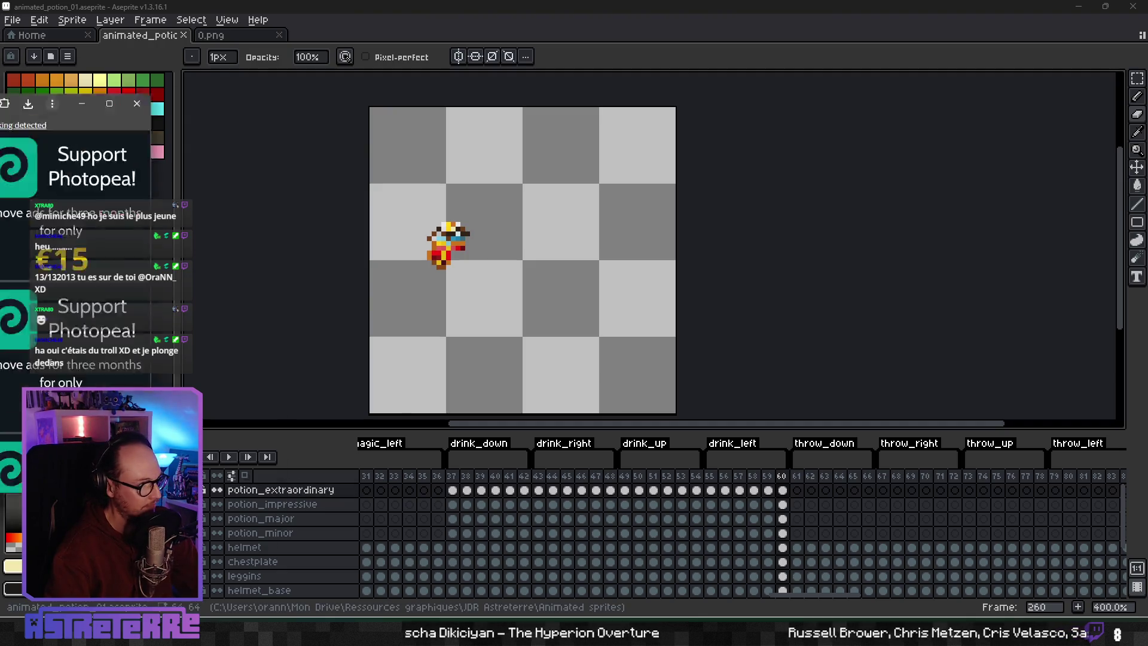
Step: Open animated_potion_extraordinary.png from JDR Astreterre > Animated sprites in a maximized Photopea
double_click(651, 114)
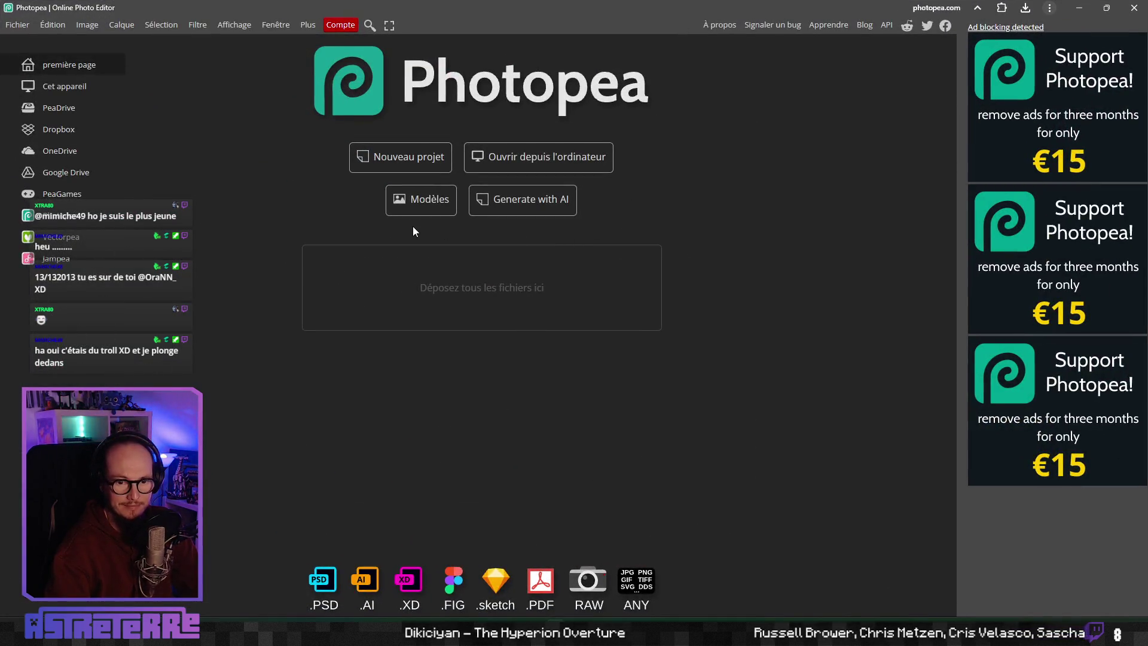
click(17, 25)
click(34, 64)
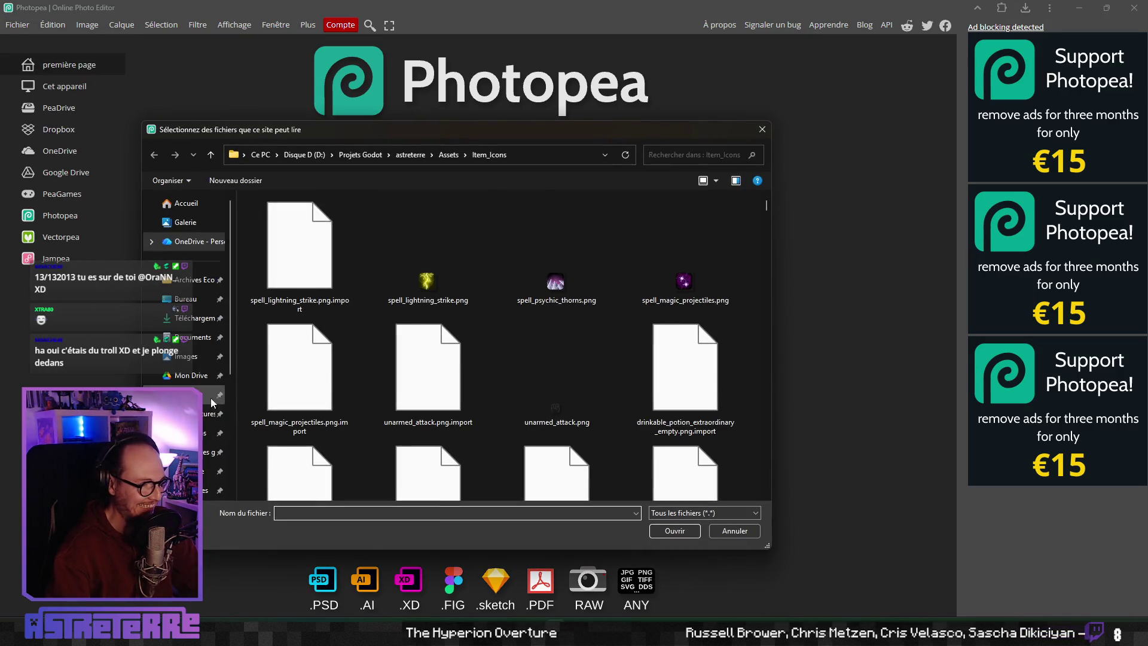
click(212, 452)
double_click(281, 232)
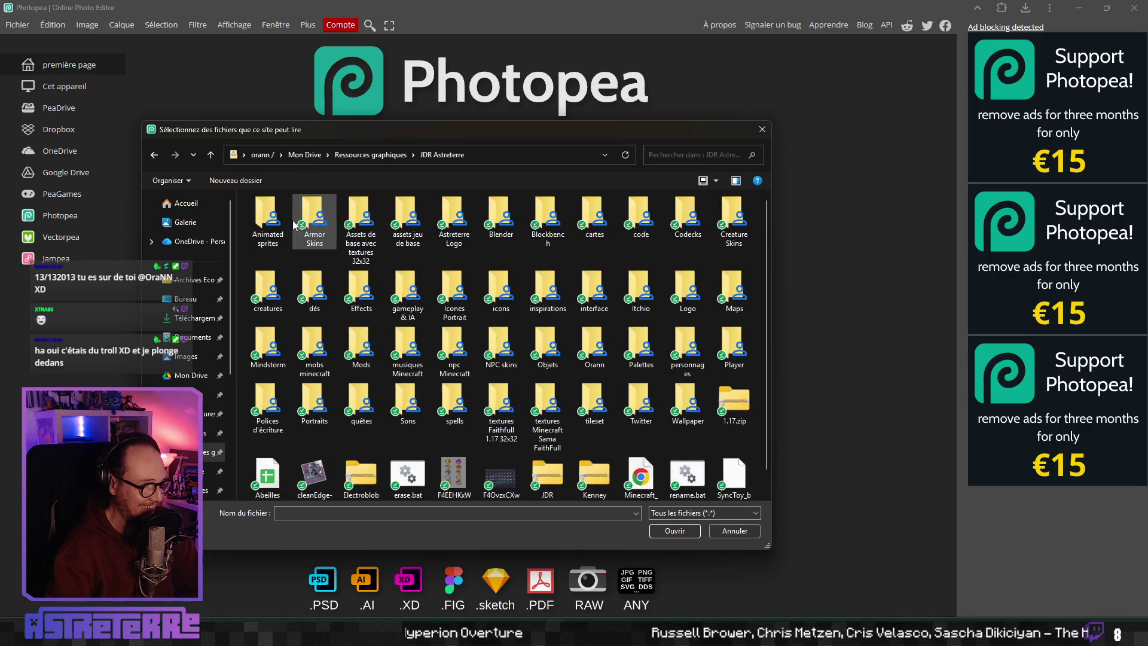
double_click(272, 222)
click(674, 531)
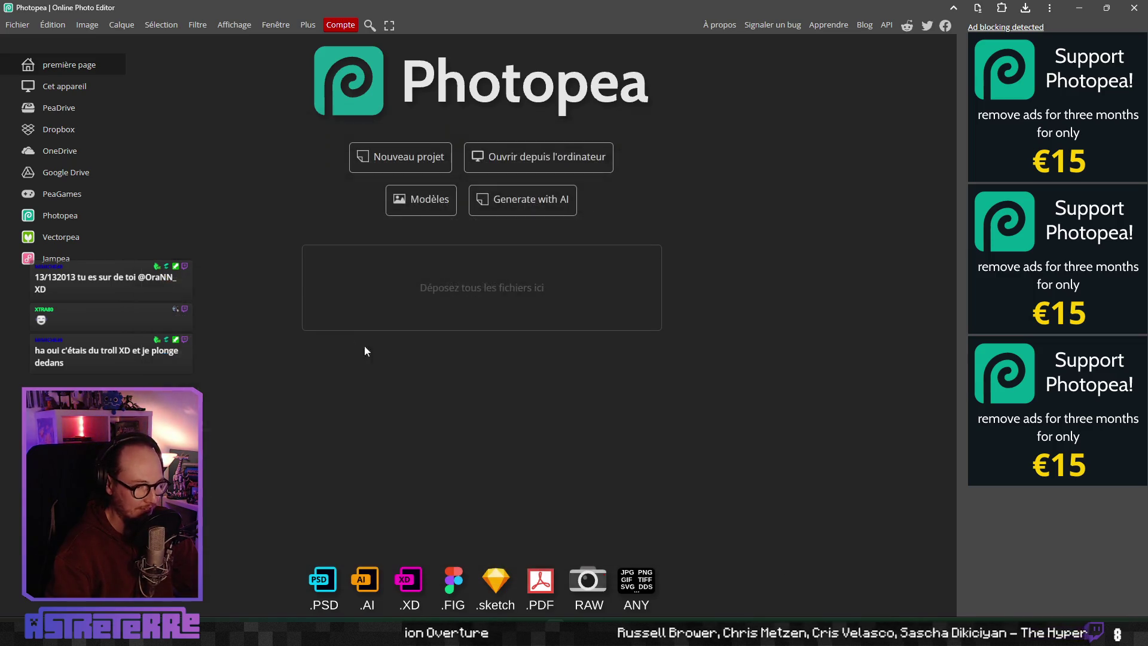
scroll(486, 389, up, 8)
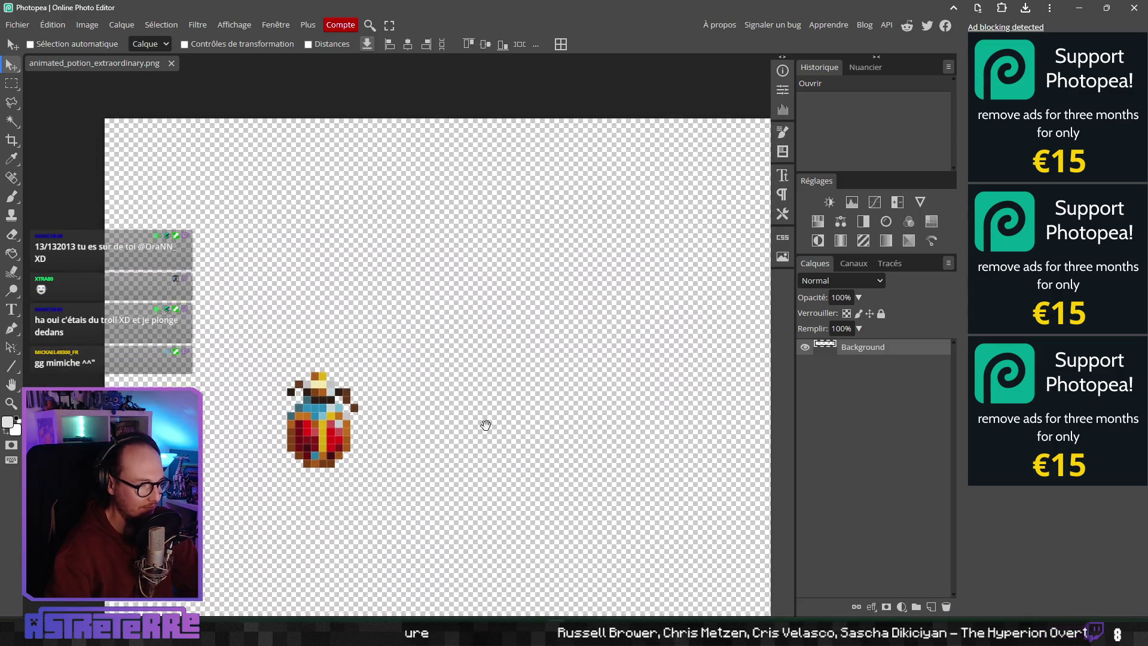
Step: Magic-wand select the red and dark-red liquid pixels of the first potion sprite
drag(281, 420, 233, 350)
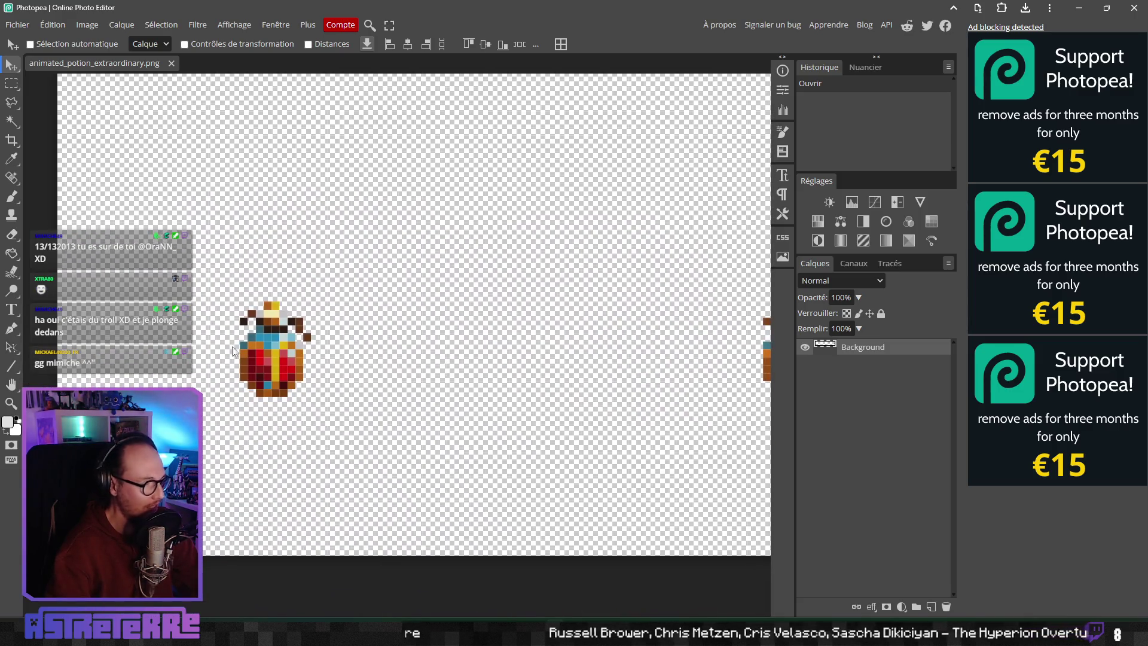
click(10, 121)
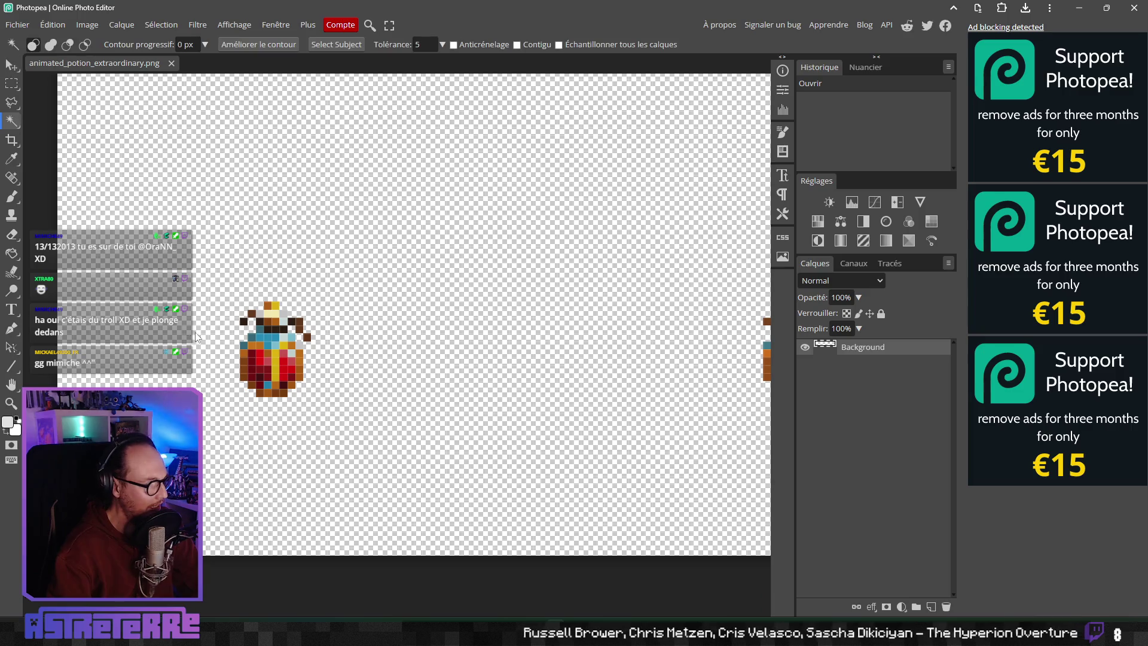
click(258, 357)
scroll(268, 382, up, 1)
scroll(268, 383, up, 1)
shift+click(245, 362)
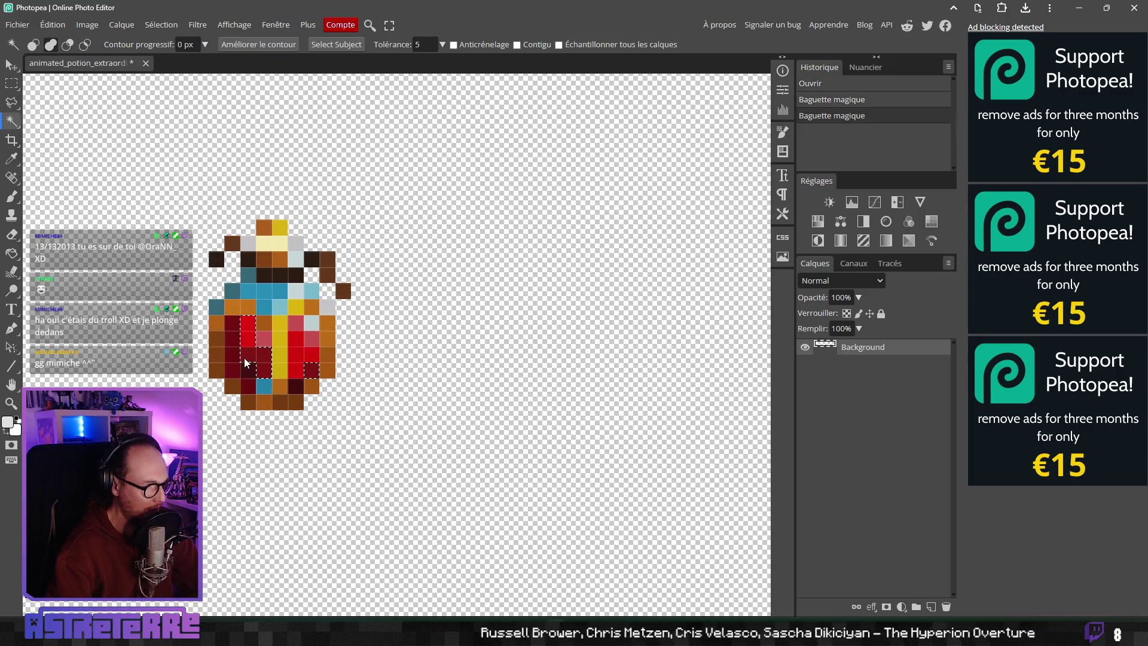
shift+click(266, 343)
shift+click(299, 349)
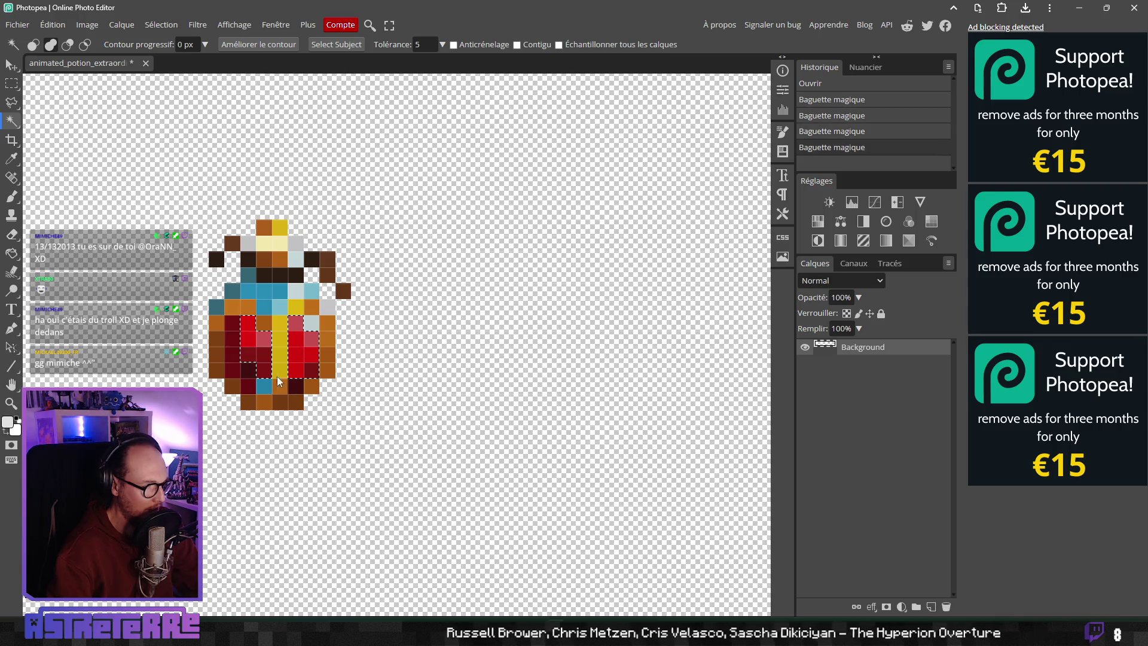
shift+click(297, 391)
shift+click(235, 352)
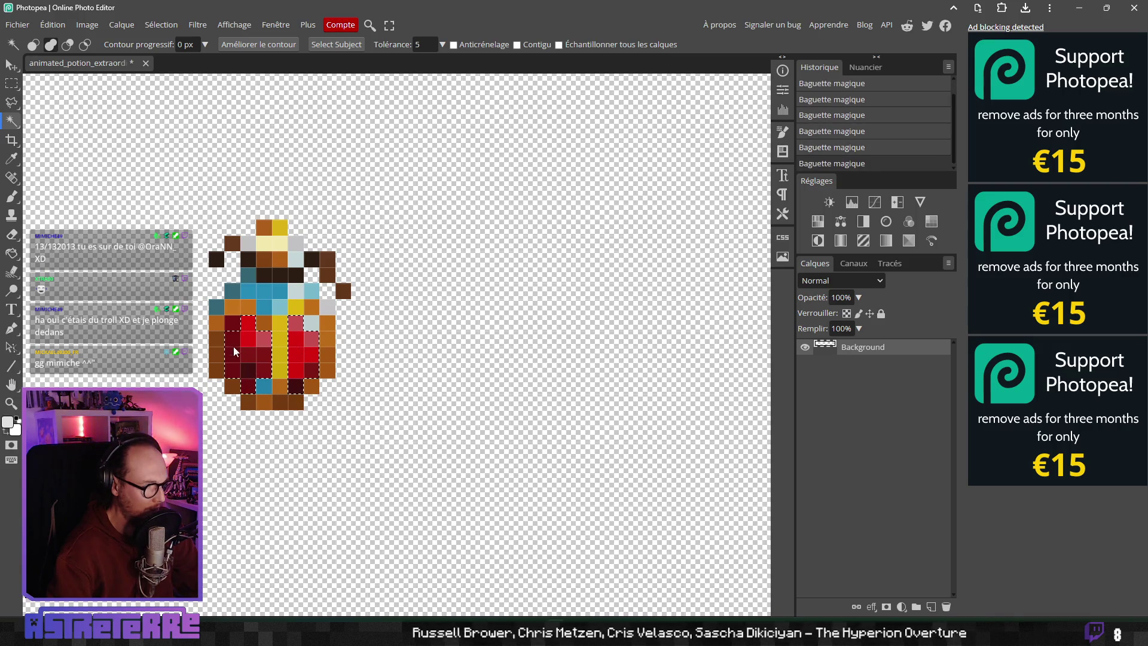
scroll(334, 371, down, 5)
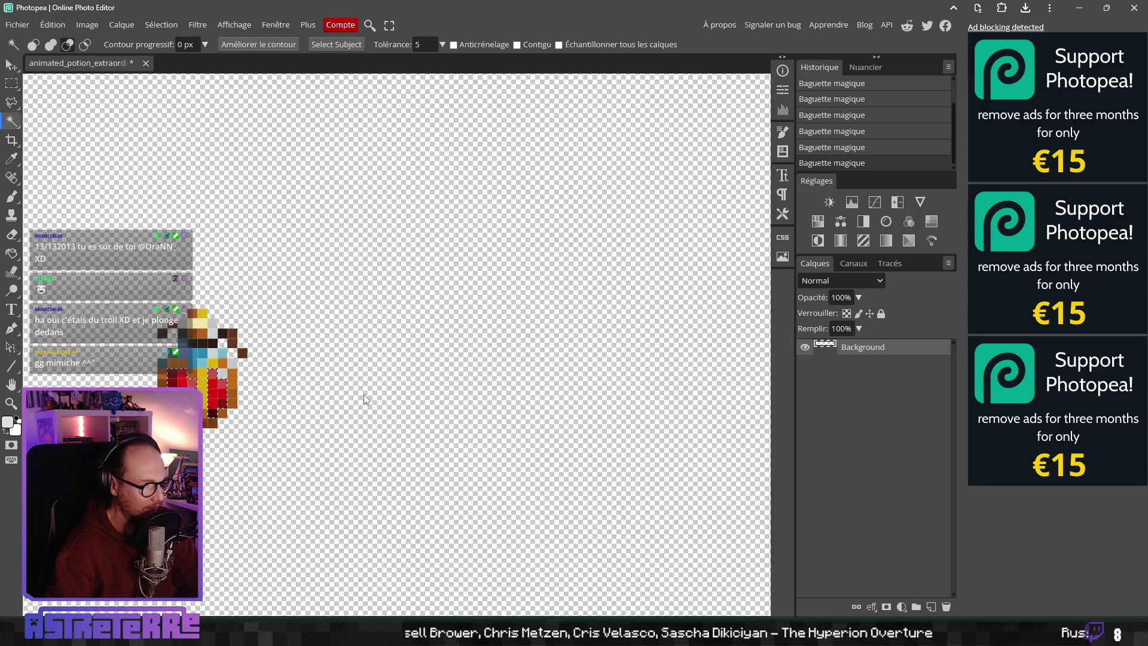
scroll(465, 398, up, 3)
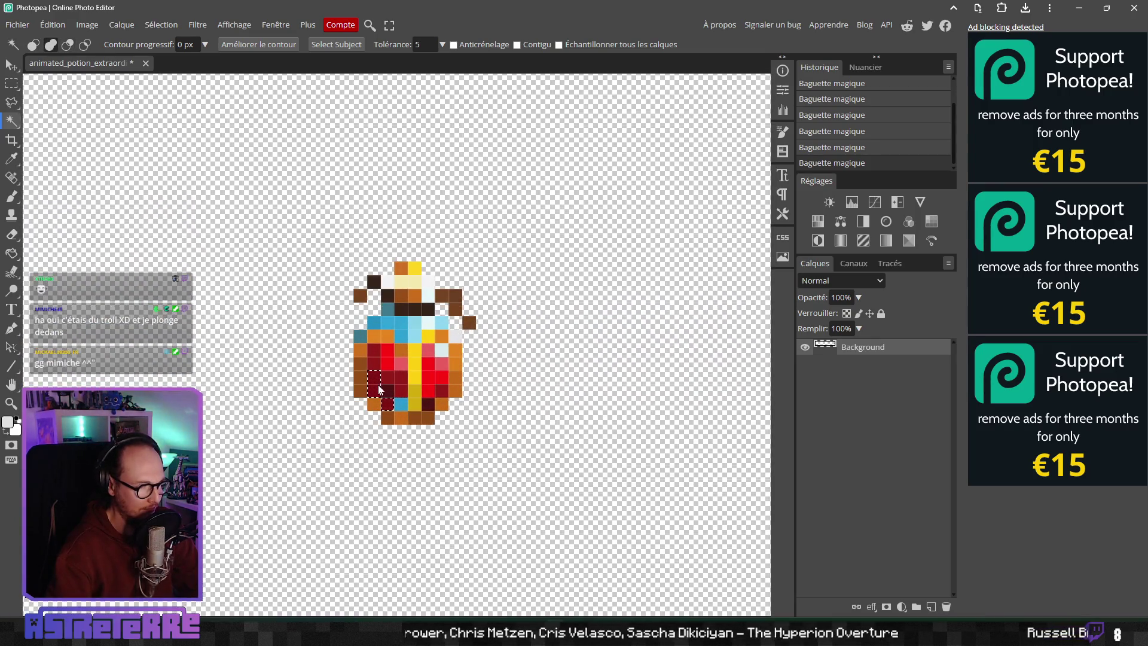
key(shift)
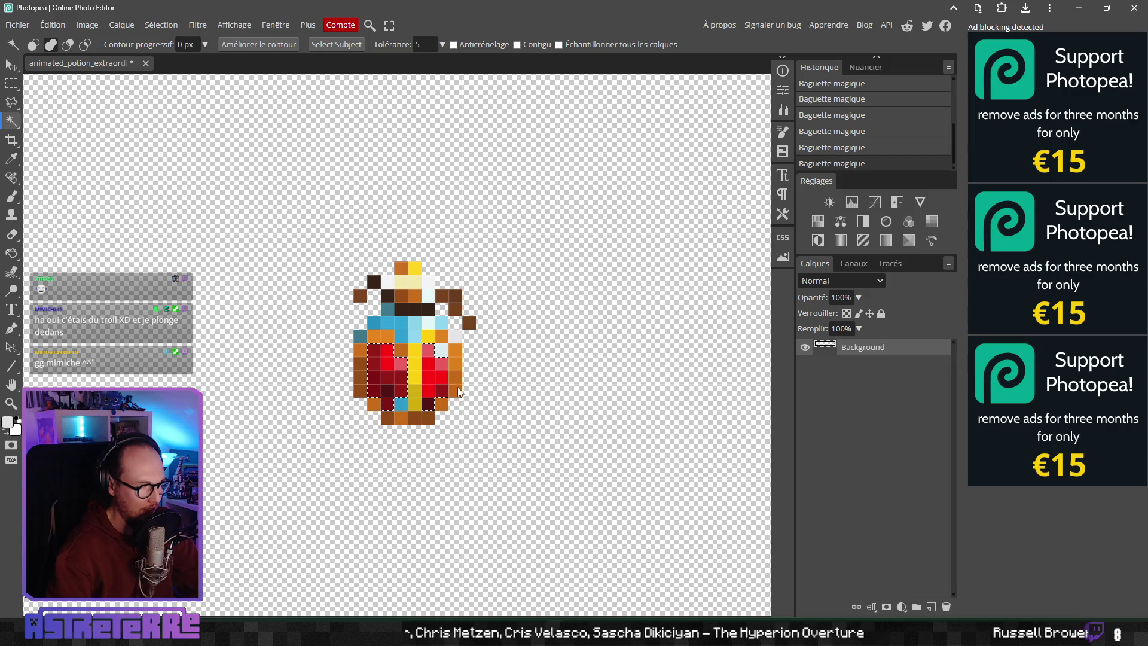
scroll(627, 378, down, 3)
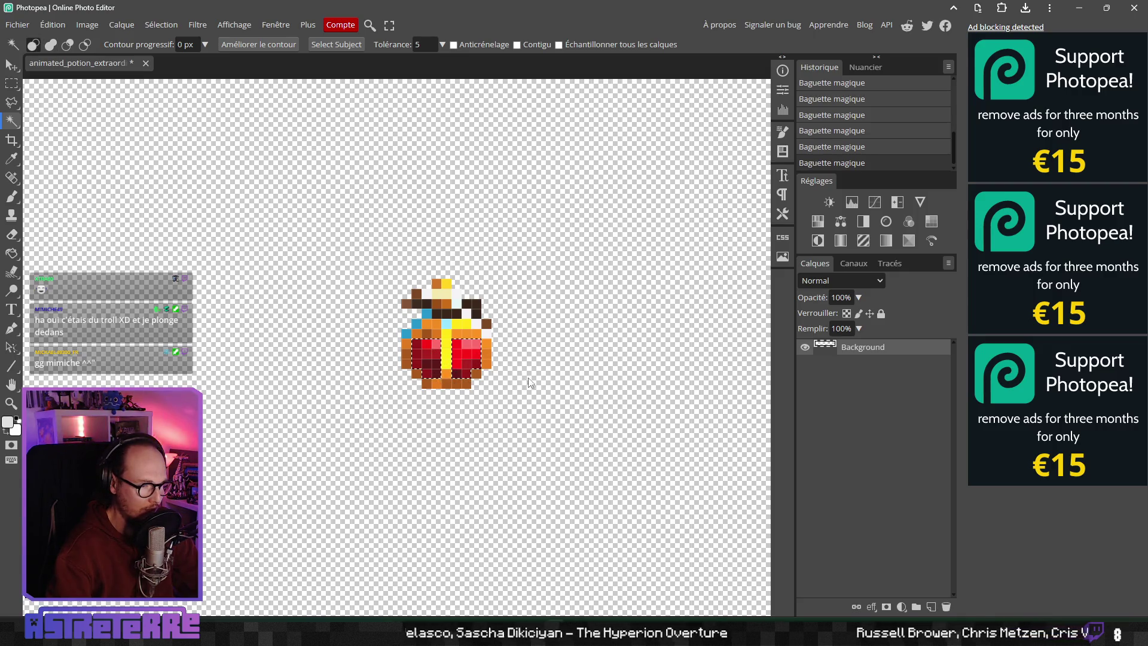
scroll(318, 377, up, 2)
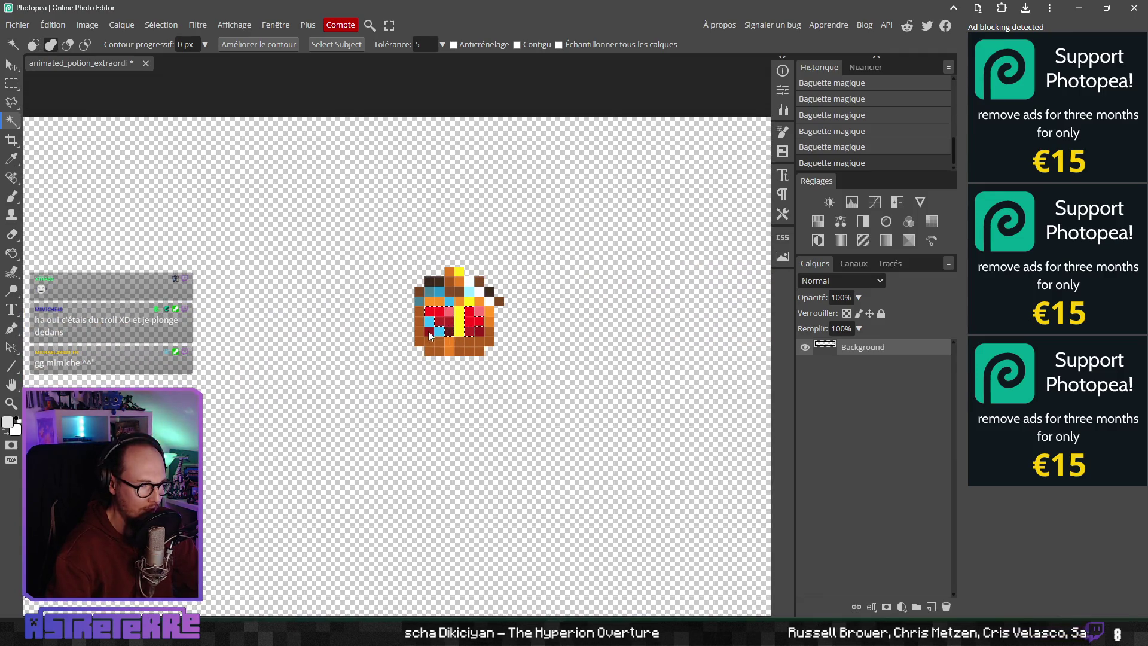
scroll(568, 326, right, 10)
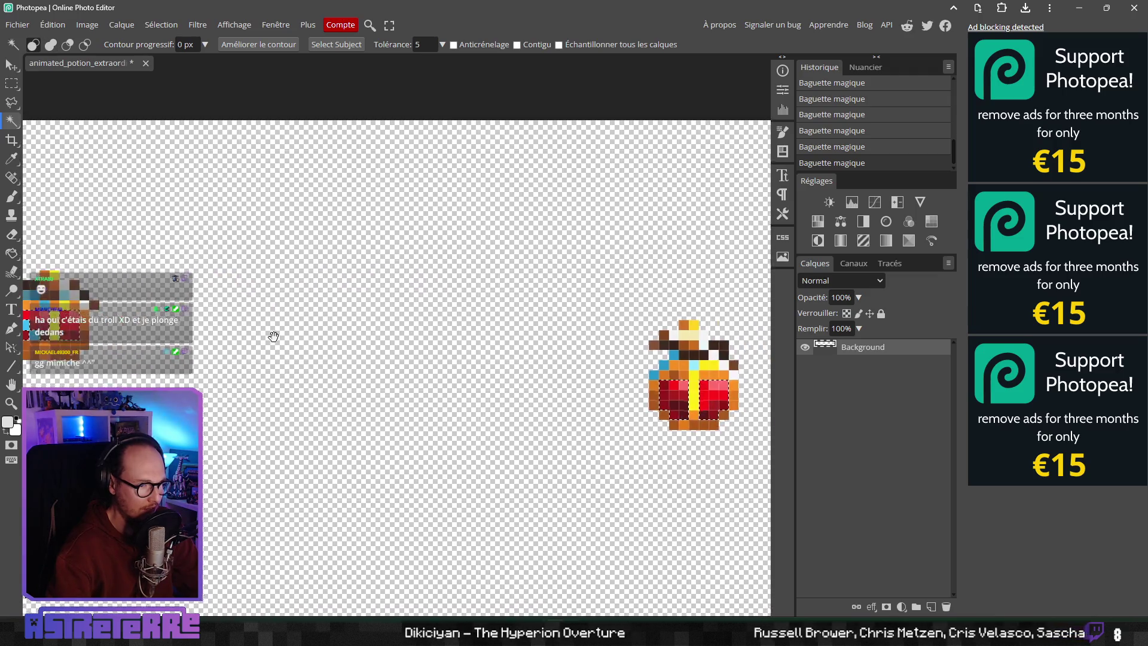
scroll(540, 377, right, 10)
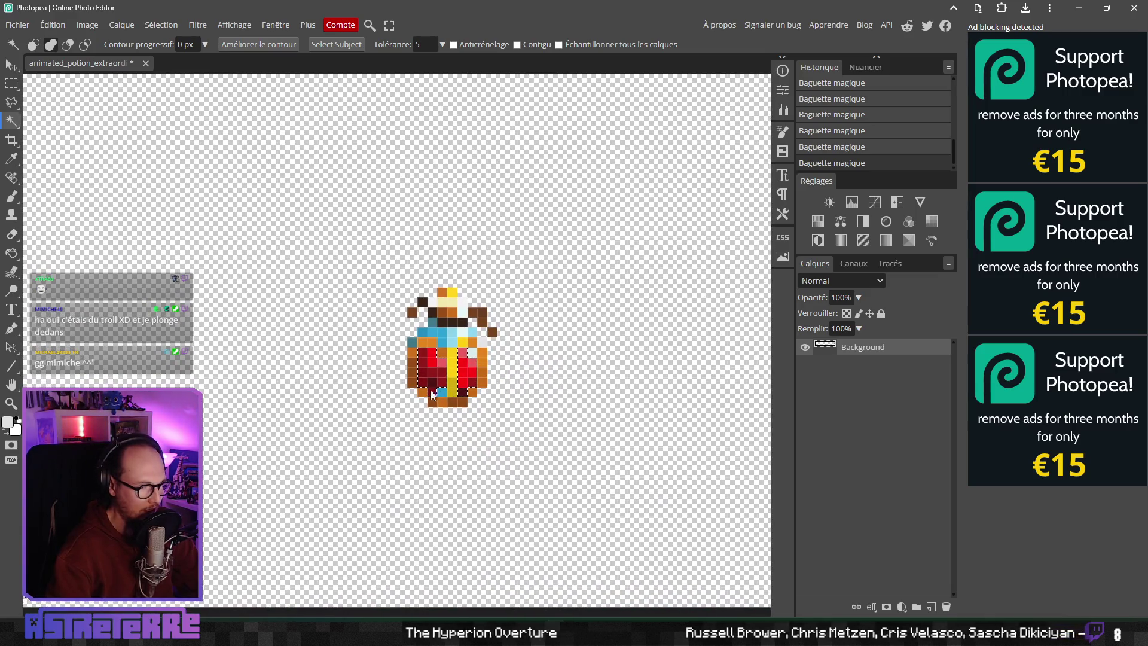
scroll(568, 392, right, 10)
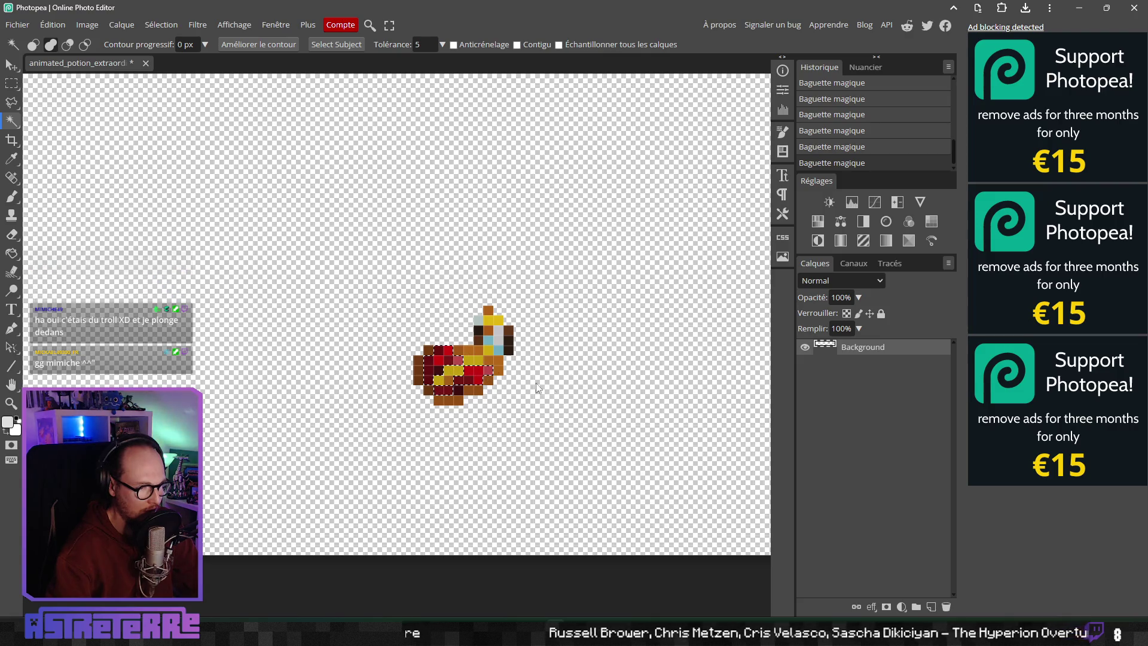
scroll(282, 405, right, 10)
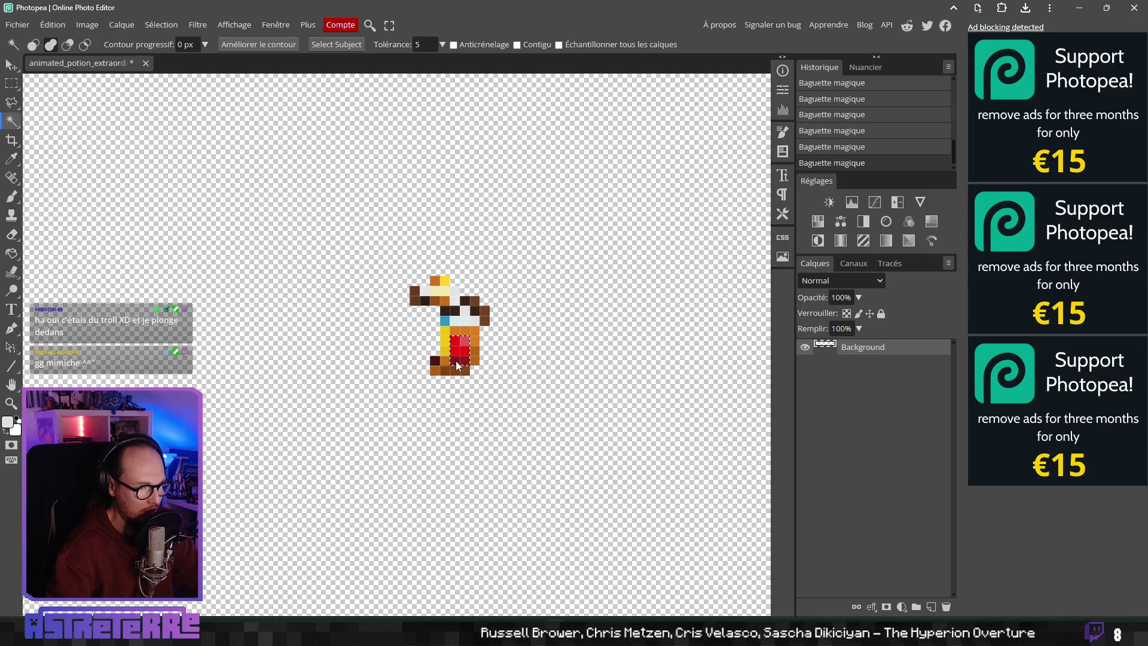
scroll(624, 370, right, 10)
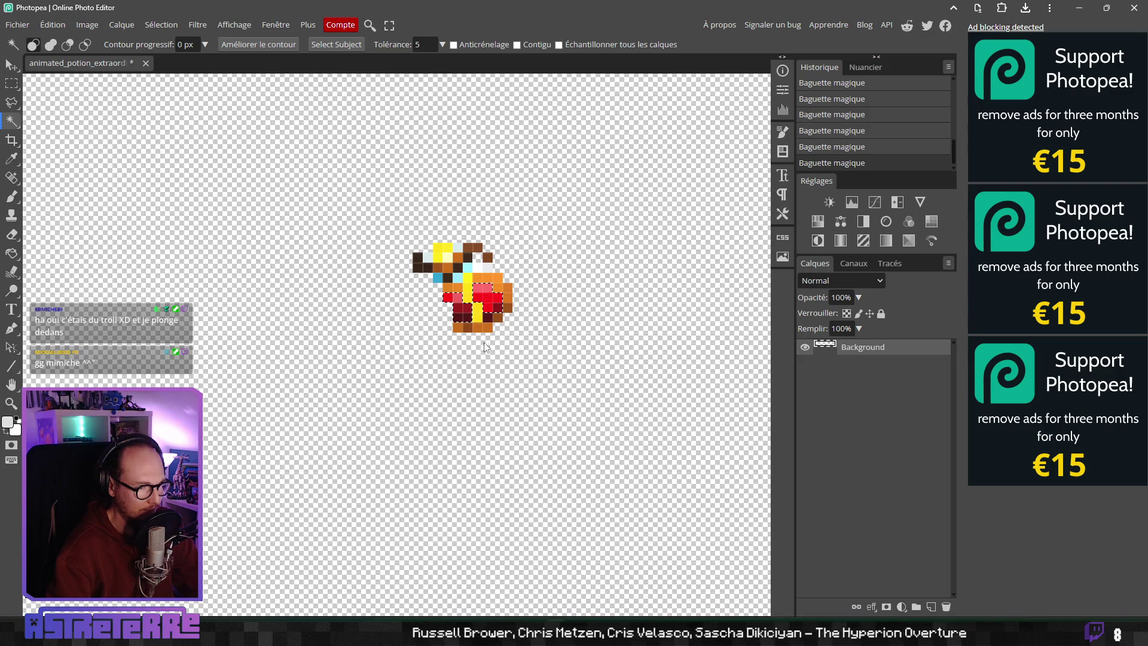
scroll(595, 339, right, 10)
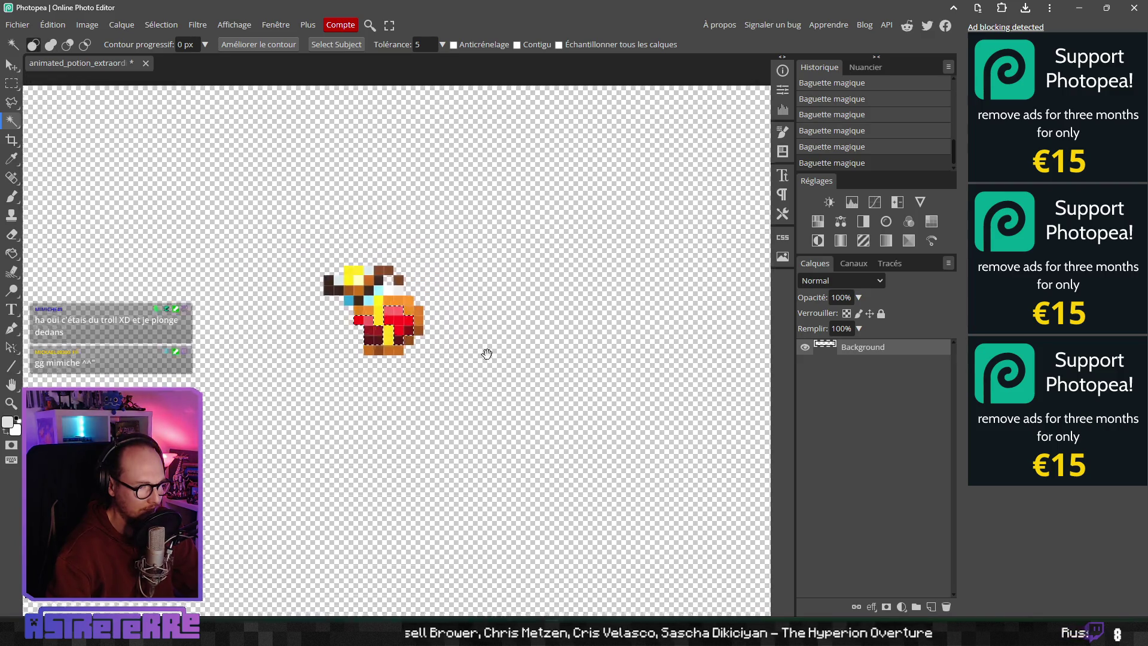
scroll(521, 366, up, 2)
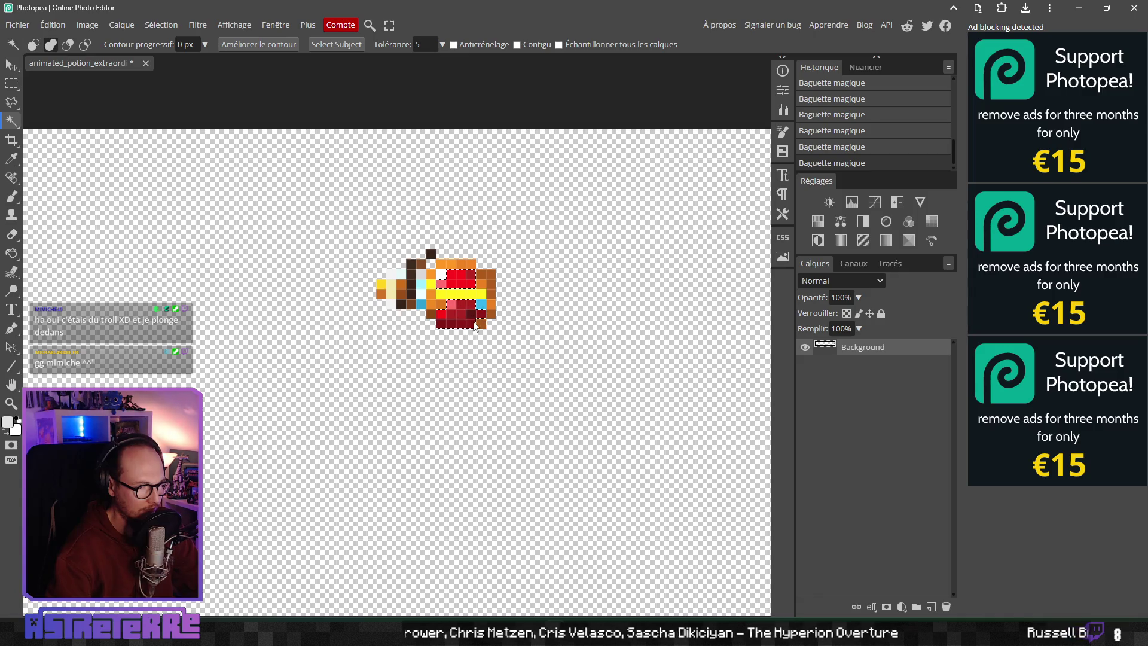
scroll(515, 320, right, 10)
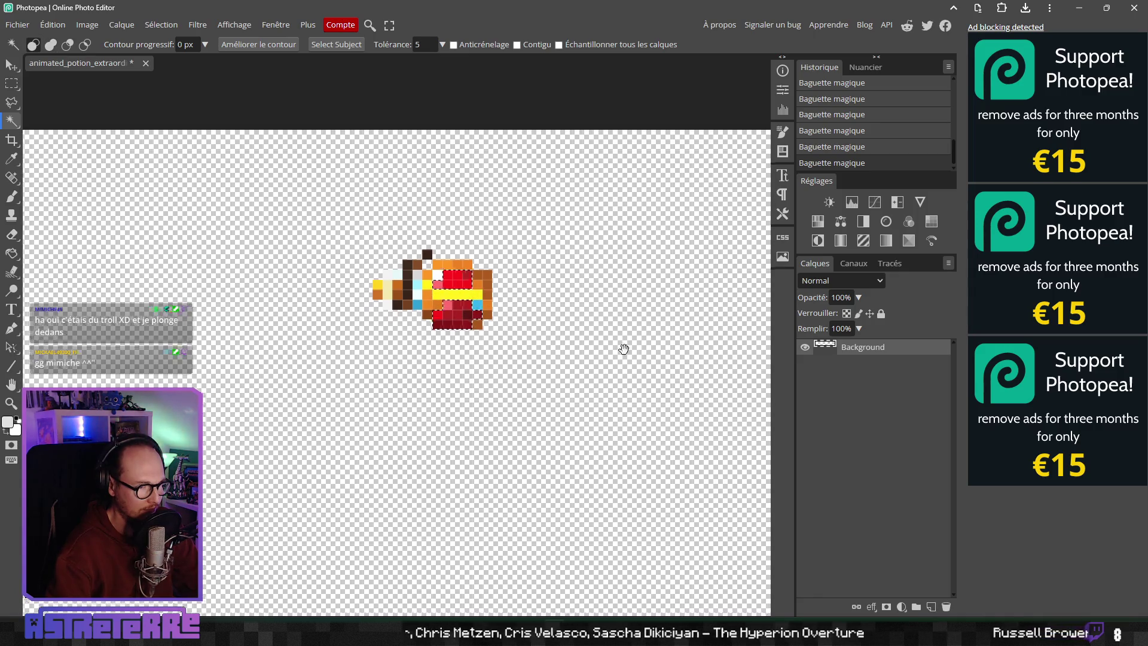
scroll(546, 398, right, 20)
scroll(545, 397, down, 2)
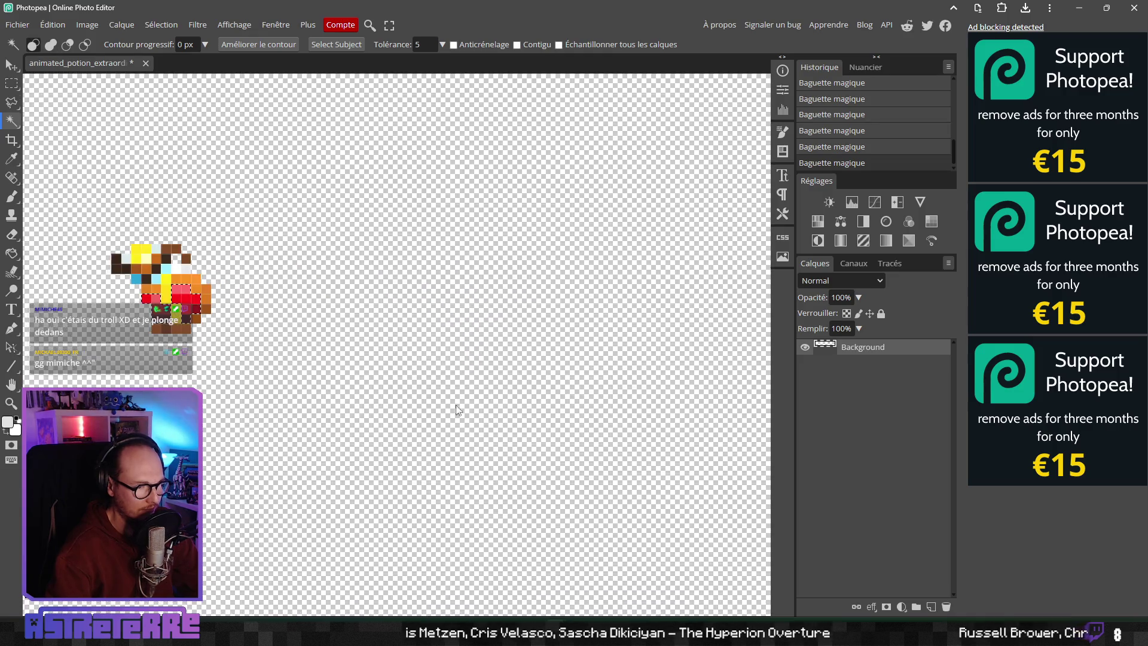
scroll(277, 370, right, 20)
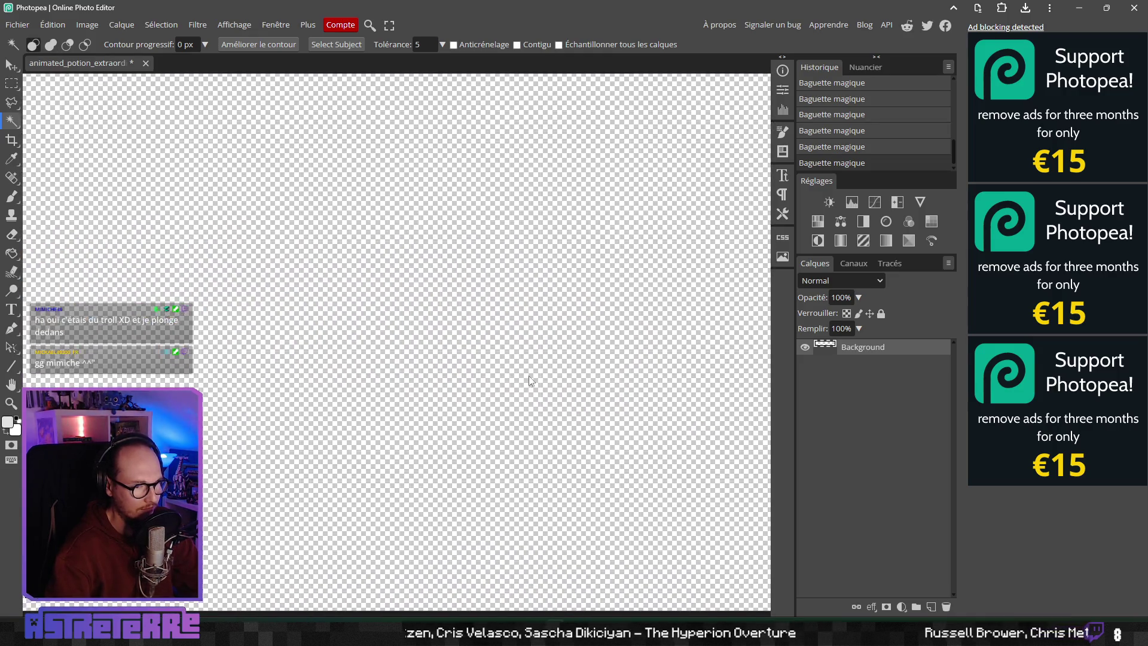
scroll(422, 366, up, 3)
scroll(382, 371, right, 5)
scroll(453, 372, up, 1)
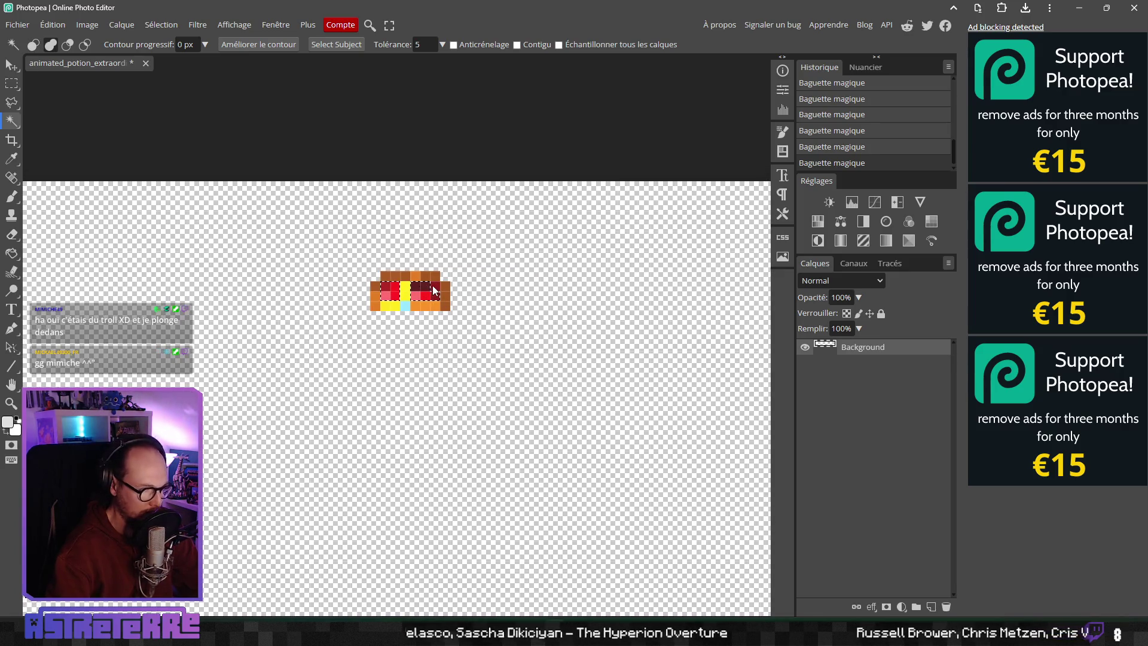
scroll(423, 337, right, 20)
scroll(359, 359, down, 4)
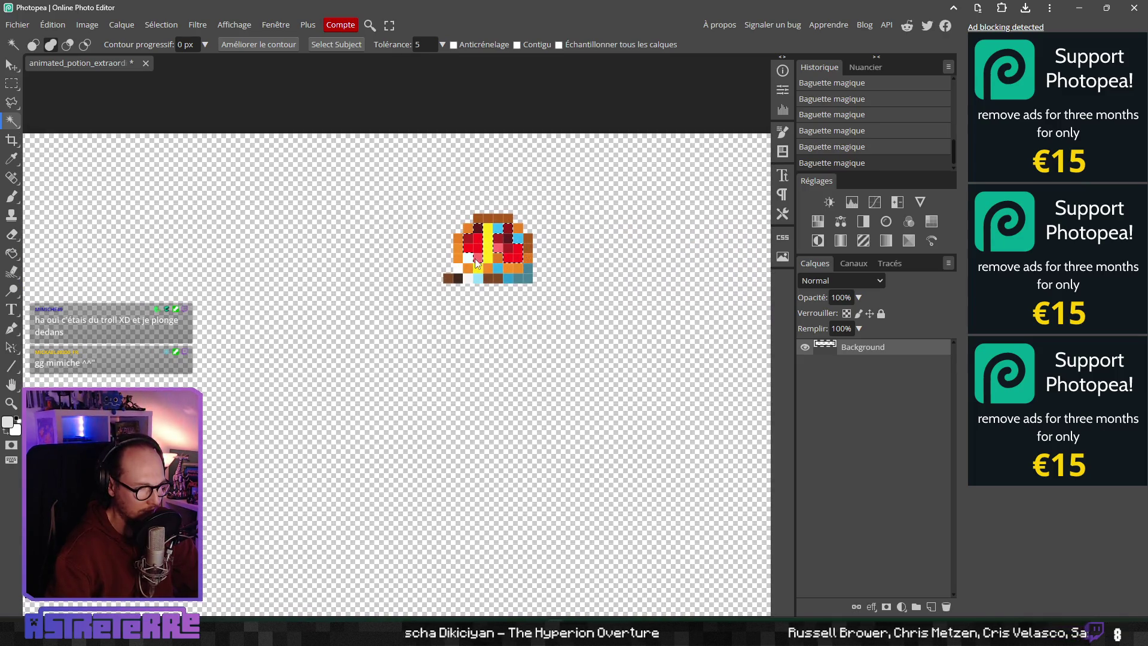
scroll(500, 244, right, 10)
scroll(458, 321, down, 1)
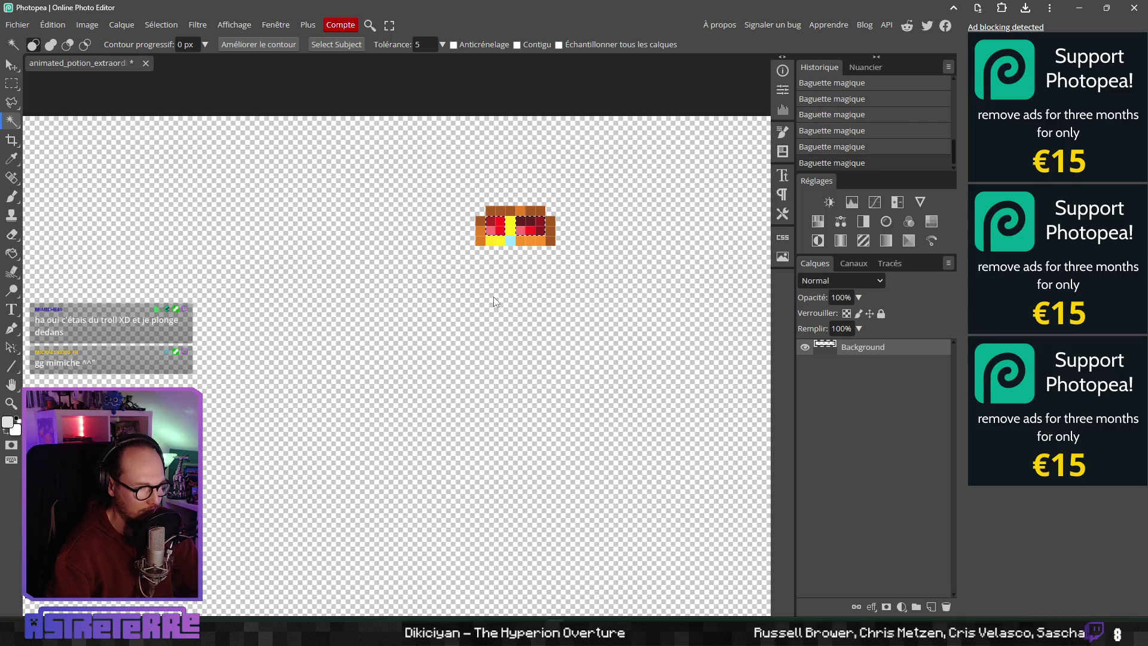
scroll(623, 294, right, 15)
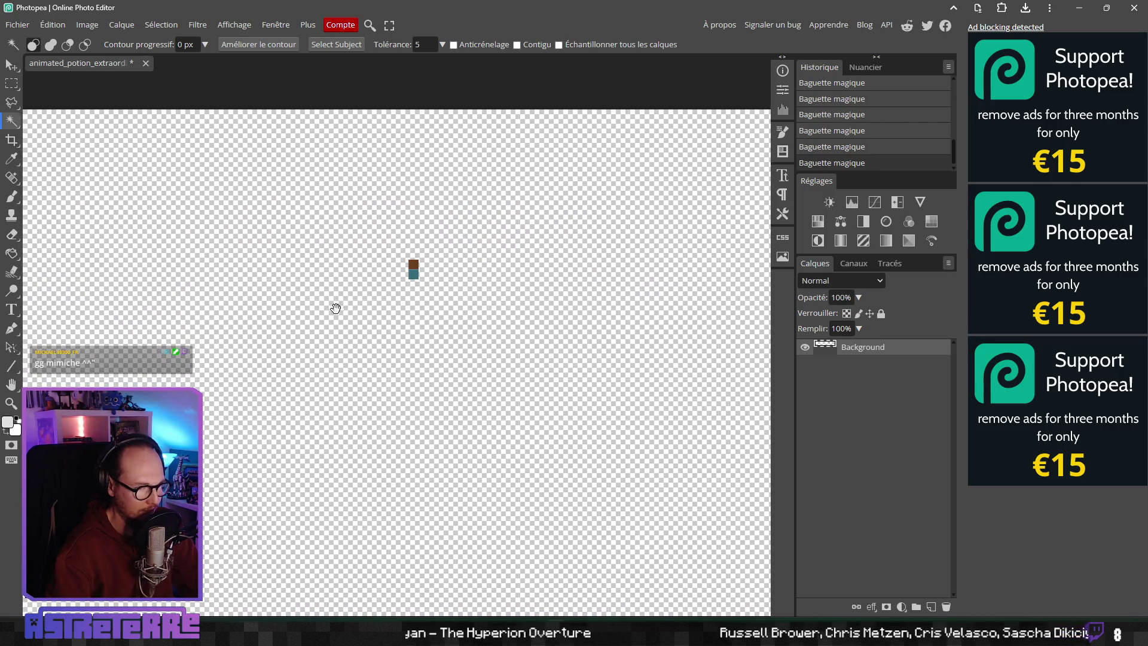
scroll(573, 302, right, 20)
scroll(390, 300, down, 3)
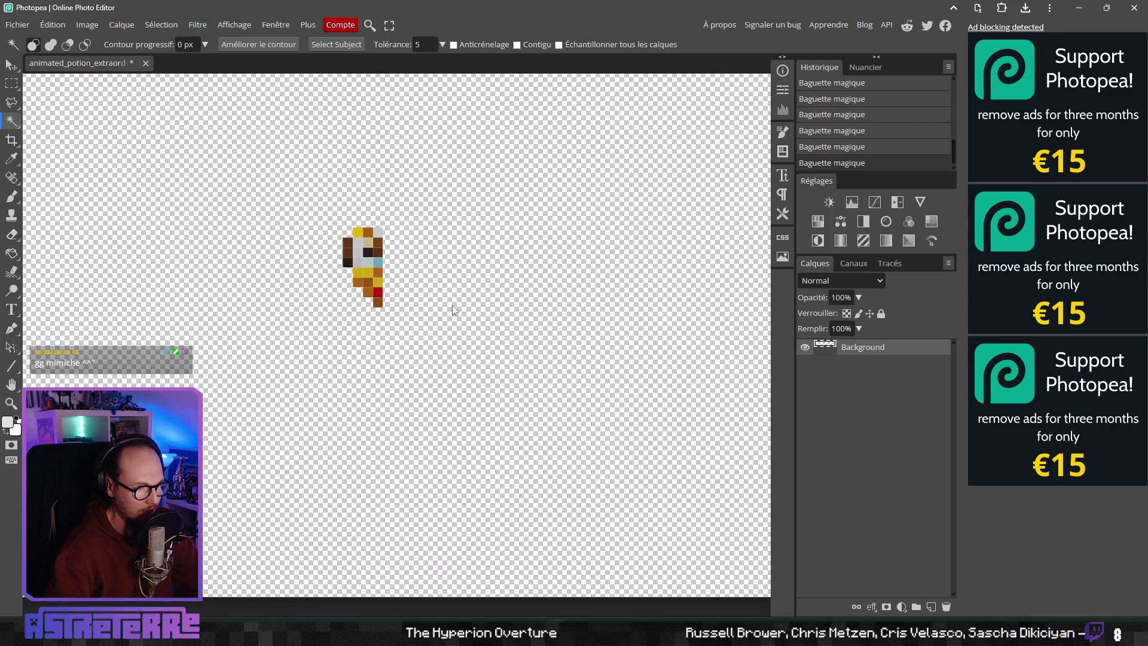
scroll(380, 296, right, 20)
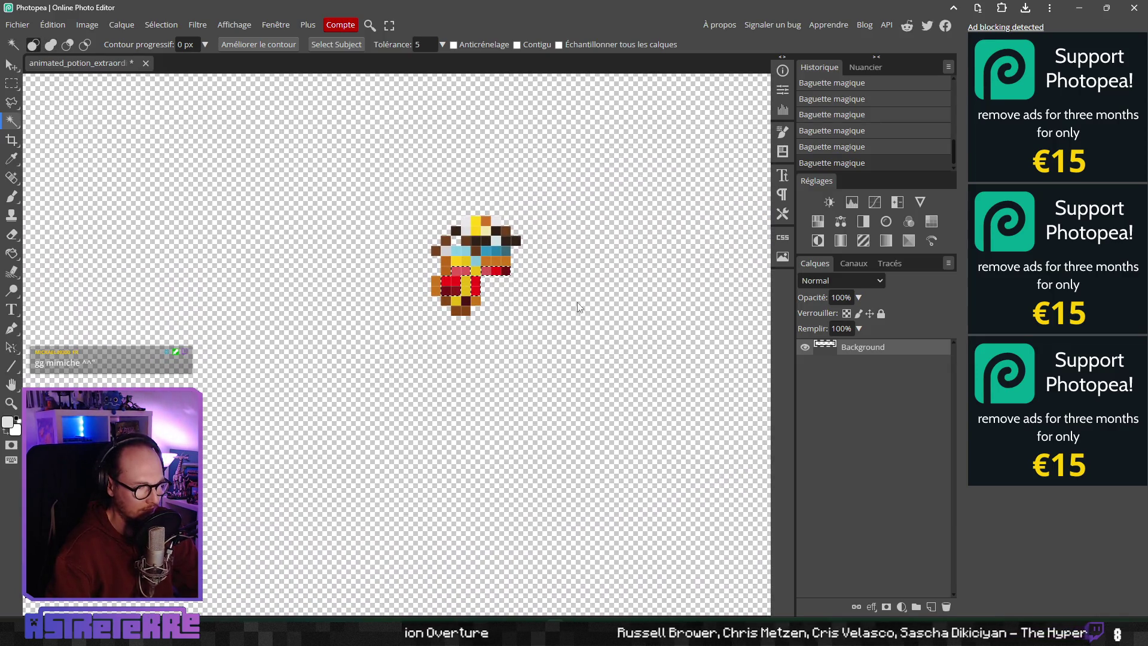
scroll(626, 305, right, 10)
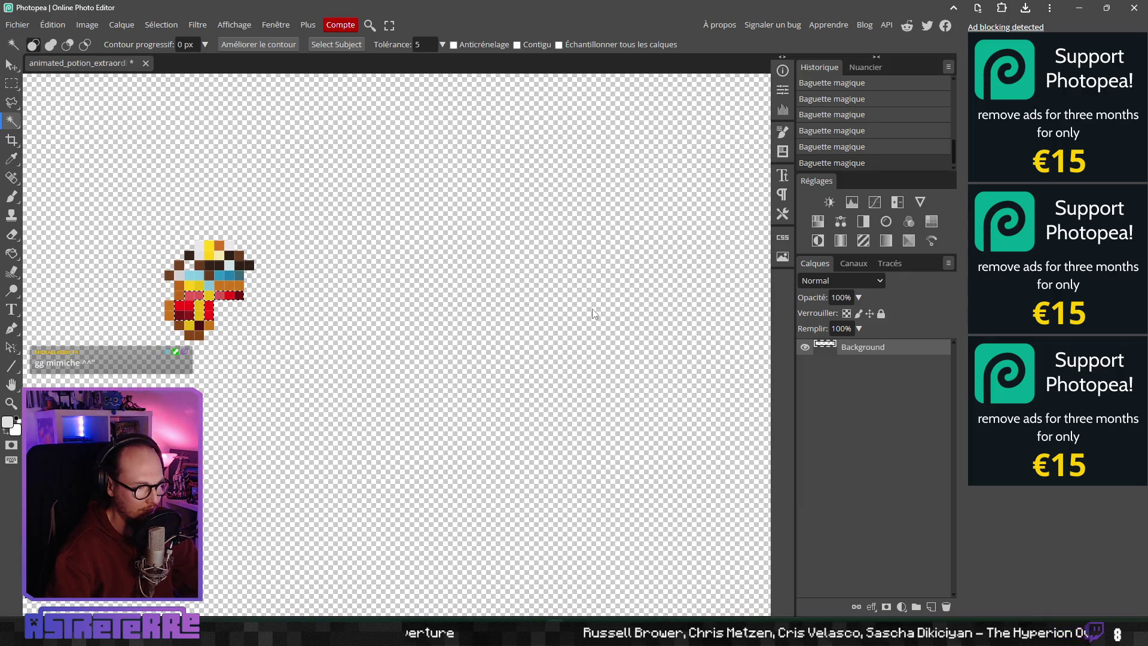
scroll(593, 314, right, 14)
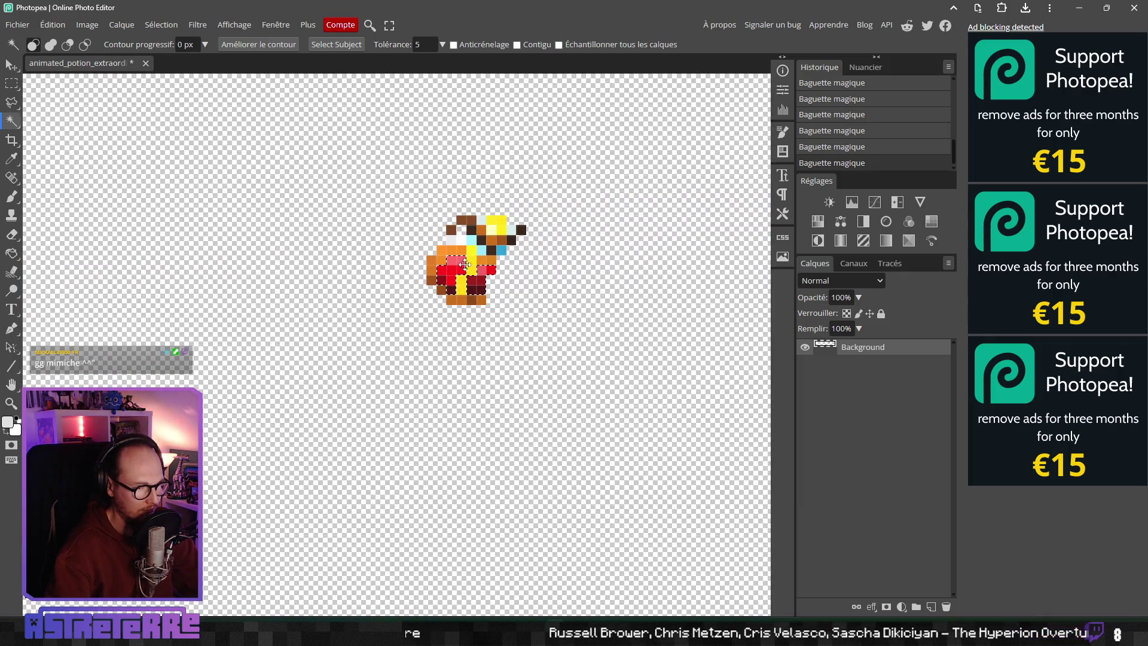
scroll(538, 332, right, 10)
drag(354, 349, 317, 360)
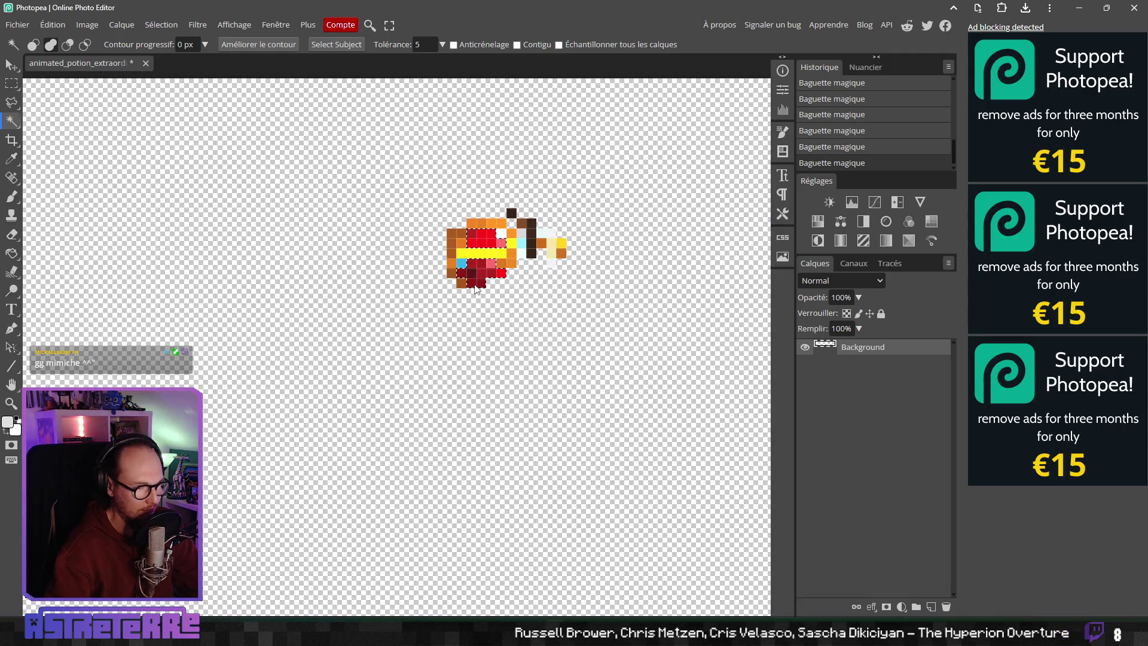
drag(620, 305, 360, 340)
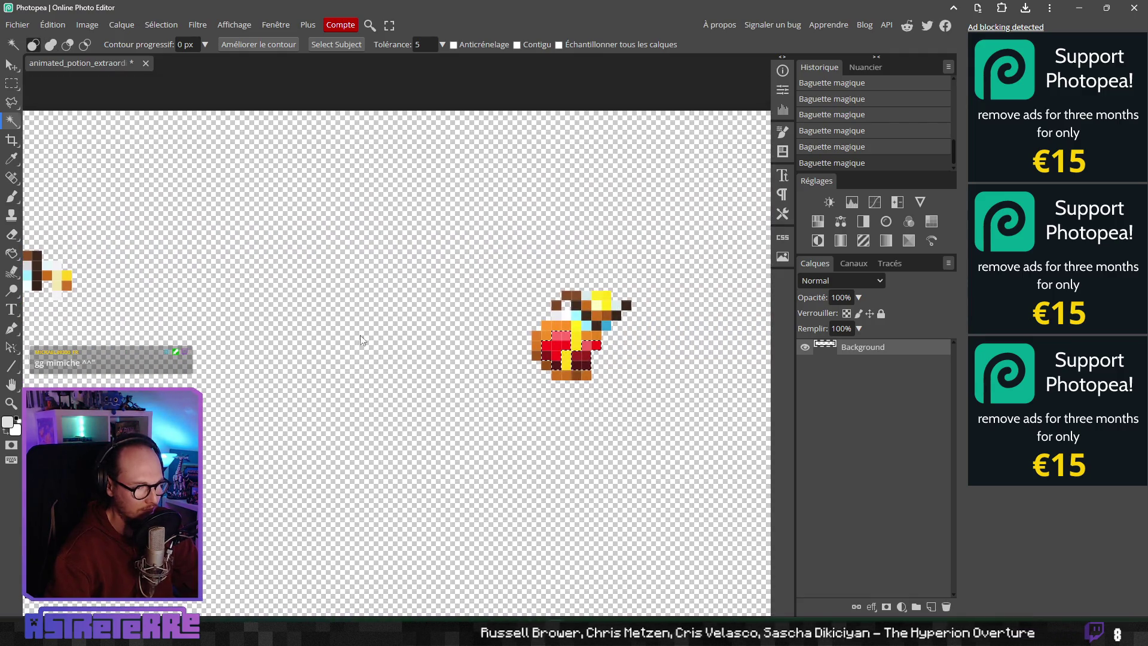
mouse_move(608, 367)
mouse_down()
mouse_move(451, 364)
mouse_move(472, 370)
mouse_up()
drag(562, 399, 508, 385)
drag(598, 368, 422, 354)
mouse_move(556, 352)
mouse_down()
mouse_move(354, 349)
mouse_move(495, 342)
mouse_up()
scroll(497, 340, up, 2)
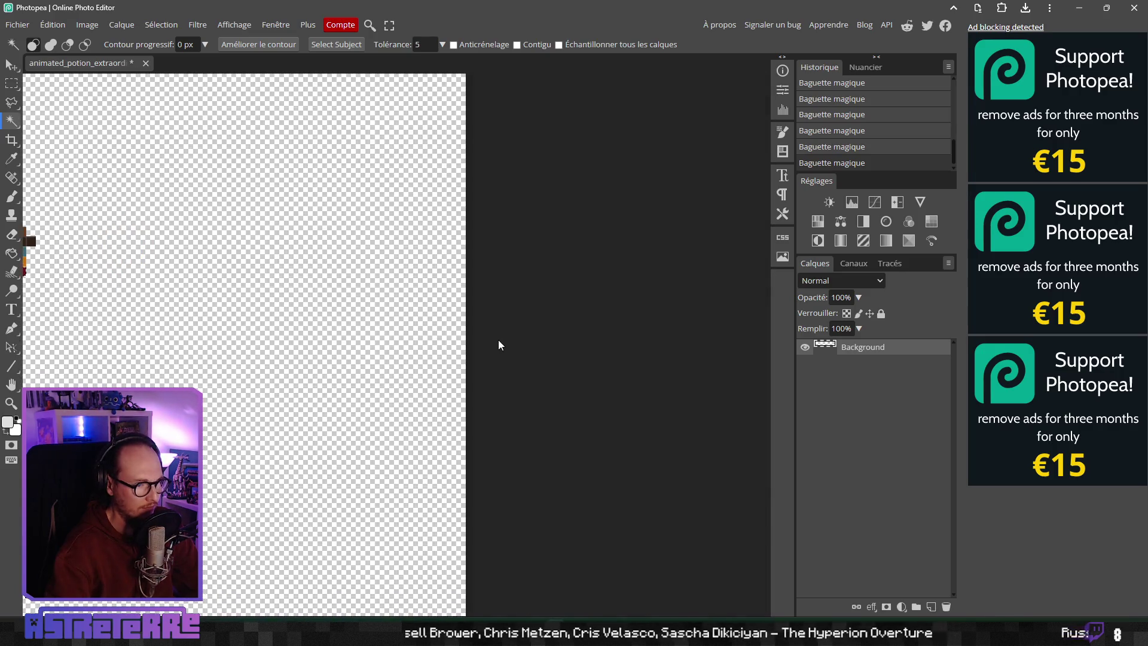
scroll(486, 346, down, 4)
scroll(486, 346, up, 2)
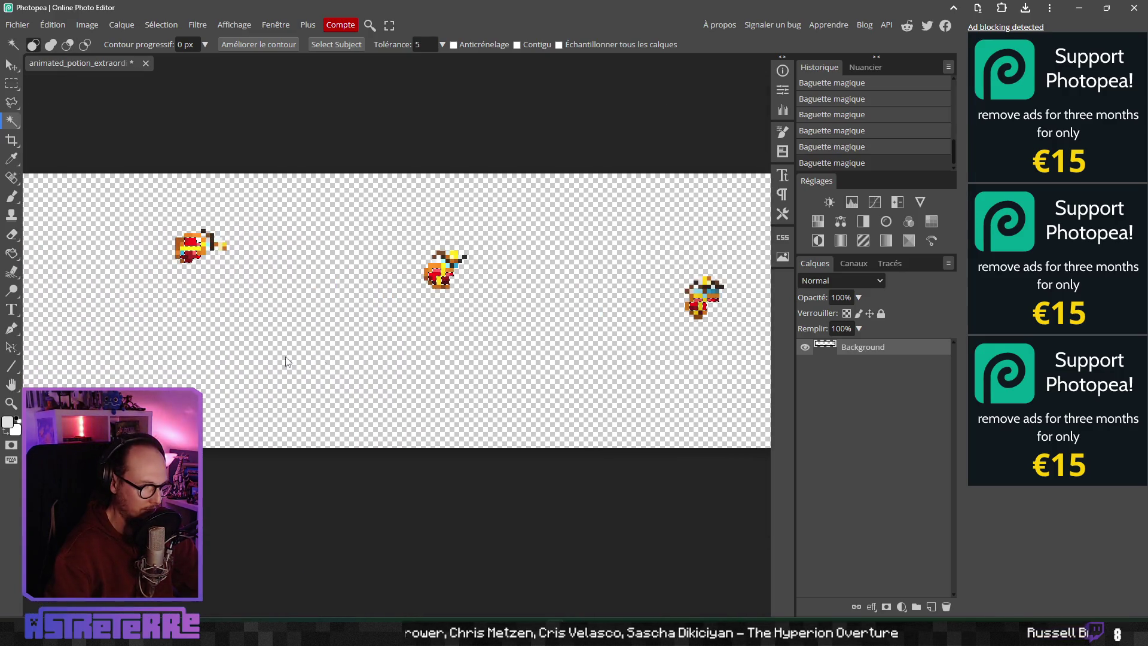
drag(380, 344, 454, 331)
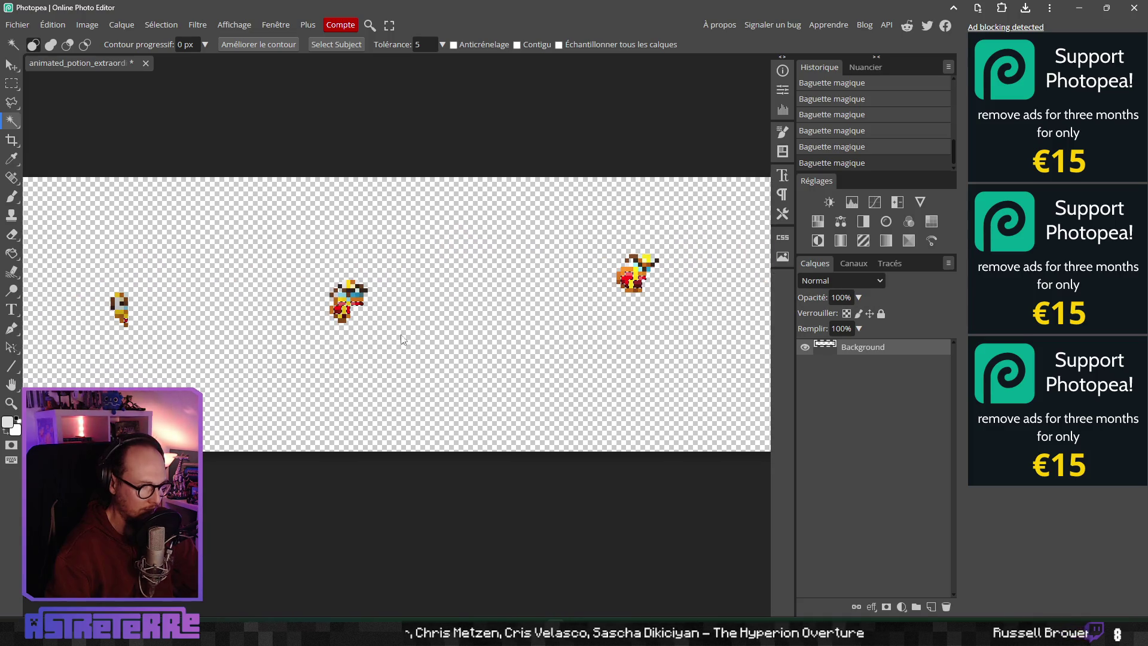
scroll(293, 343, down, 1)
scroll(466, 333, up, 2)
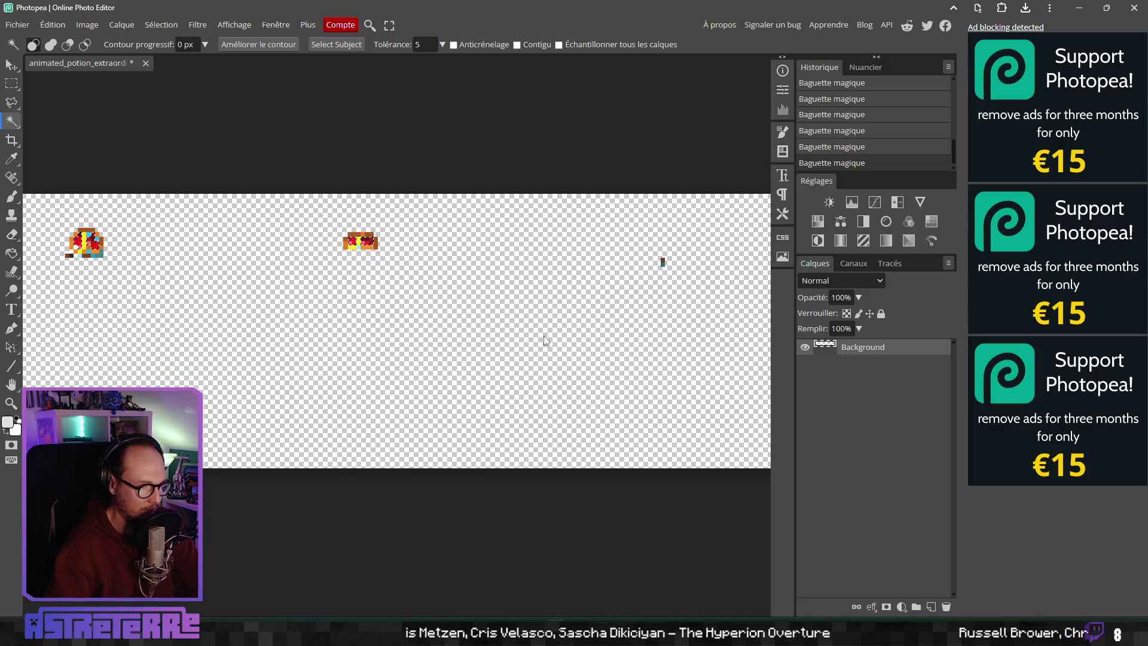
scroll(318, 315, up, 2)
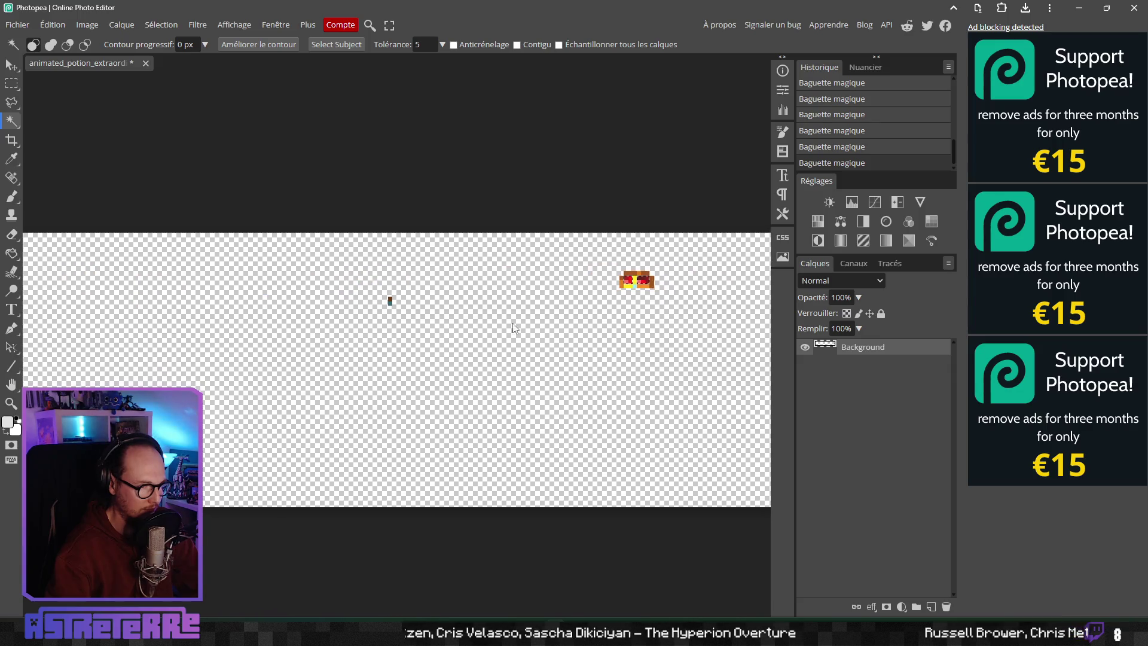
scroll(361, 327, down, 1)
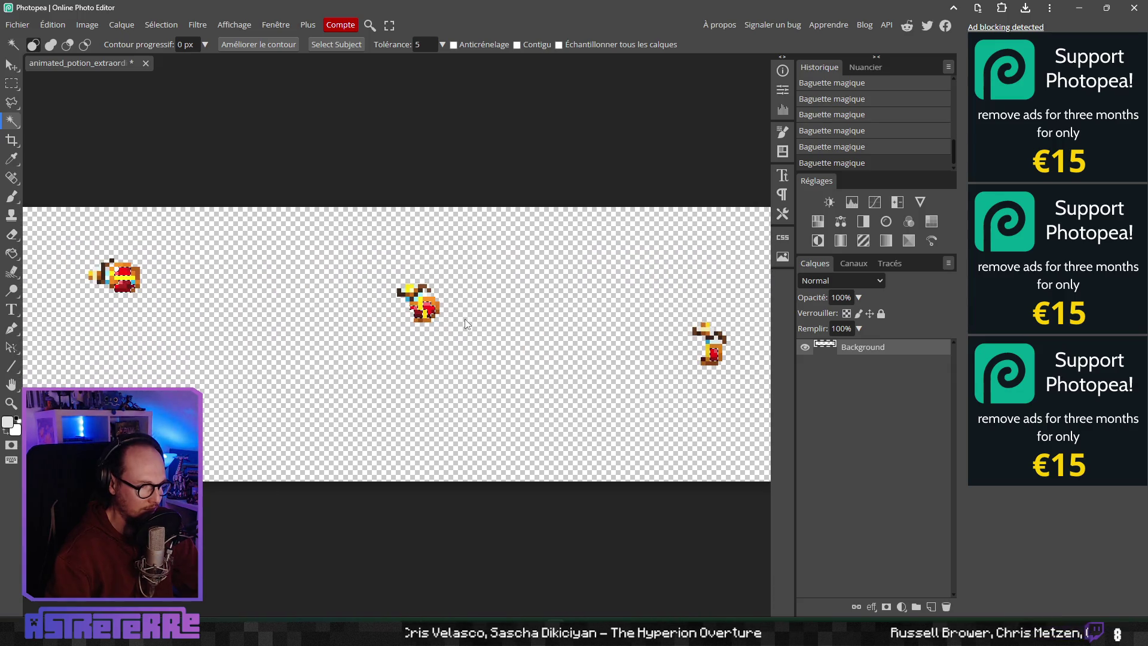
scroll(416, 325, up, 1)
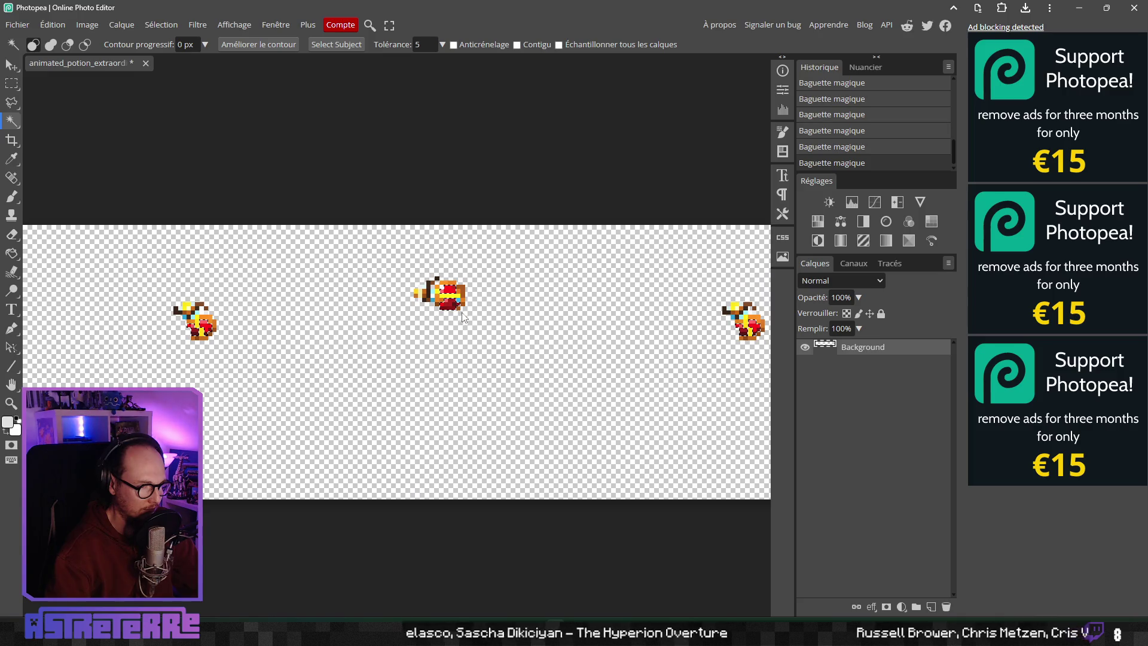
scroll(442, 314, up, 2)
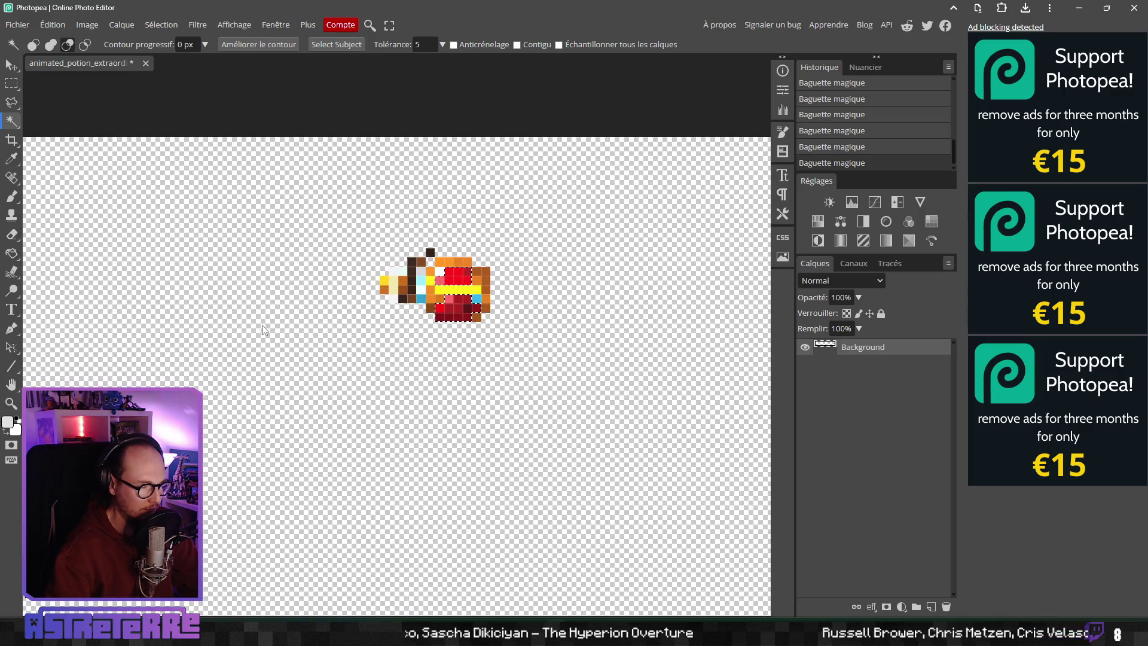
scroll(263, 330, down, 2)
scroll(274, 366, up, 1)
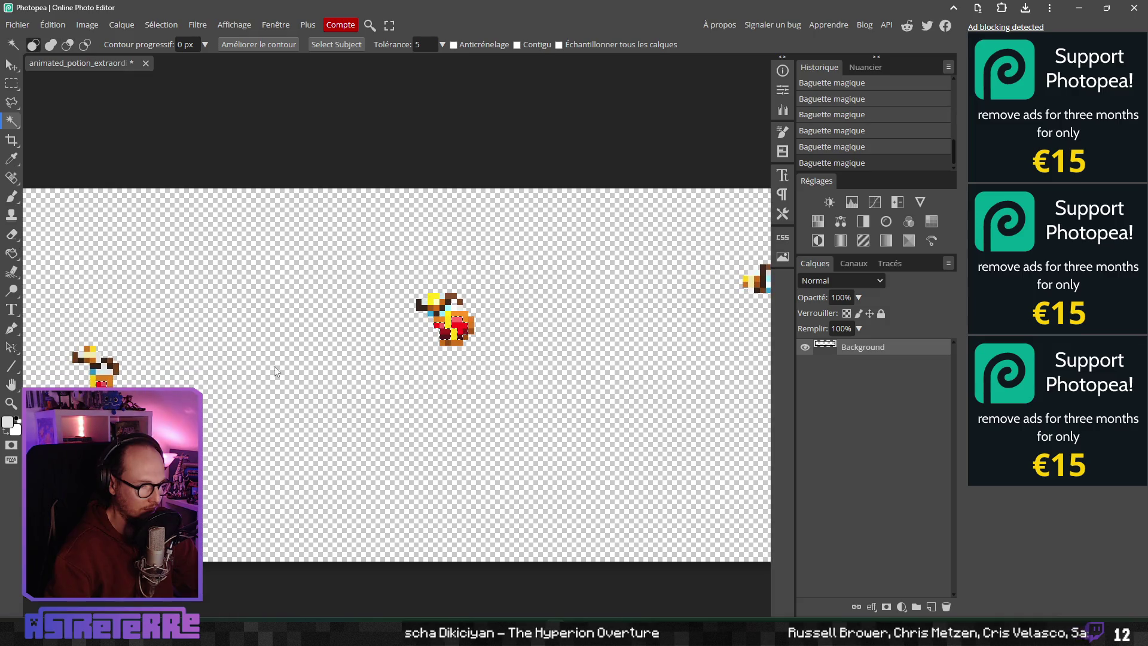
scroll(274, 366, up, 2)
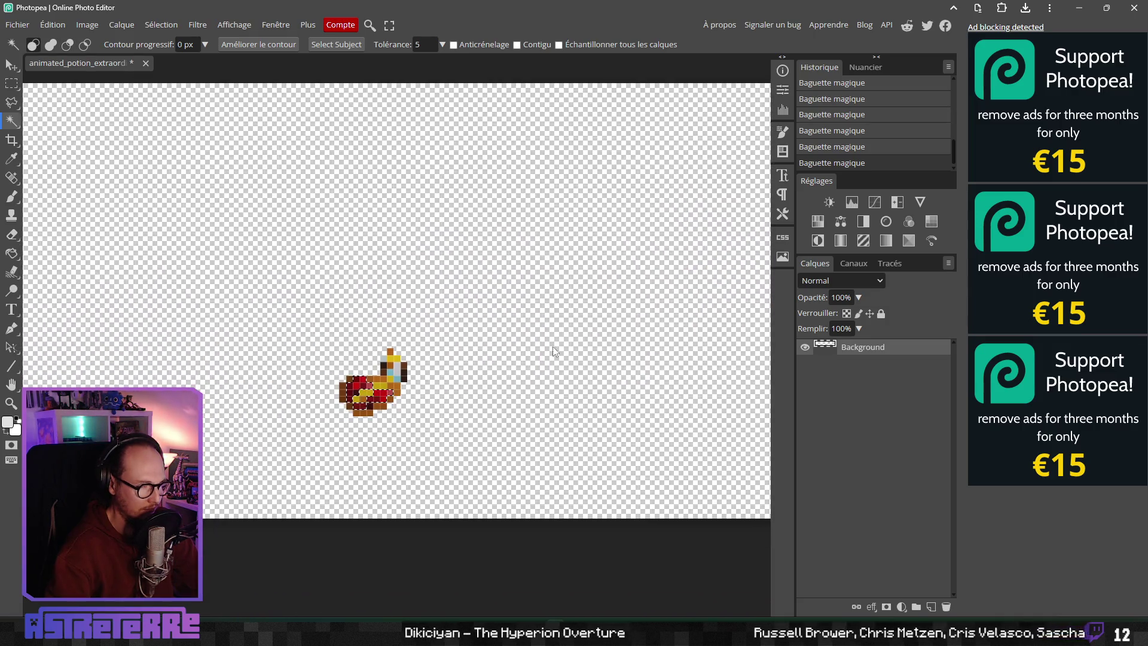
scroll(352, 402, up, 2)
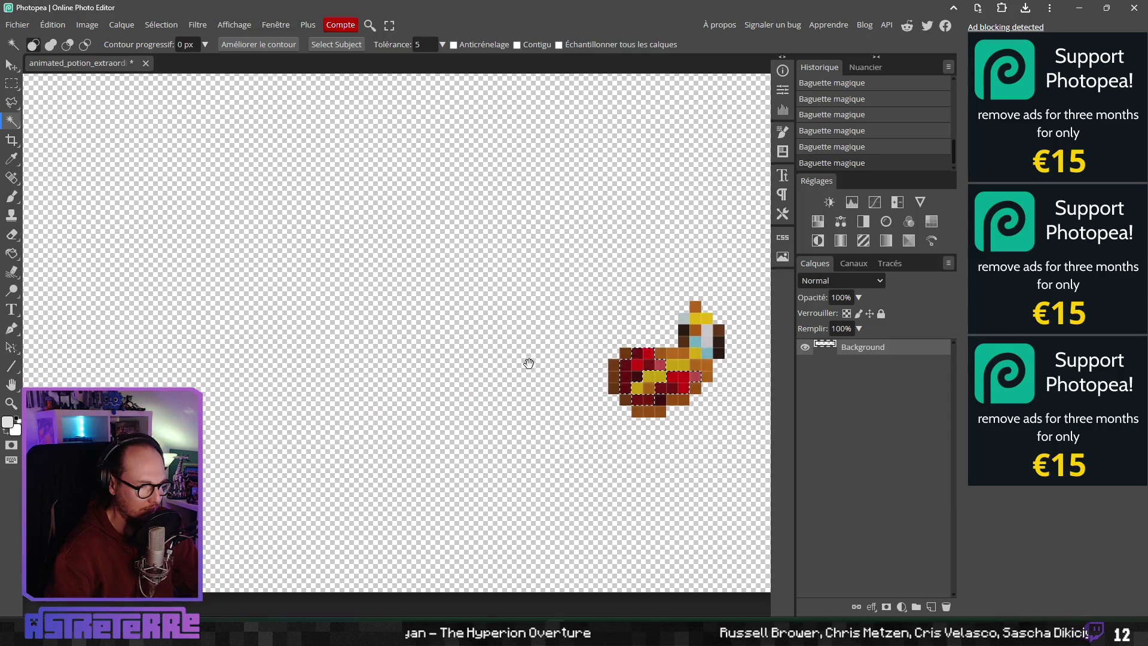
scroll(321, 371, down, 2)
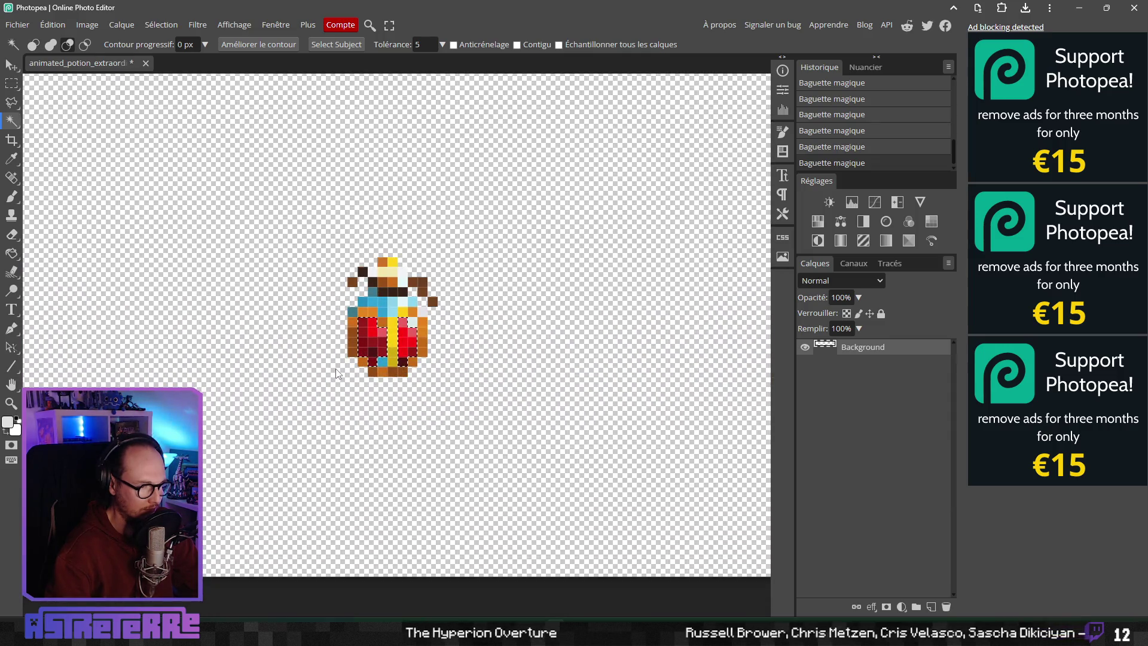
scroll(377, 348, up, 3)
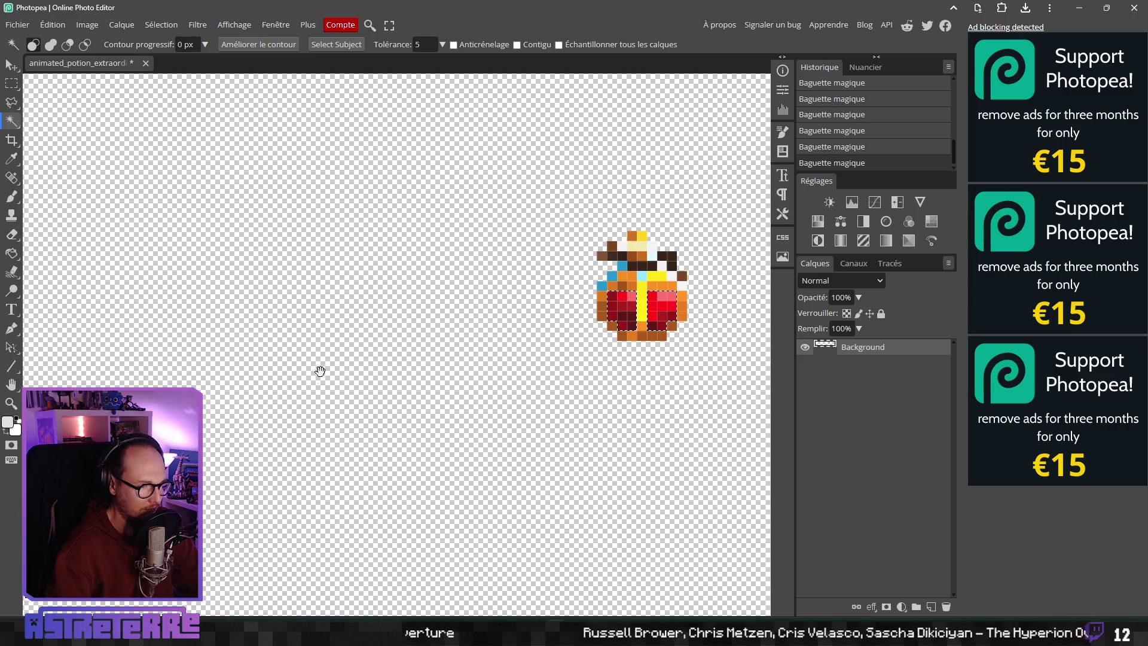
drag(319, 371, 533, 336)
scroll(531, 340, down, 3)
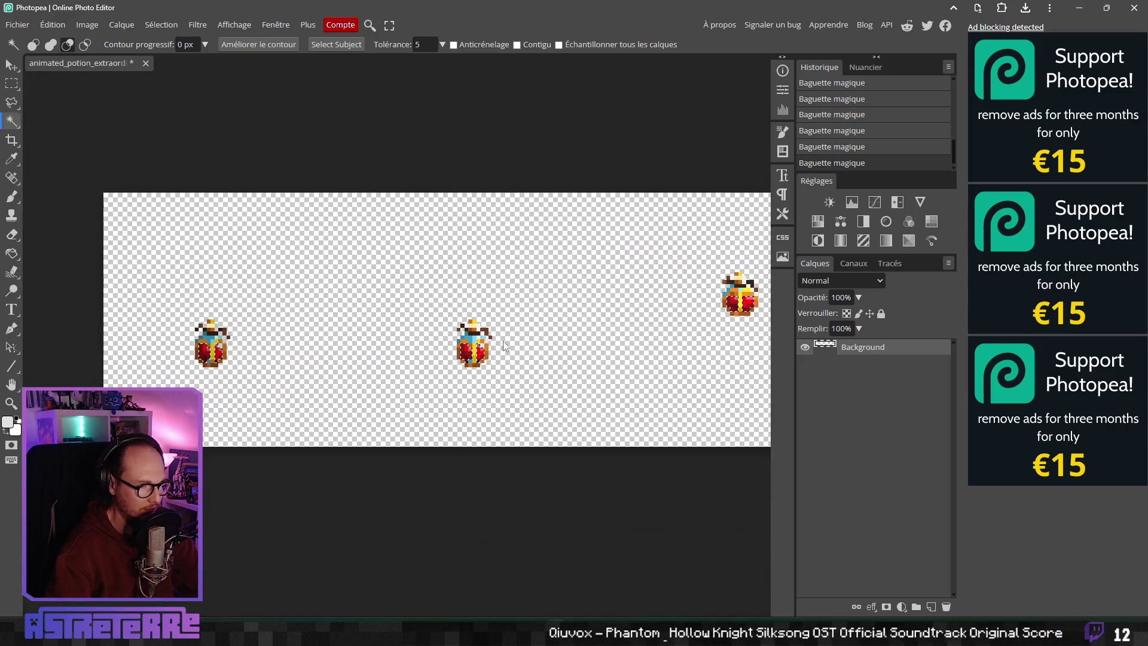
scroll(203, 363, up, 1)
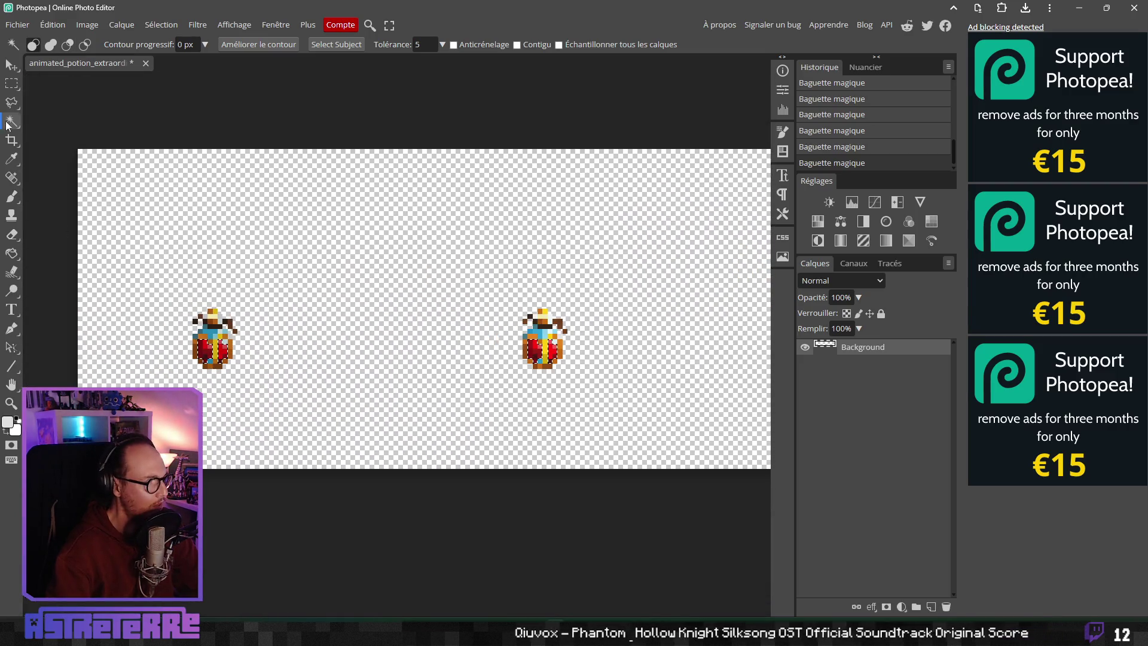
Step: Cut the selected liquid onto its own layer named fond_liquid
key(m)
right_click(201, 345)
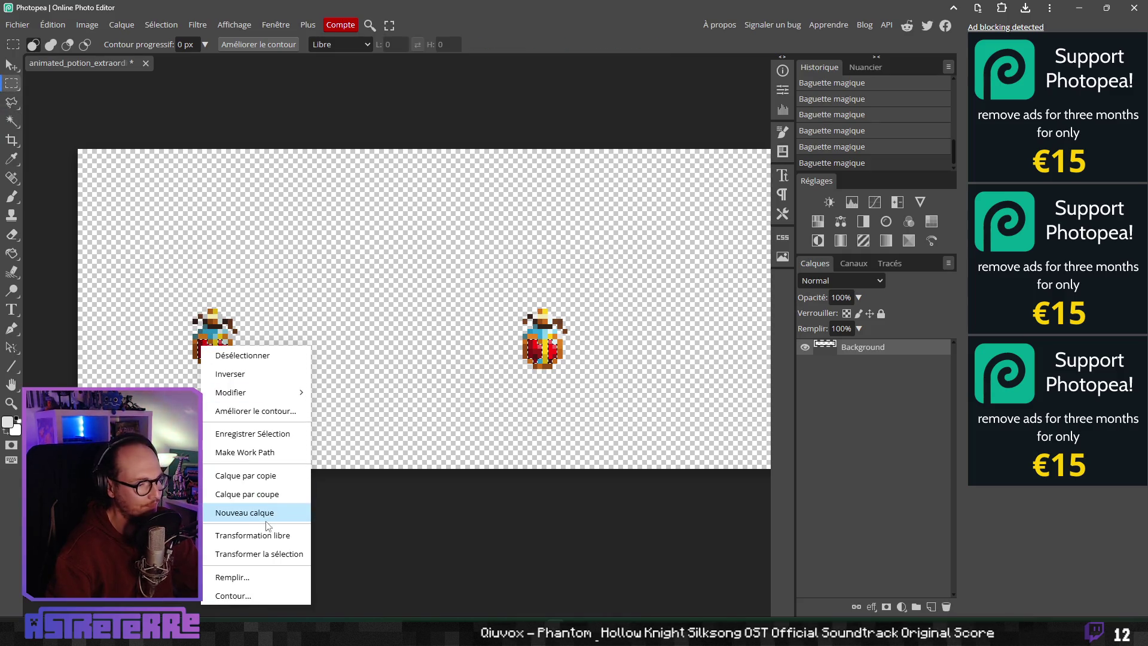
click(278, 494)
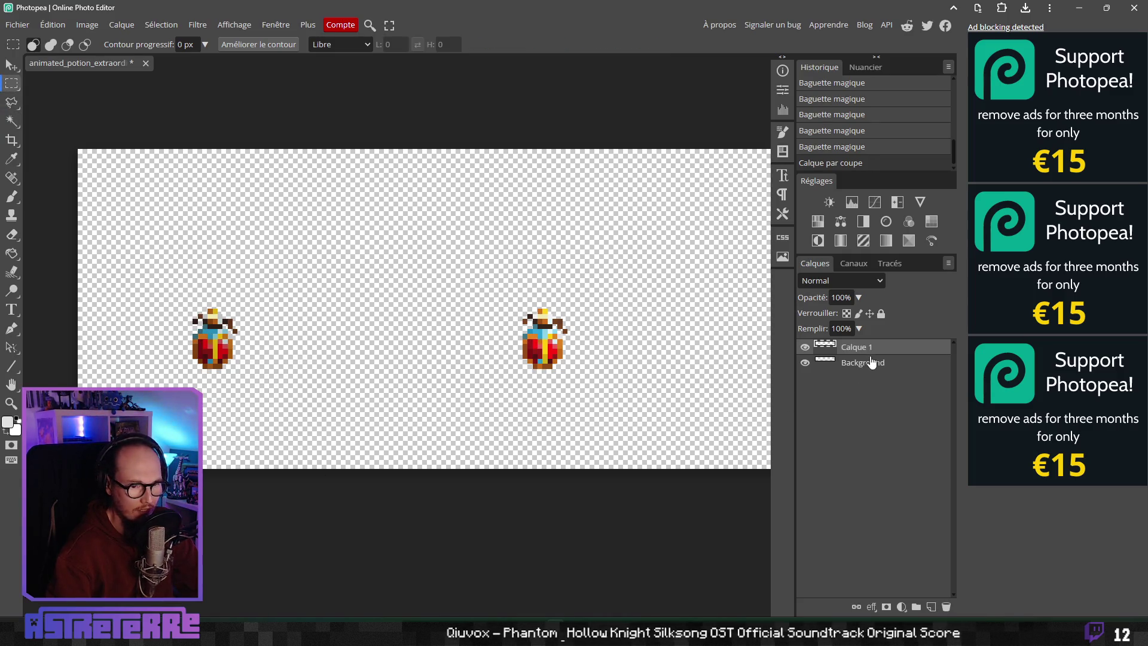
click(871, 365)
double_click(858, 348)
text(fond_liquid)
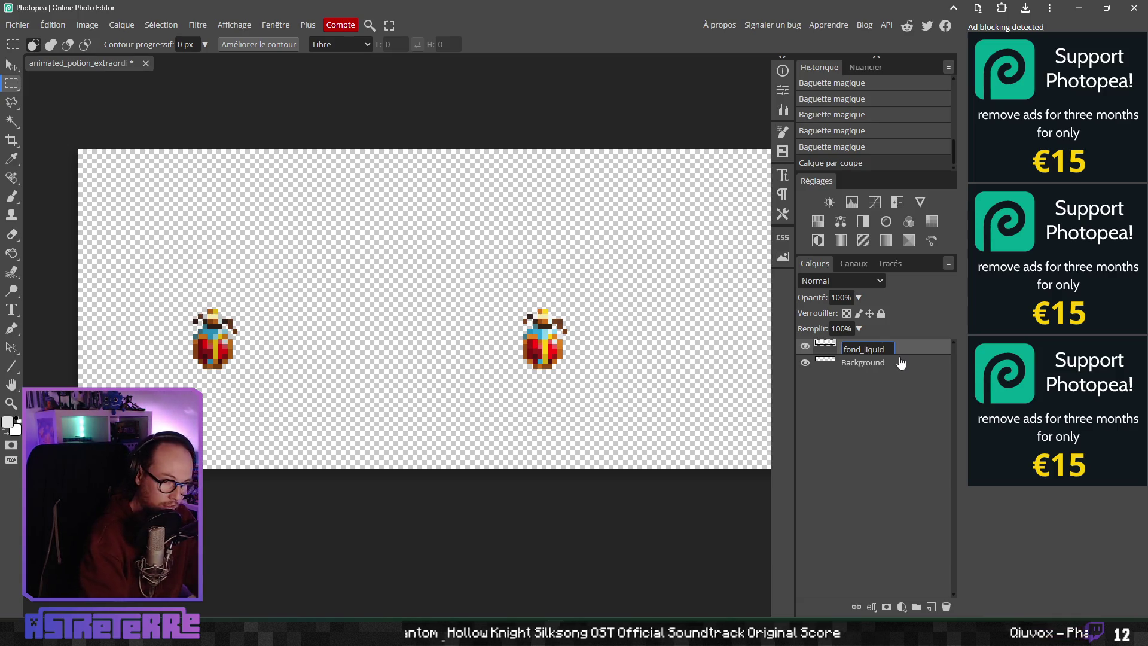
key(Return)
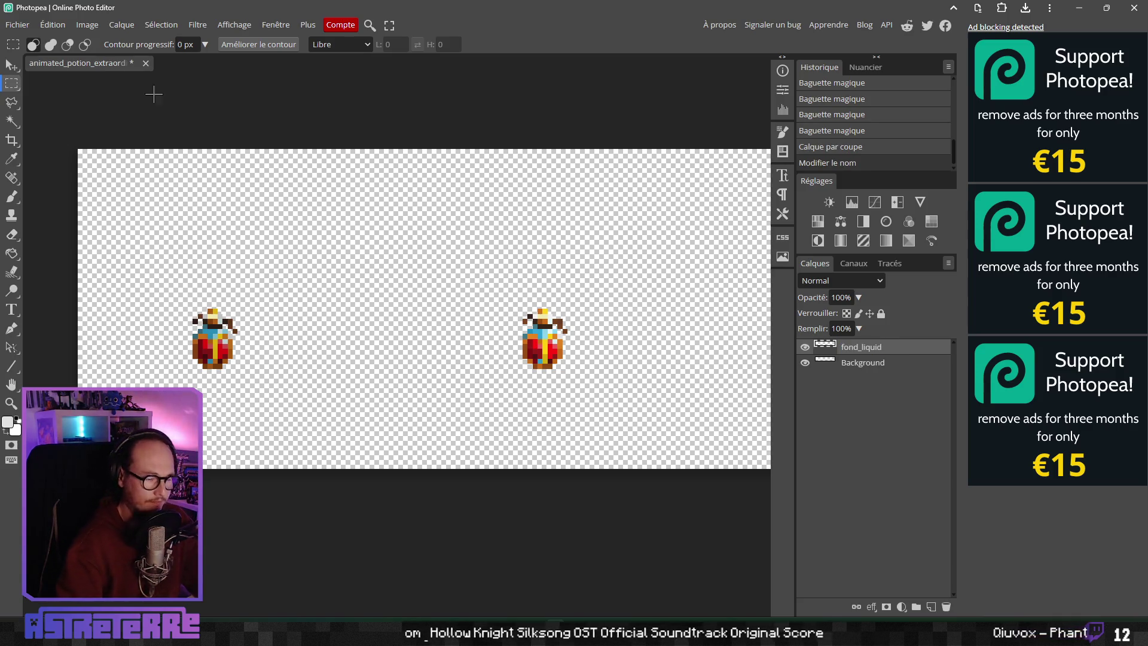
Step: Fully desaturate the fond_liquid layer with Hue/Saturation at saturation −100
click(60, 28)
mouse_move(154, 68)
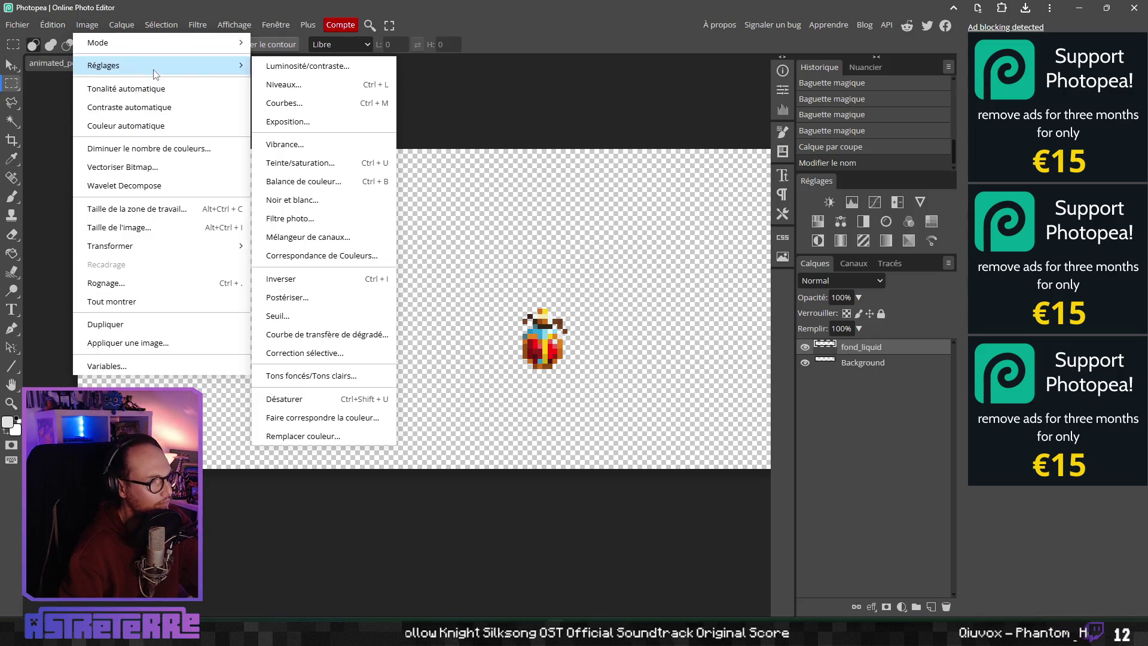
click(305, 163)
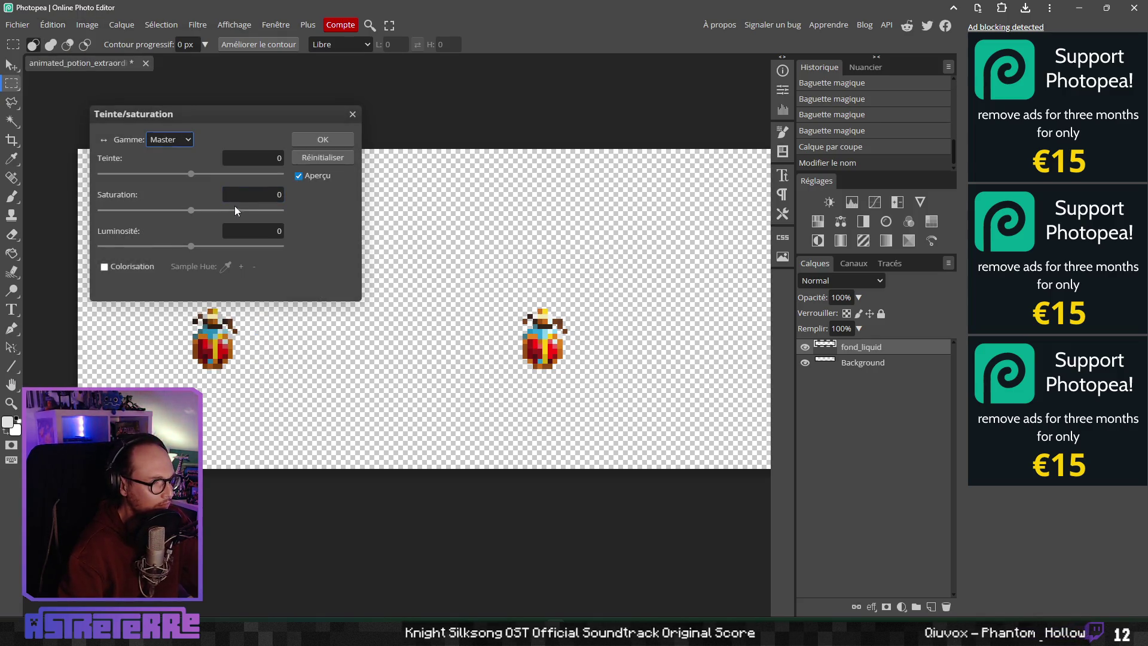
drag(192, 211, 24, 222)
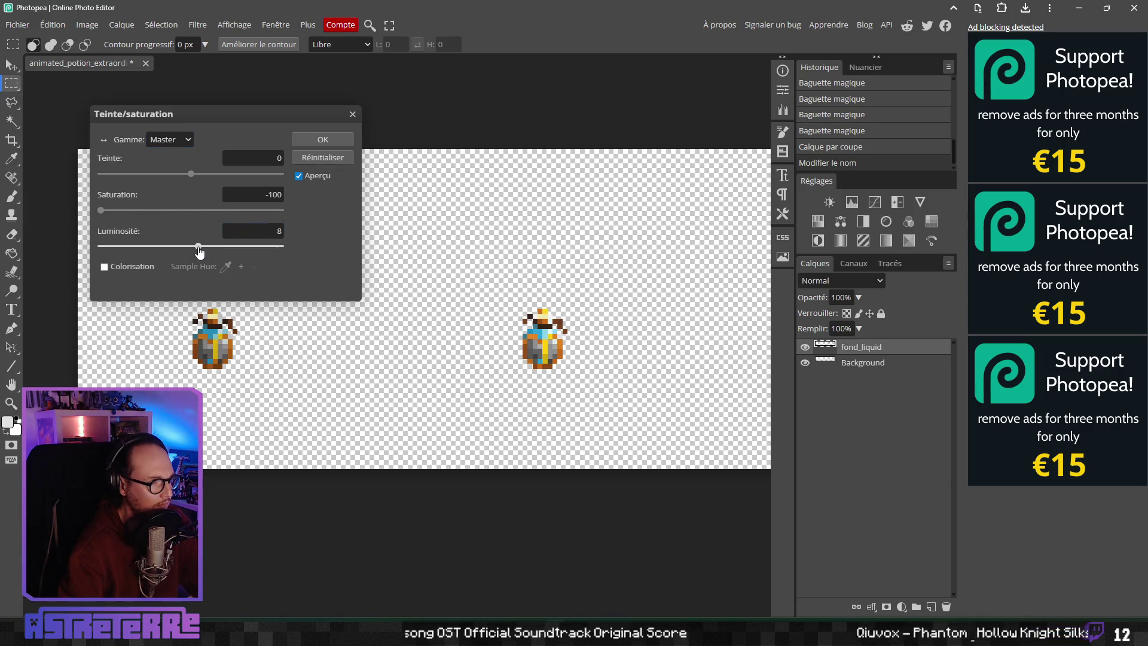
click(323, 139)
Step: Duplicate fond_liquid and name the copy fond_bottle
right_click(858, 355)
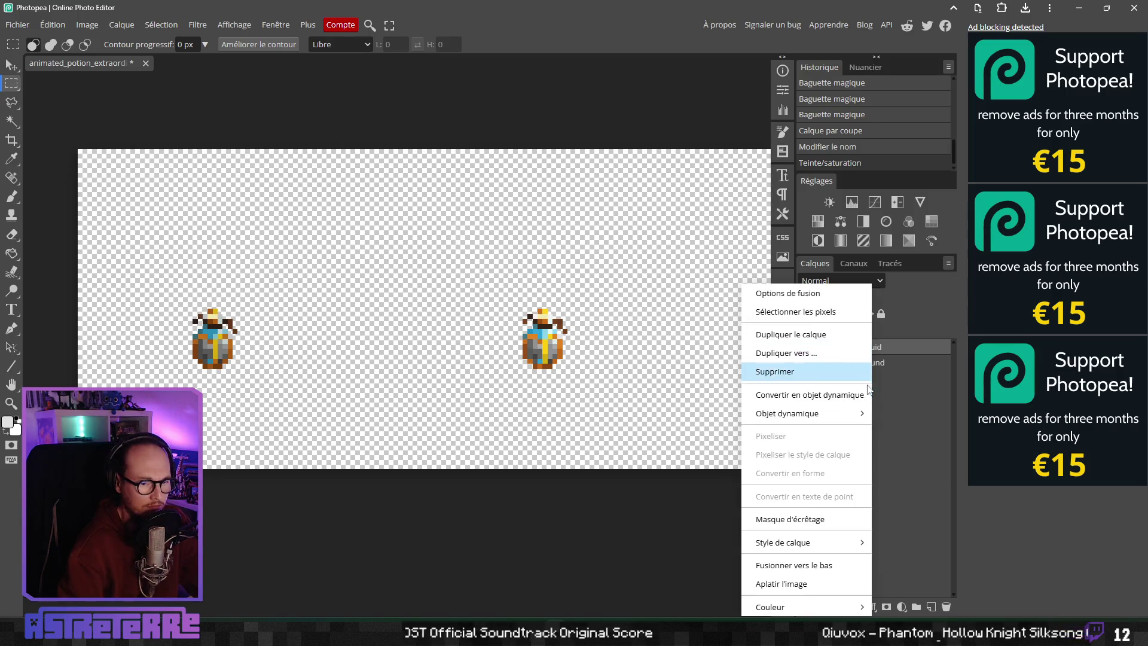
click(840, 336)
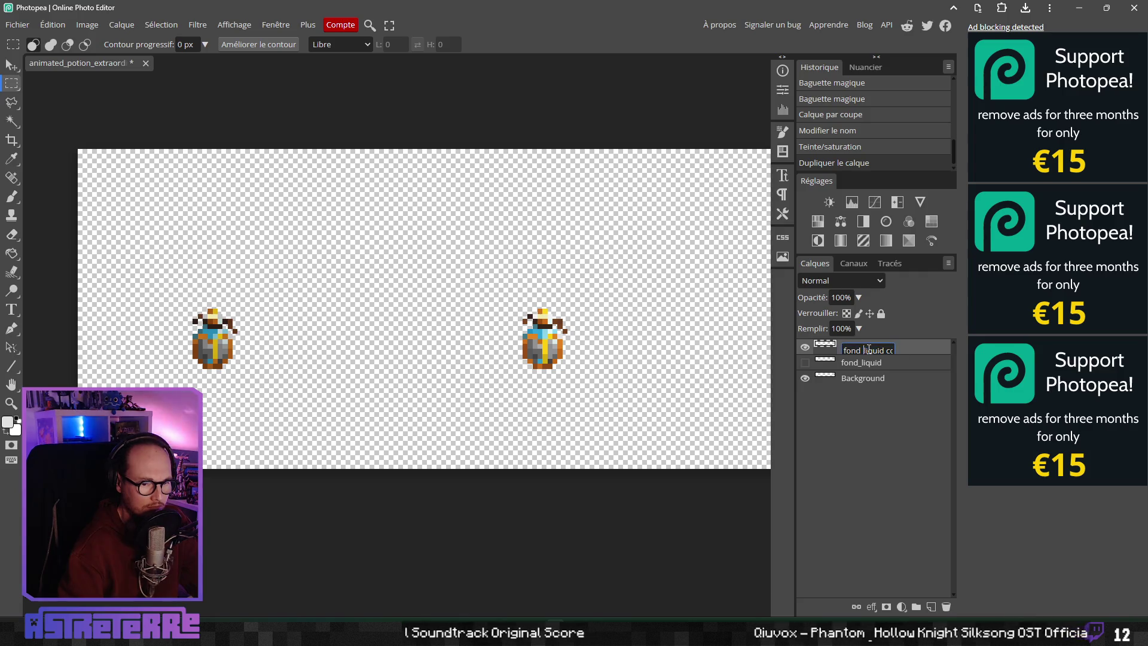
text(fond_bottle)
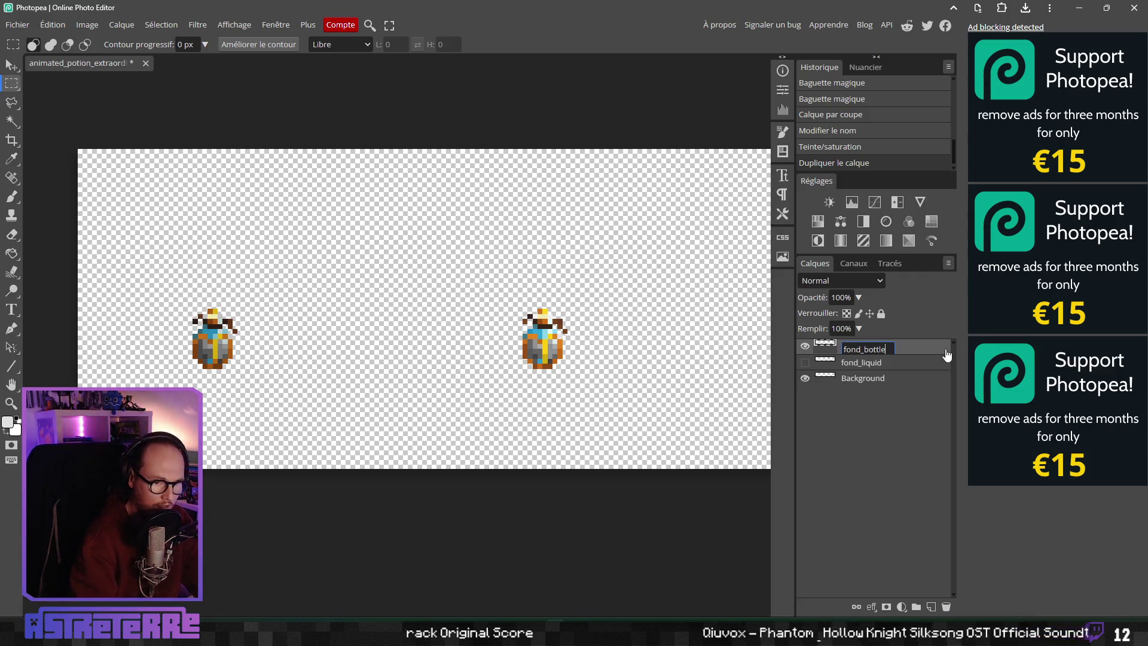
key(Return)
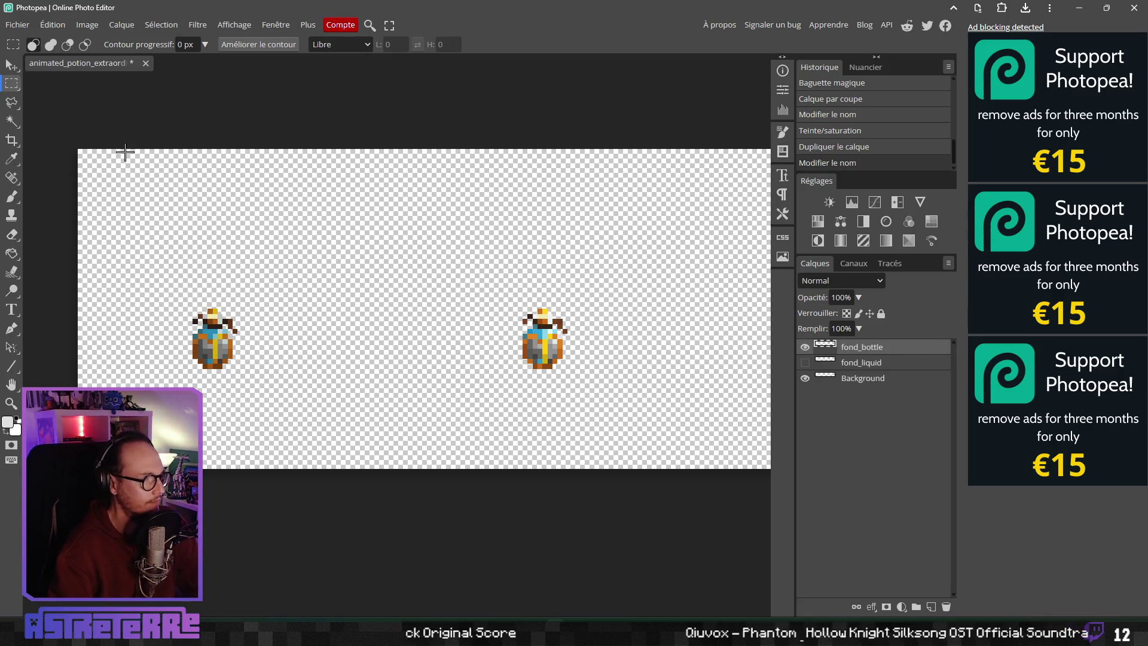
Step: Erase the first rectangular areas of the fond_bottle strip
scroll(367, 354, down, 5)
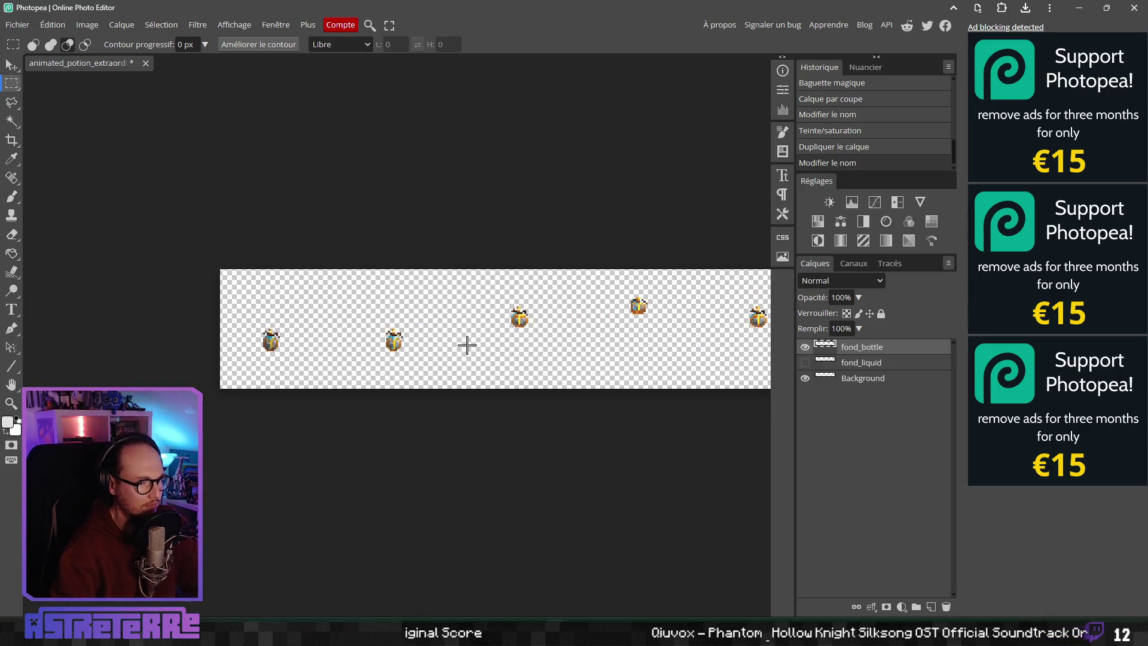
mouse_move(191, 289)
mouse_down()
mouse_move(240, 325)
mouse_move(487, 379)
mouse_up()
key(Delete)
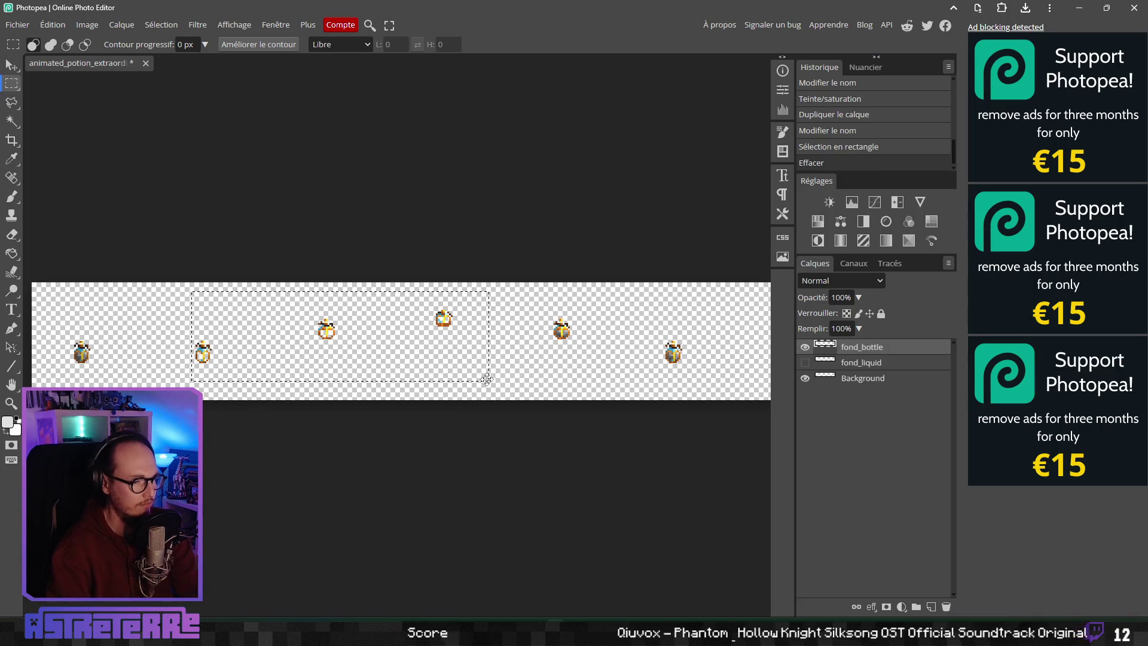
mouse_move(607, 371)
mouse_down()
mouse_move(390, 377)
mouse_move(417, 326)
mouse_up()
key(ctrl+d)
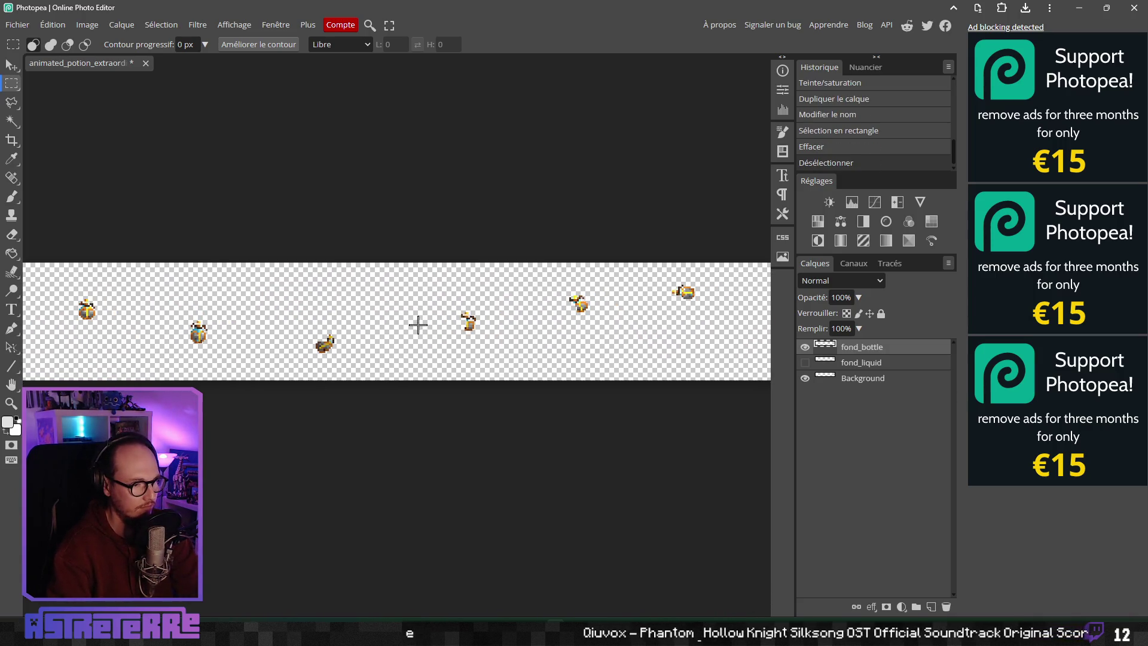
drag(440, 263, 546, 321)
key(Delete)
Step: Erase further rectangular areas on later potion frames and clear the selection
drag(736, 351, 273, 365)
mouse_move(385, 274)
mouse_down()
mouse_move(641, 354)
mouse_move(353, 353)
mouse_up()
key(Delete)
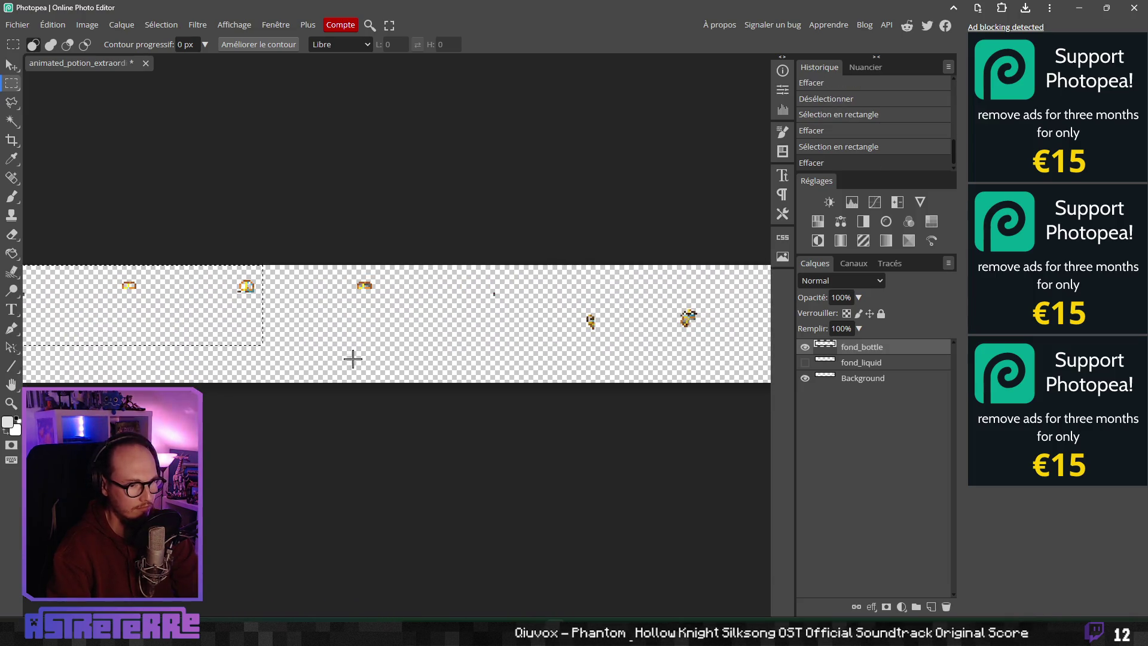
drag(678, 367, 316, 365)
drag(665, 378, 665, 377)
key(Delete)
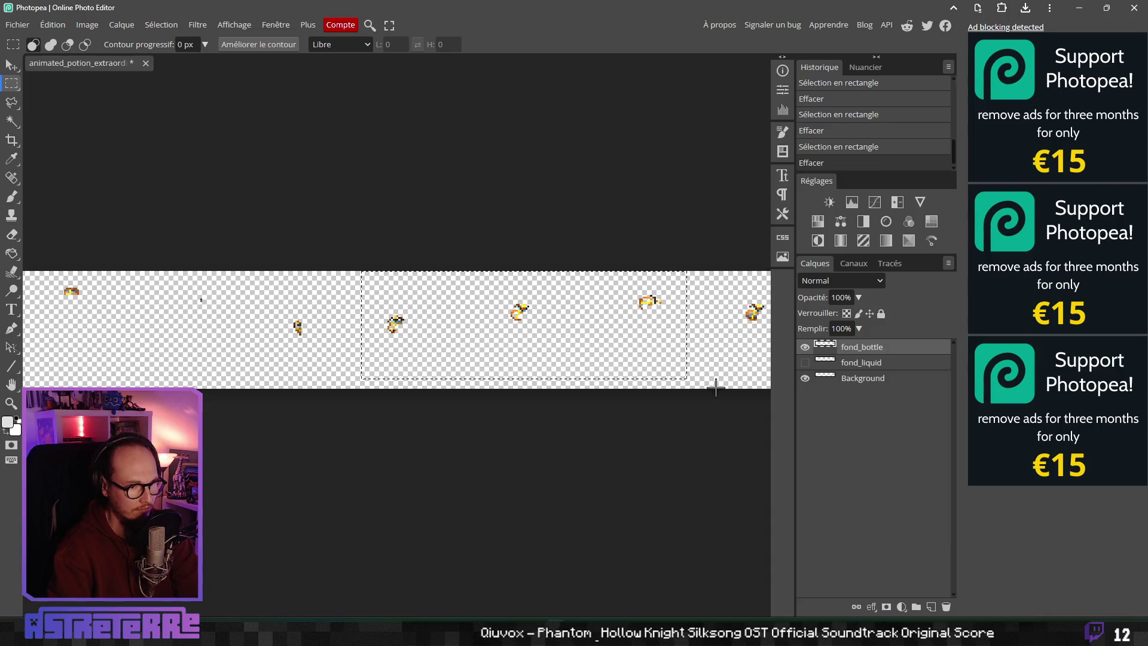
key(ctrl+d)
Step: Pan and scroll across the potion strip to review the erased fond_bottle layer
mouse_move(412, 395)
mouse_down()
mouse_move(658, 380)
mouse_move(405, 379)
mouse_move(592, 378)
mouse_up()
scroll(394, 367, left, 5)
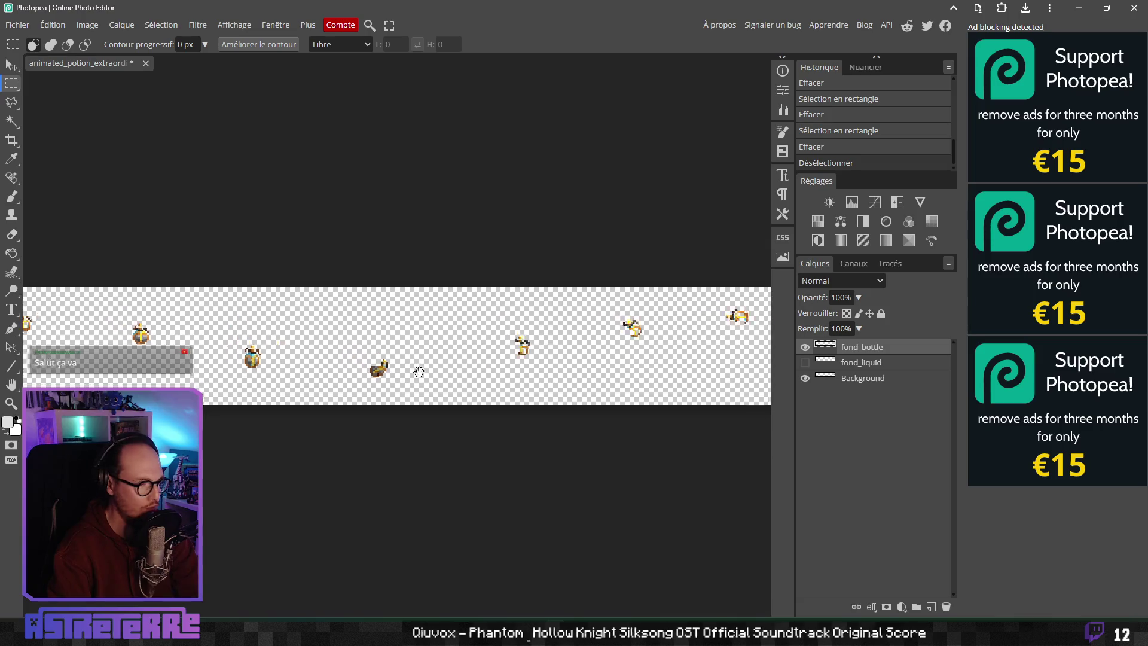
scroll(361, 338, right, 2)
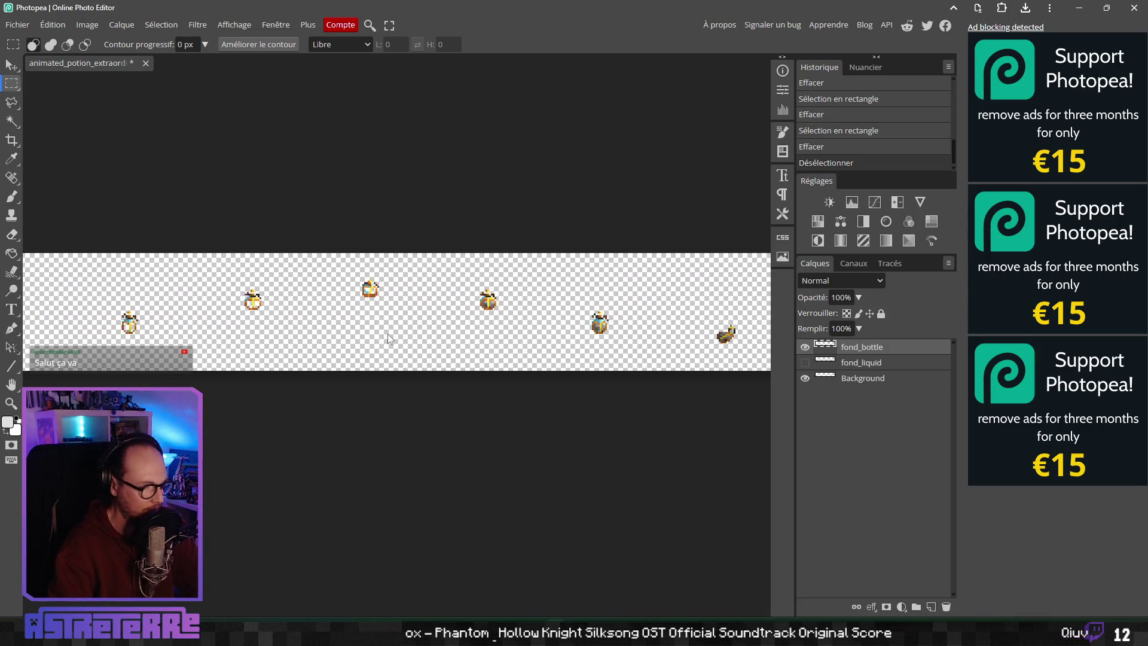
scroll(346, 336, down, 5)
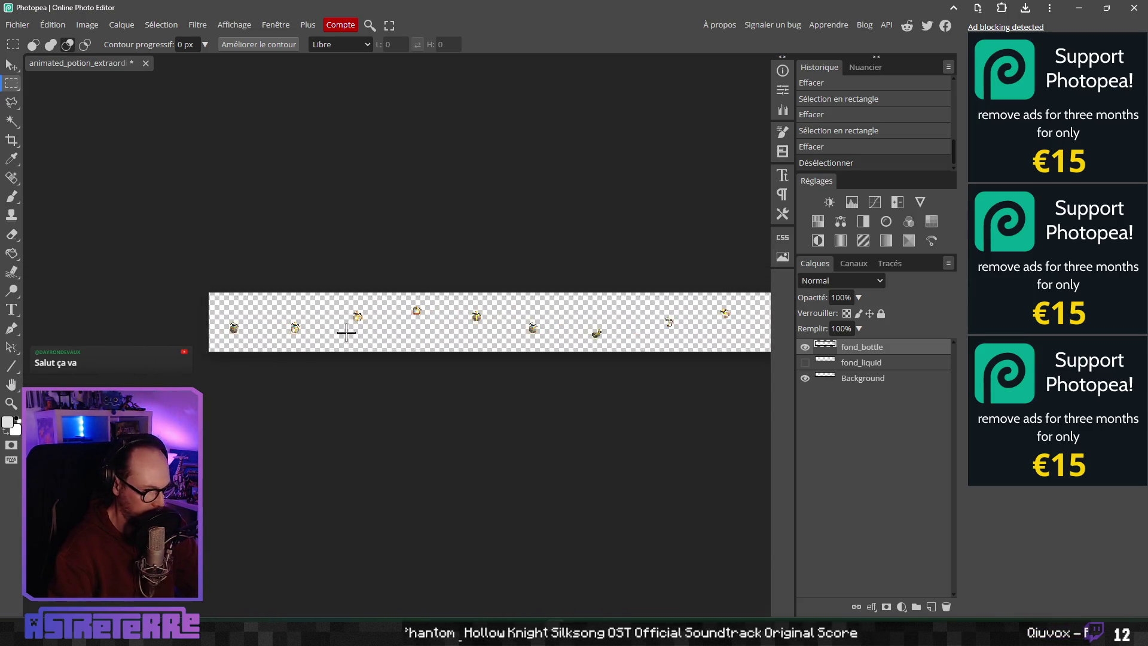
scroll(301, 332, down, 3)
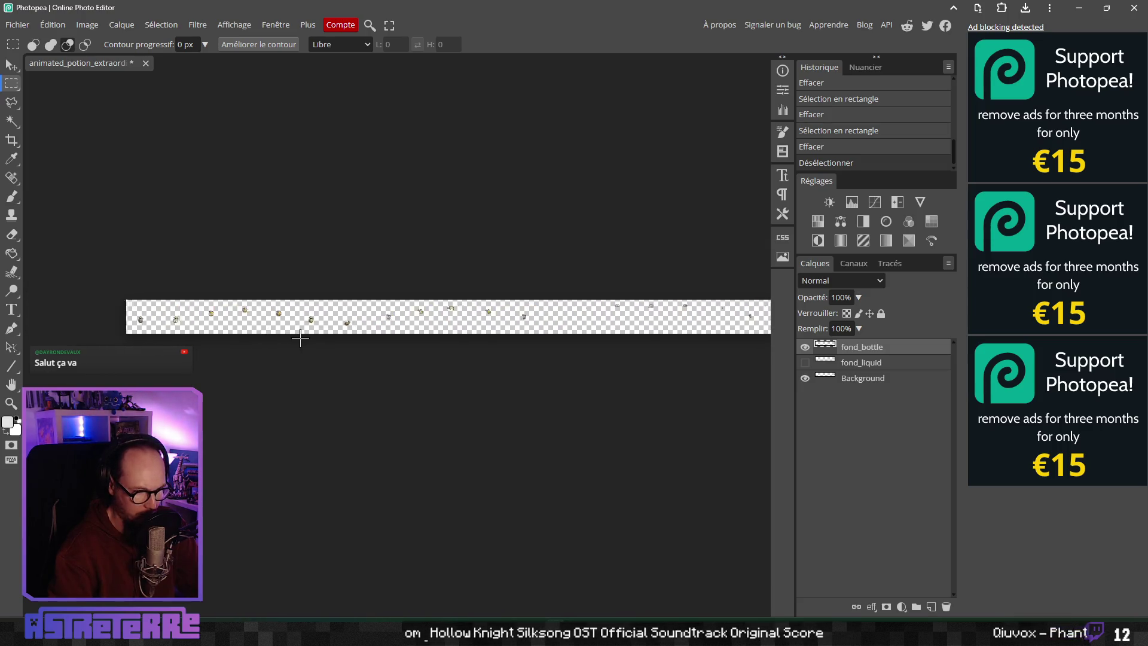
scroll(295, 328, up, 4)
scroll(200, 312, up, 5)
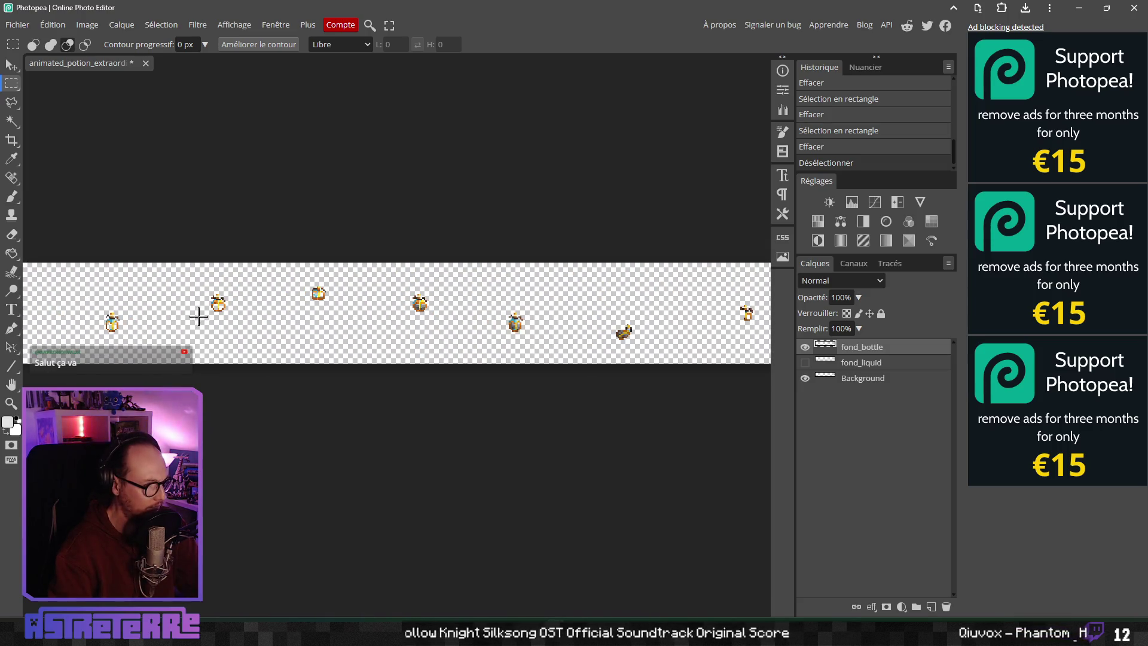
scroll(451, 349, up, 4)
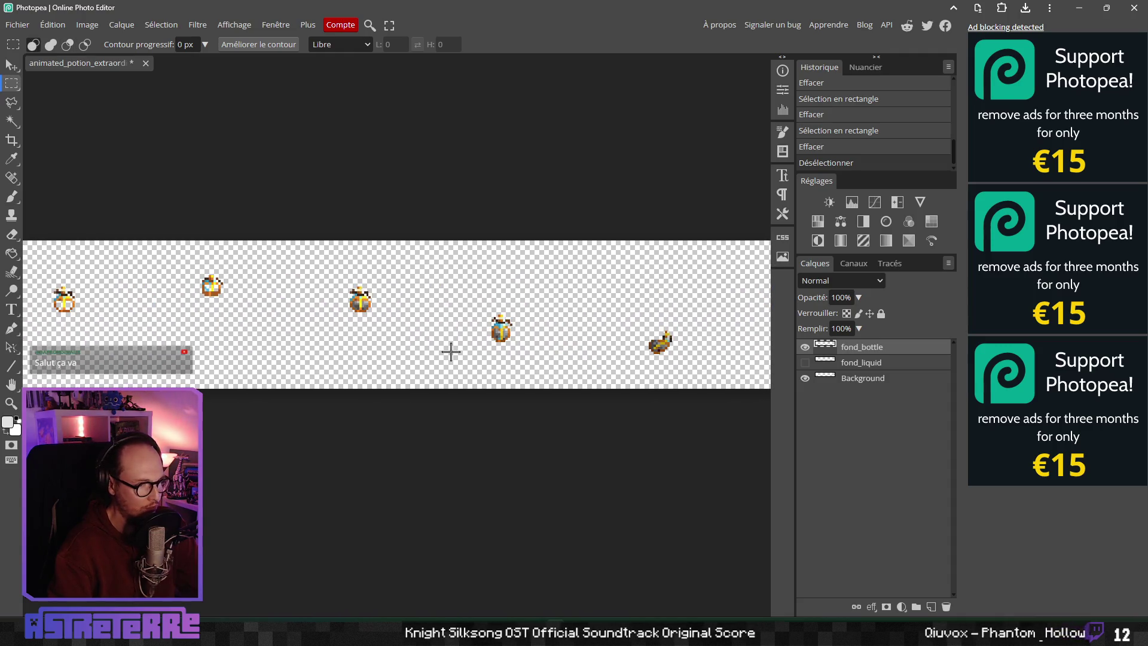
scroll(304, 312, up, 2)
scroll(304, 312, up, 1)
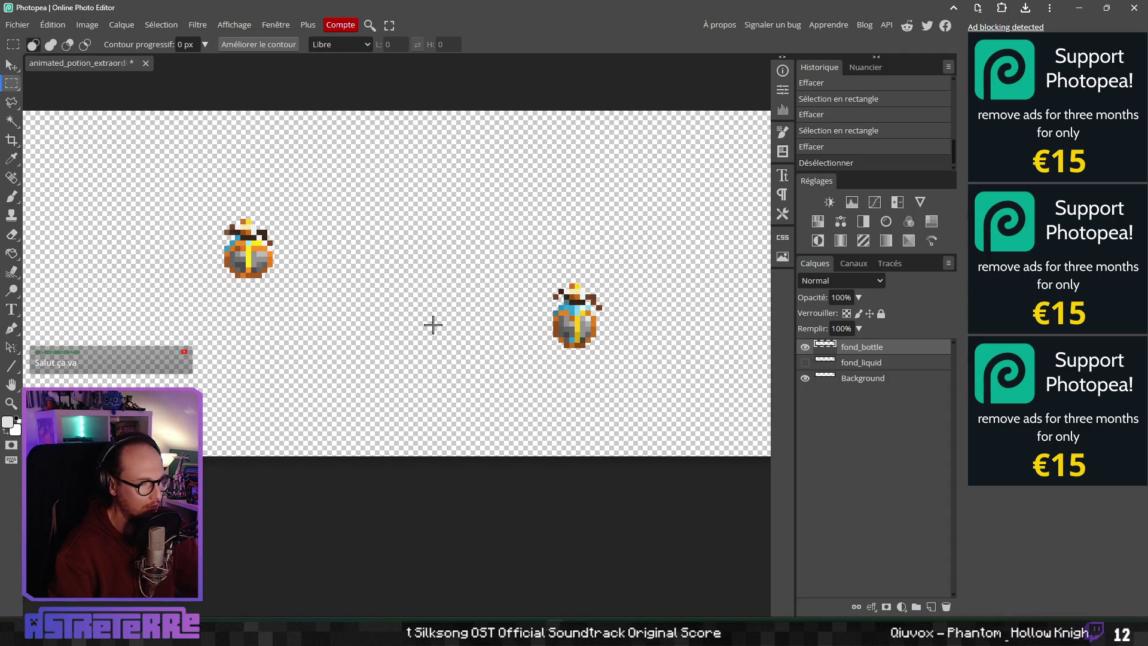
scroll(433, 325, right, 1)
click(53, 25)
Step: Colorize fond_bottle with hue −158, saturation 43 and lightness 25 to tint the bottles blue
mouse_move(95, 28)
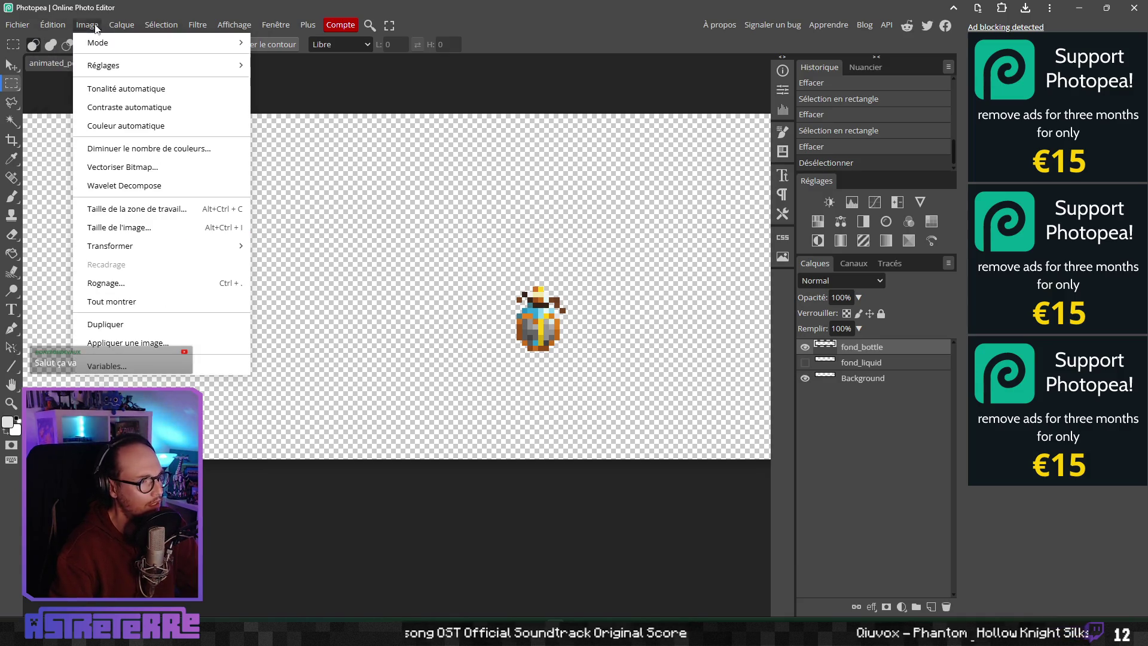
mouse_move(117, 67)
click(311, 167)
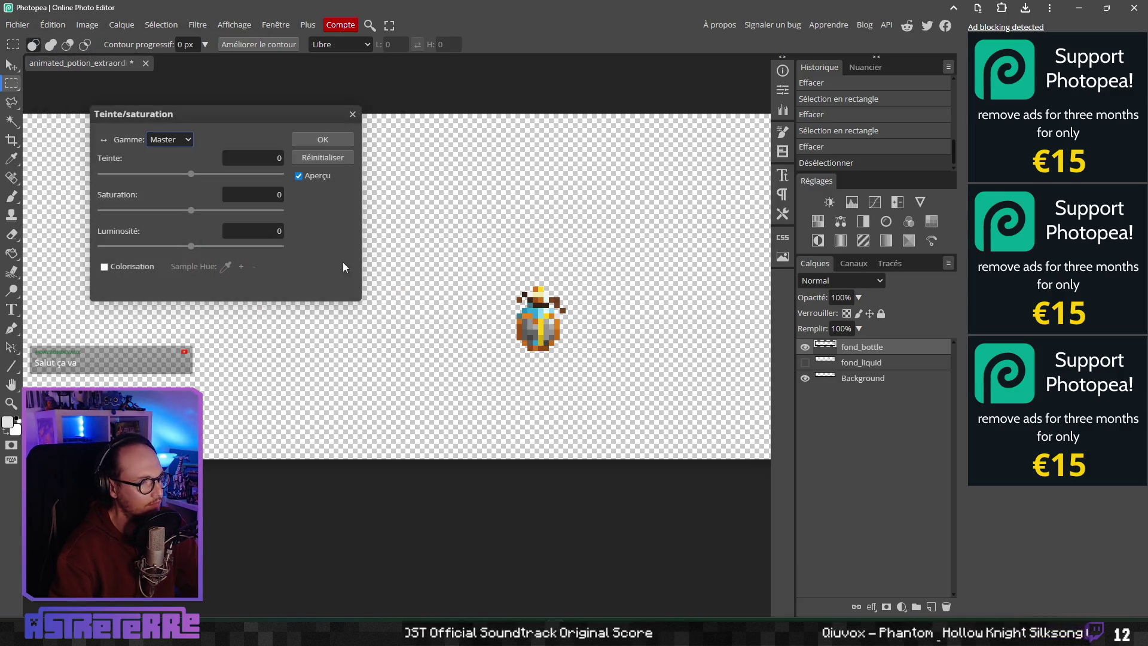
click(105, 267)
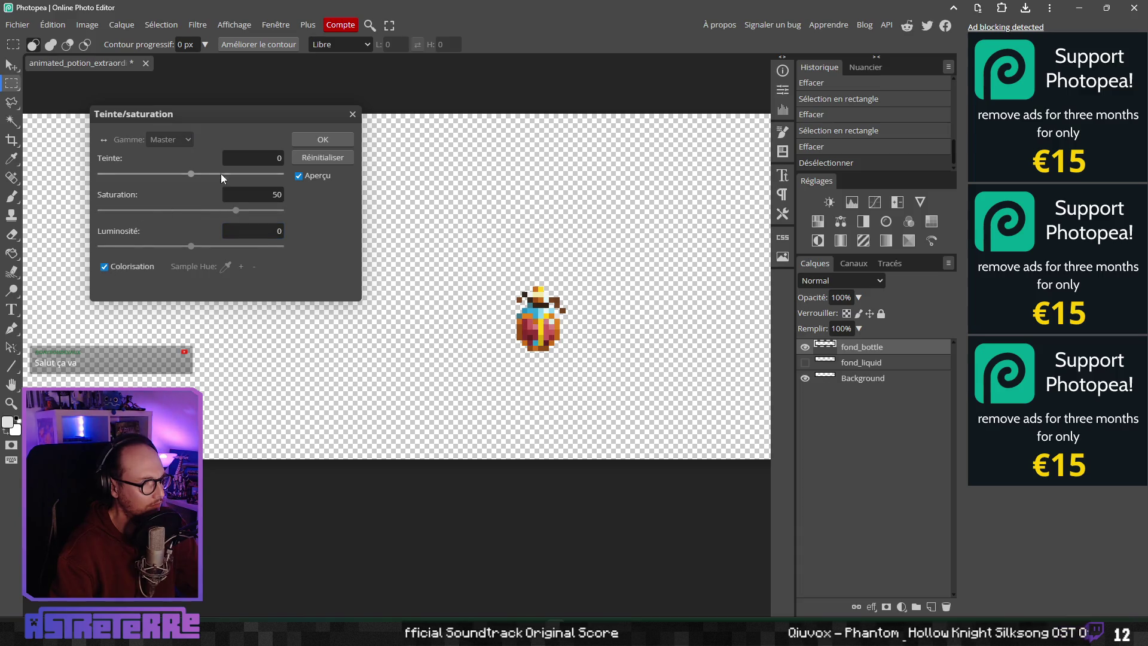
drag(191, 178, 111, 182)
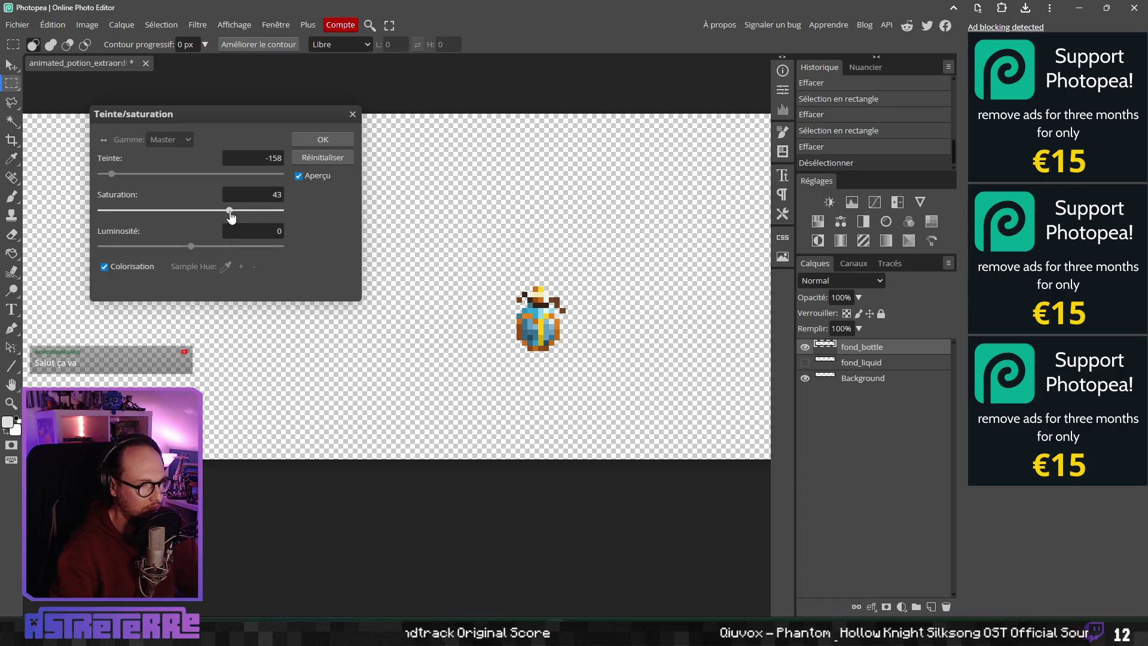
drag(191, 246, 197, 247)
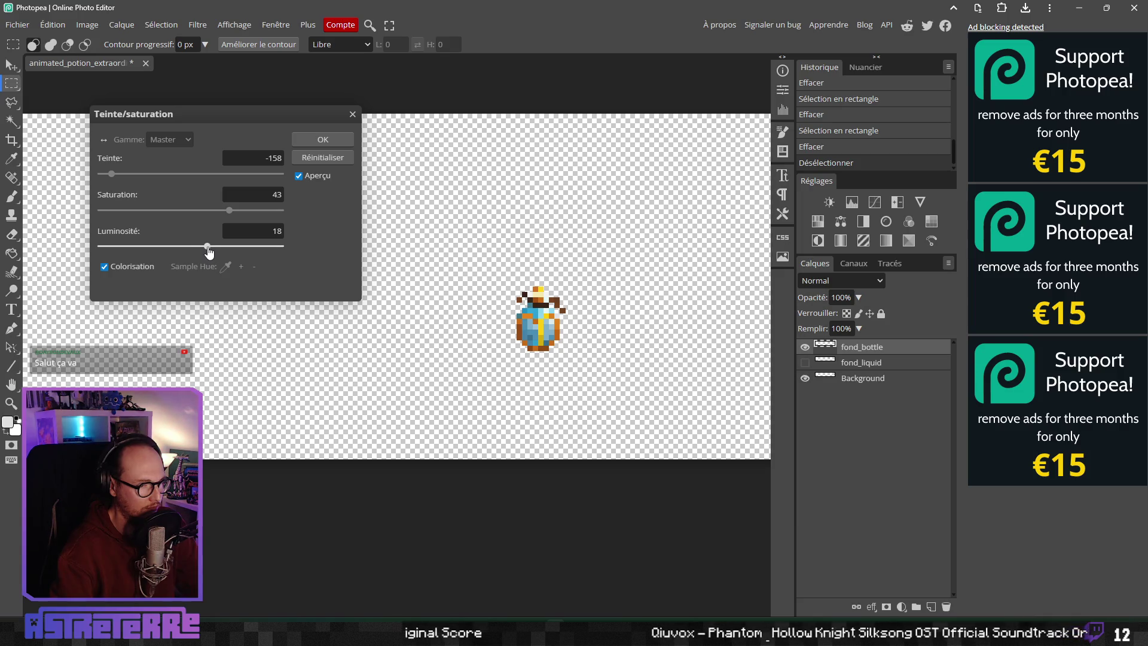
click(339, 142)
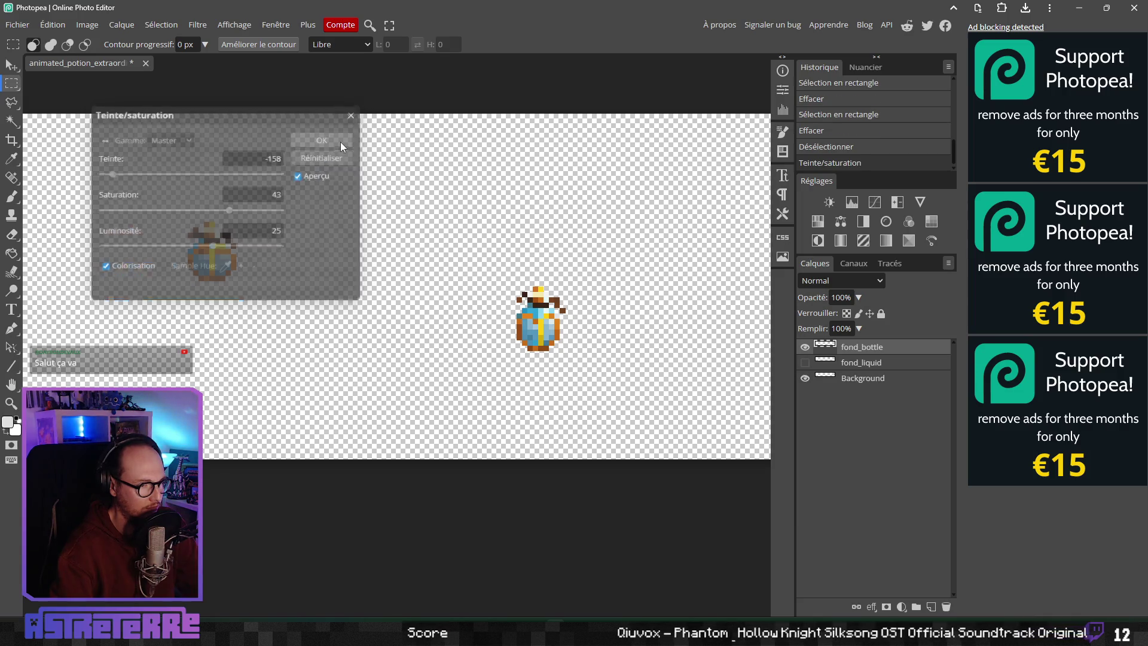
scroll(325, 257, up, 2)
scroll(415, 325, down, 4)
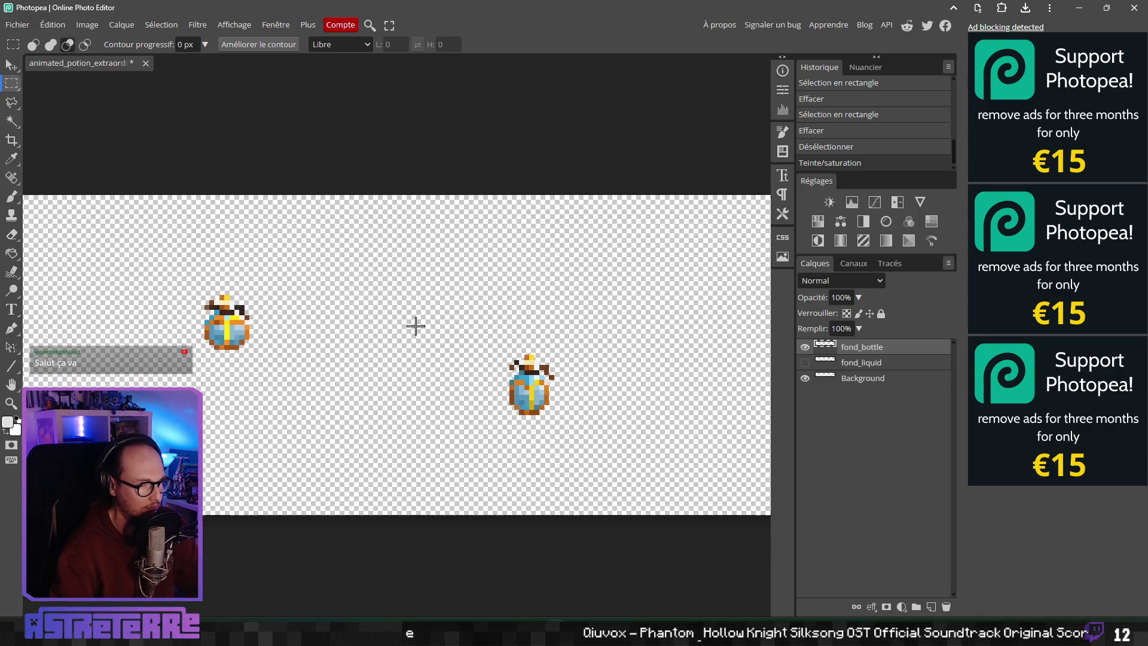
mouse_move(259, 333)
mouse_down()
mouse_move(334, 337)
mouse_move(418, 305)
mouse_move(511, 312)
mouse_move(414, 337)
mouse_move(313, 328)
mouse_move(350, 328)
mouse_move(335, 349)
mouse_move(558, 328)
mouse_move(395, 327)
mouse_up()
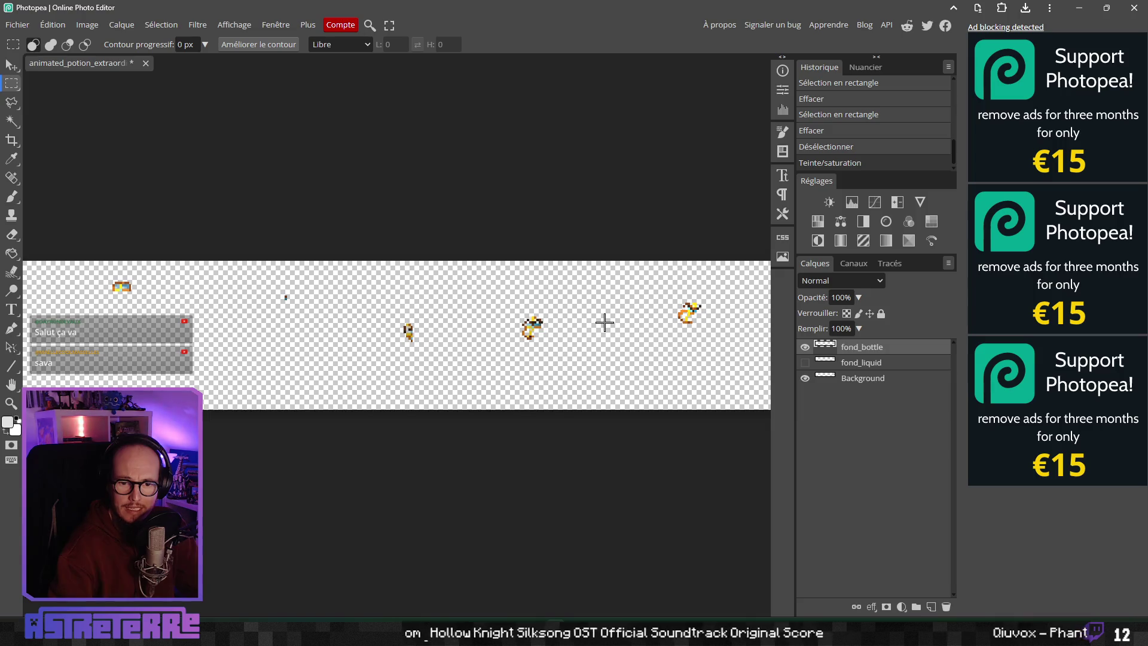
scroll(604, 322, right, 3)
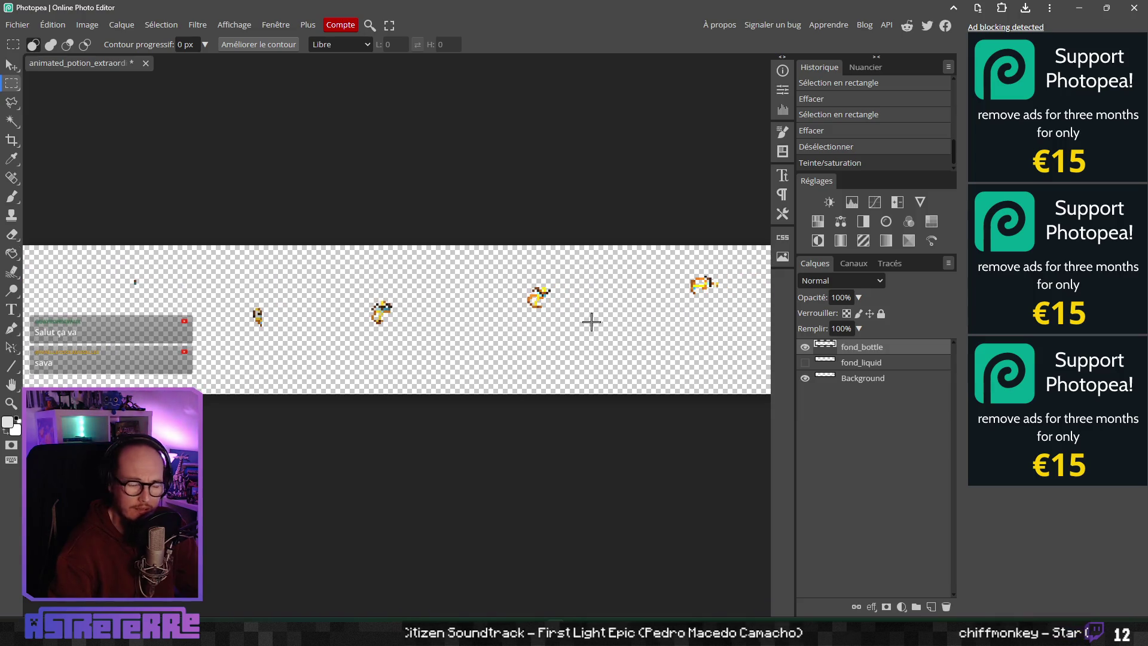
scroll(598, 320, right, 5)
scroll(461, 325, up, 1)
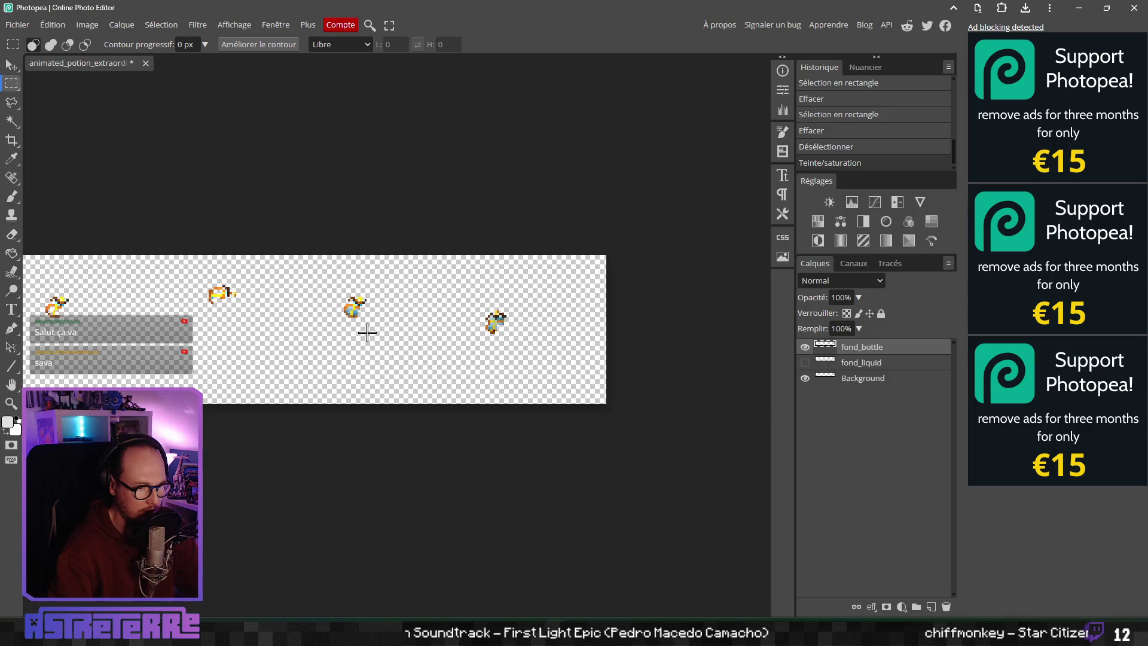
scroll(413, 332, down, 3)
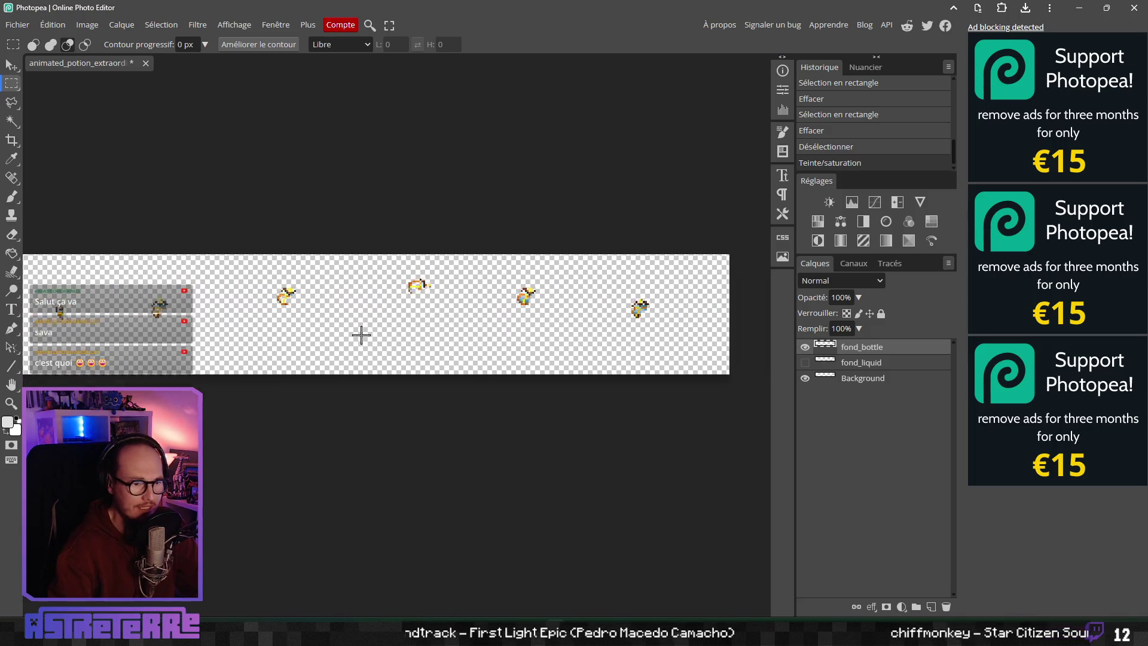
scroll(435, 327, down, 2)
scroll(537, 336, up, 4)
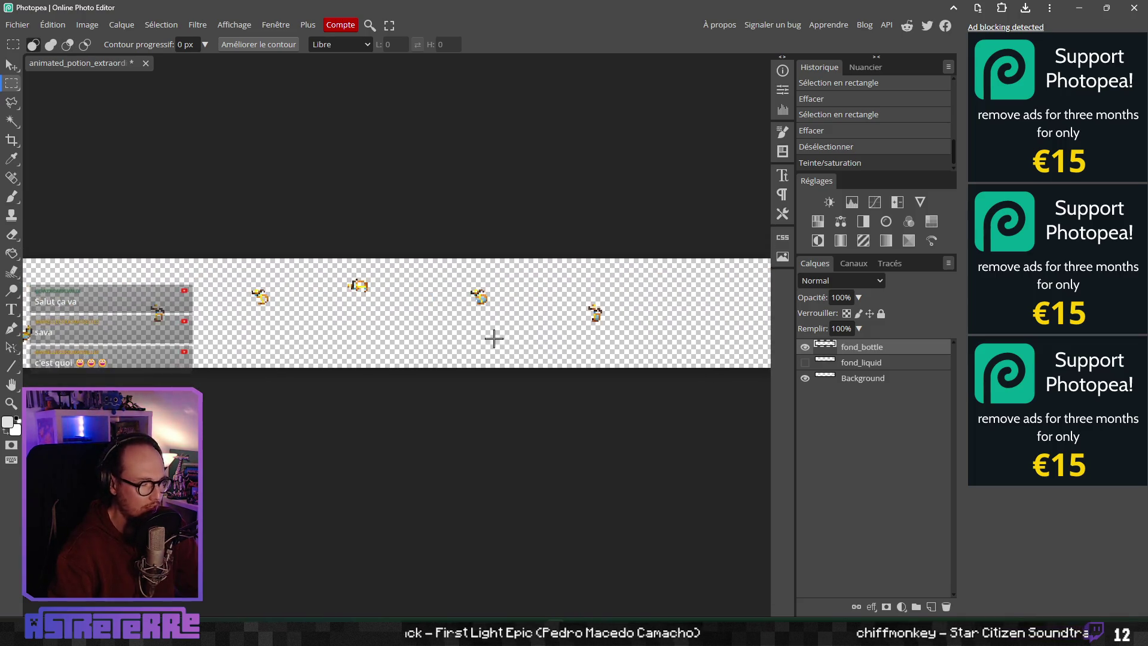
scroll(382, 339, left, 5)
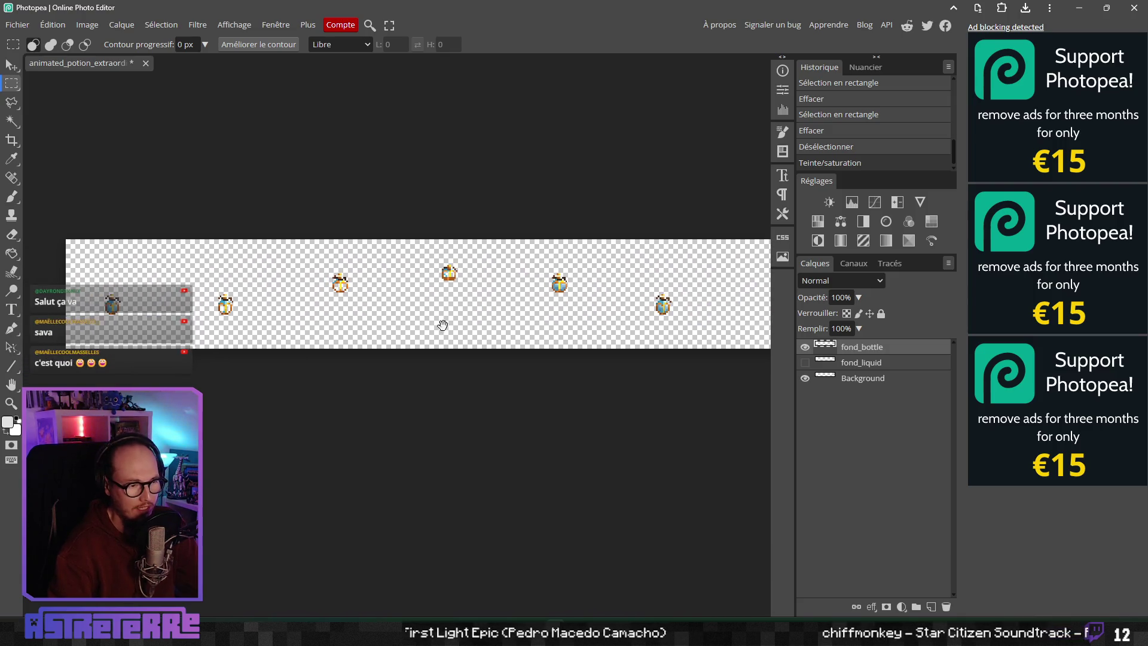
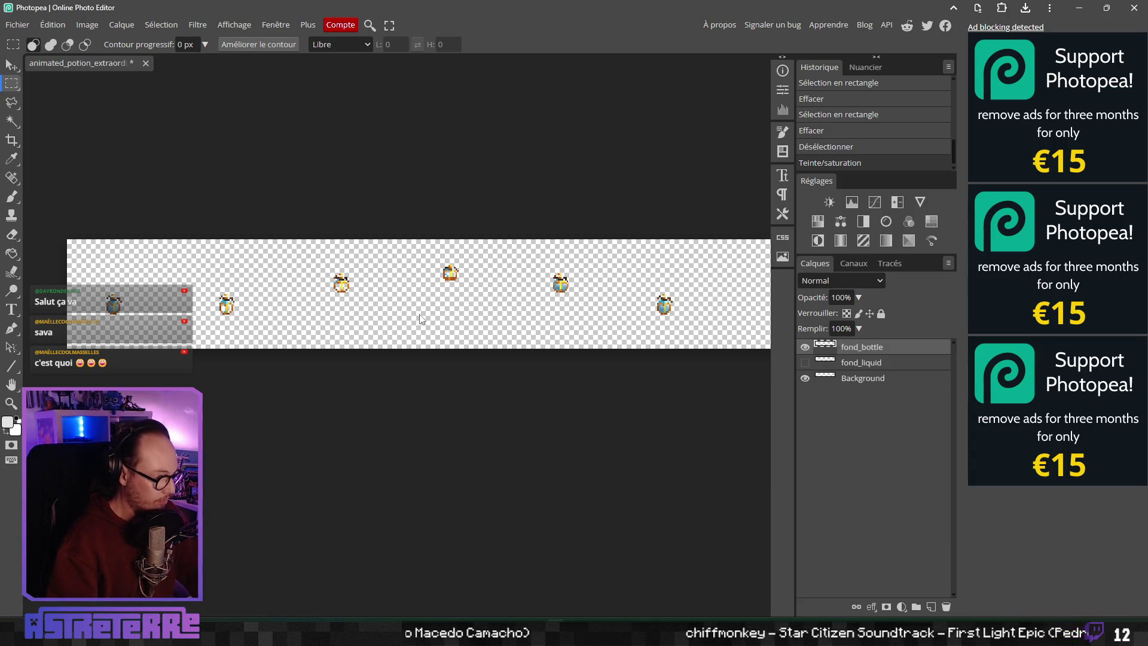
Step: Save the strip as a PSD, appending _01 to get animated_potion_extraordinary_01.psd
click(18, 24)
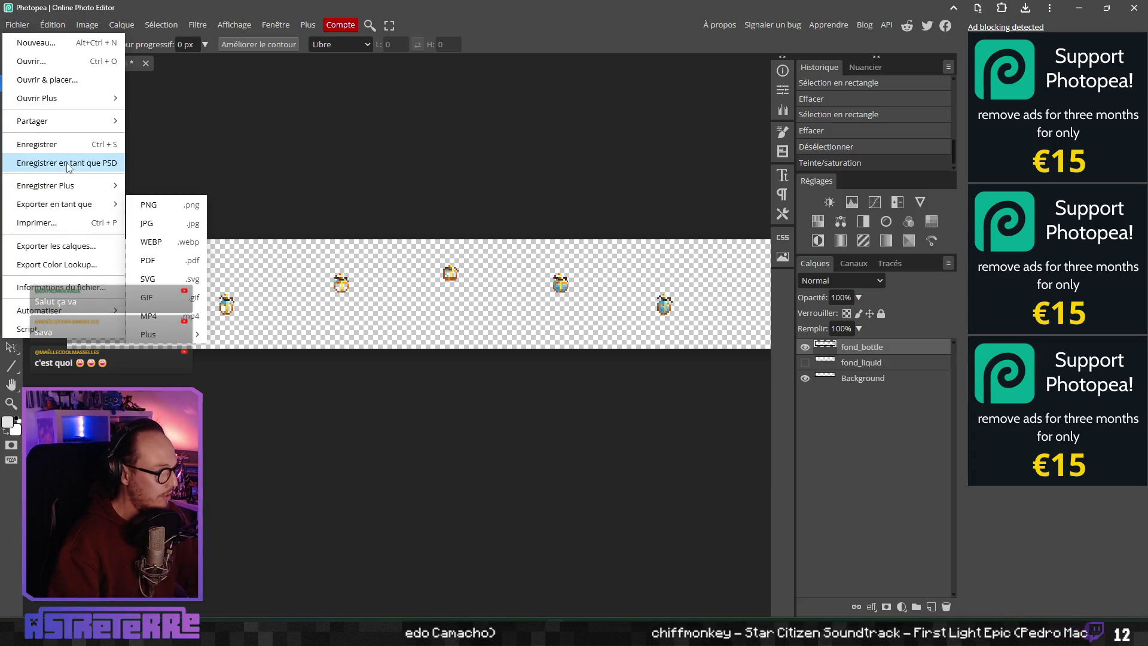
click(48, 167)
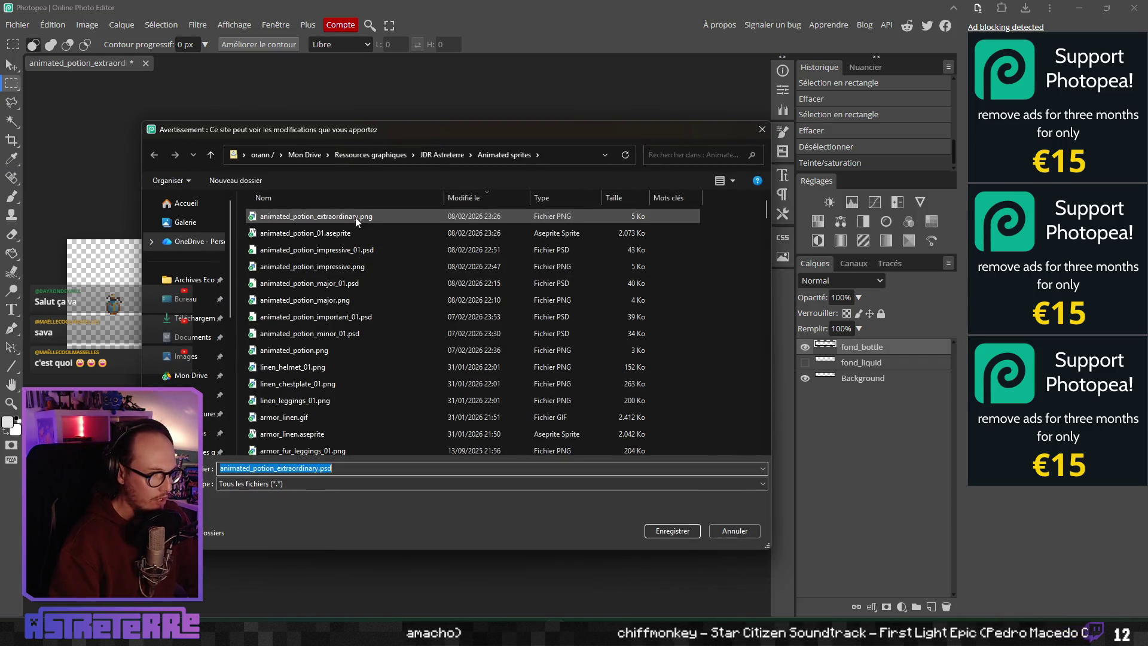
click(318, 468)
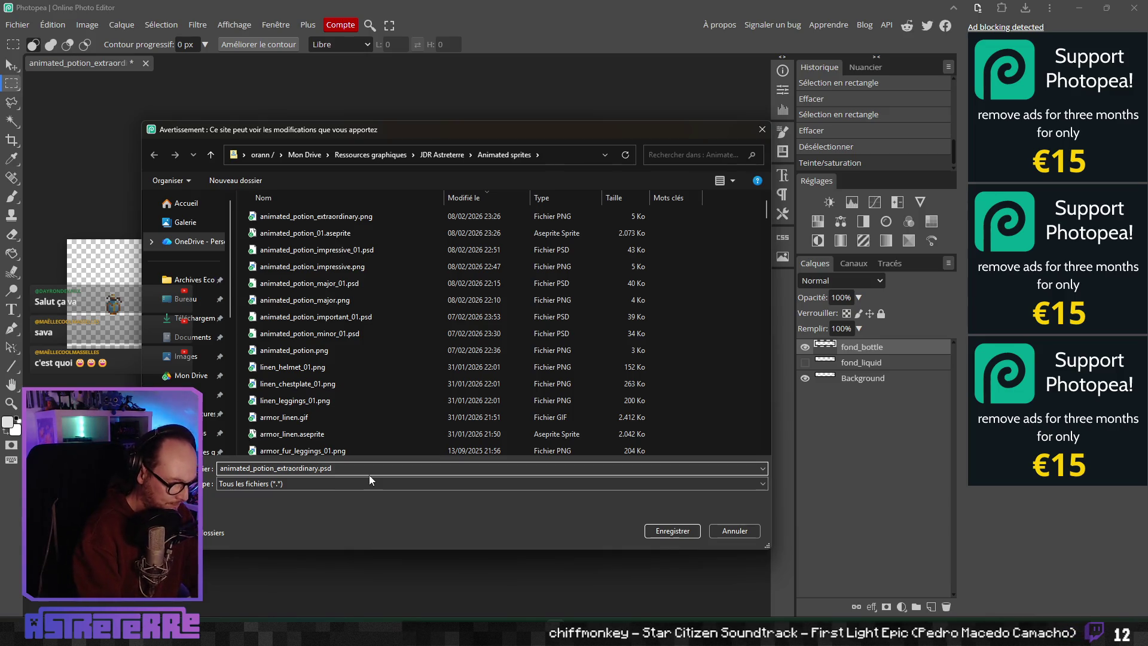
text(_01)
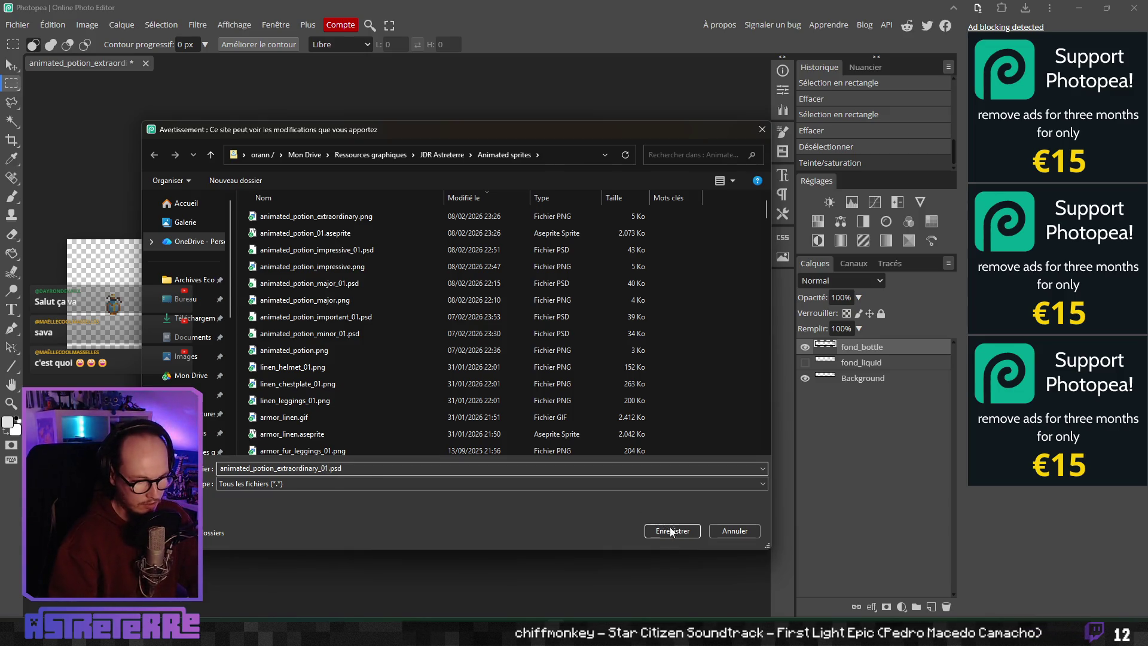
click(673, 530)
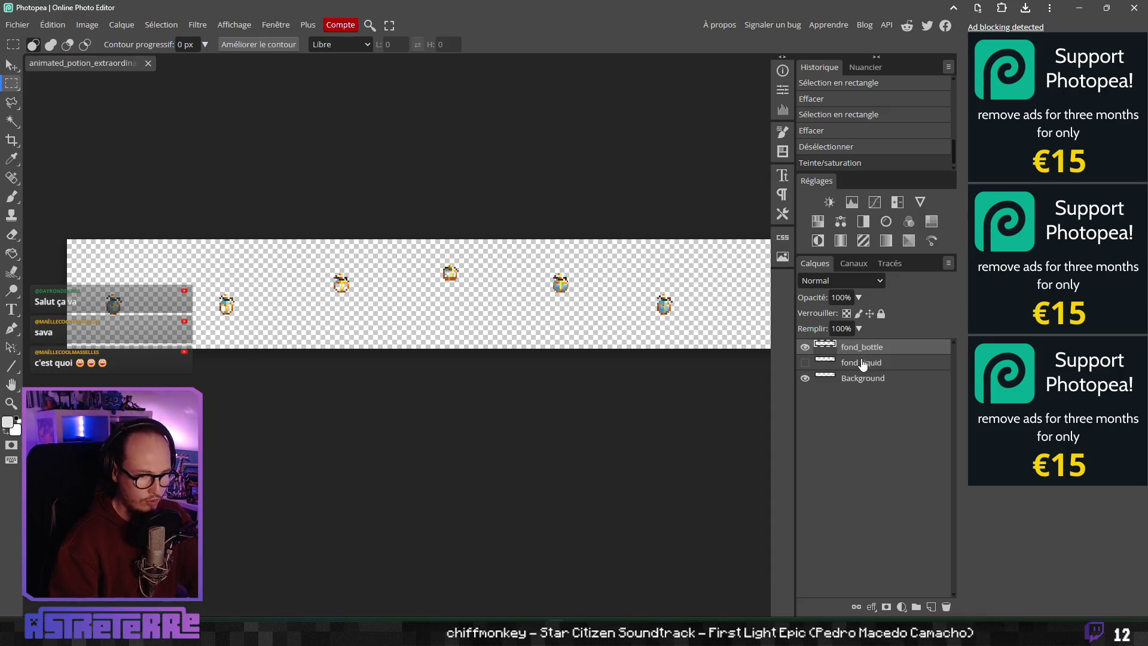
click(17, 25)
Step: Export the bottle strip as animated_drinkable_potion_extraordinary_bottle.png
mouse_move(89, 198)
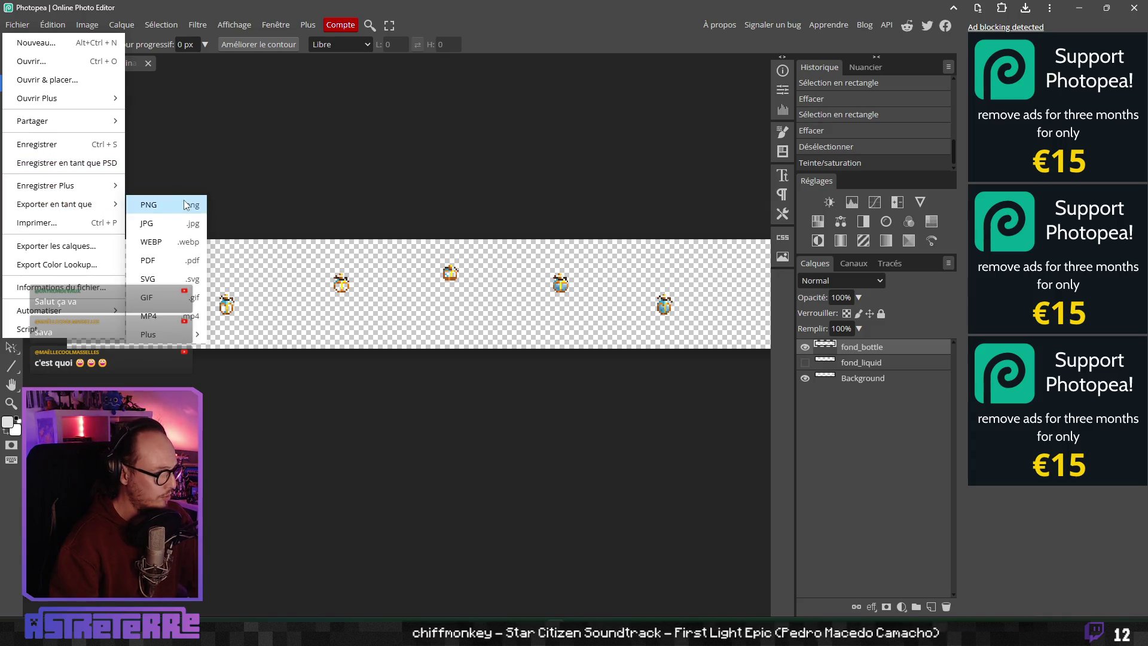
click(180, 202)
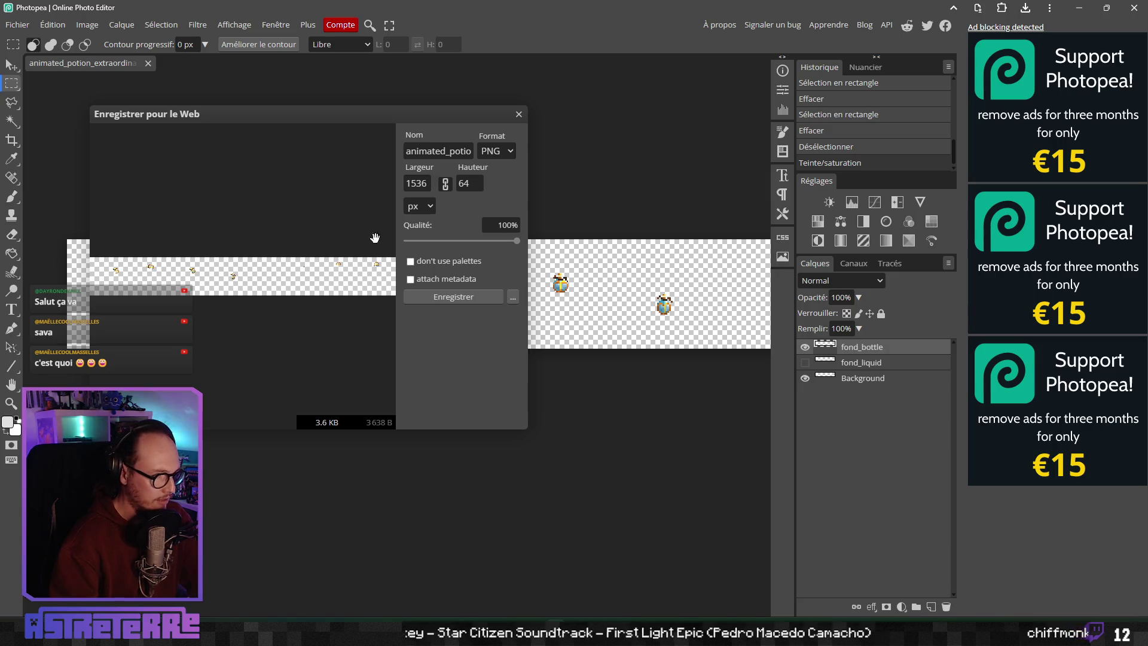
click(454, 295)
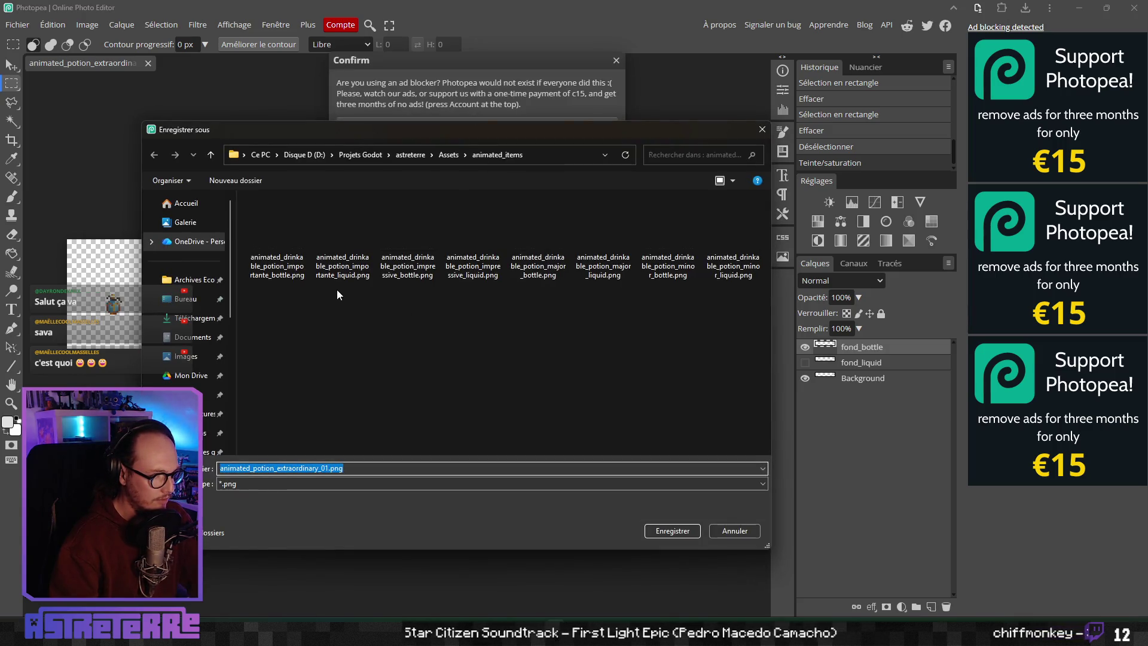
click(303, 277)
key(Return)
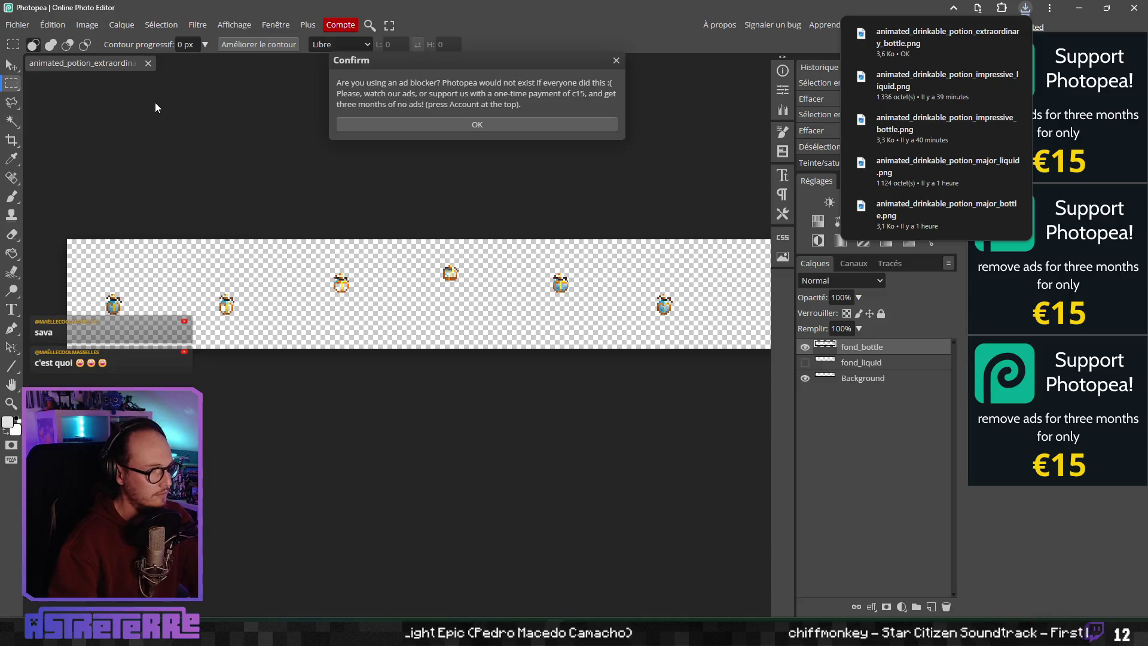
click(459, 122)
Step: Show only fond_liquid and export it as animated_drinkable_potion_extraordinary_liquid.png
click(805, 362)
click(805, 347)
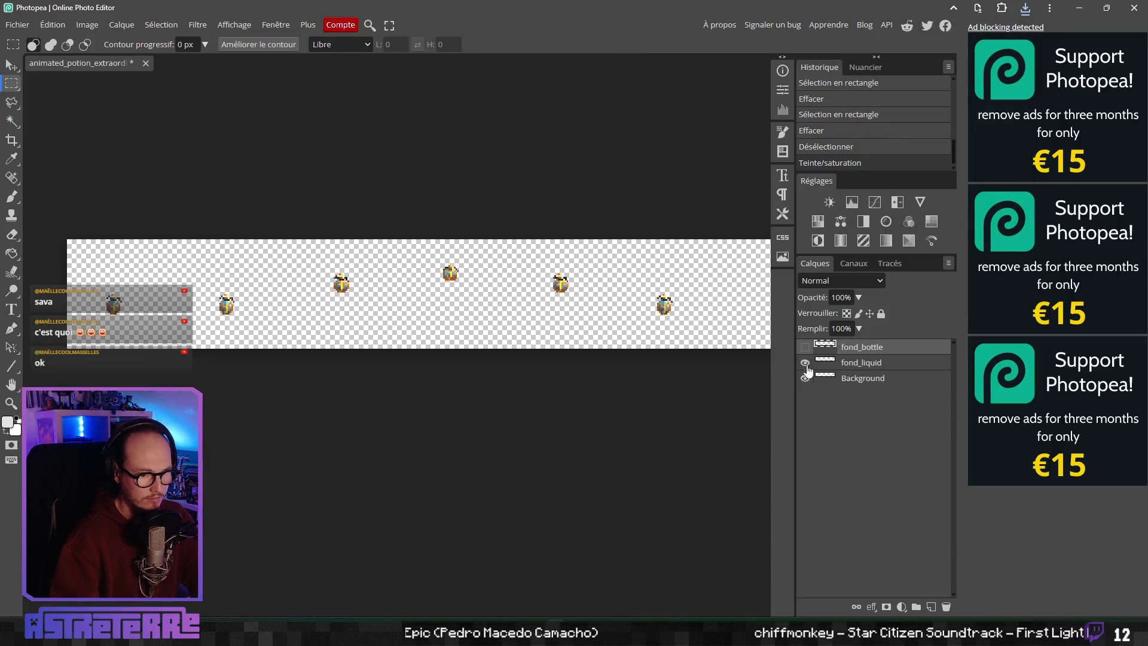
click(805, 378)
click(18, 25)
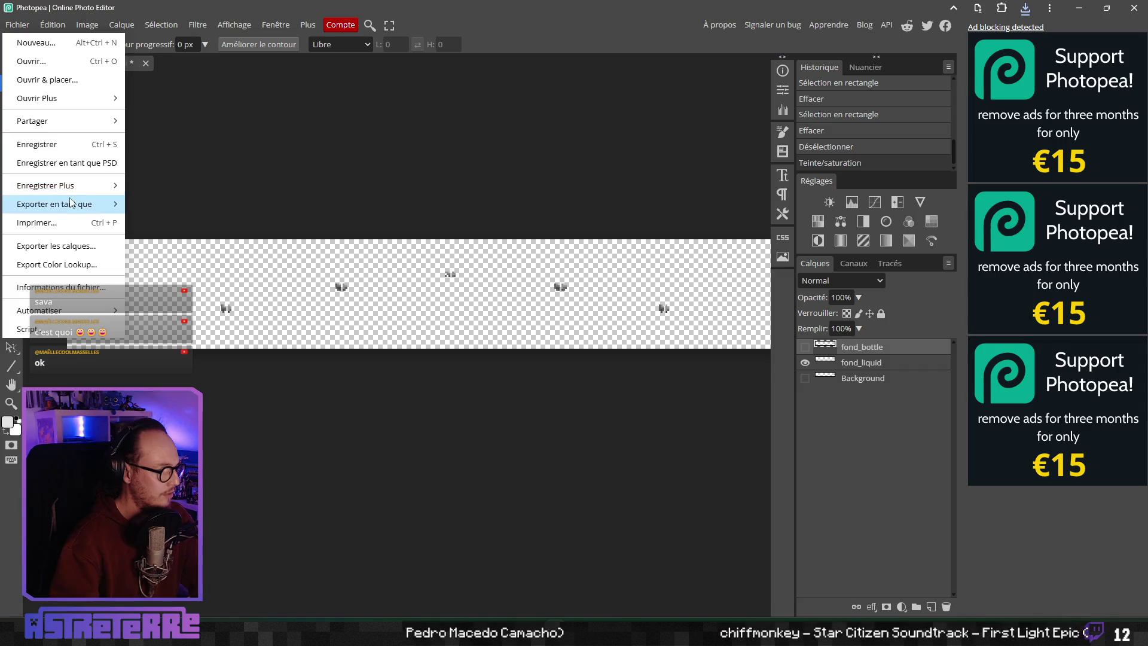
mouse_move(89, 210)
click(175, 205)
click(445, 297)
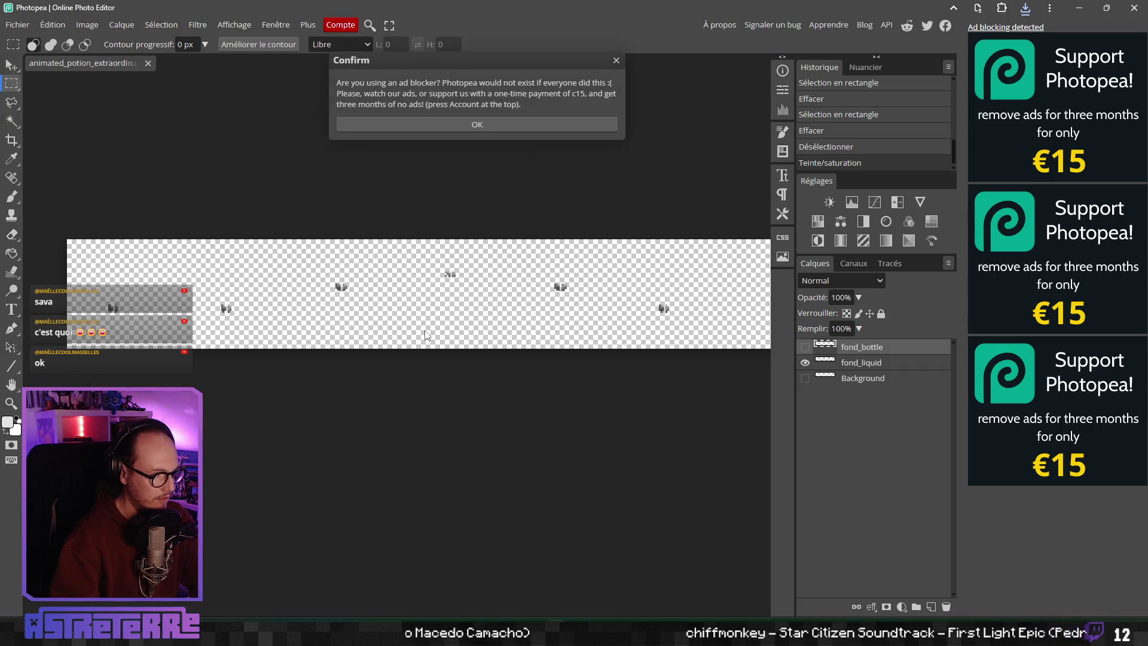
click(278, 263)
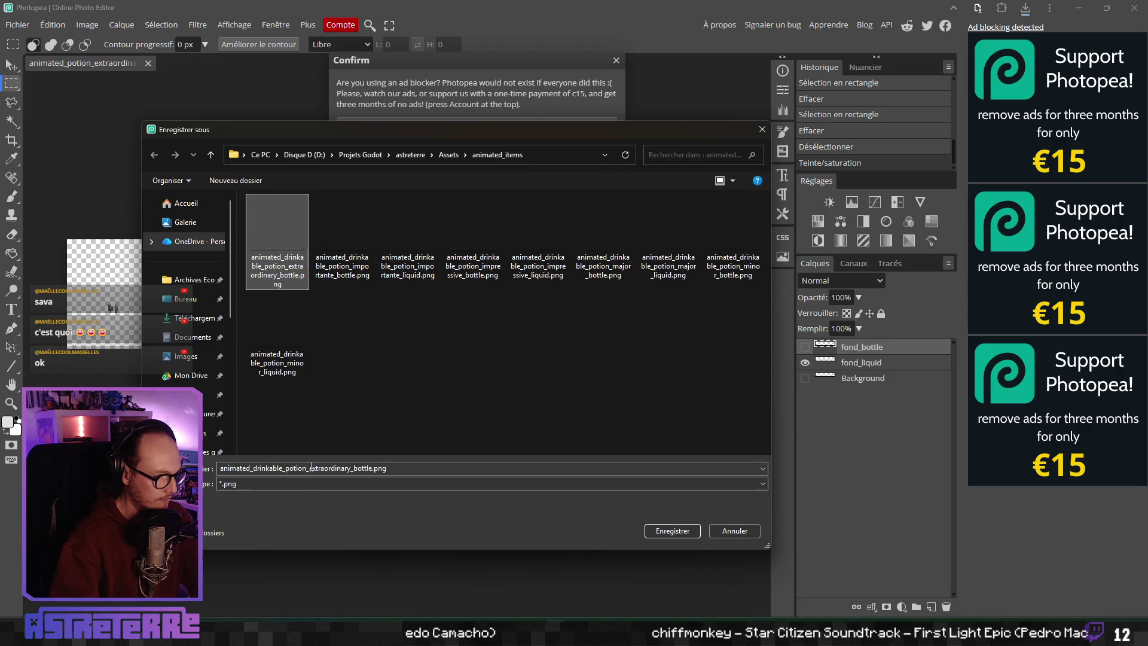
click(375, 468)
key(BackSpace)
key(BackSpace)
key(BackSpace)
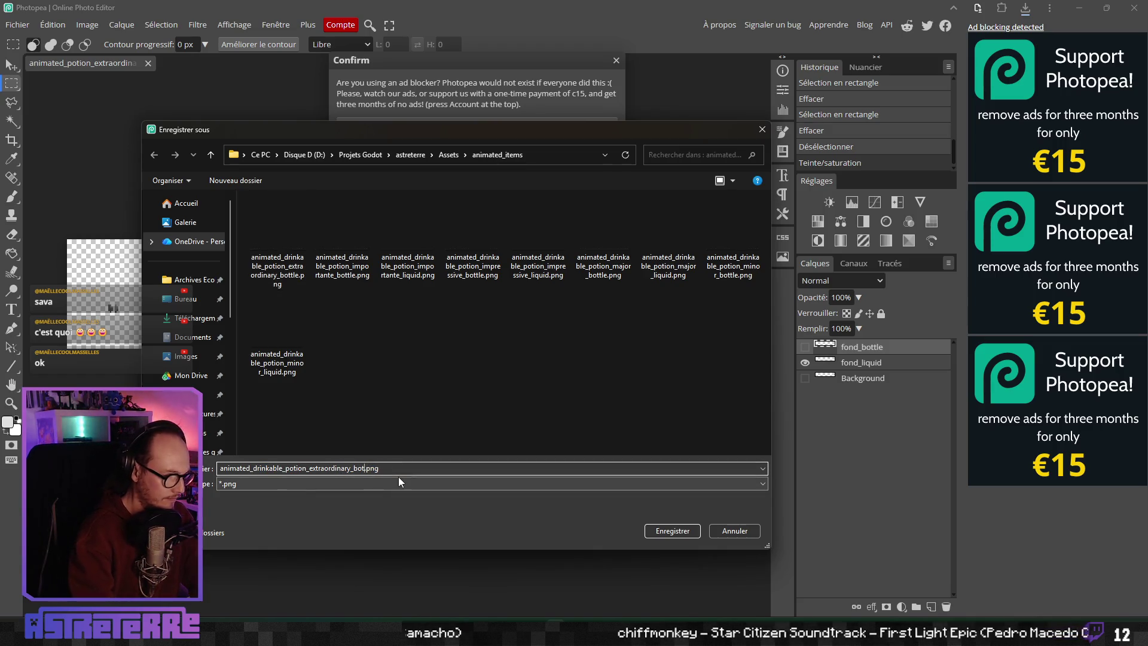
text(liquid)
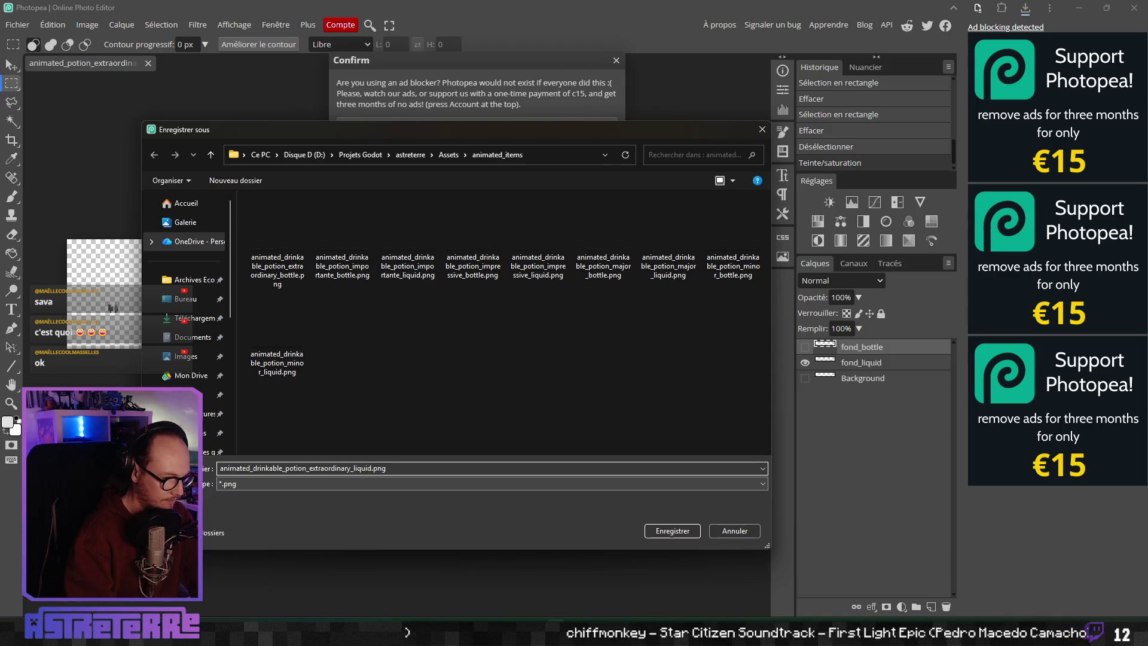
key(Return)
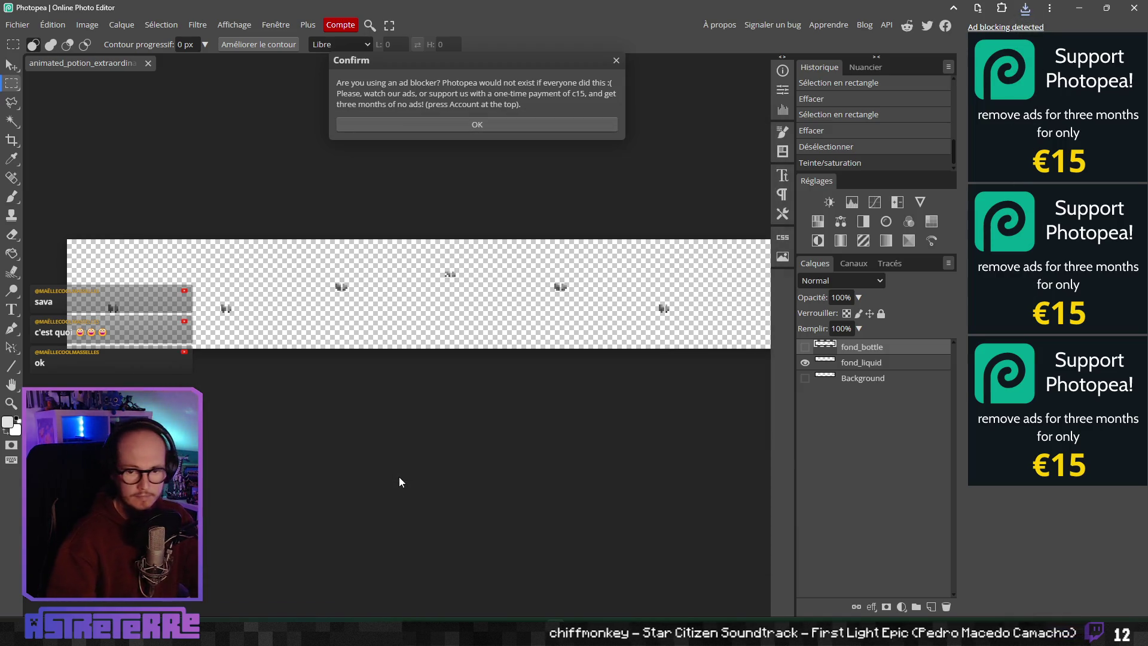
click(473, 127)
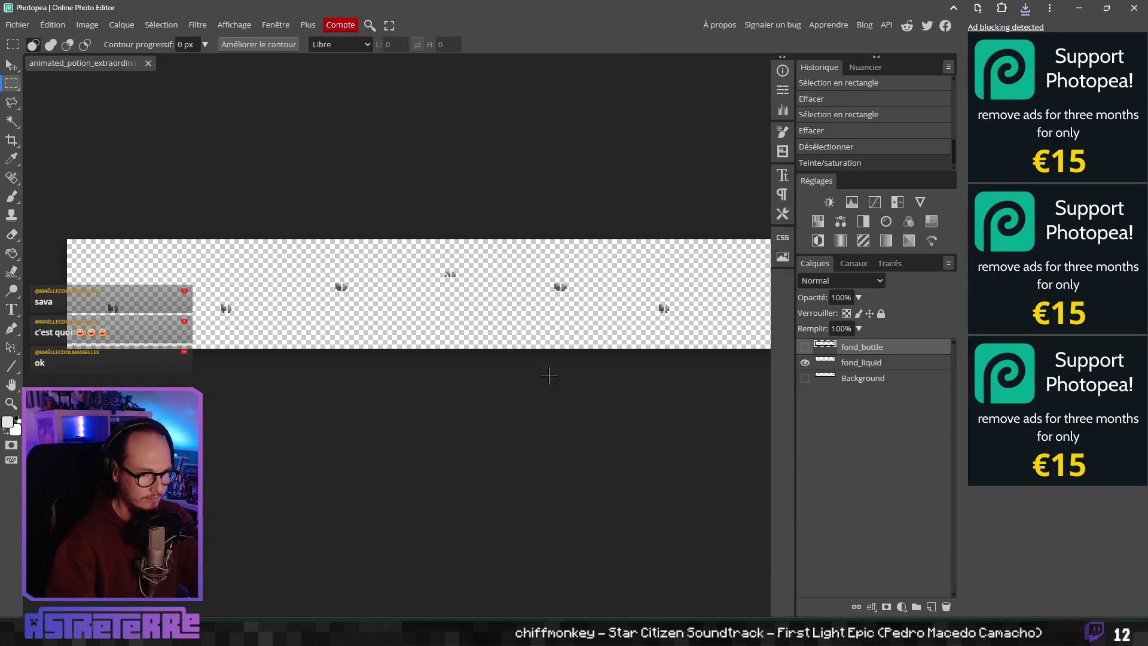
Step: Make fond_bottle and Background visible again and save the document
click(812, 352)
click(808, 378)
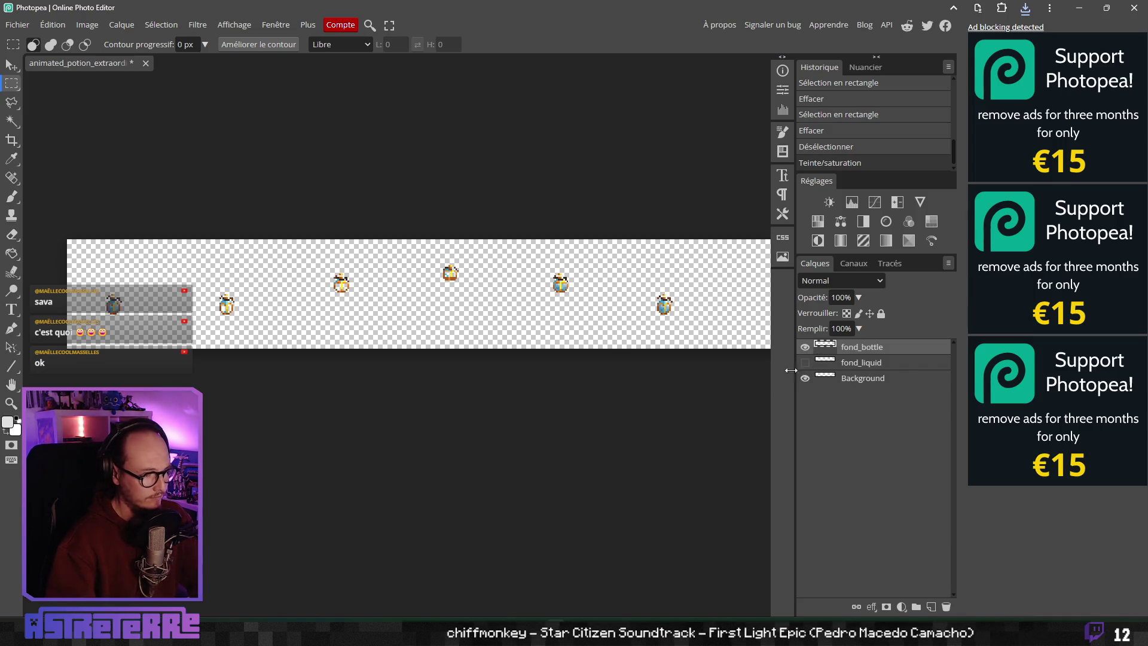
key(ctrl+s)
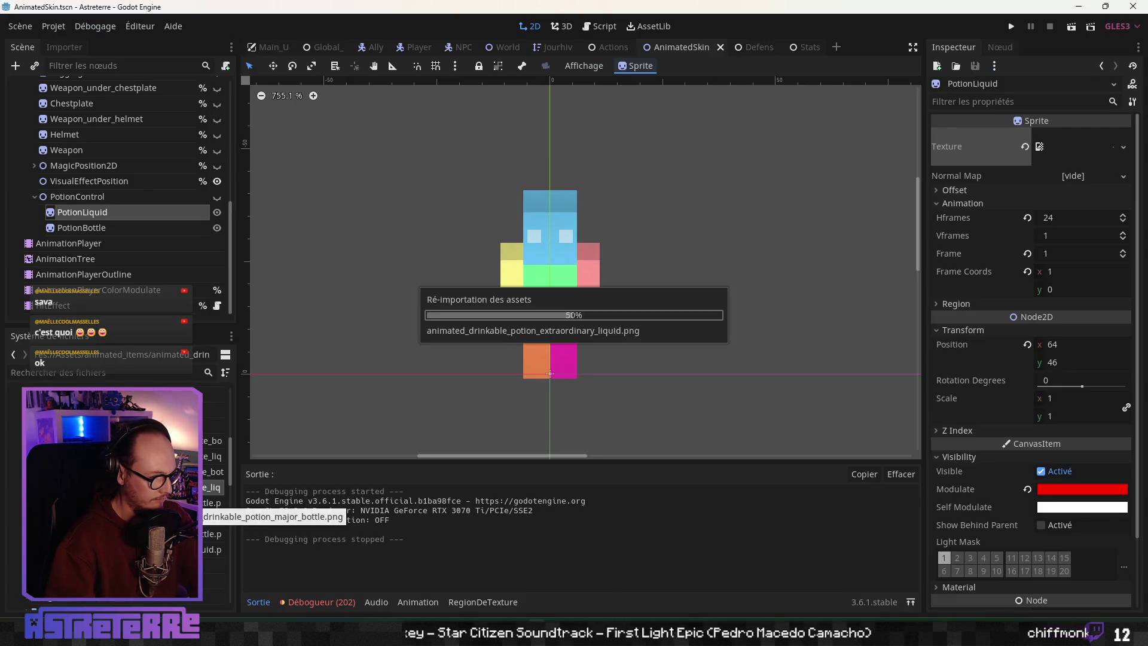
Step: Replace the PotionLiquid and PotionBottle textures with the extraordinary PNGs, then save and play
click(1024, 146)
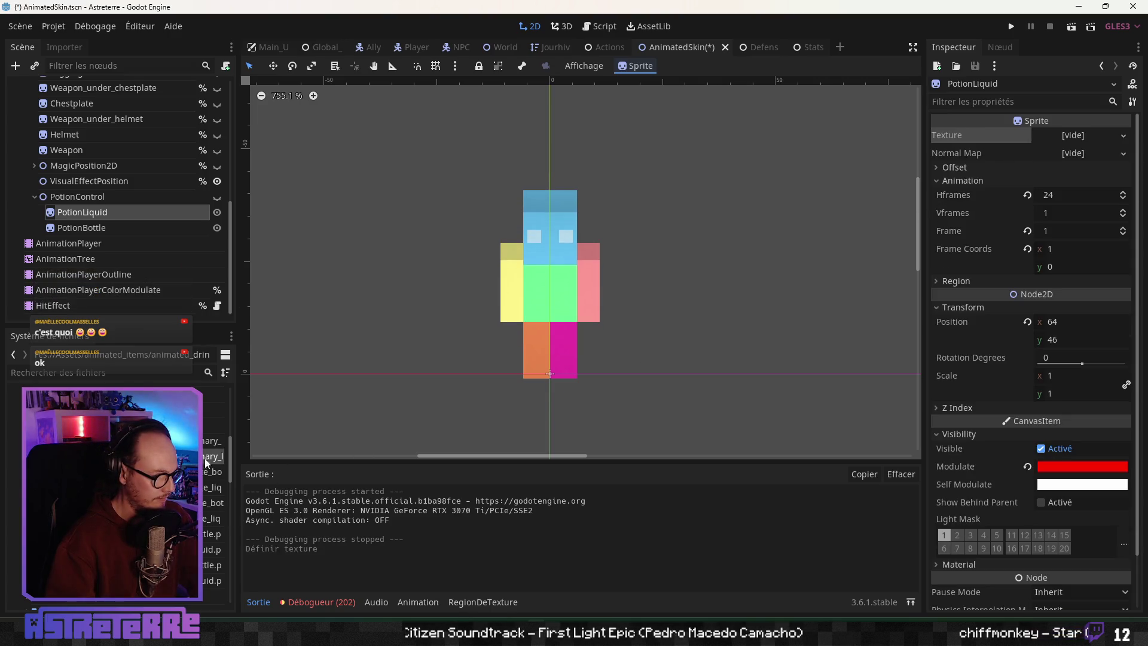
mouse_move(238, 460)
mouse_down()
mouse_move(927, 226)
mouse_move(1049, 146)
mouse_up()
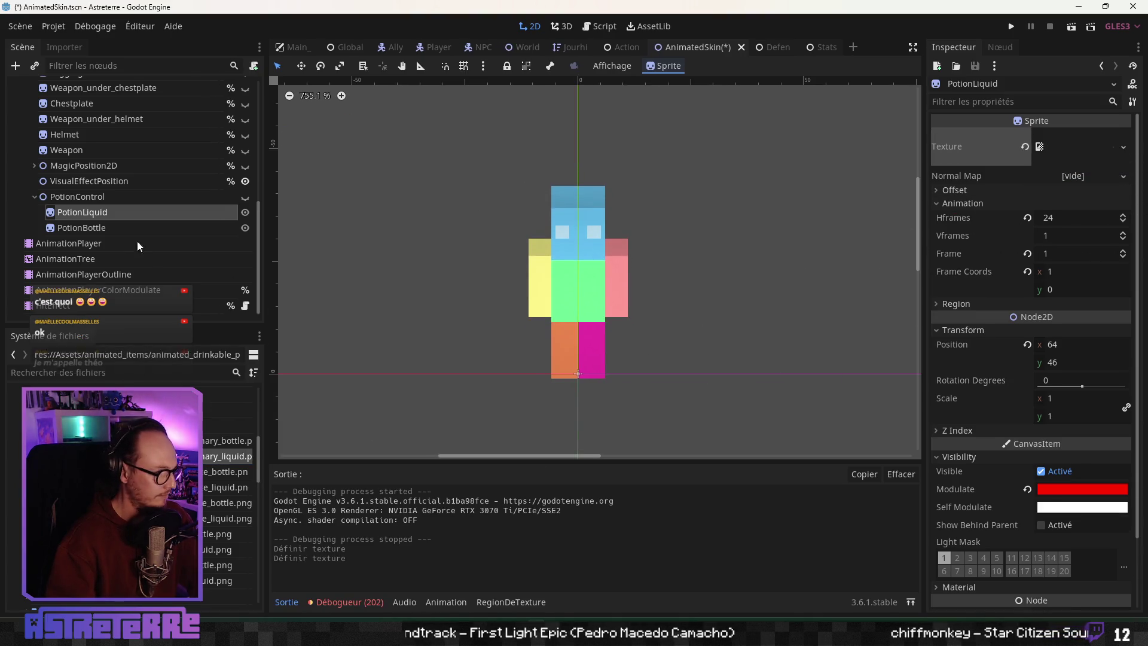
click(84, 228)
click(1042, 149)
click(1025, 146)
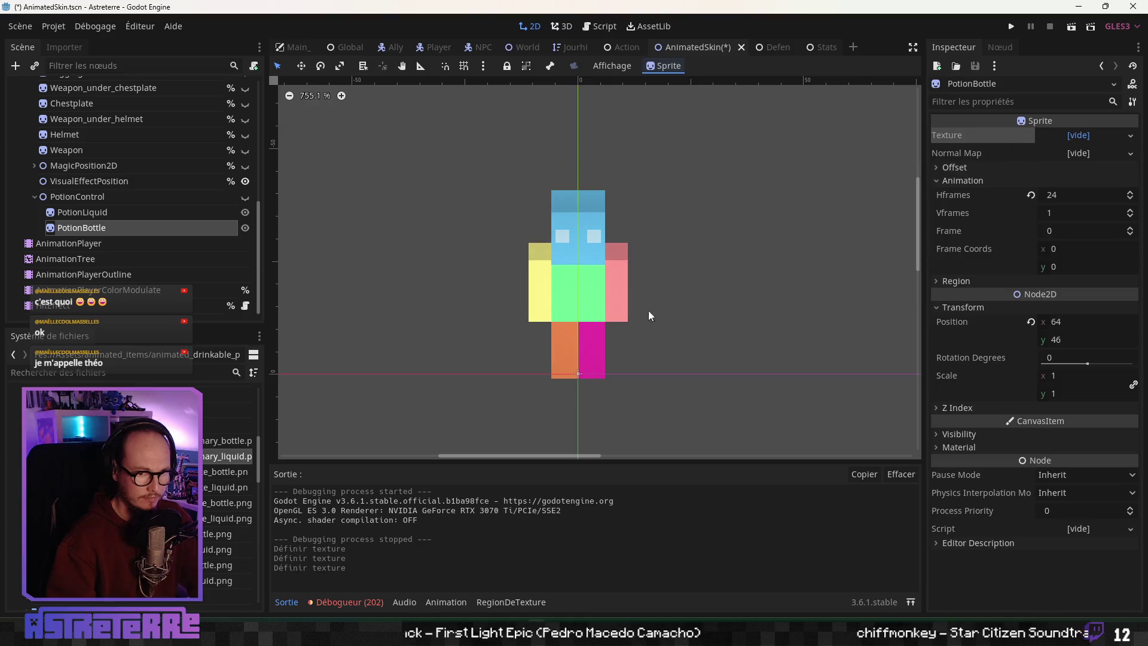
click(227, 442)
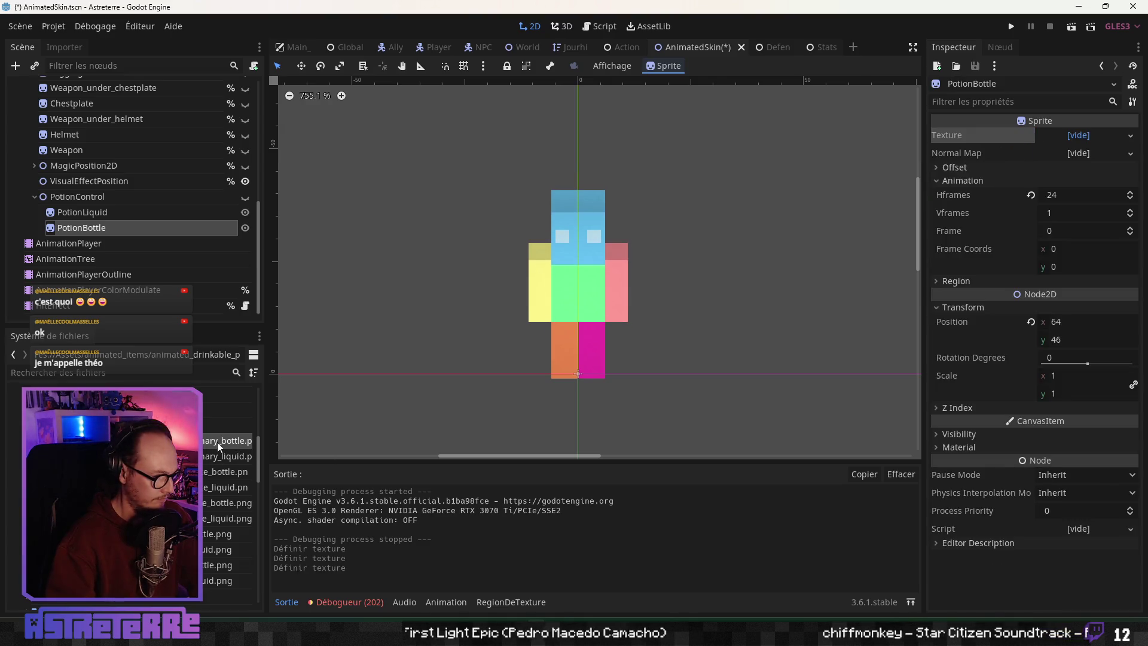
mouse_move(219, 445)
mouse_down()
mouse_move(1076, 191)
mouse_move(1070, 146)
mouse_up()
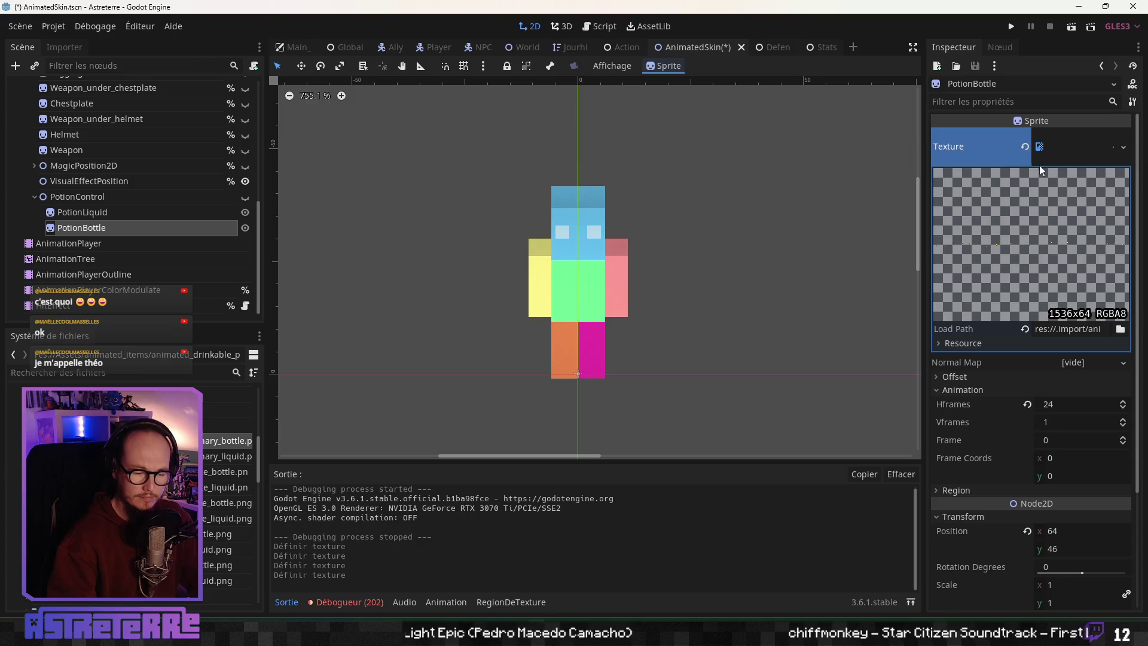
click(1011, 27)
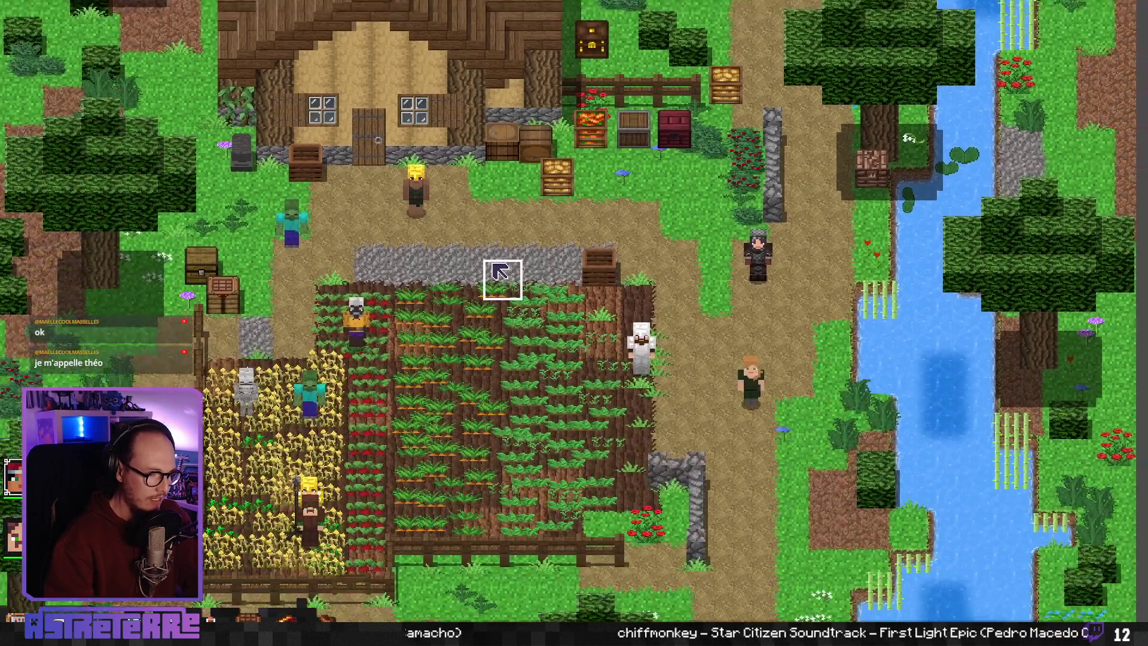
Step: Walk the hero two tiles, then unequip the gold helmet, chestplate and leggings from the inventory
click(500, 272)
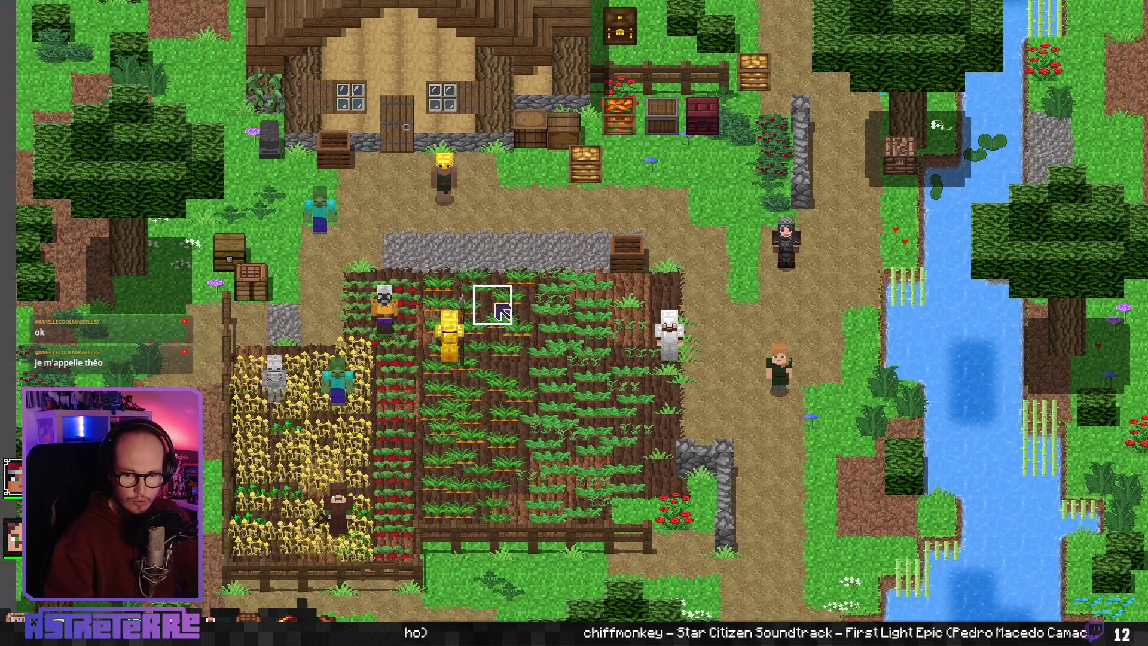
click(505, 338)
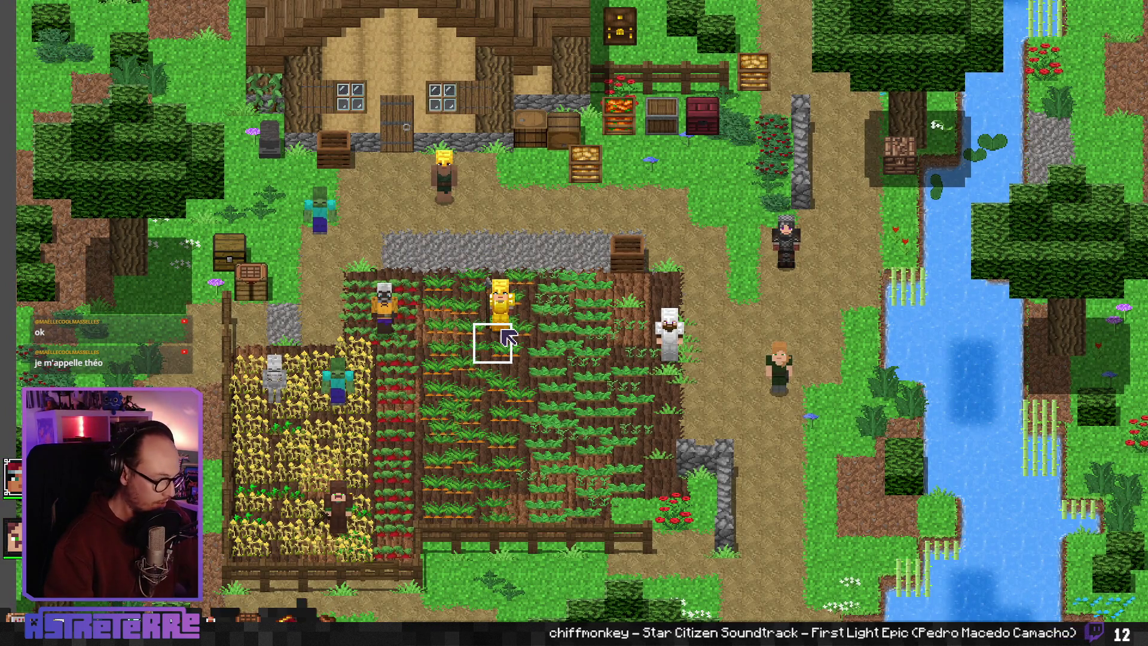
key(i)
click(307, 513)
click(375, 513)
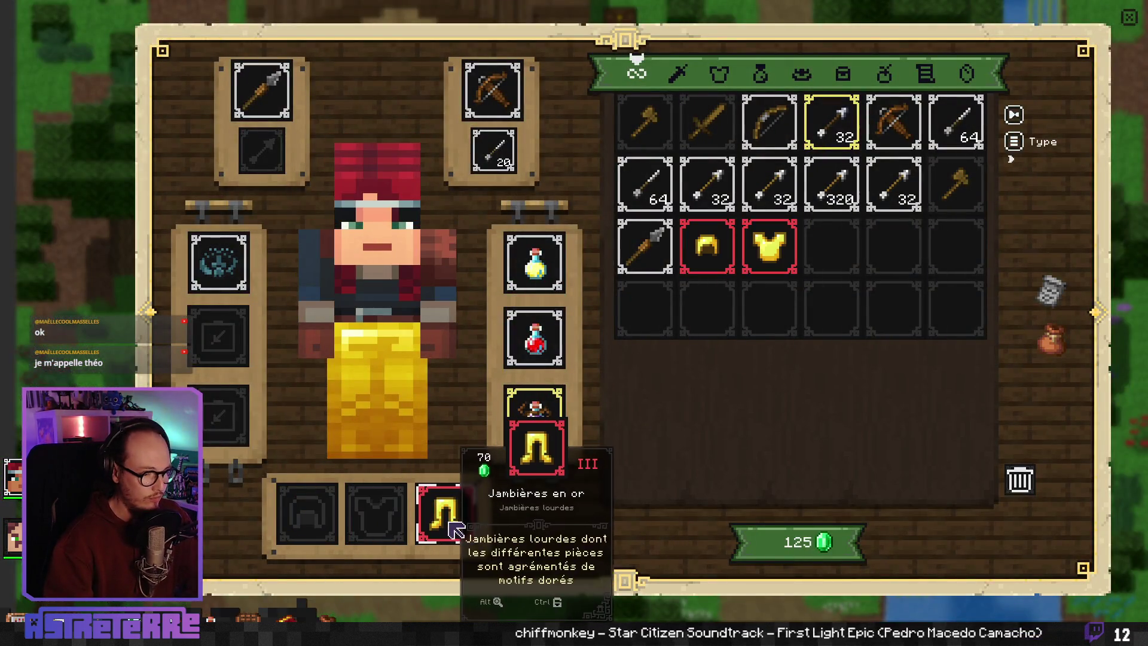
click(455, 529)
key(i)
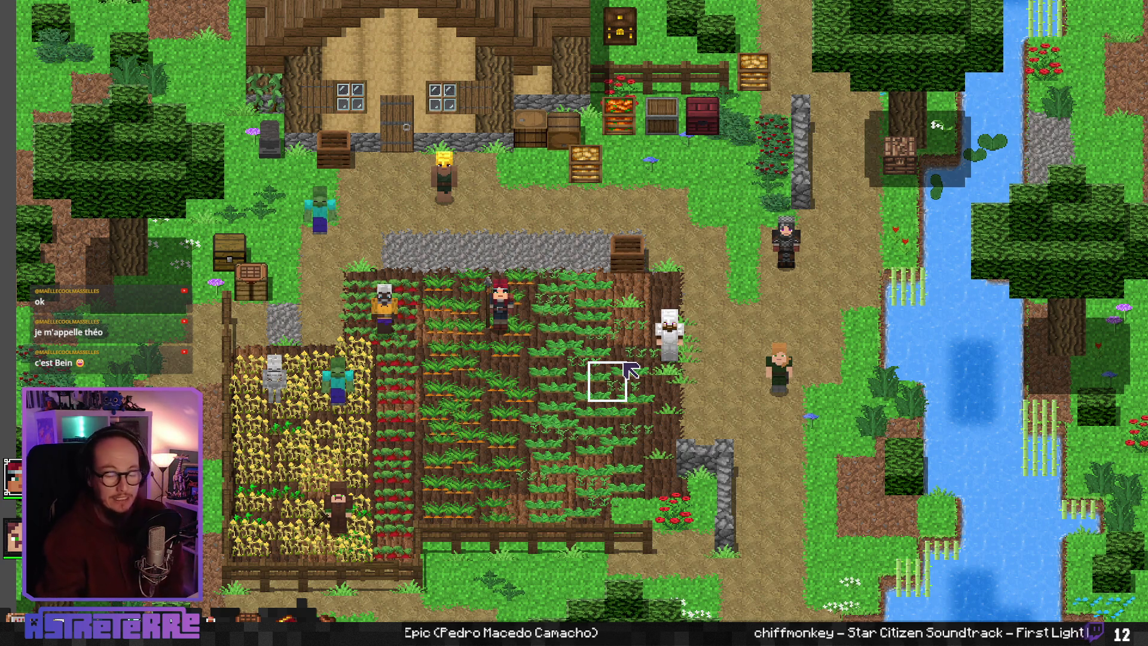
key(Right)
key(Left)
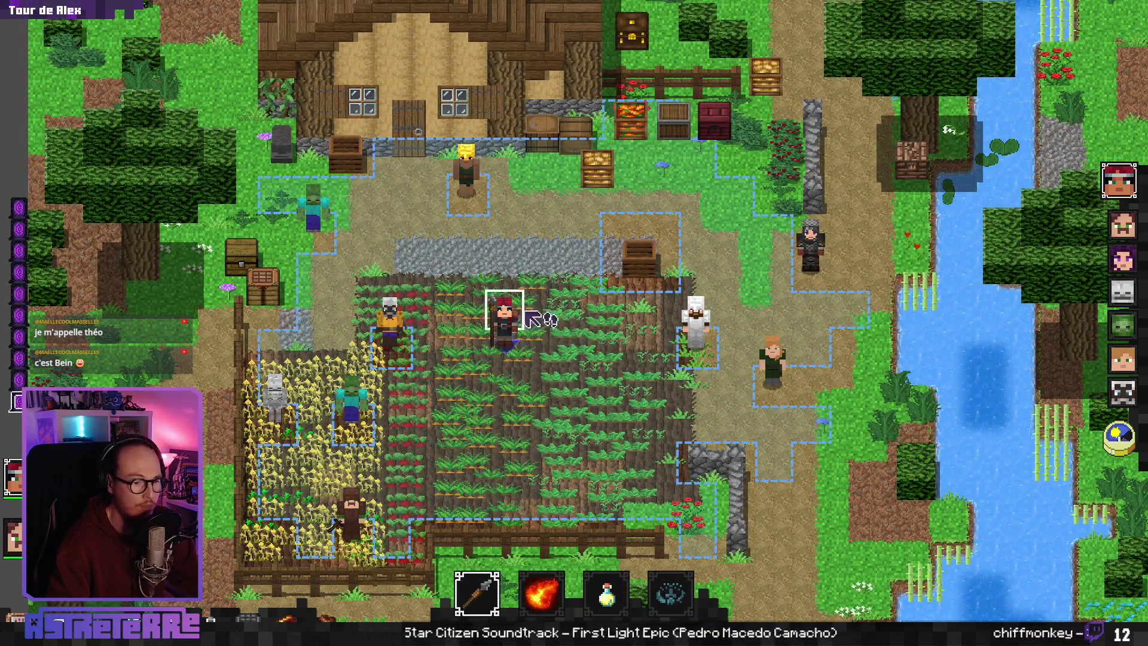
Step: Put Potion mineure de soin in an action-bar slot and arm it for use
click(476, 592)
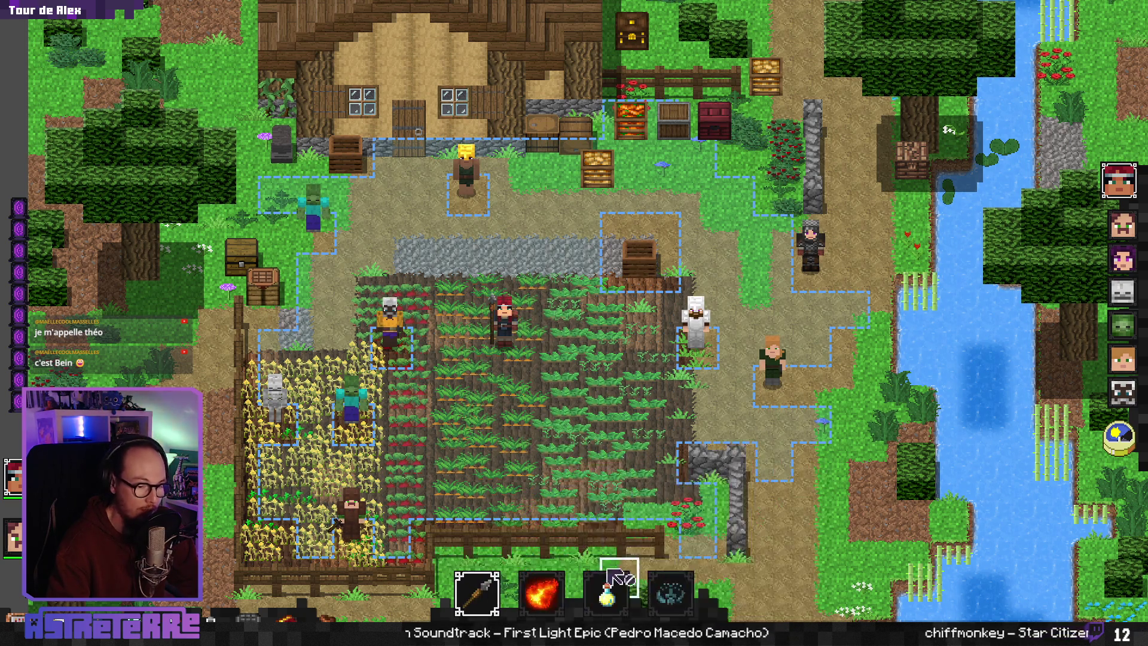
click(546, 583)
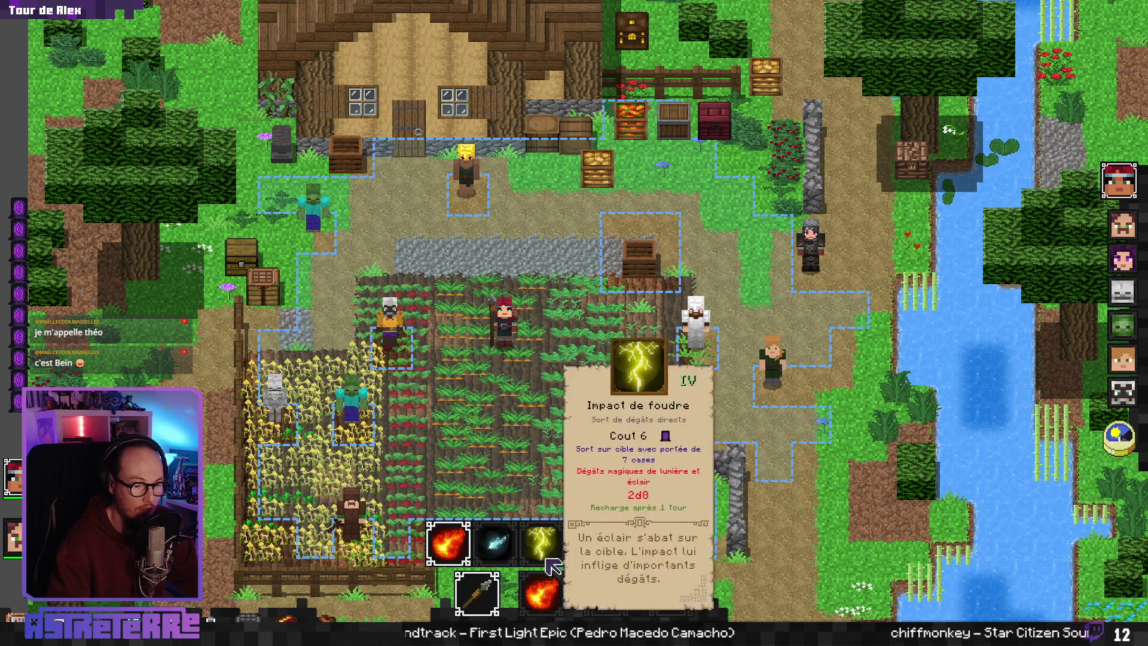
click(610, 588)
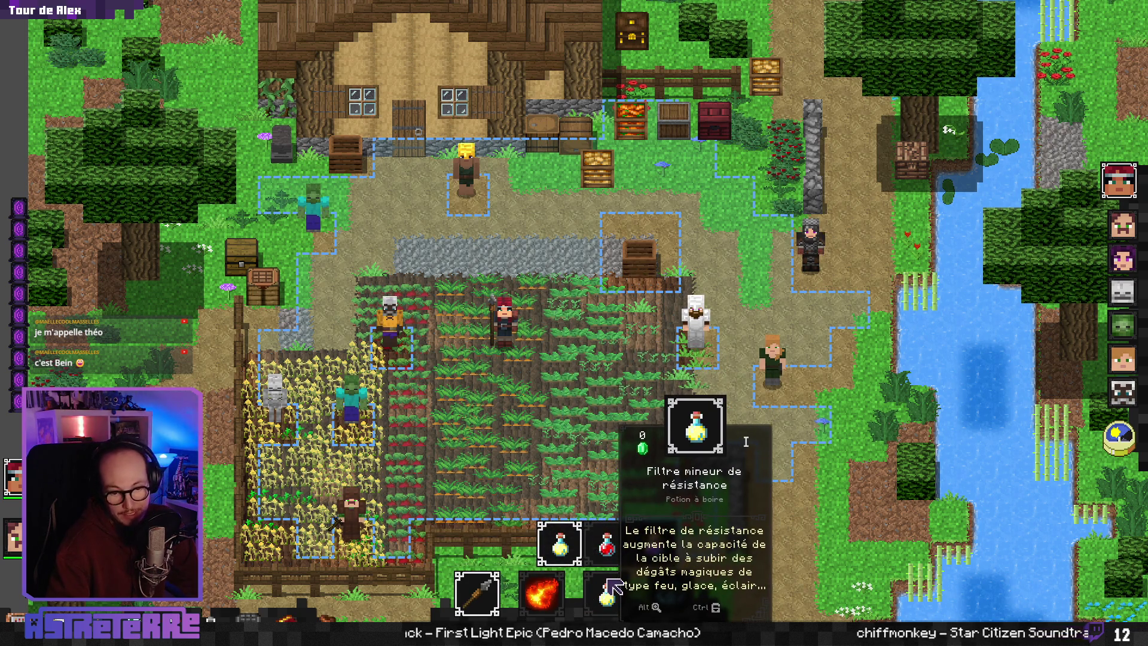
click(609, 550)
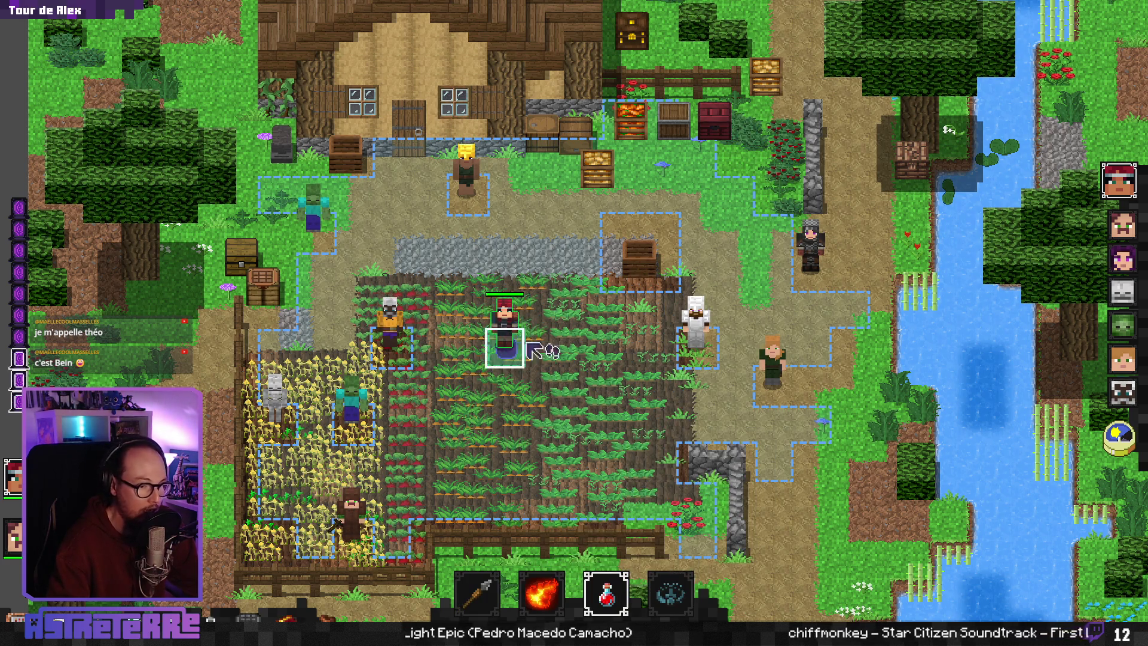
click(611, 593)
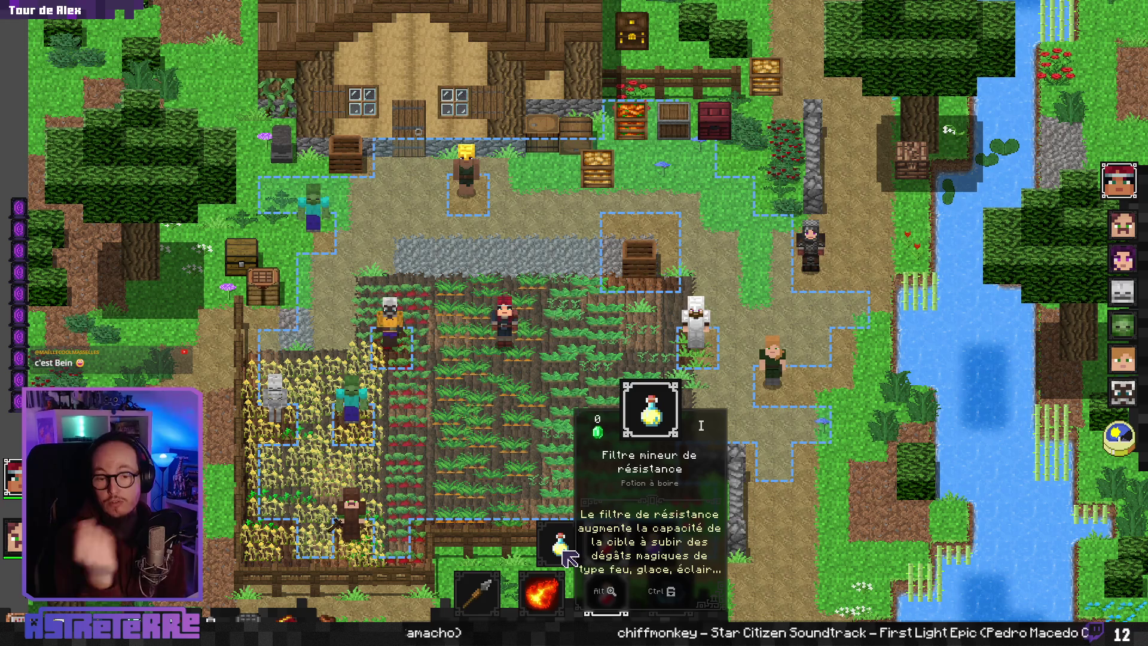
click(565, 550)
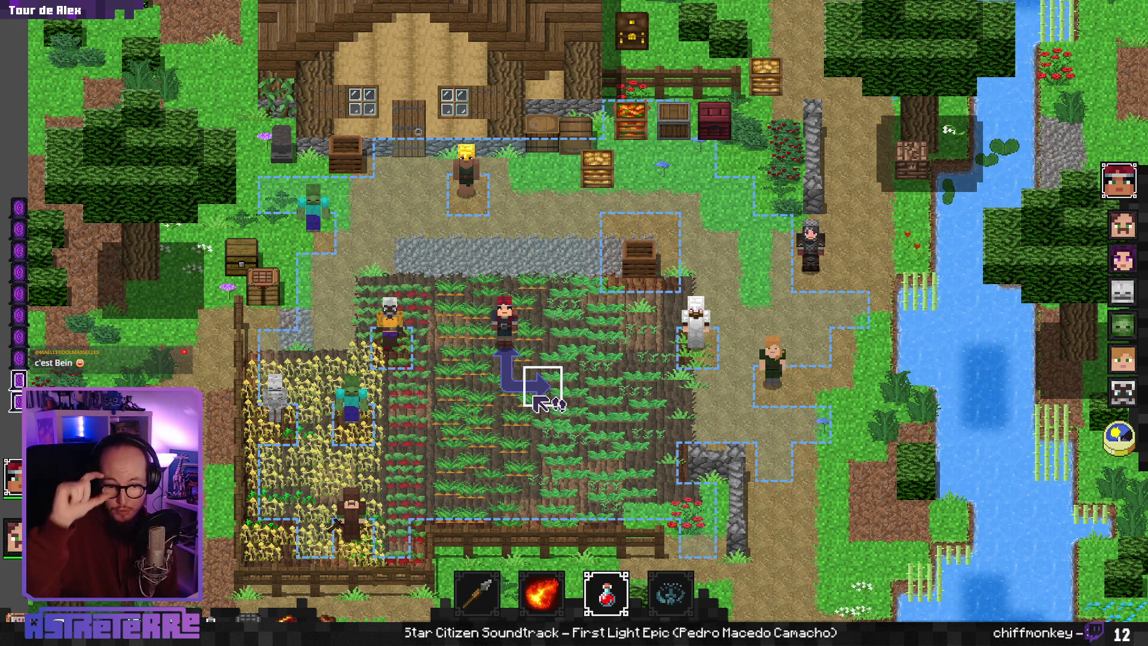
Step: Make the hero drink the potion twice, moving him between drinks, then switch out of the game
click(518, 353)
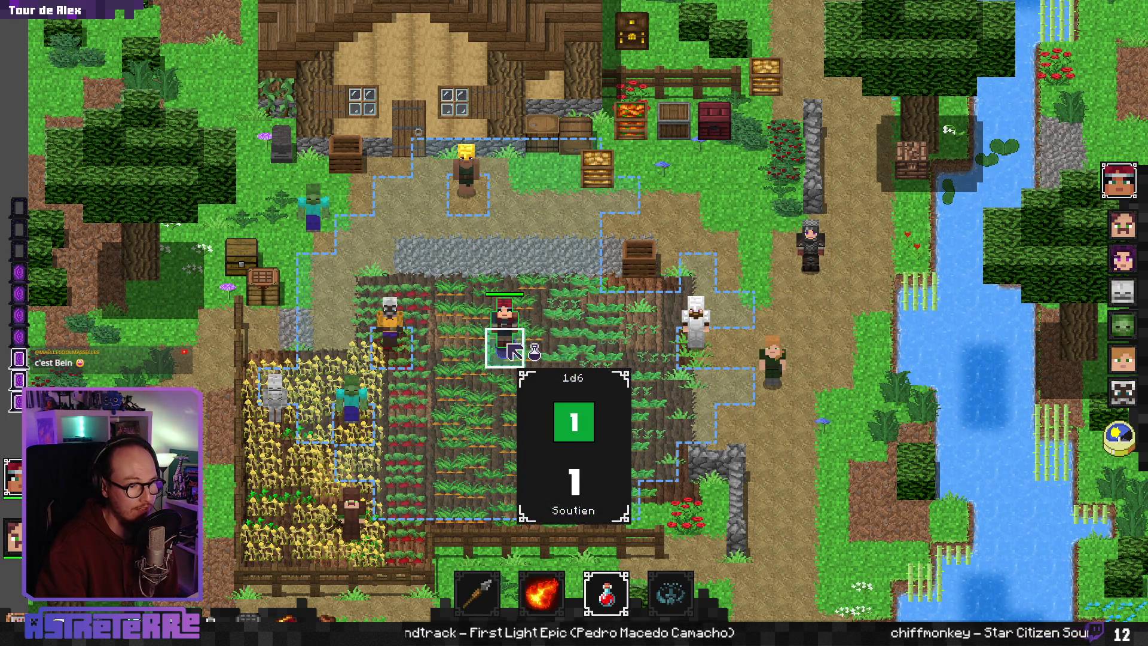
click(619, 356)
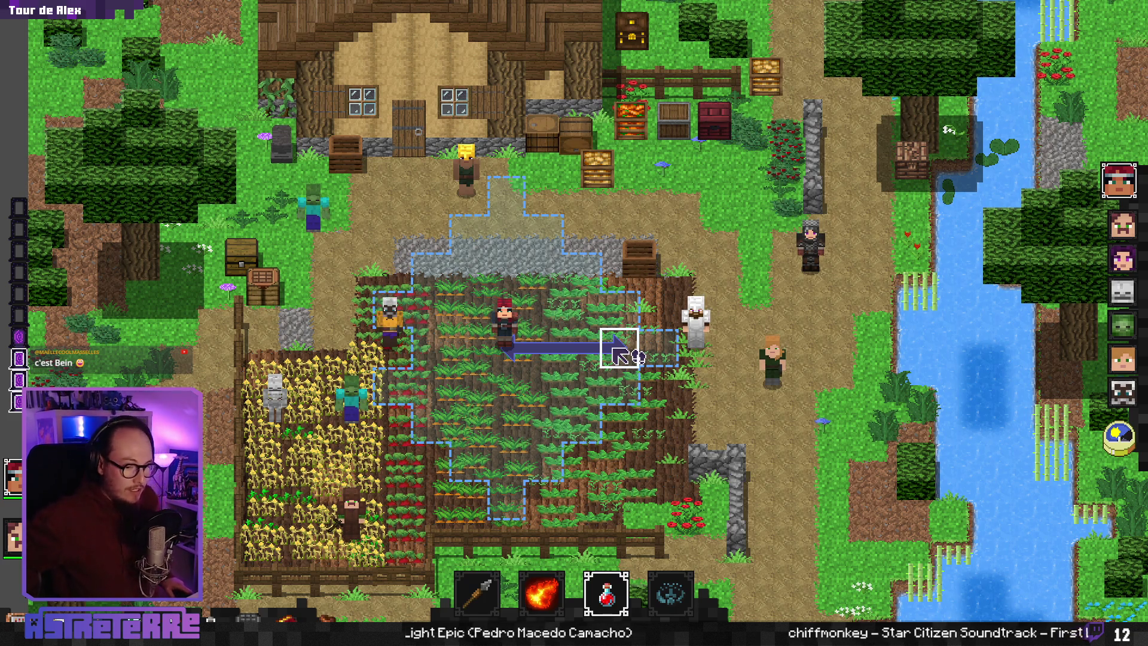
click(545, 356)
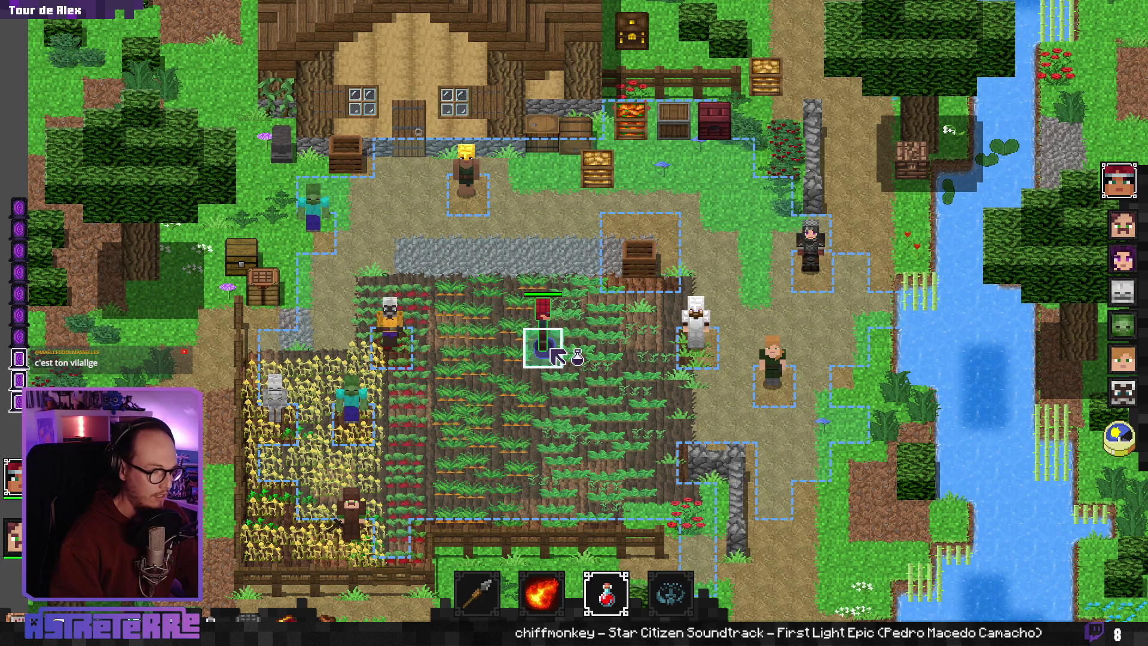
click(552, 351)
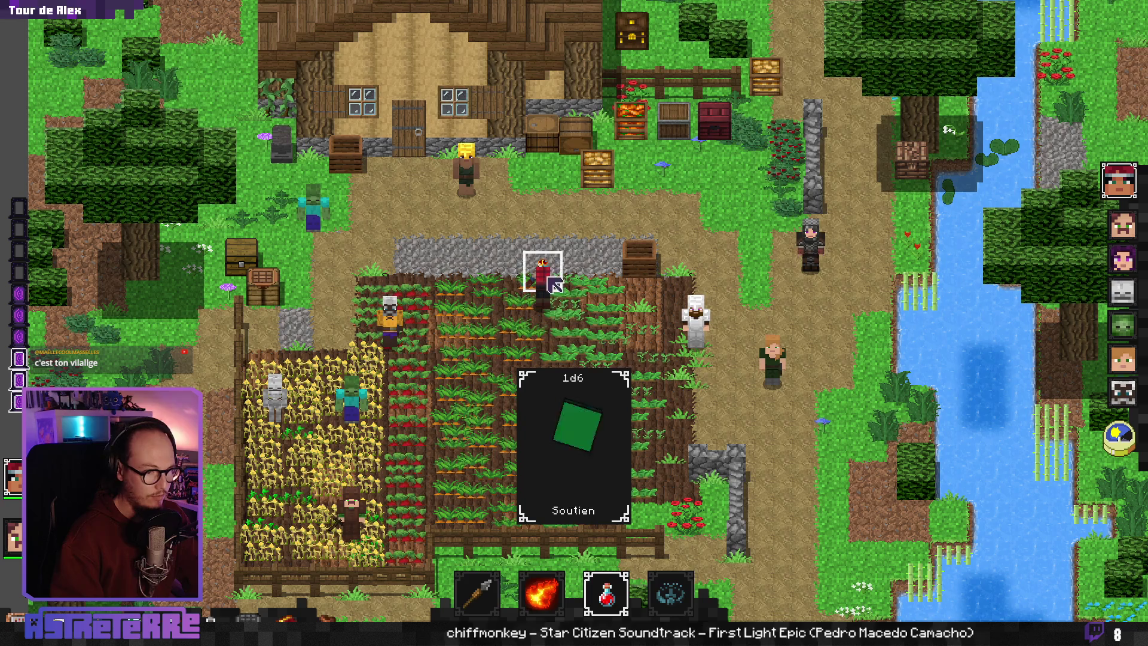
click(522, 317)
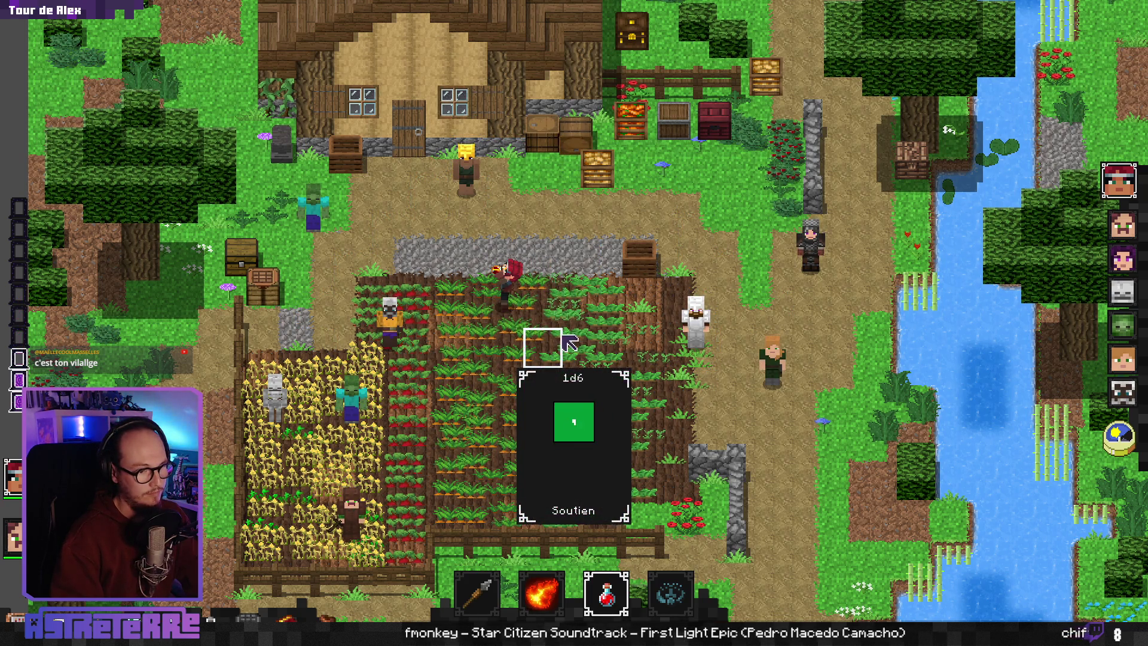
click(514, 346)
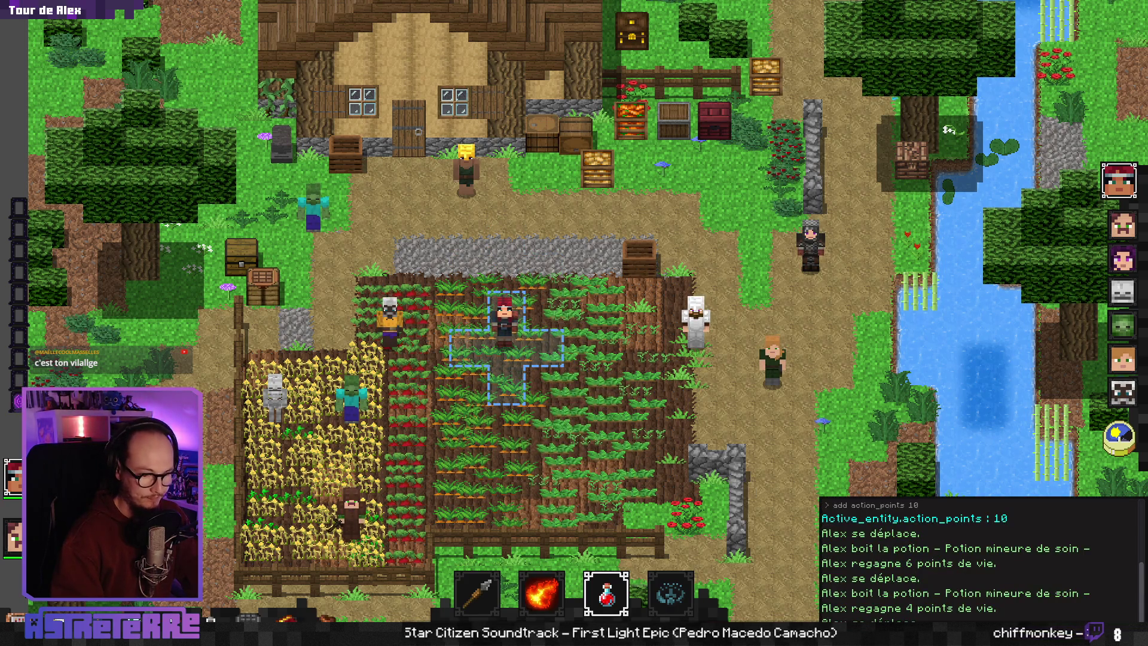
key(alt+Tab)
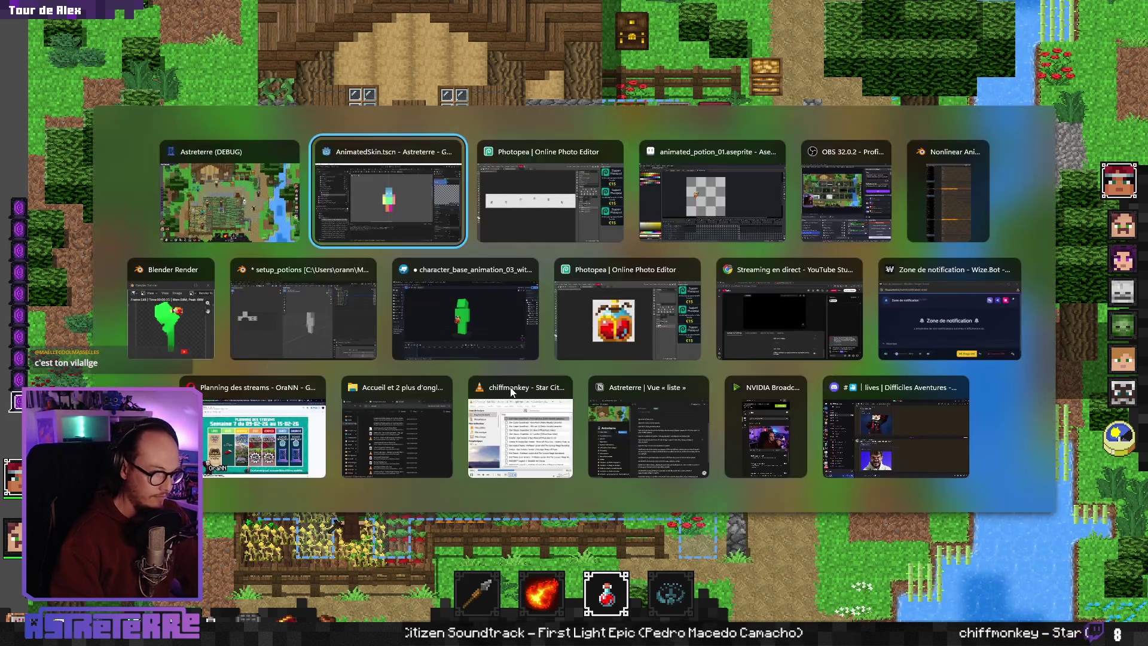
Step: Launch ScreenToGif from the Start menu and dismiss its already-running notice
key(super)
scroll(718, 299, down, 2)
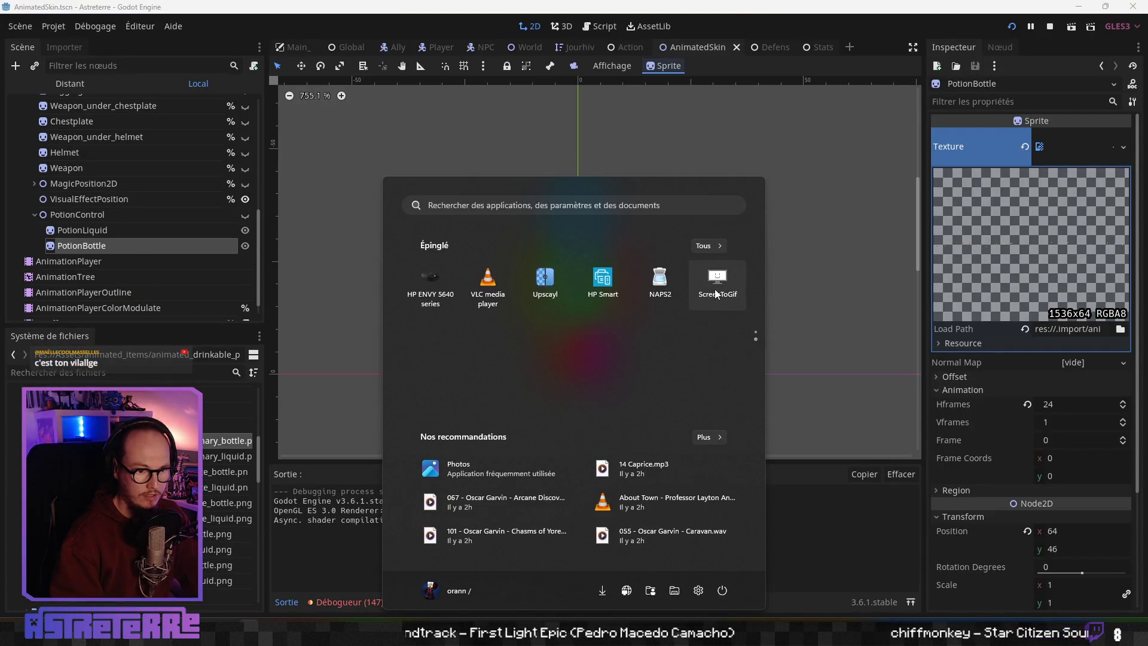
click(716, 282)
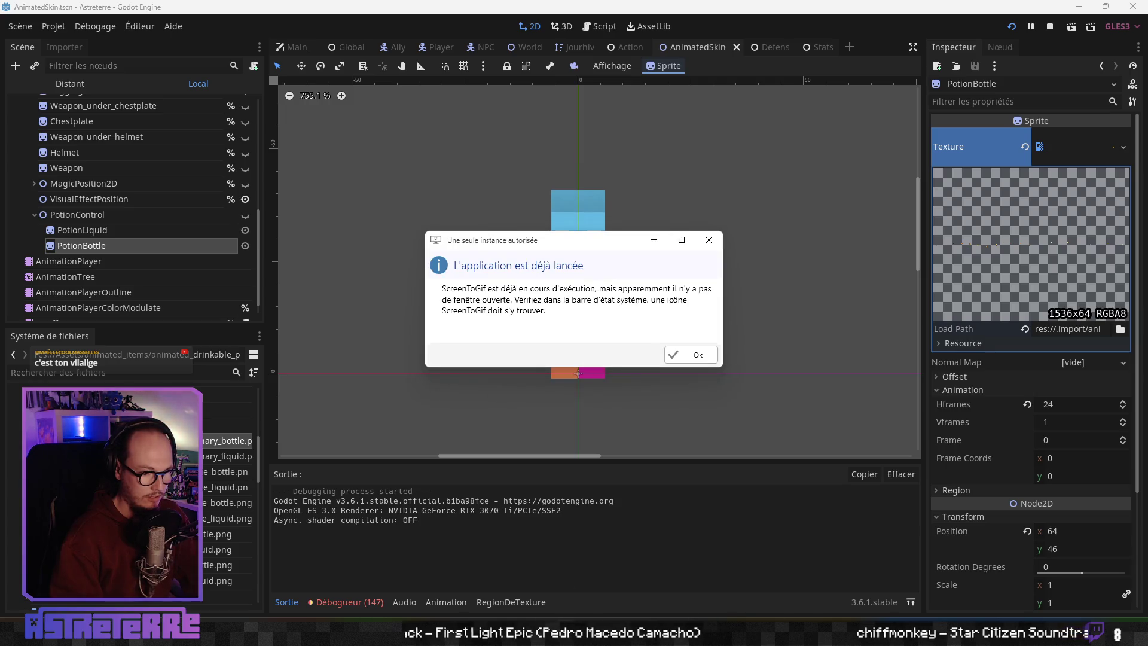
click(691, 354)
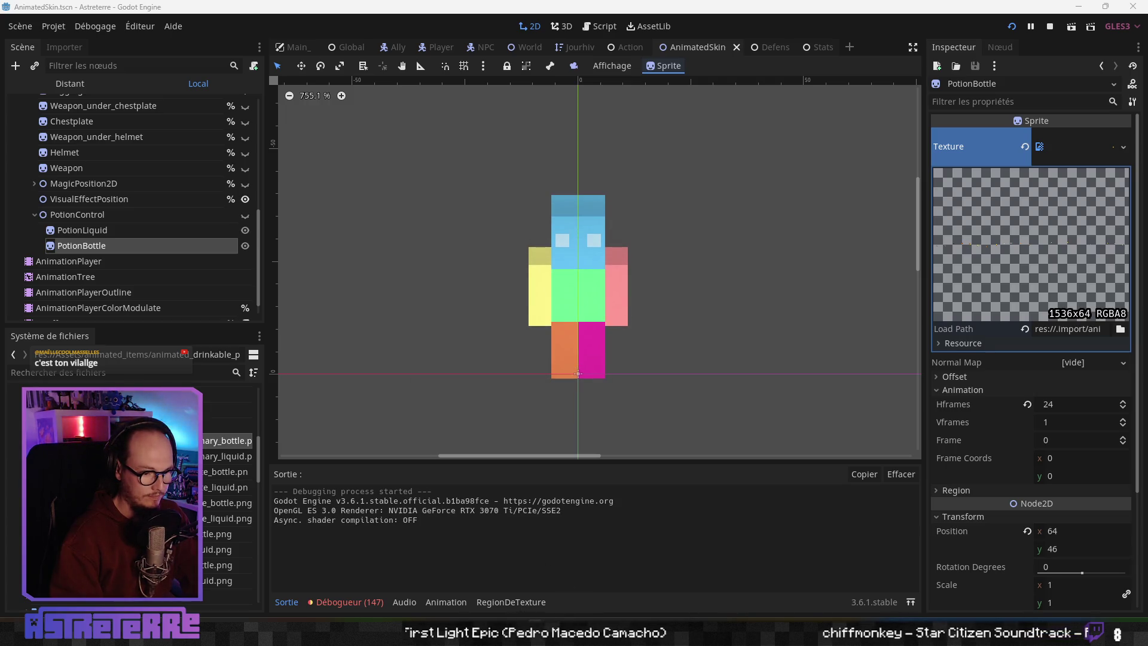
Step: Return to the game and position the ScreenToGif recorder frame over the hero on the farm field
mouse_move(526, 633)
click(633, 568)
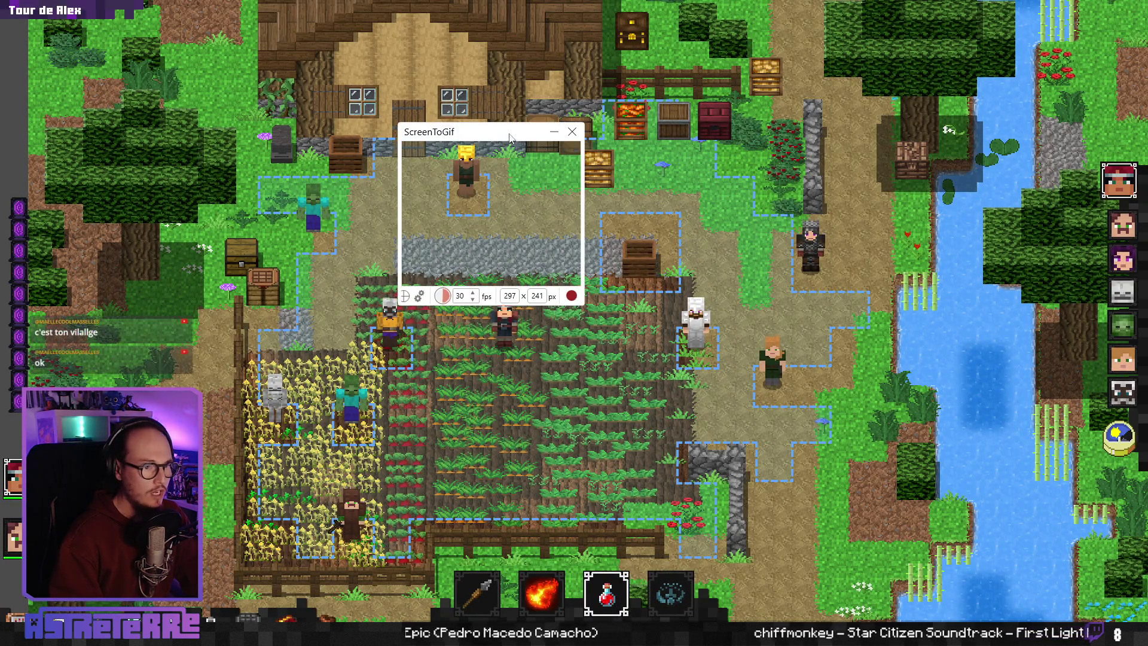
mouse_move(507, 131)
mouse_down()
mouse_move(504, 233)
mouse_move(525, 247)
mouse_up()
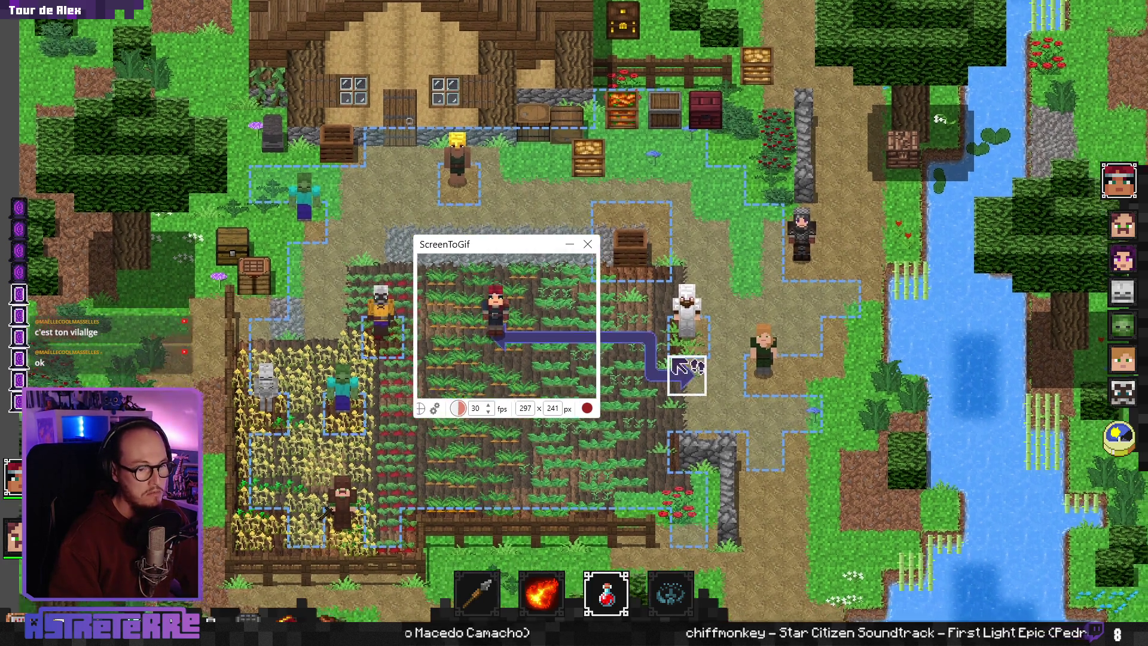
key(Left)
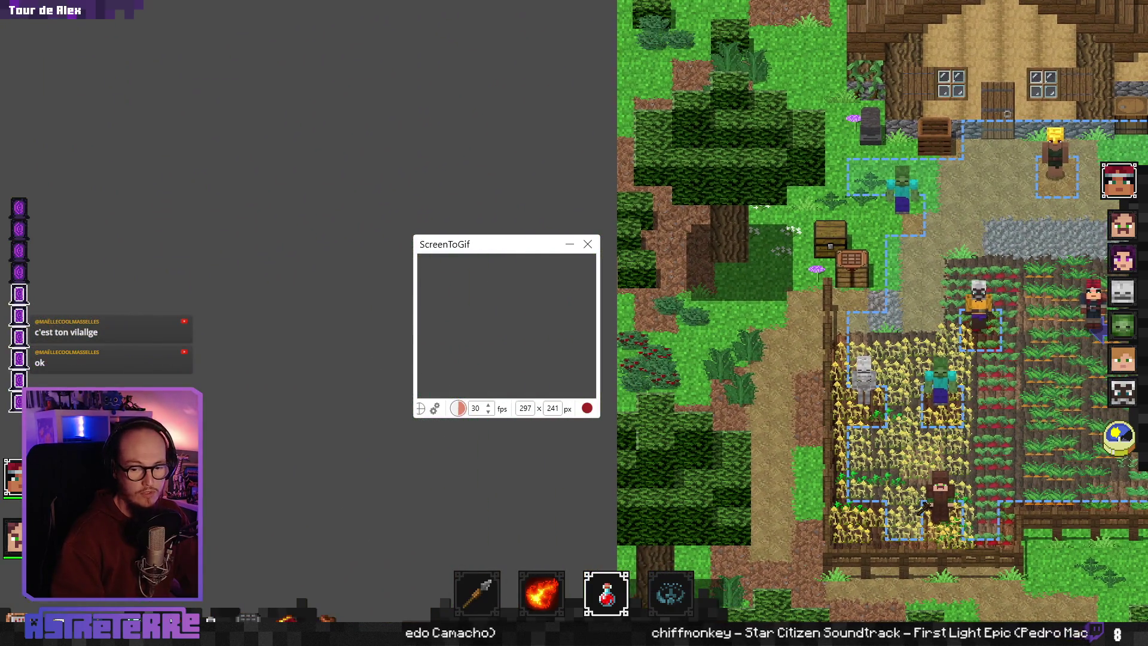
key(Right)
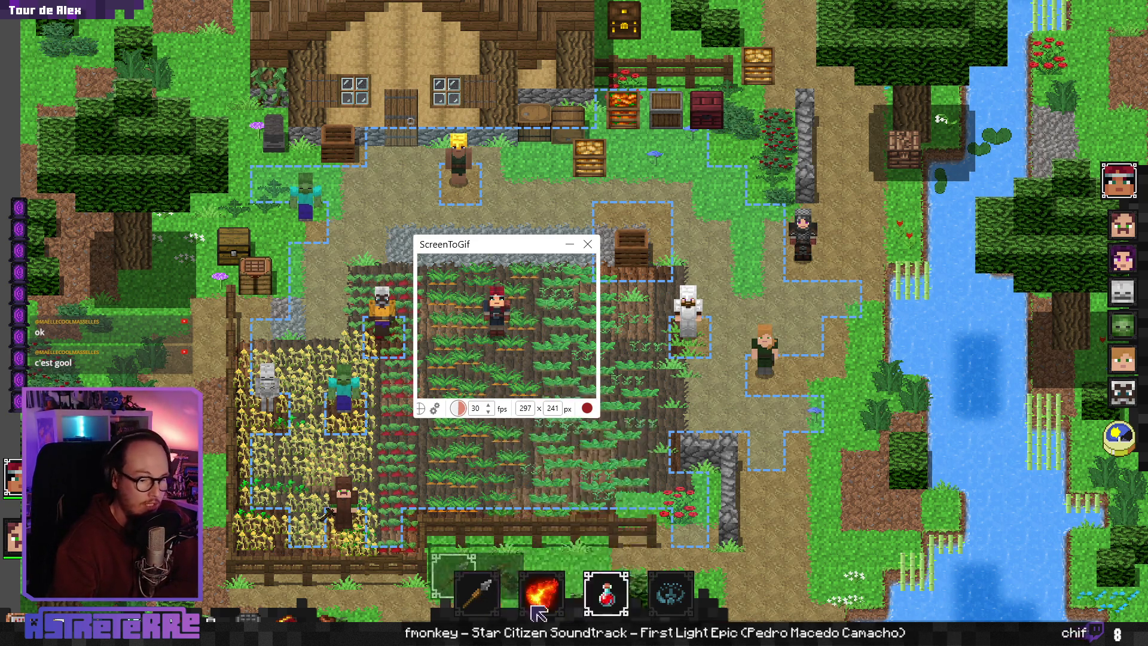
mouse_move(606, 592)
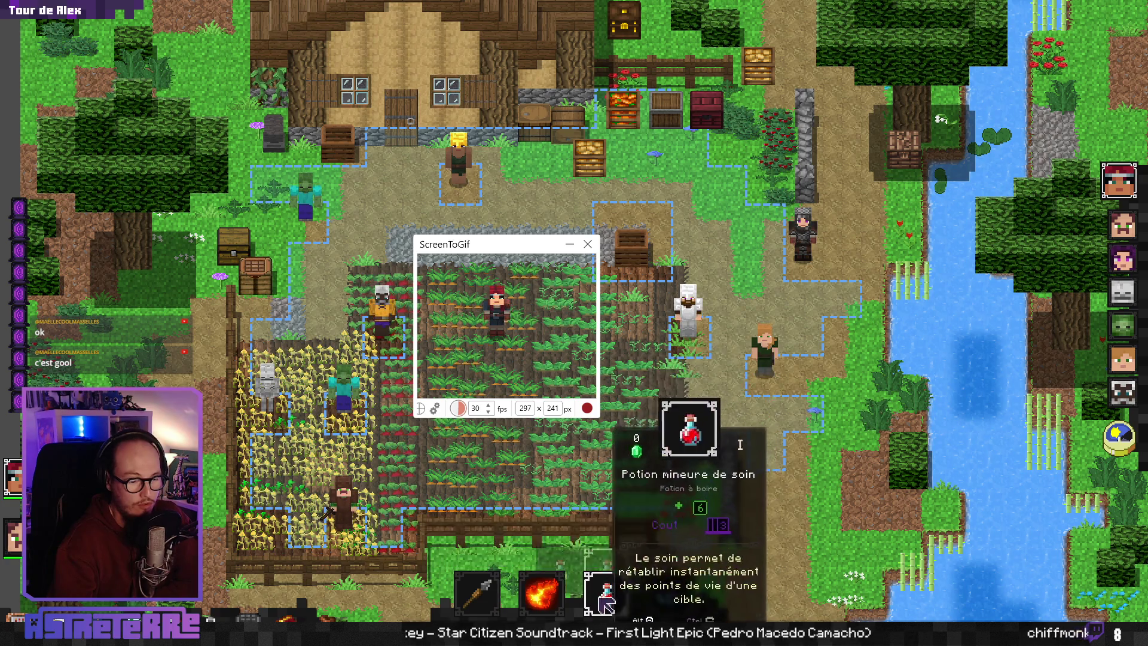
mouse_move(558, 595)
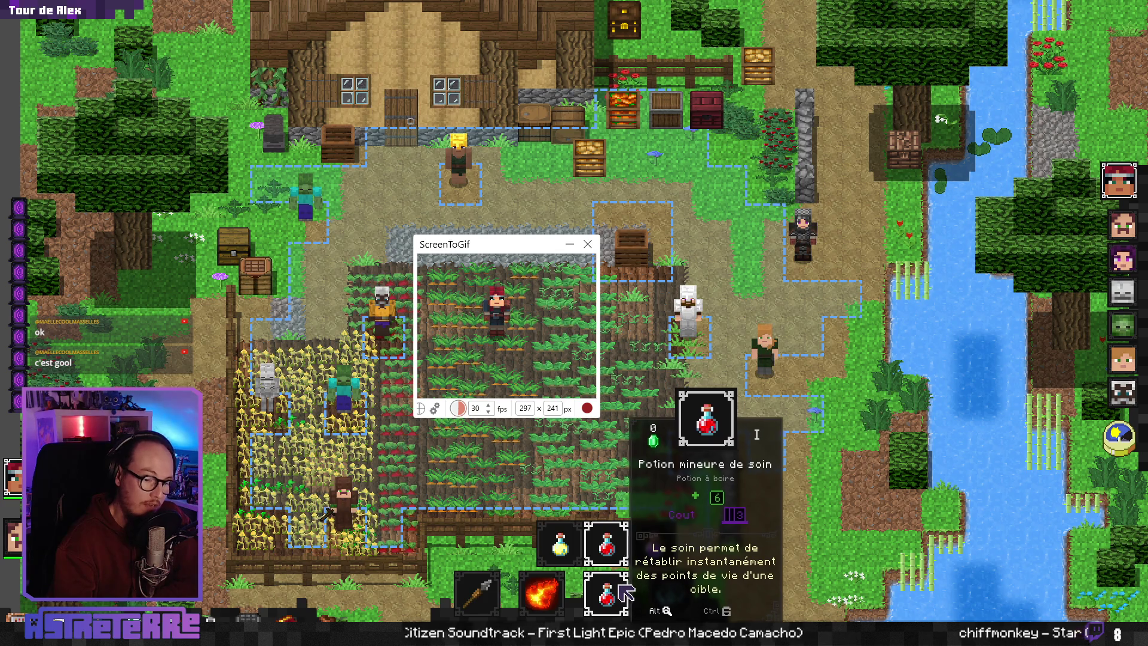
mouse_move(629, 571)
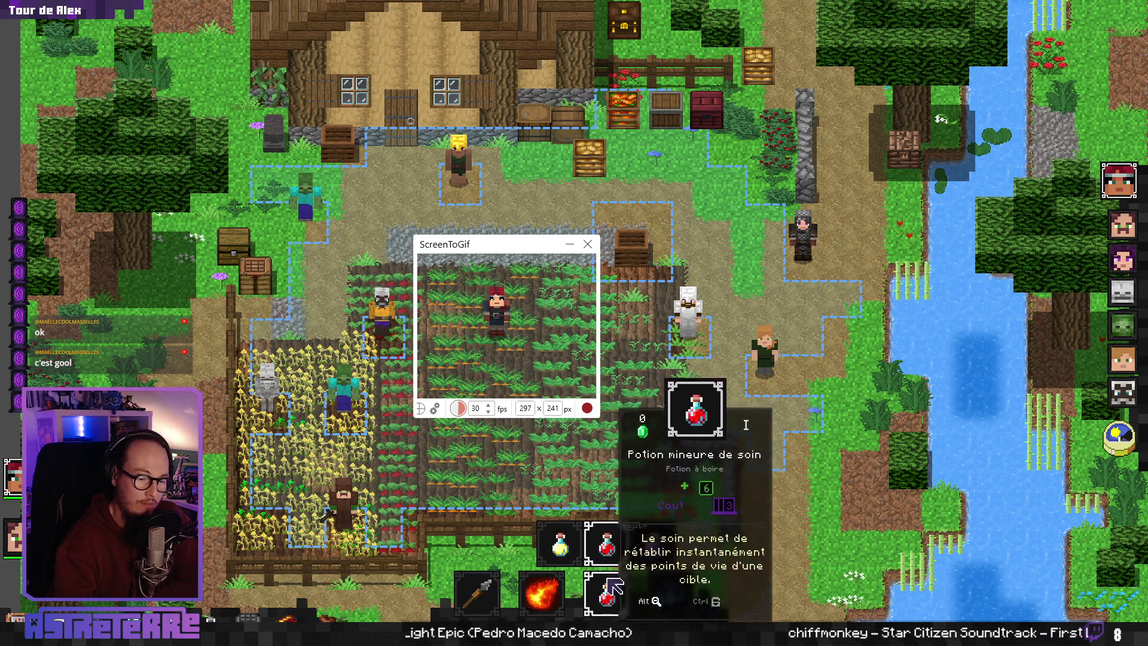
mouse_move(670, 594)
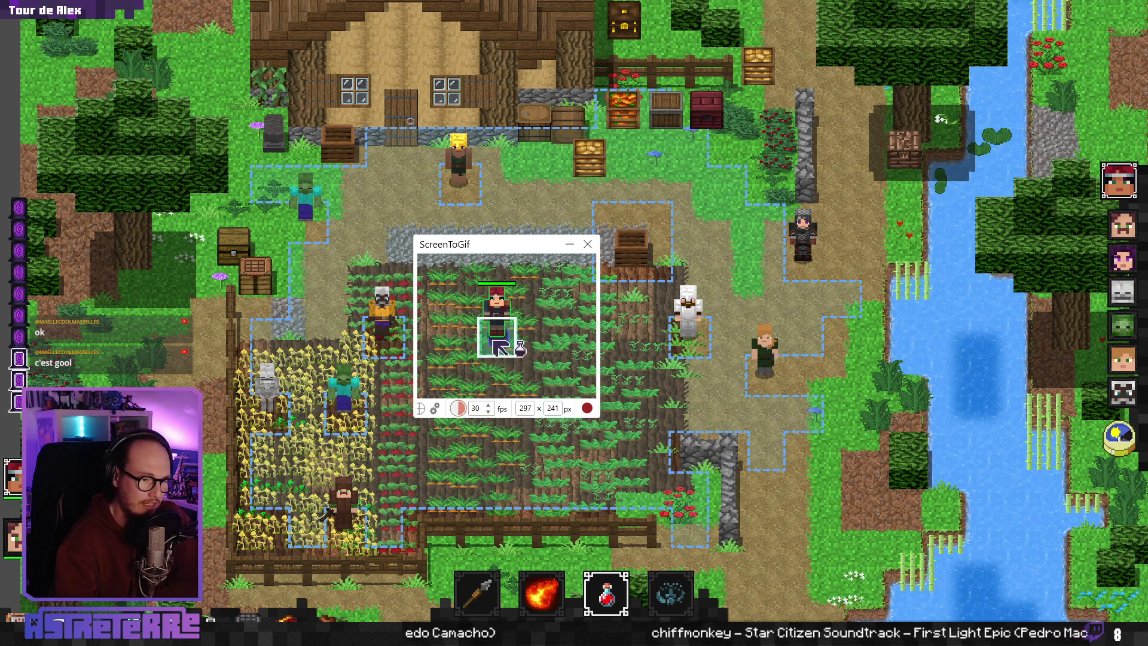
Step: Record the hero drinking the potion twice, then stop to open the frames in the editor
key(F7)
click(538, 359)
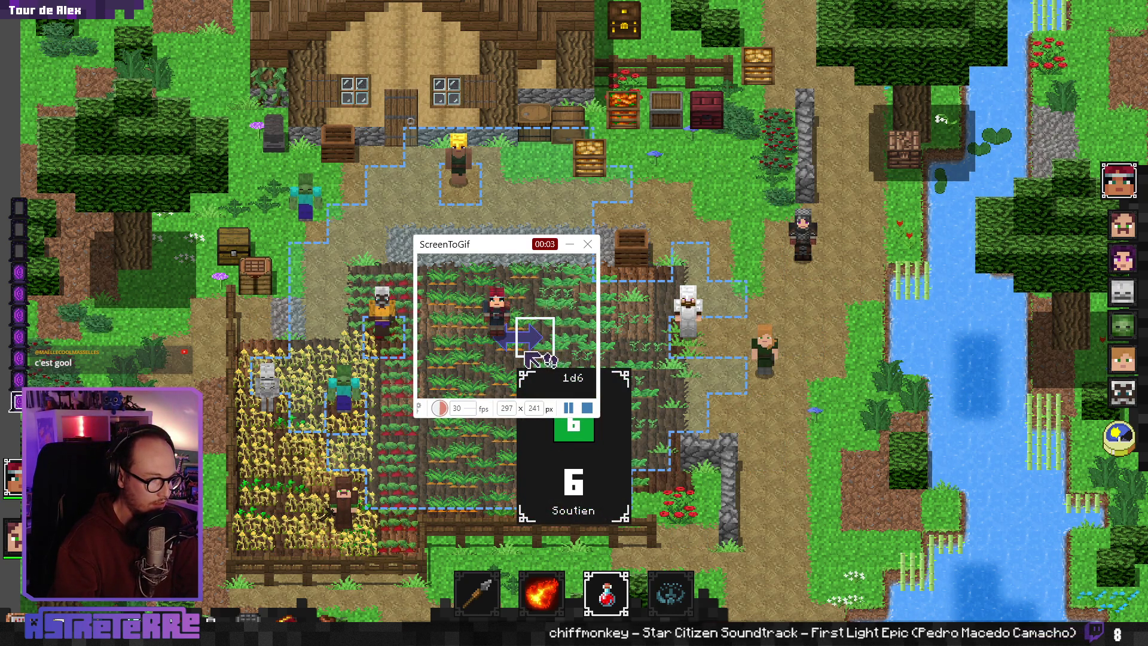
click(526, 353)
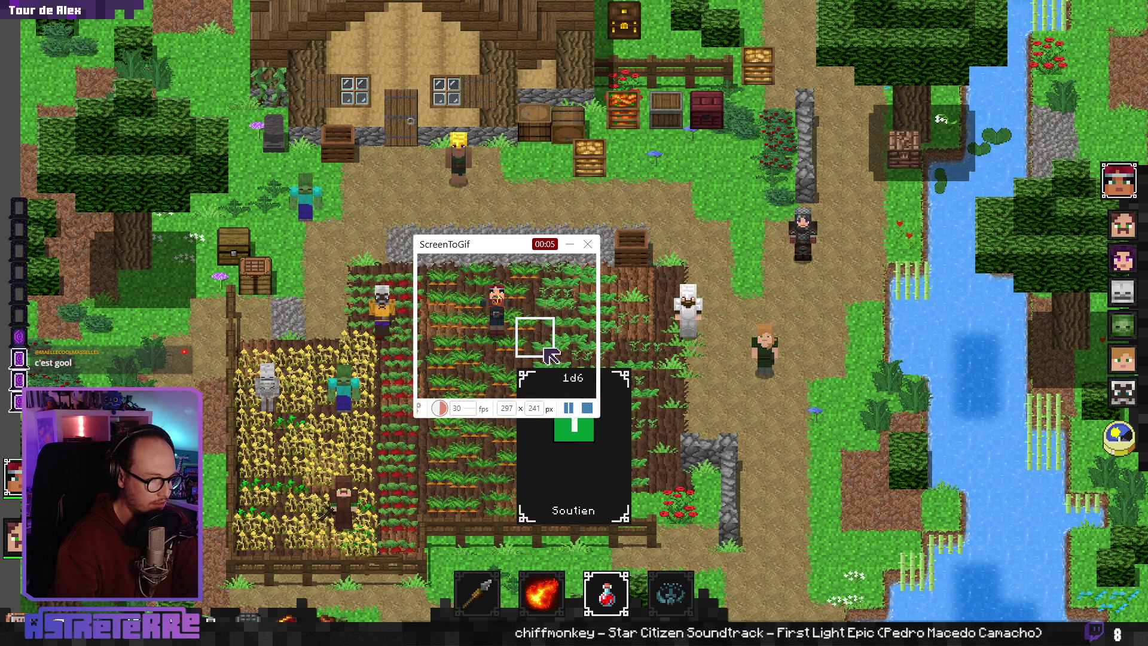
click(568, 408)
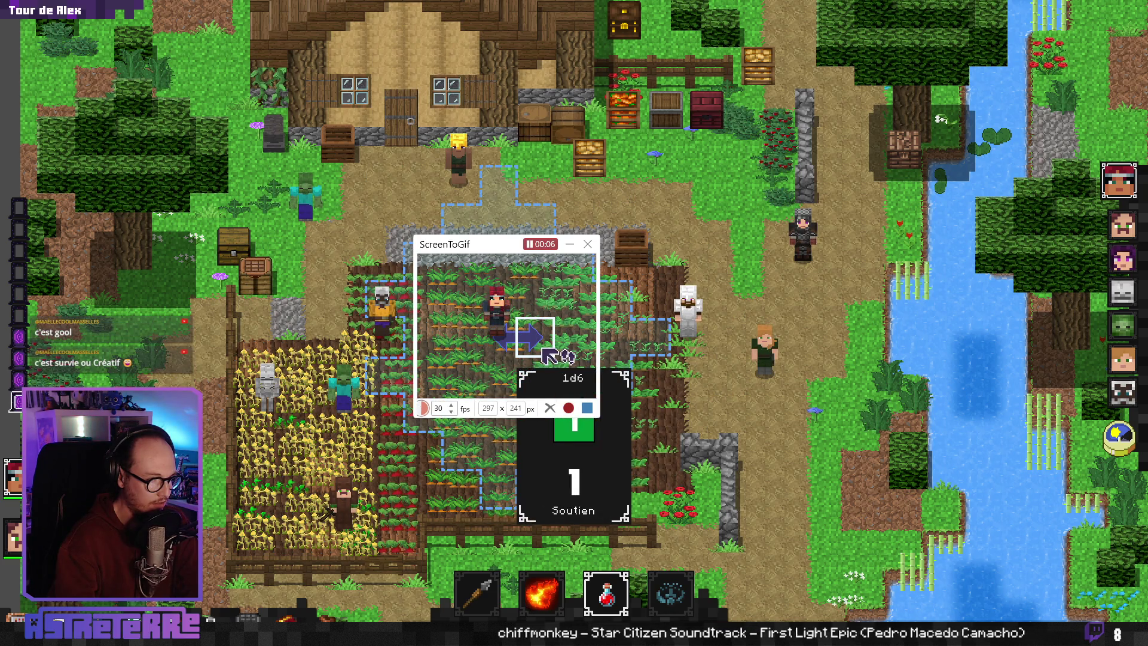
click(587, 411)
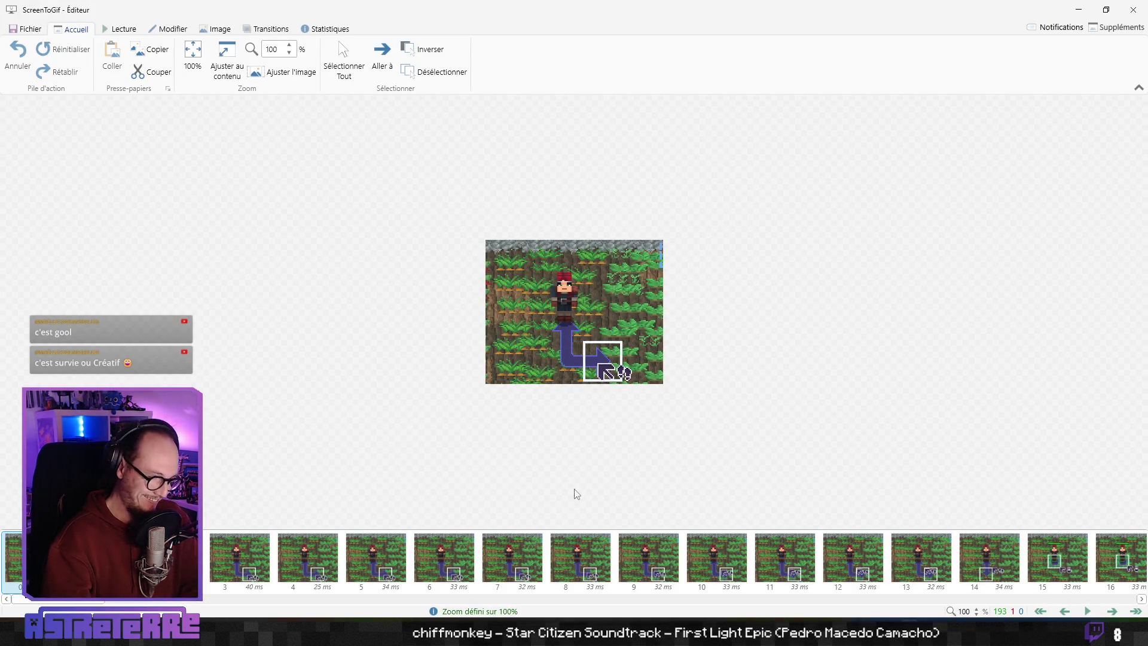
key(space)
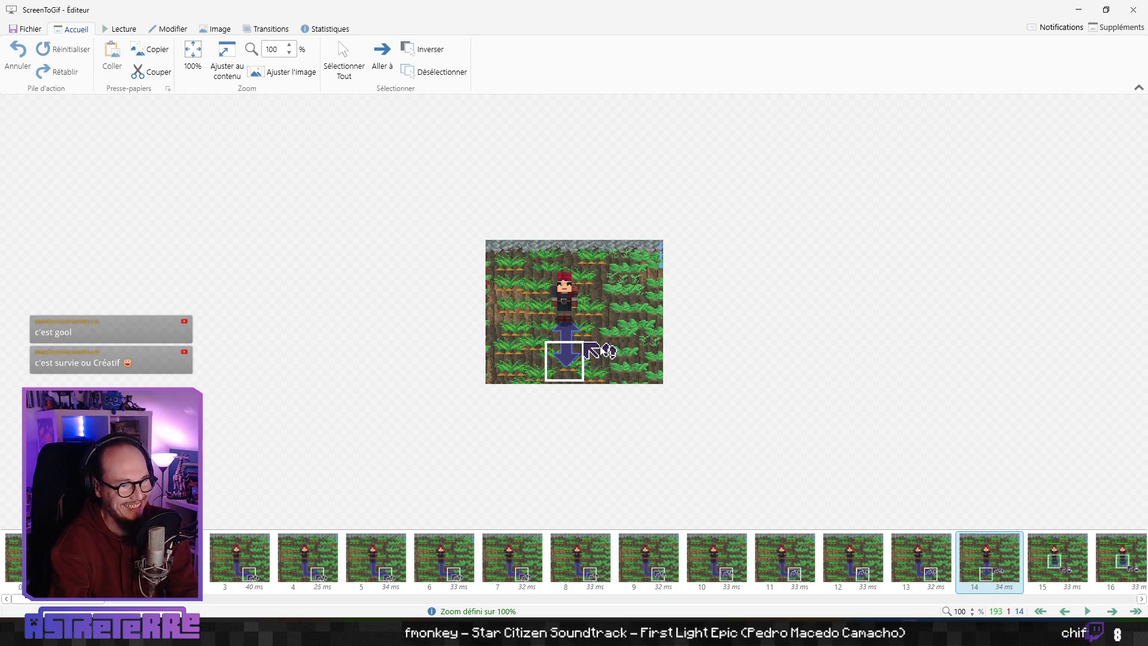
scroll(603, 334, up, 5)
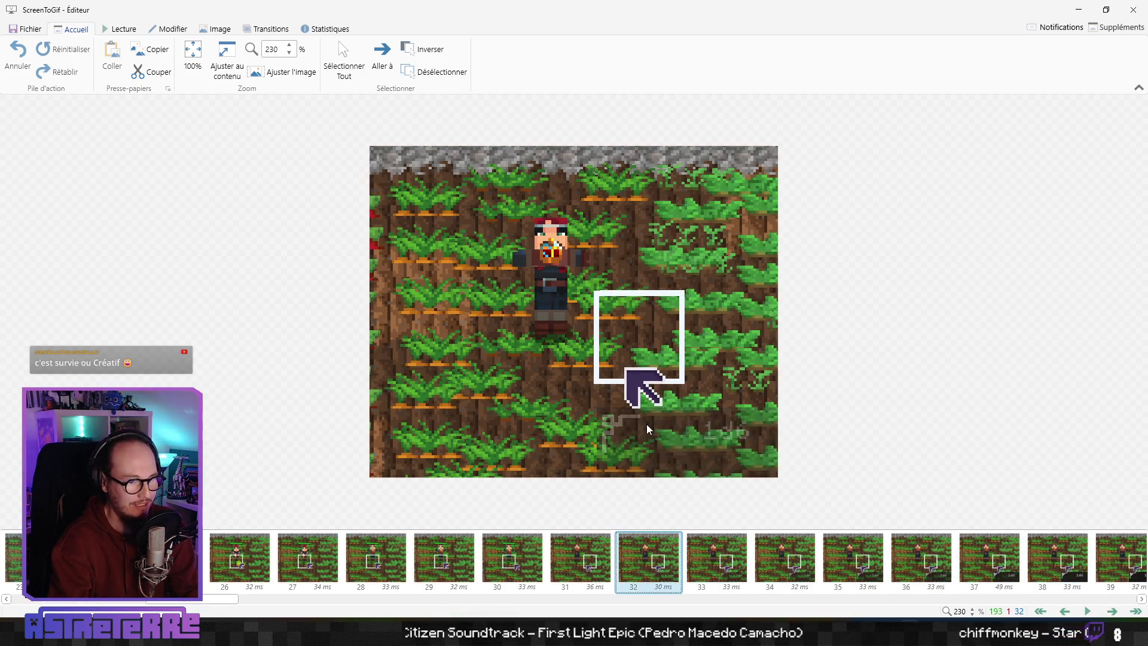
key(Left)
key(Left)
key(Left)
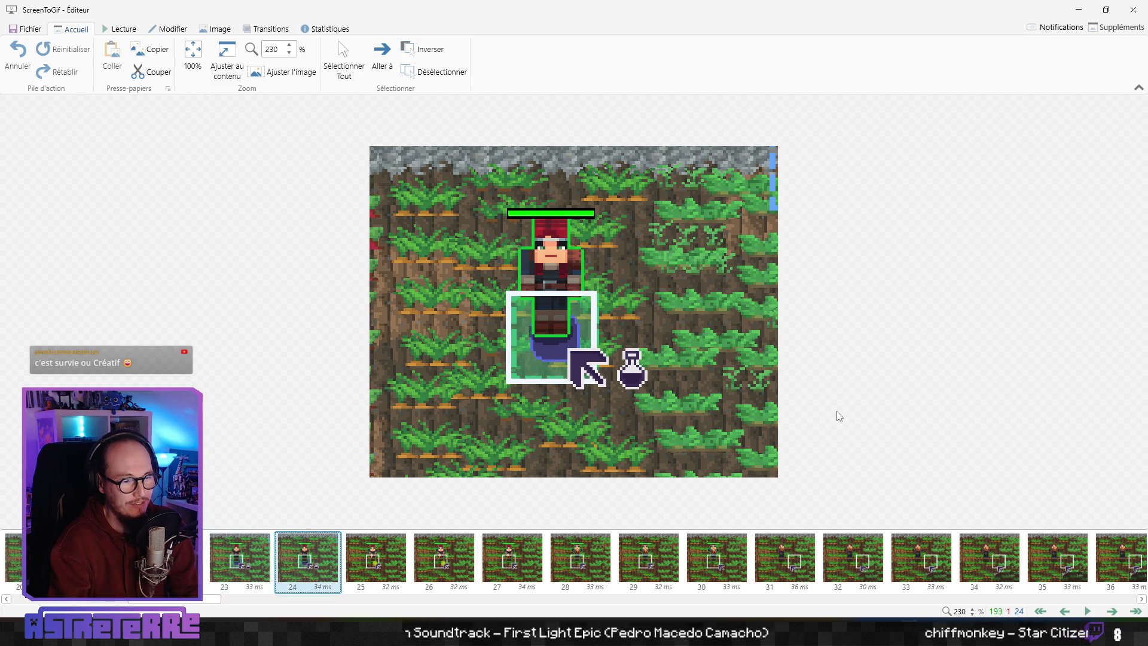
key(Left)
key(Left)
key(Right)
key(Right)
key(Right)
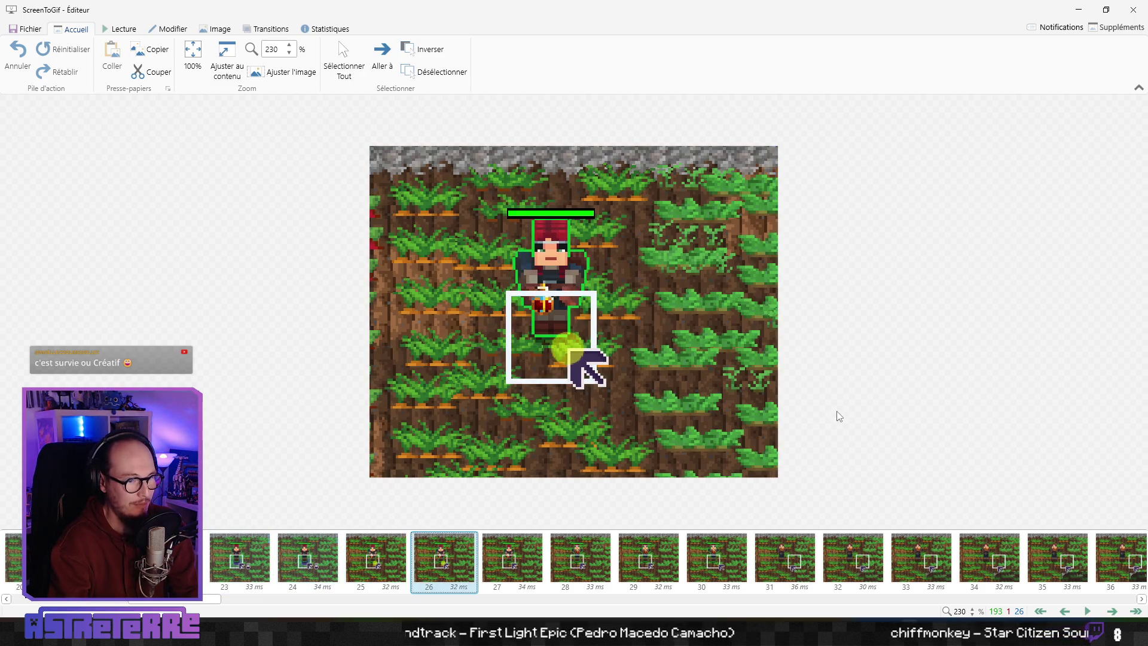
key(Right)
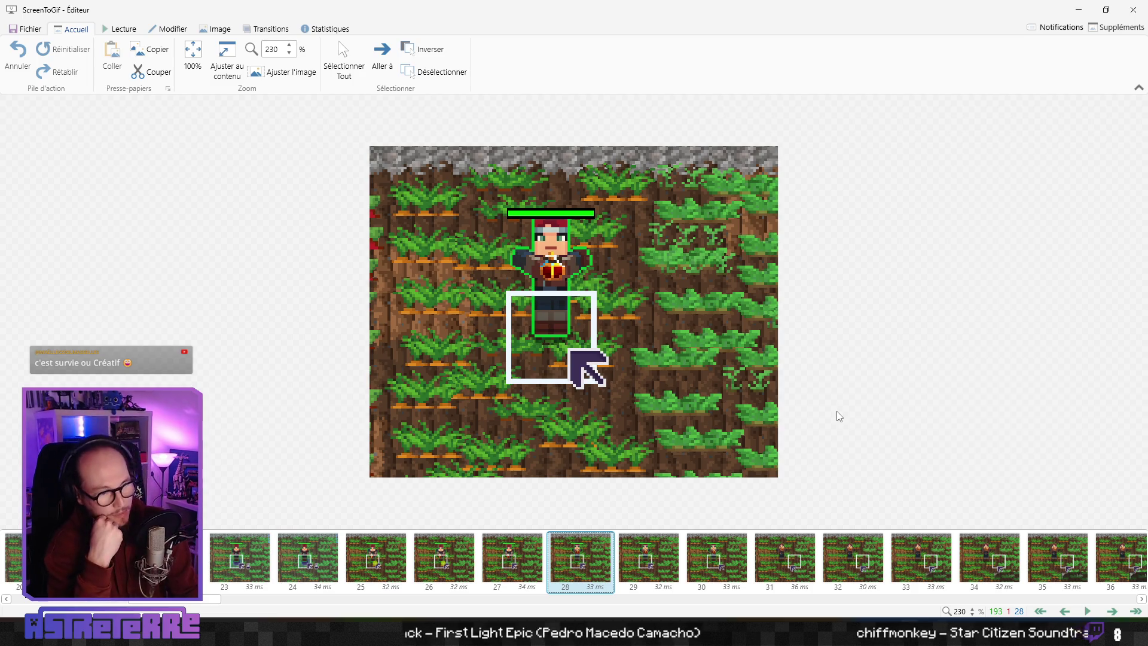
key(Right)
key(Right)
key(Right)
key(Right)
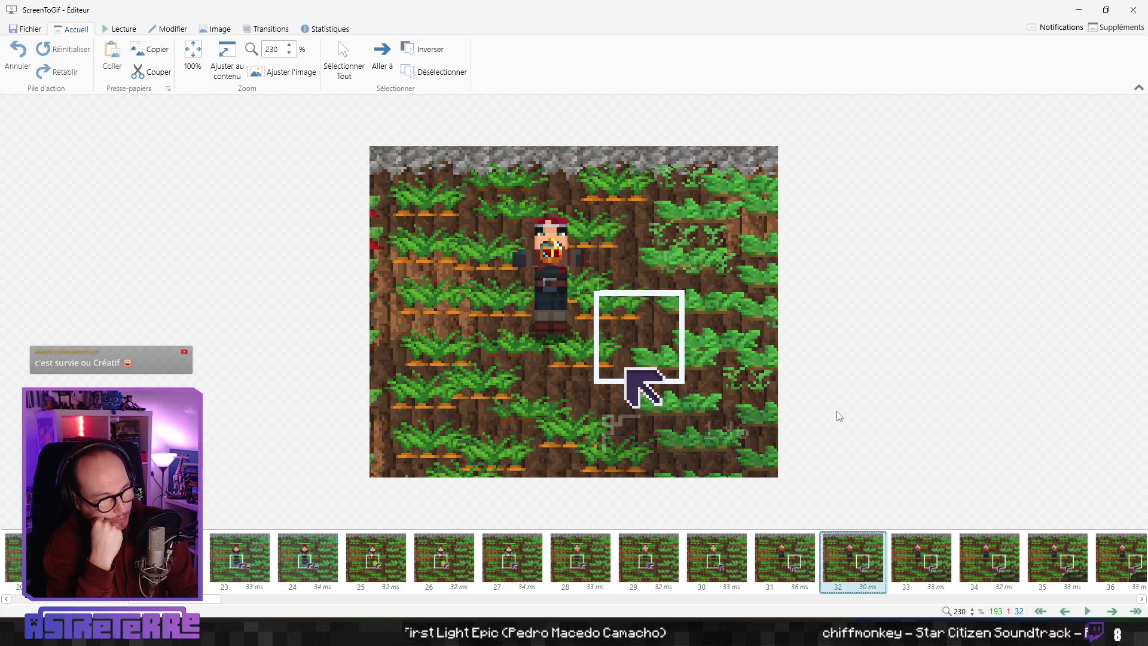
key(Right)
key(Right)
key(Right)
key(Right)
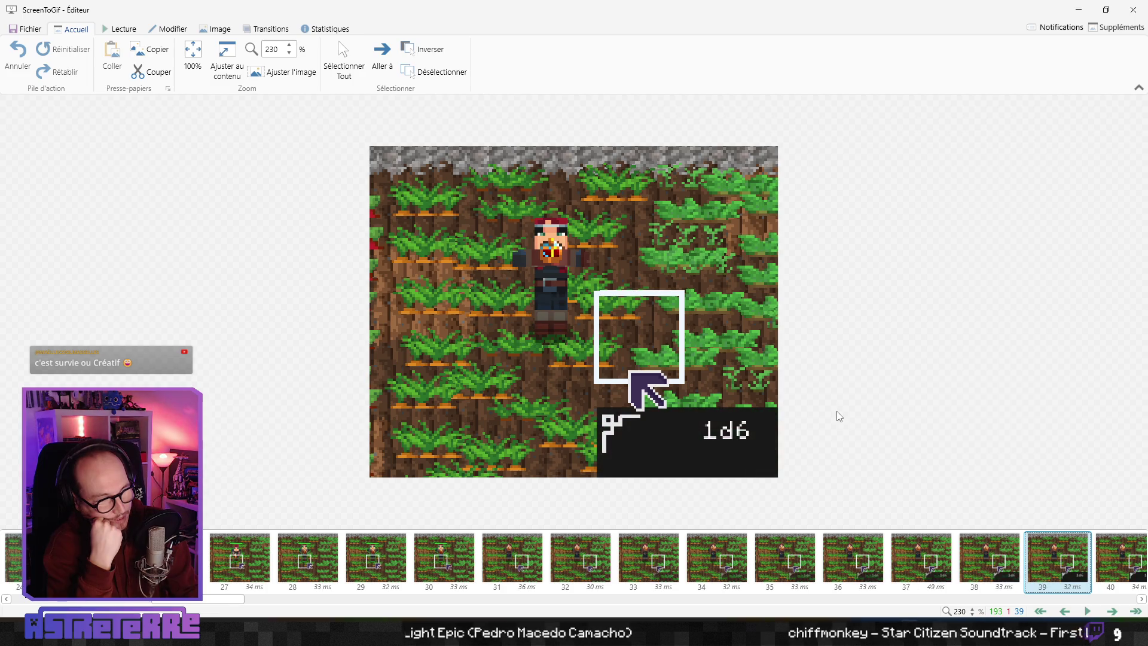
key(Right)
key(Right)
key(Right)
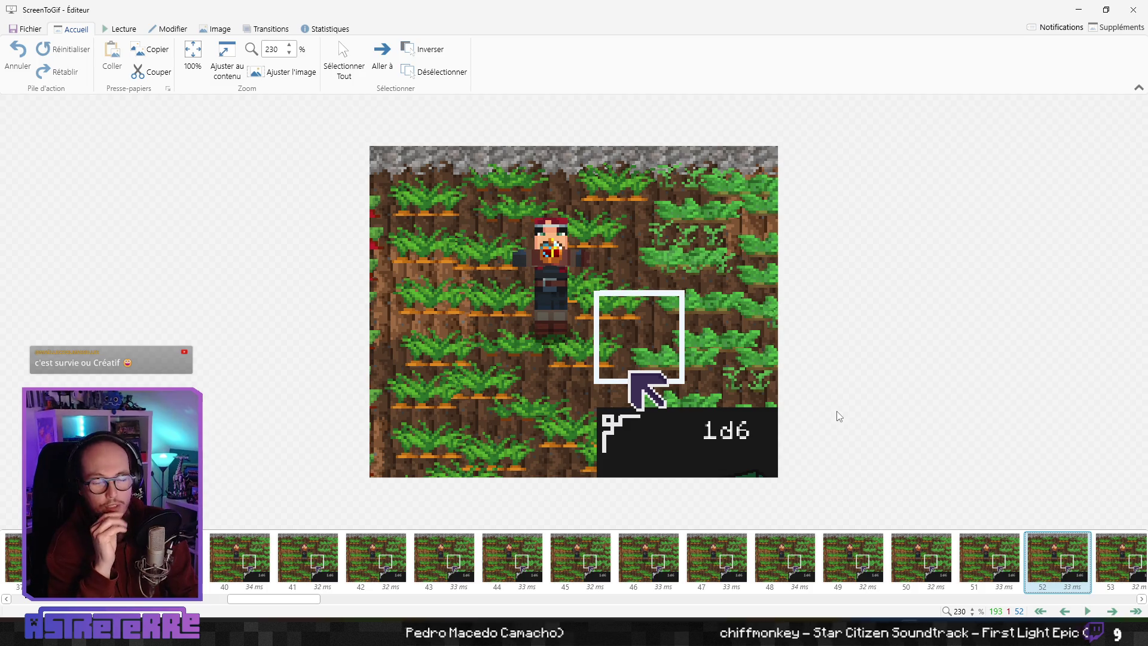
key(Right)
key(Right)
key(Right)
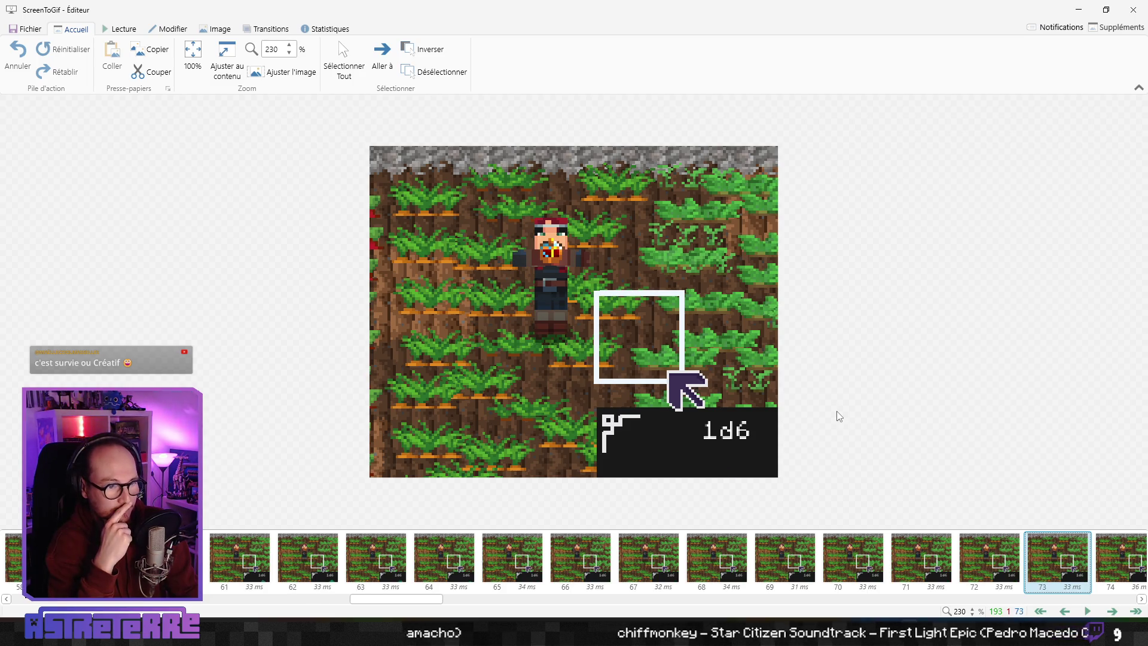
key(Right)
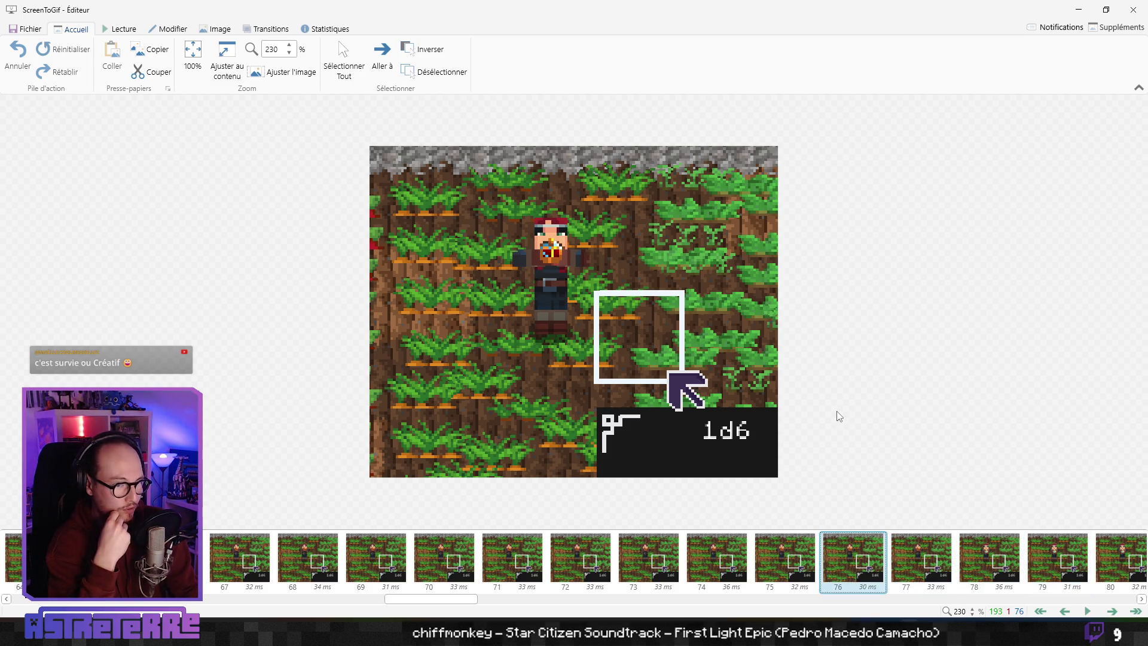
key(Right)
key(Right)
key(Right)
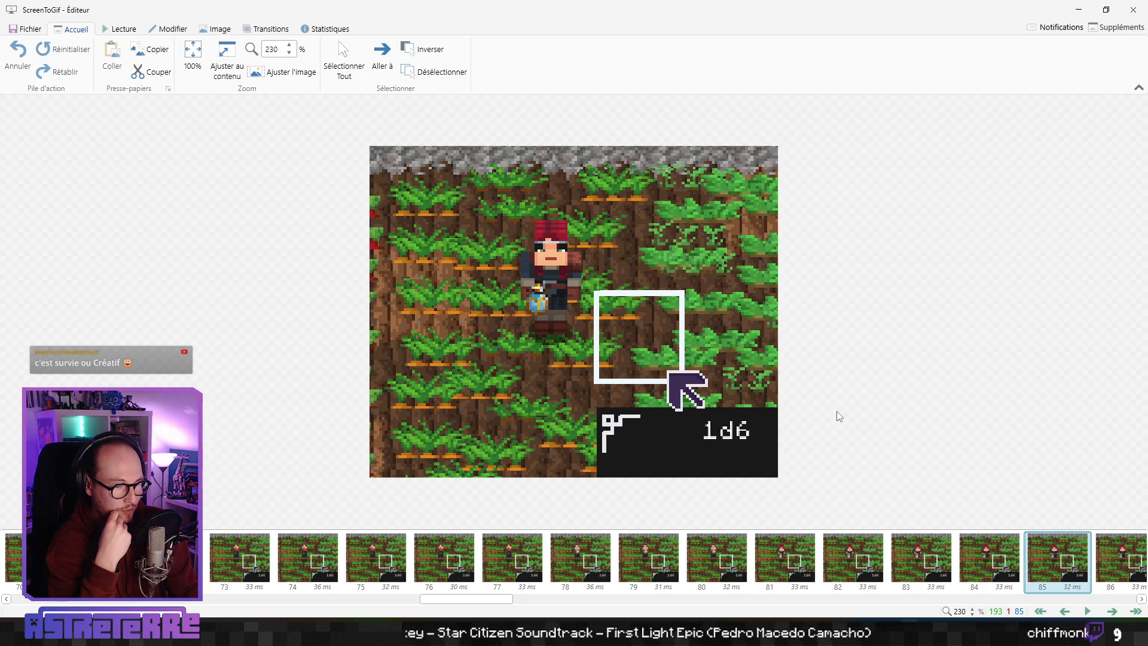
key(Right)
key(Right)
key(Left)
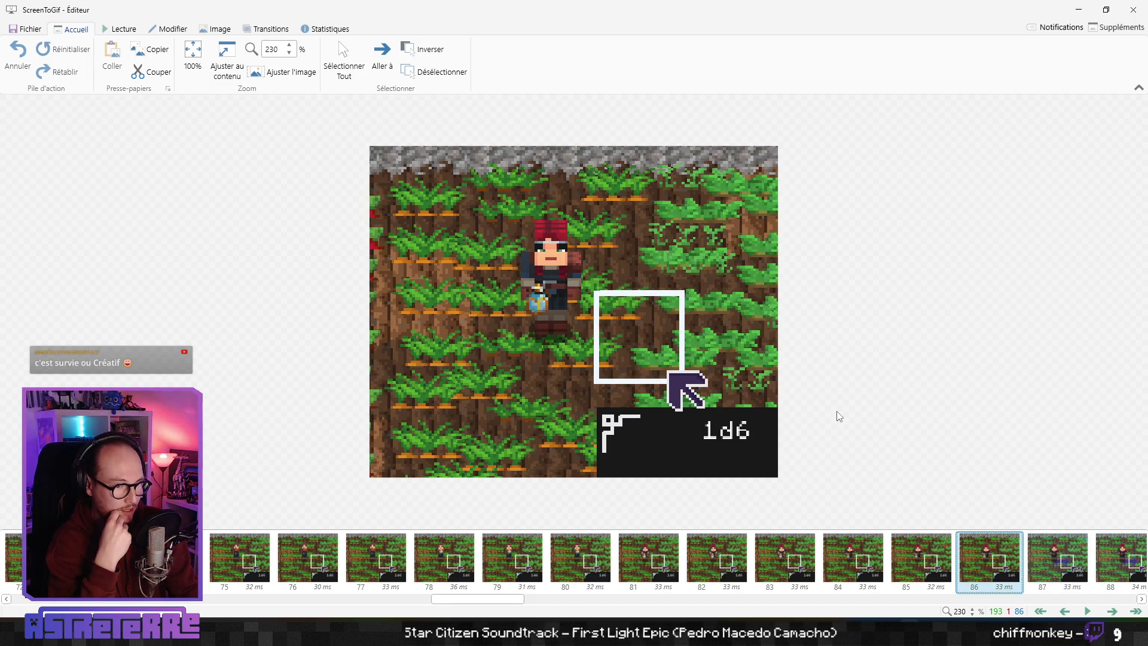
key(Right)
key(Left)
key(Right)
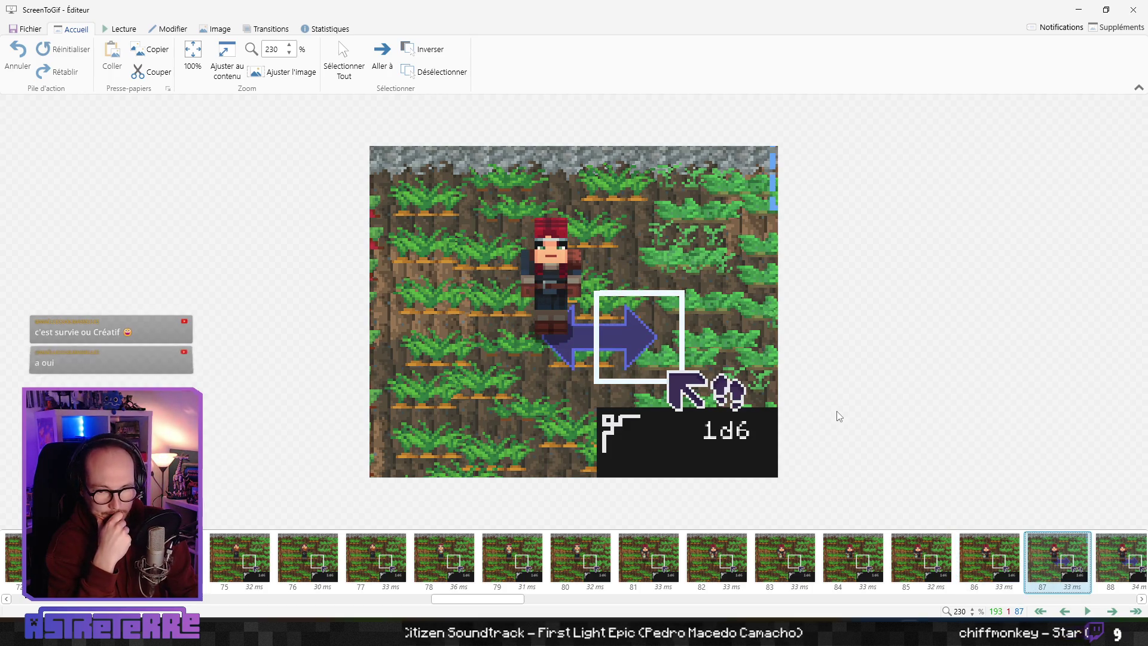
key(Left)
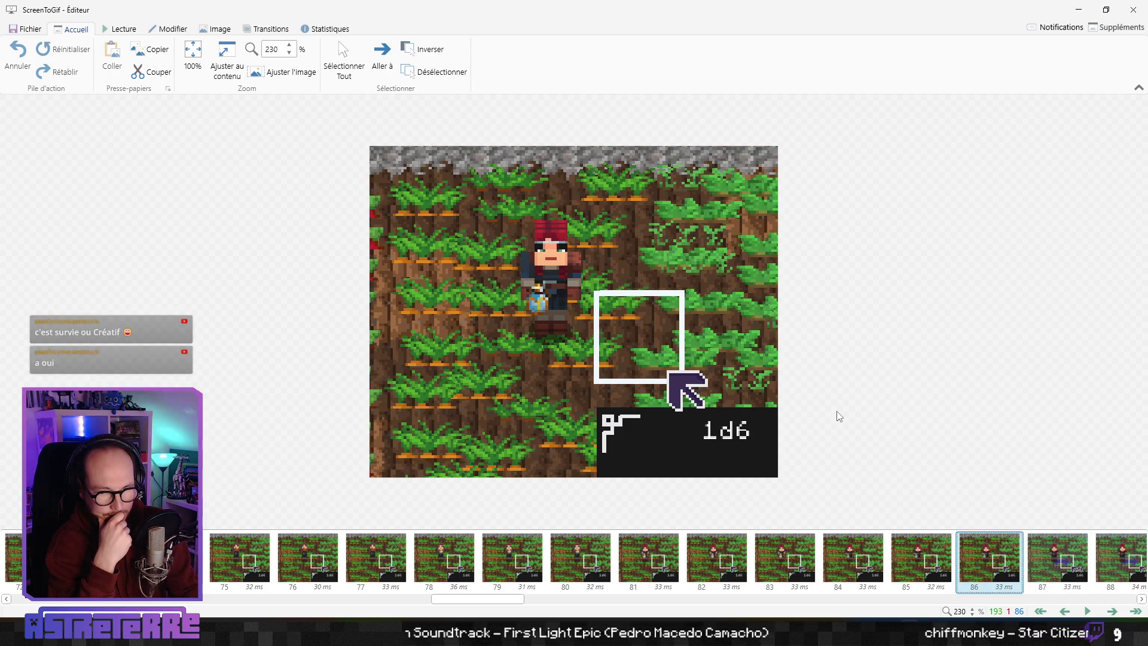
key(Right)
key(Left)
key(Left)
key(Left)
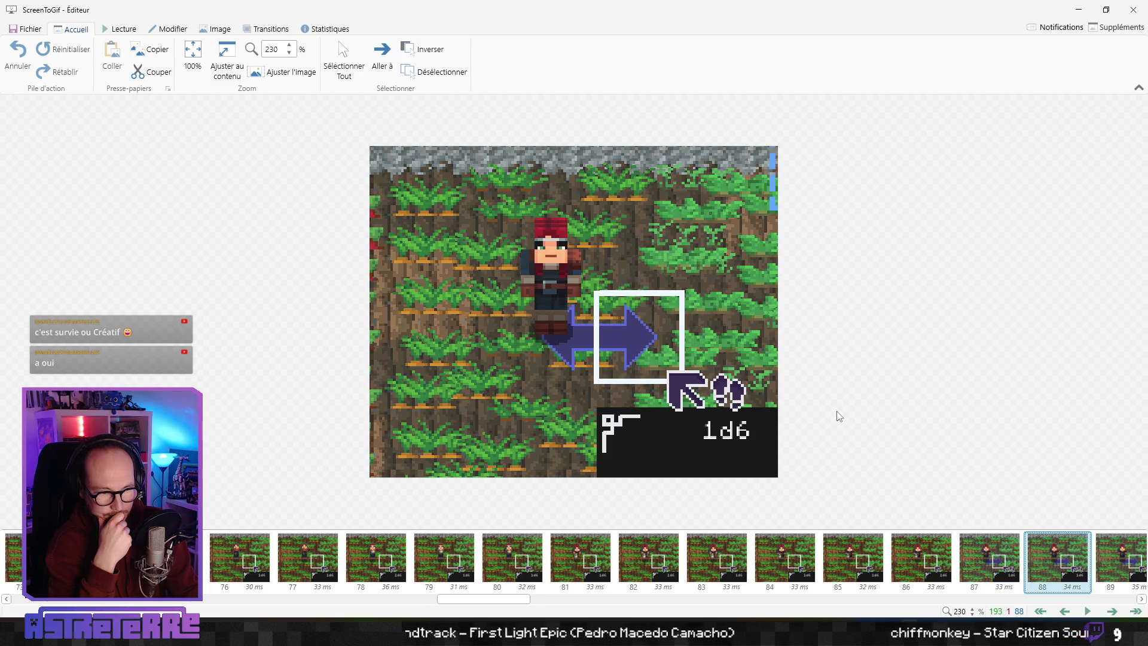
key(Left)
key(Left)
key(Left)
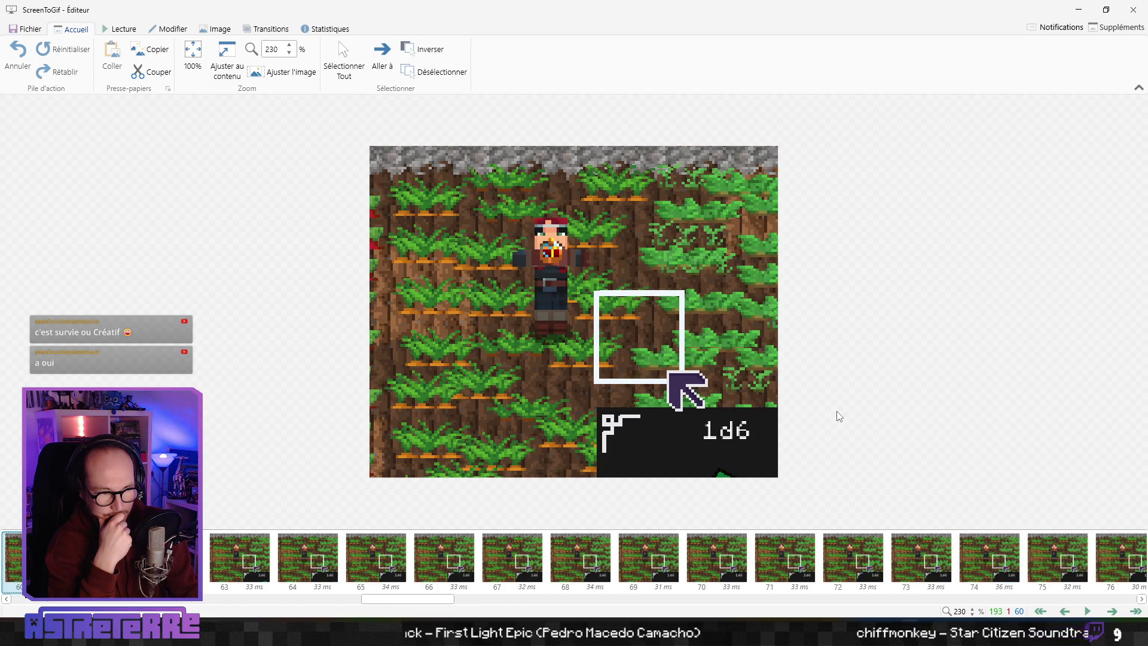
key(Left)
key(Left)
key(Left)
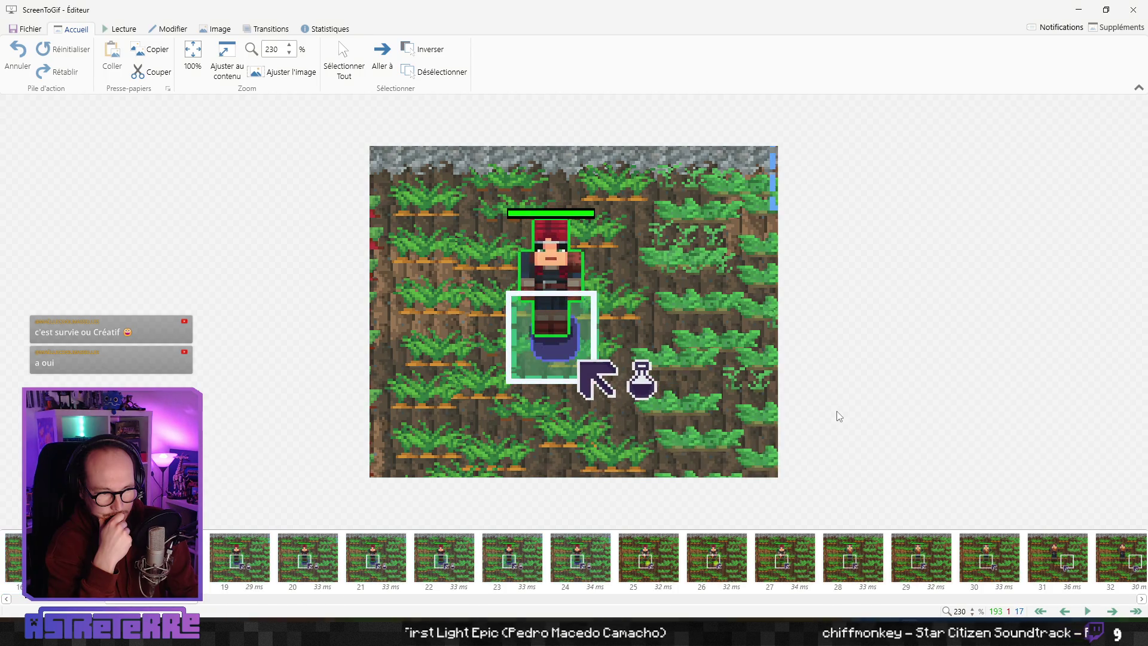
key(Right)
key(Right)
key(Right)
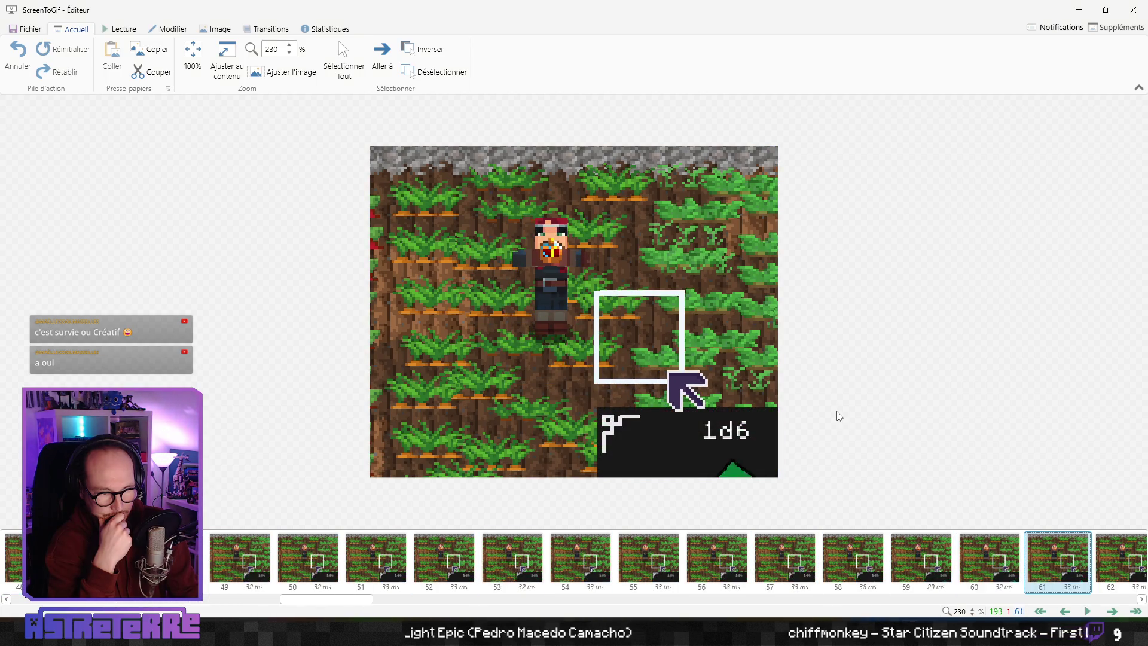
key(Left)
key(Left)
key(Left)
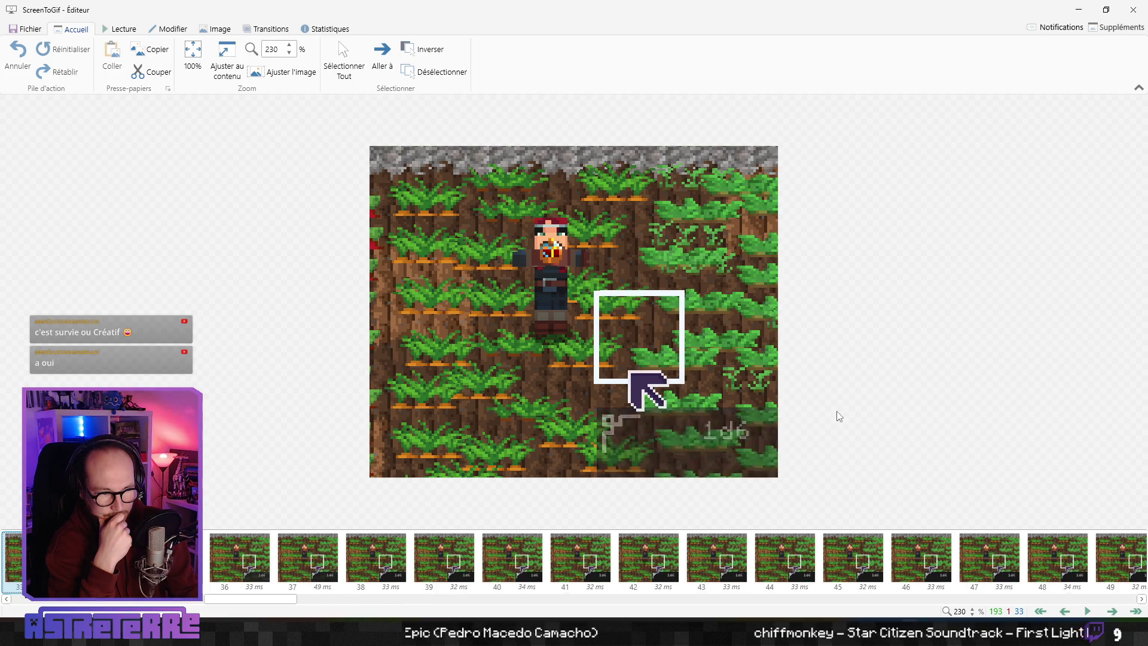
key(Right)
key(Right)
key(Right)
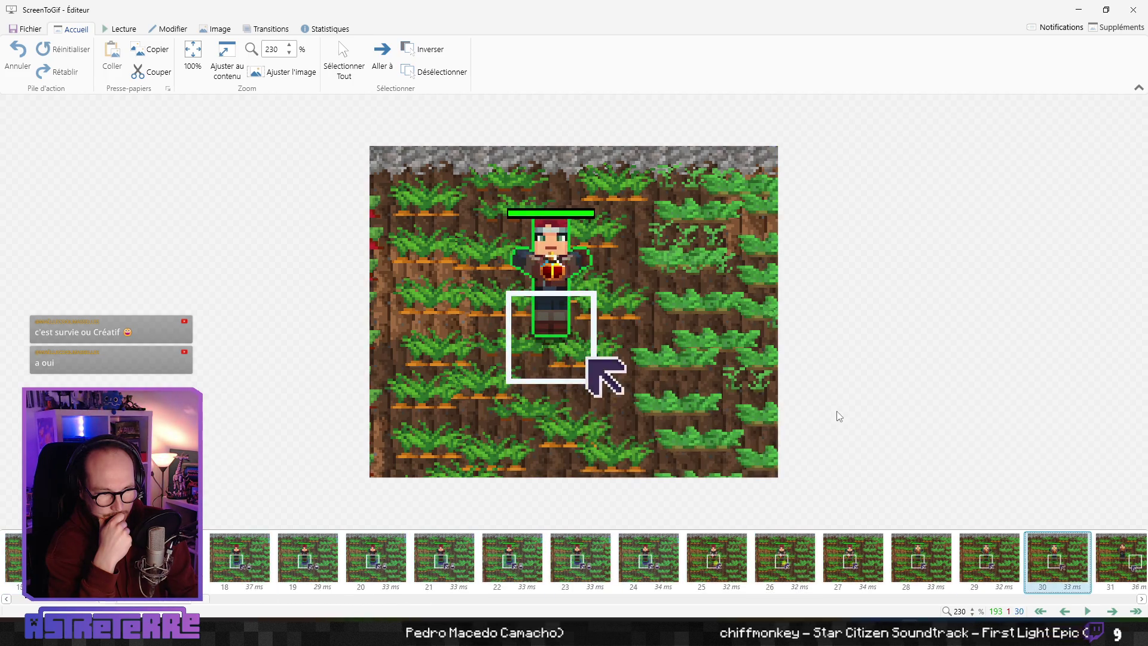
key(Right)
key(Right)
key(Right)
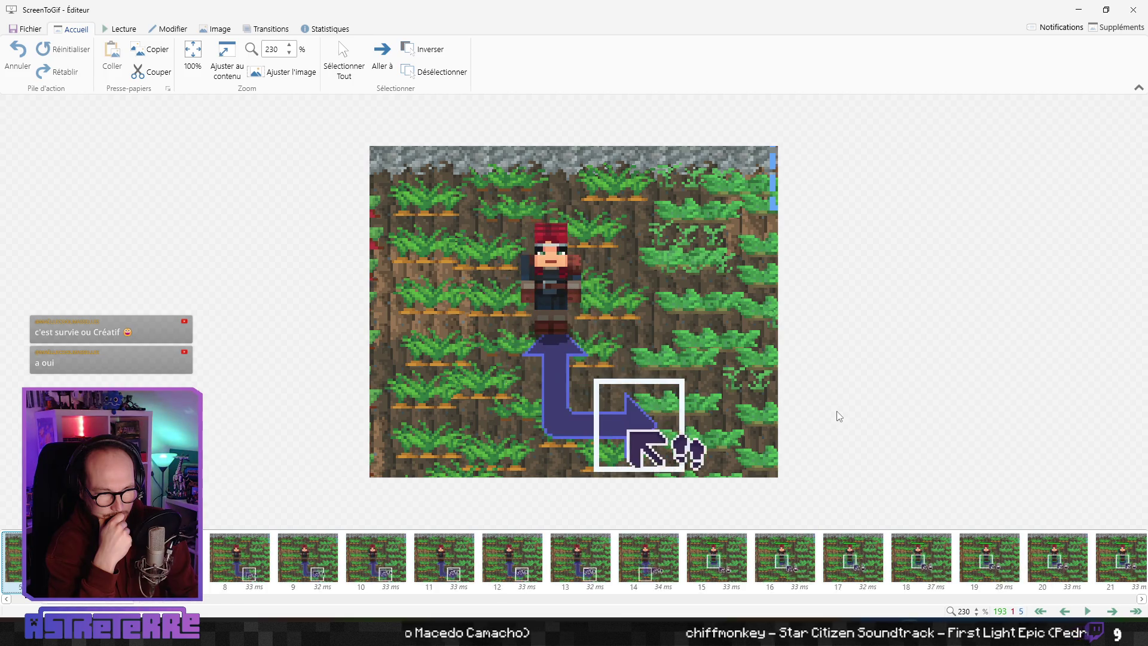
key(Left)
key(Left)
key(Left)
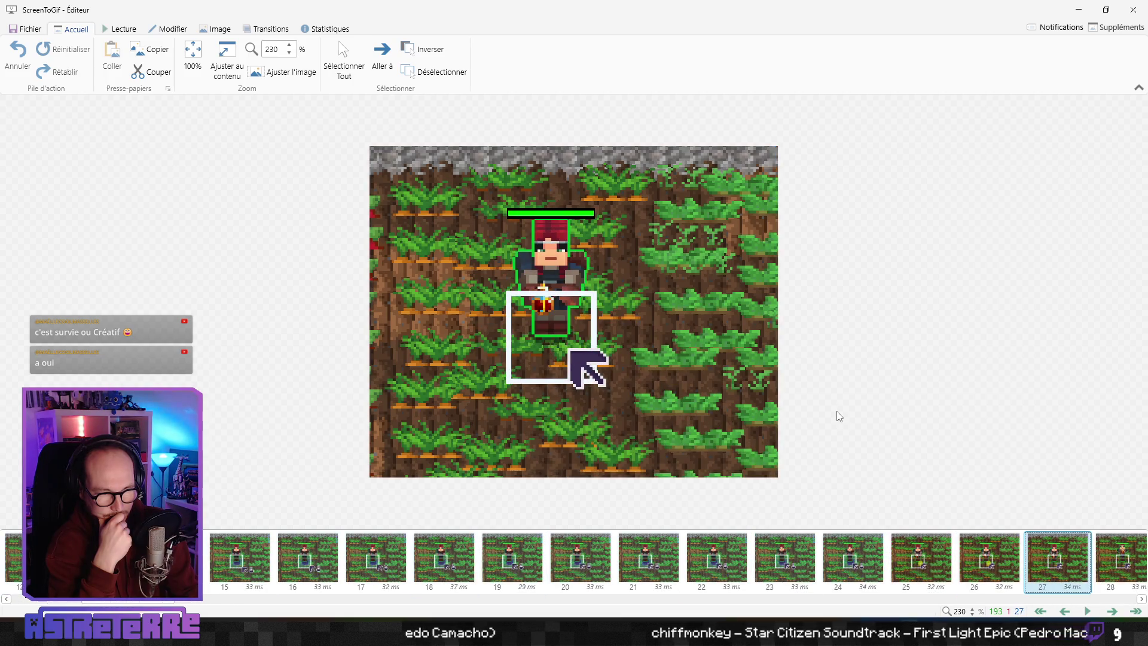
key(Left)
key(Left)
key(Left)
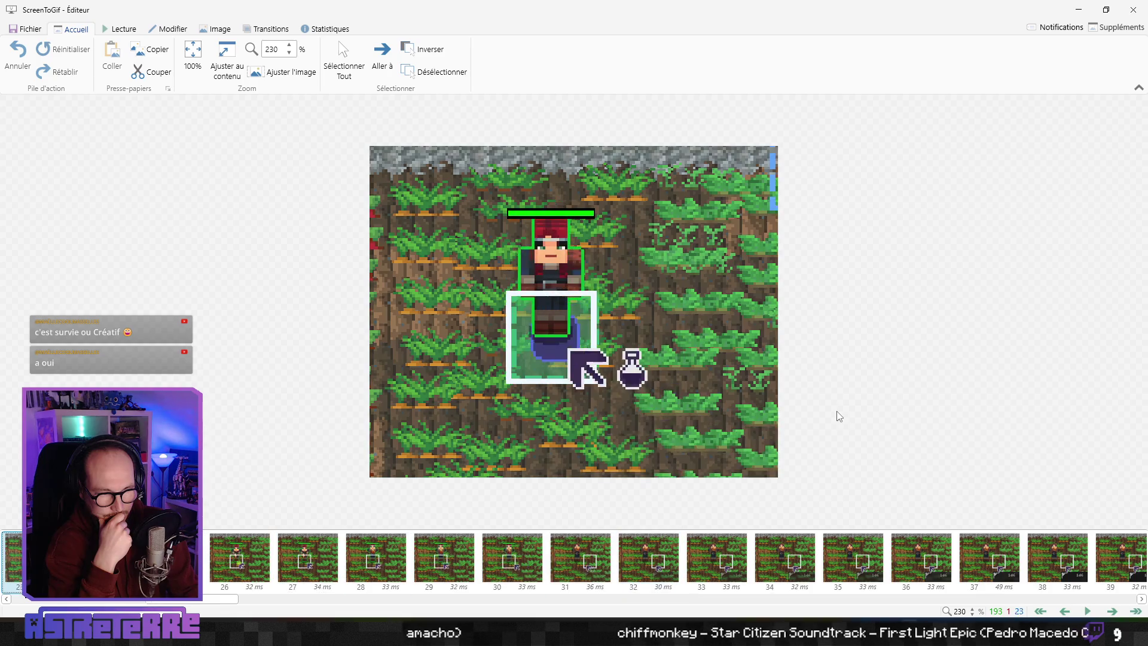
key(Right)
key(Right)
key(Right)
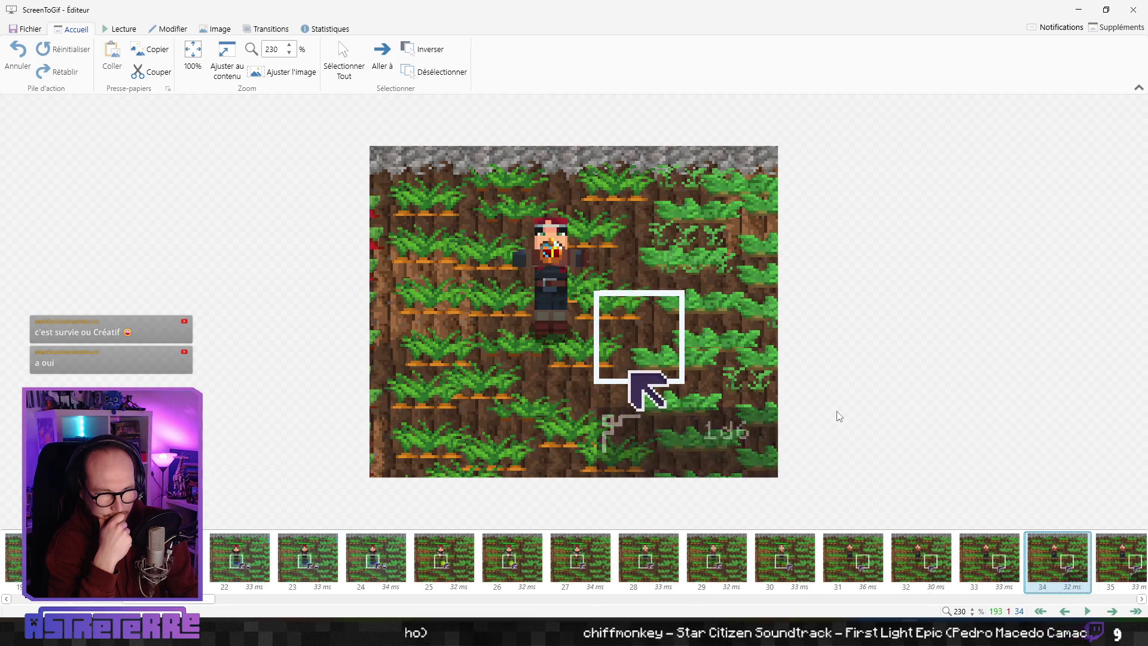
key(Right)
key(Right)
key(Right)
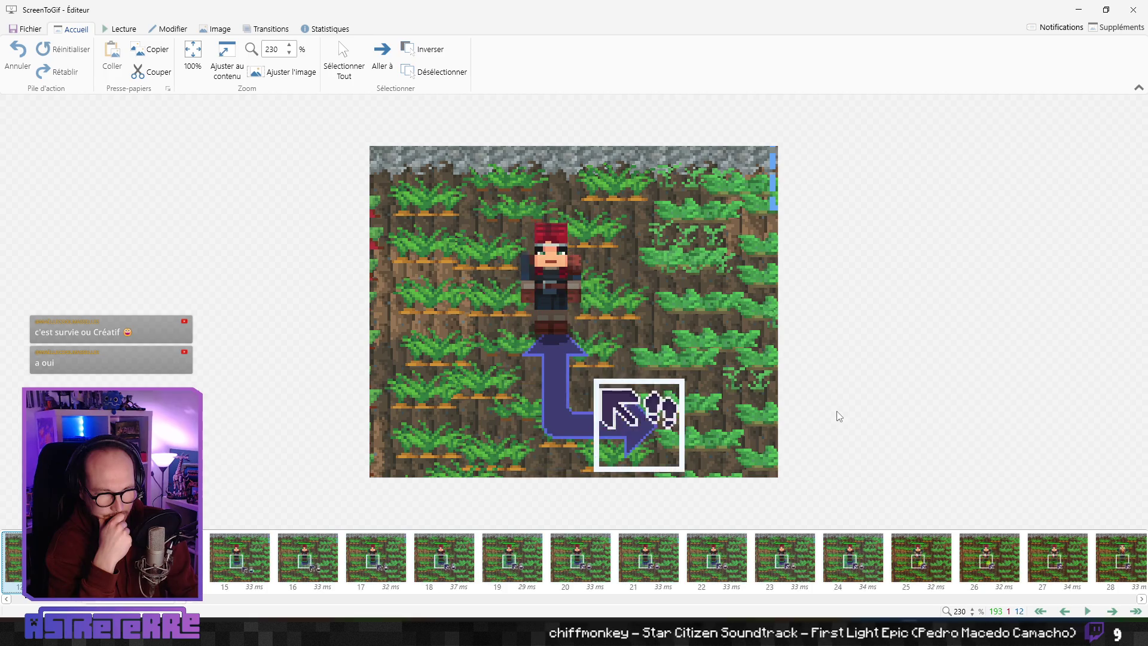
key(Right)
key(Right)
key(Right)
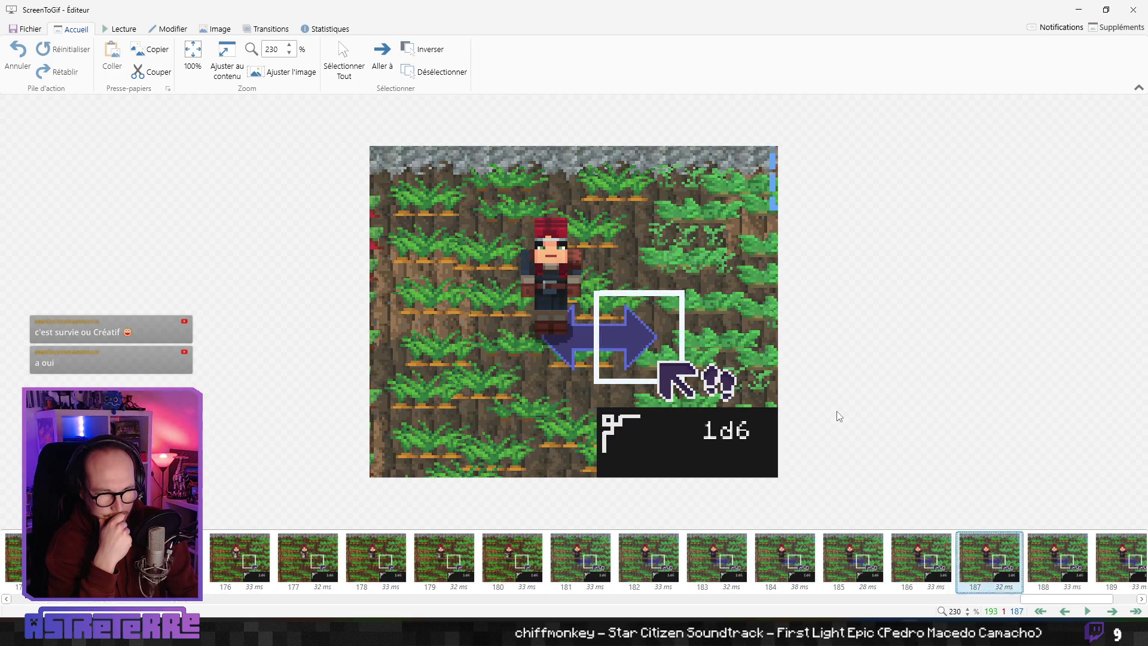
key(Left)
key(Left)
key(Left)
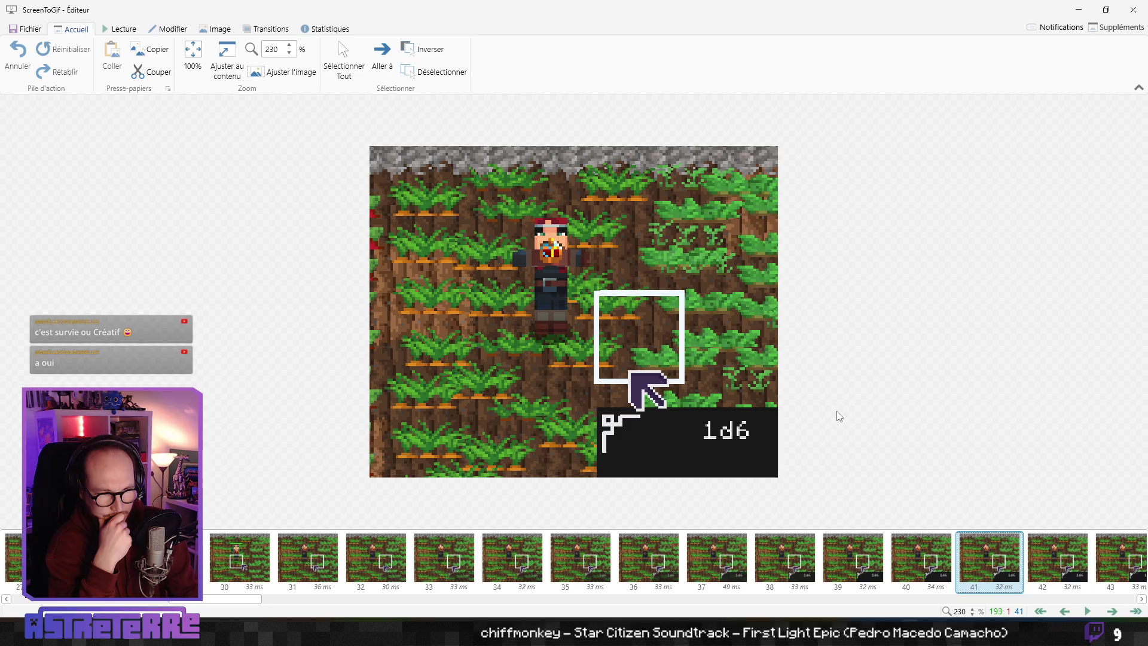
key(Right)
key(Right)
key(Right)
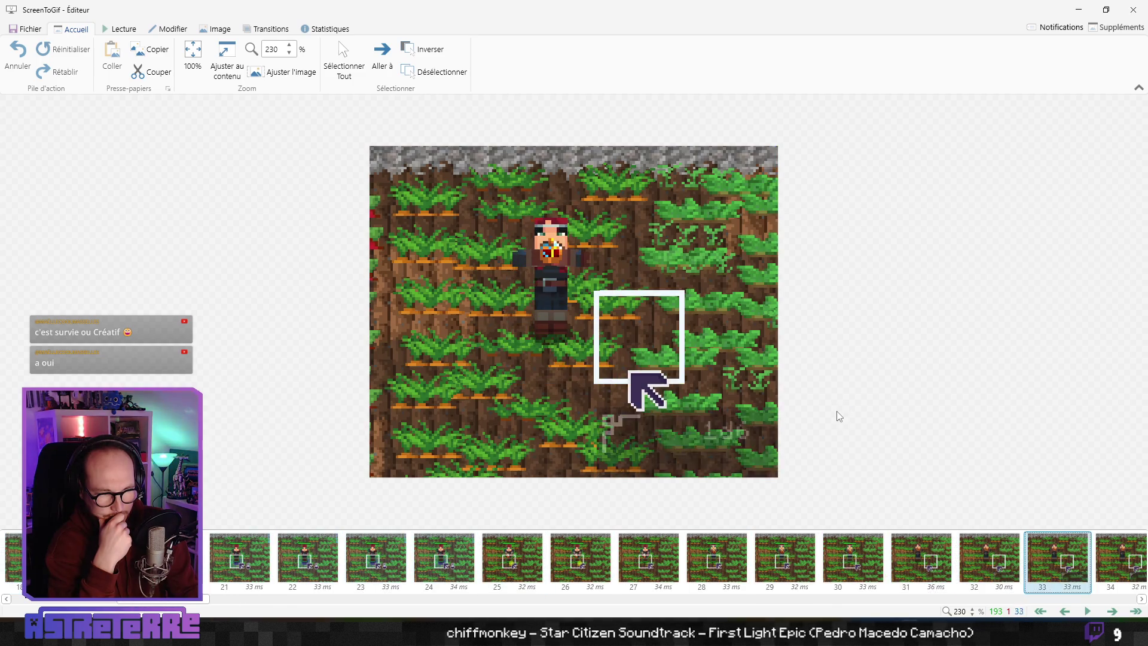
key(Left)
key(Left)
key(Left)
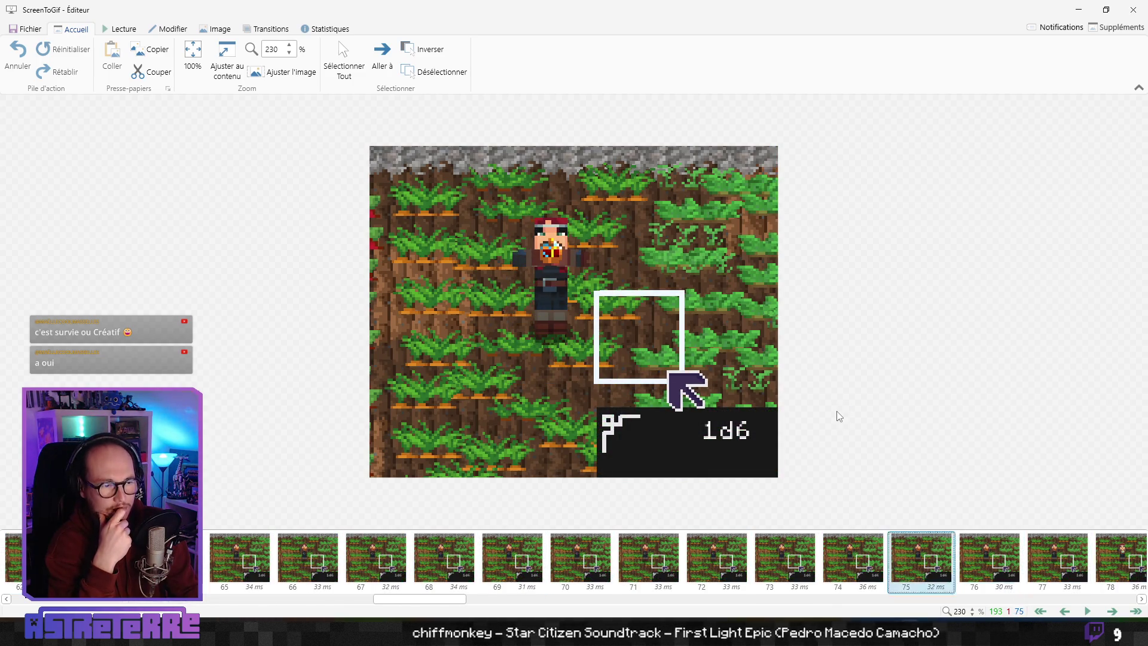
key(Left)
key(Left)
key(Left)
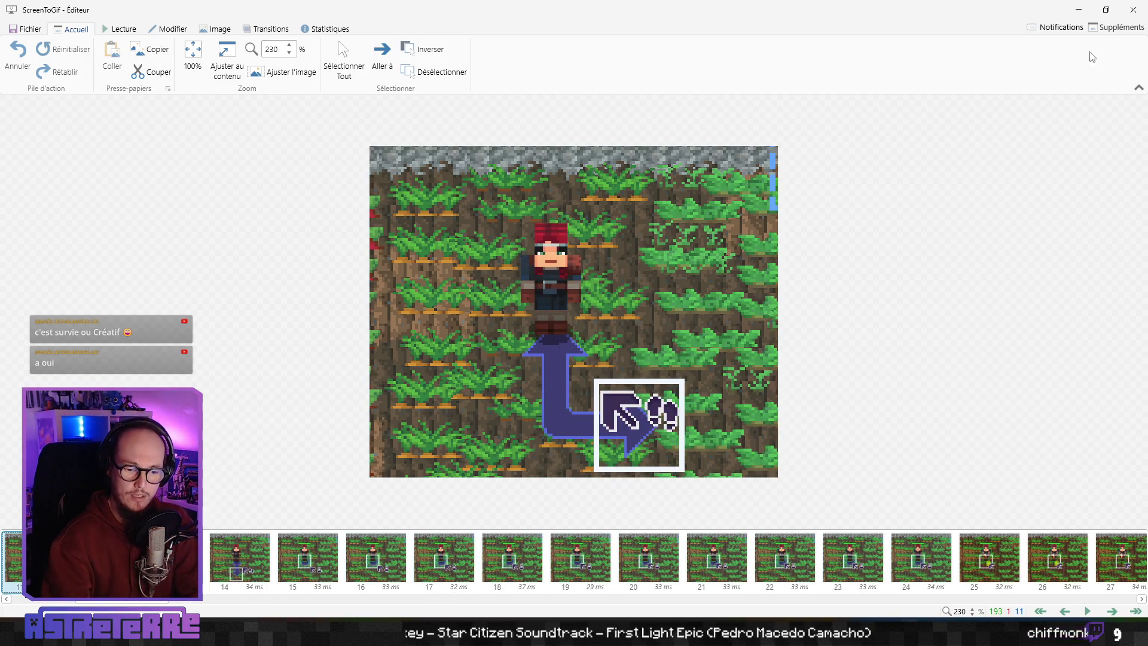
click(1132, 8)
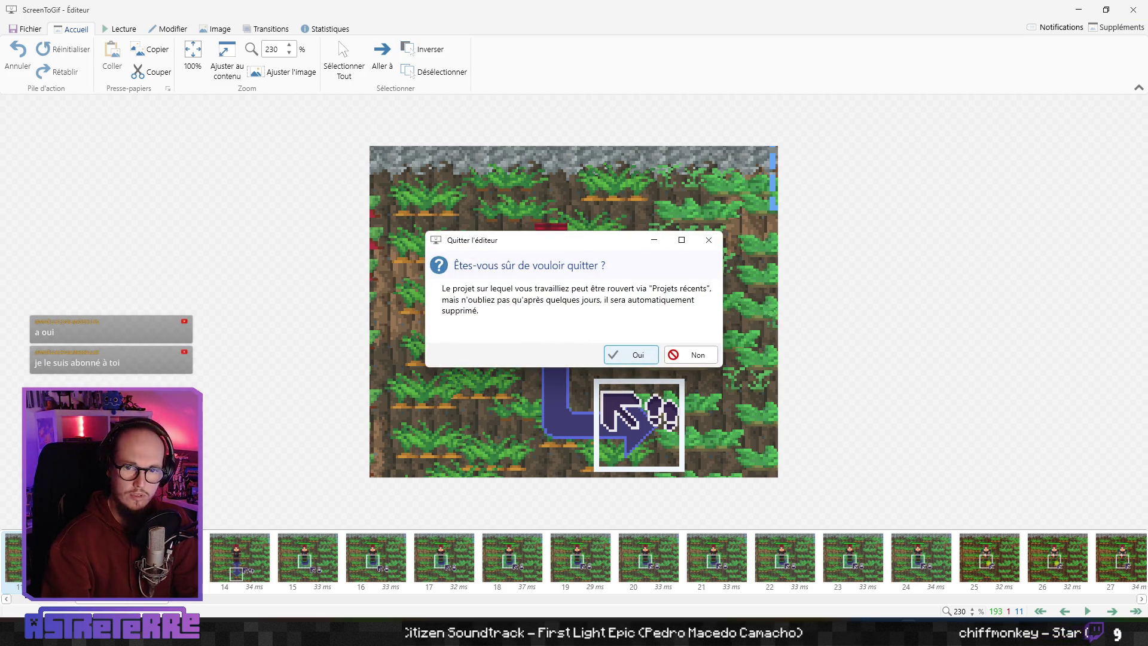
Step: Confirm quitting the ScreenToGif editor and close the running game
click(630, 352)
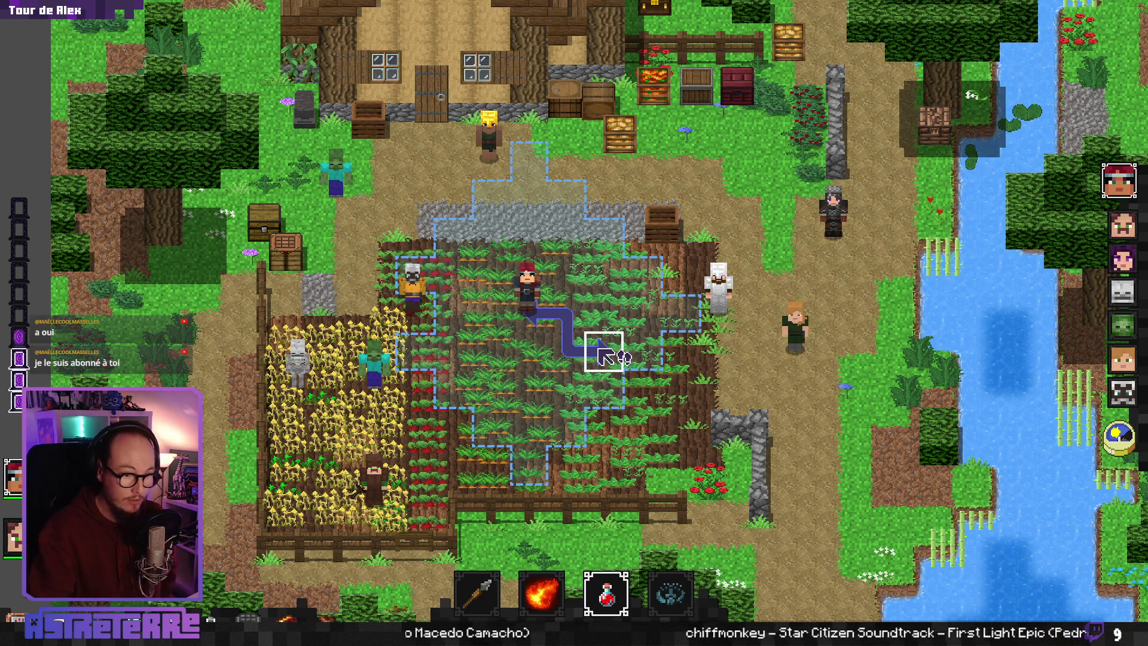
key(alt+F4)
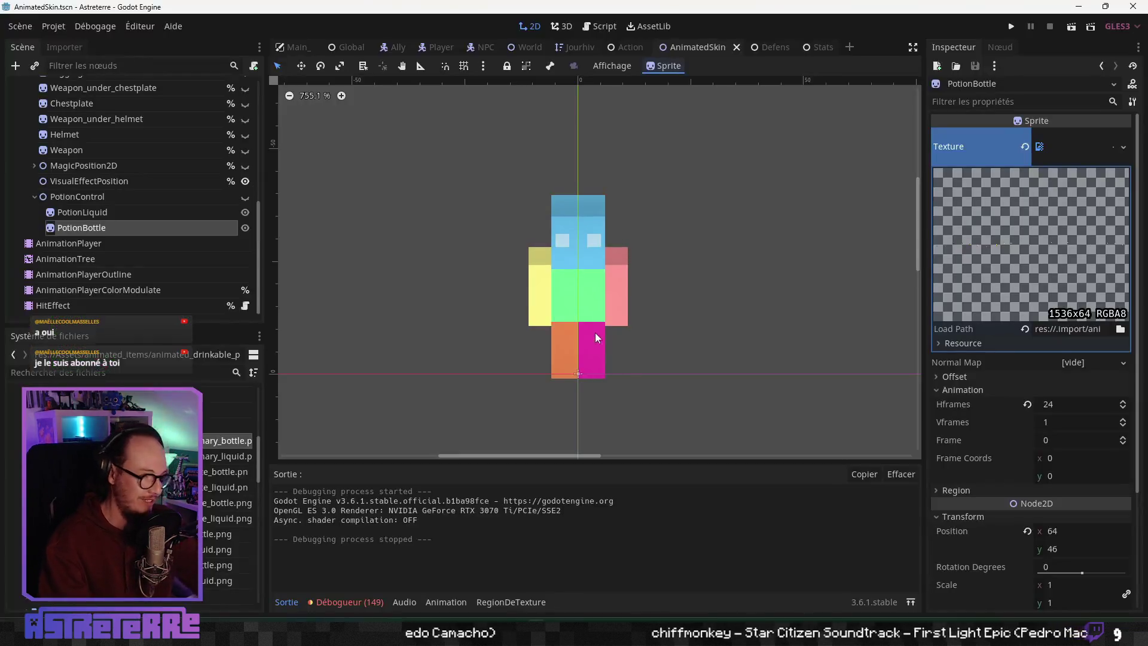